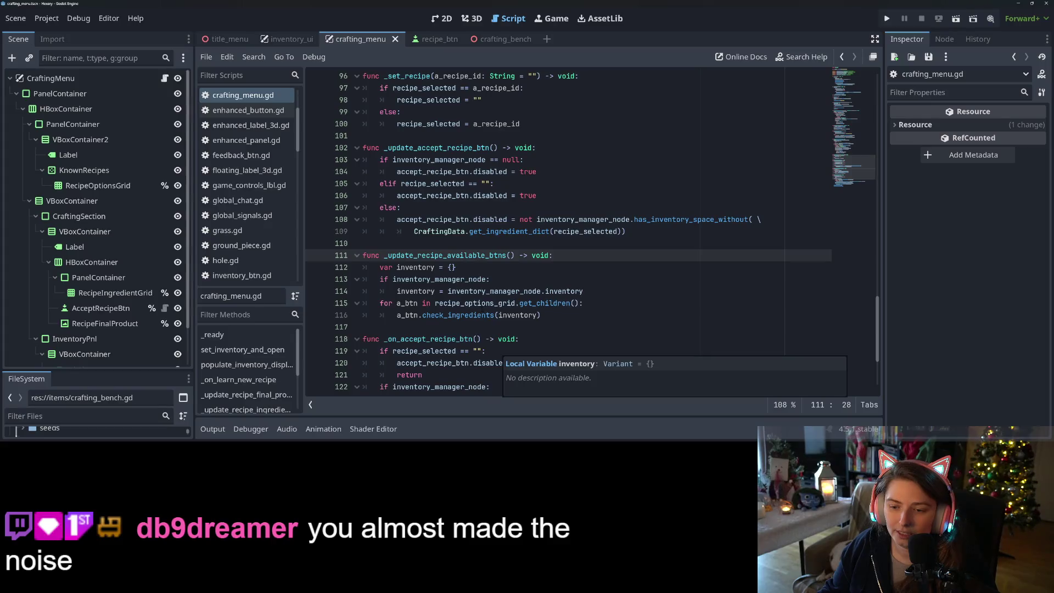
Inspect the check_ingredients call inside the crafting_menu button loop
{"action": "double_click", "coordinate": [479, 315]}
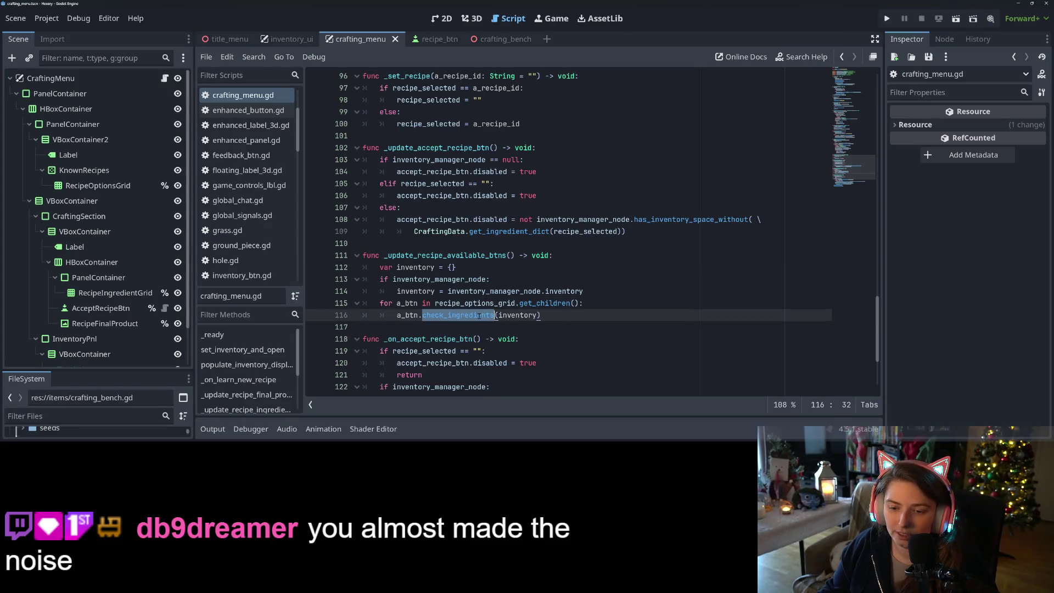
{"action": "triple_click", "coordinate": [479, 316]}
{"action": "left_click", "coordinate": [479, 316]}
{"action": "double_click", "coordinate": [465, 316]}
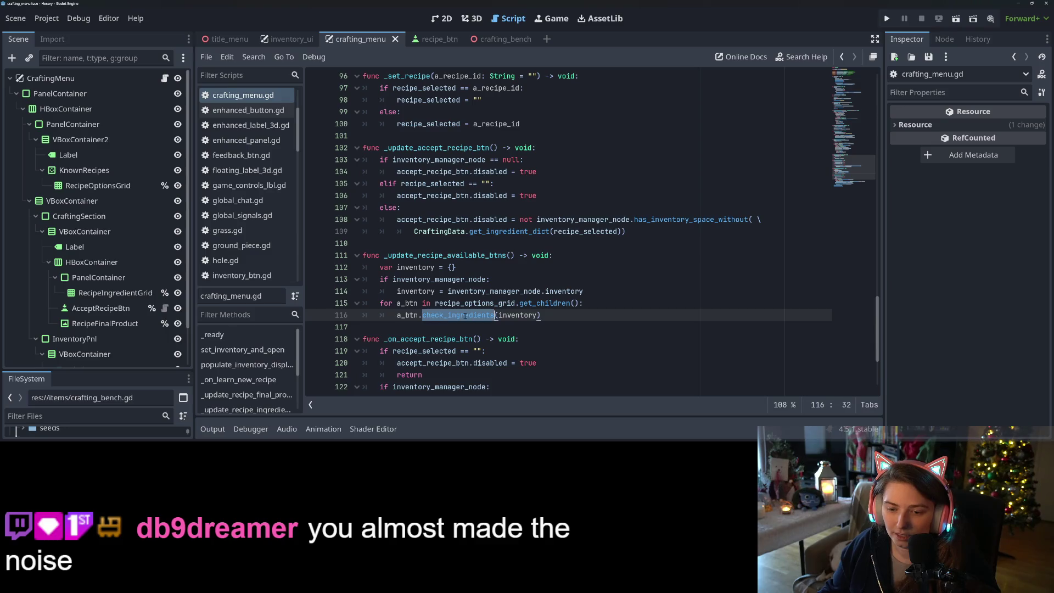
{"action": "left_click", "coordinate": [465, 316]}
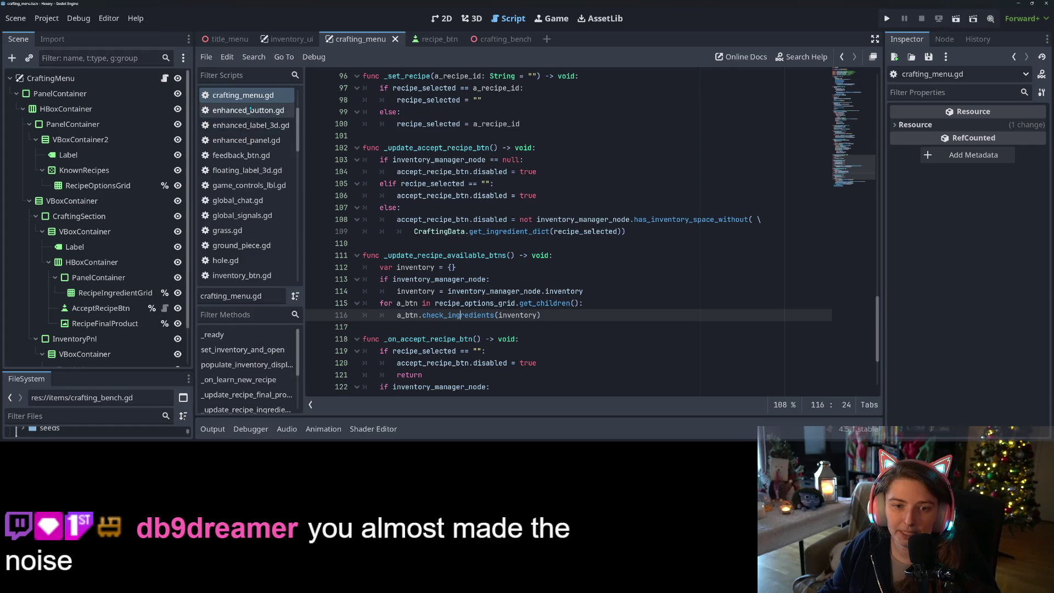
In recipe_btn.gd, change check_ingredients' return type from void to bool
{"action": "left_click", "coordinate": [426, 39]}
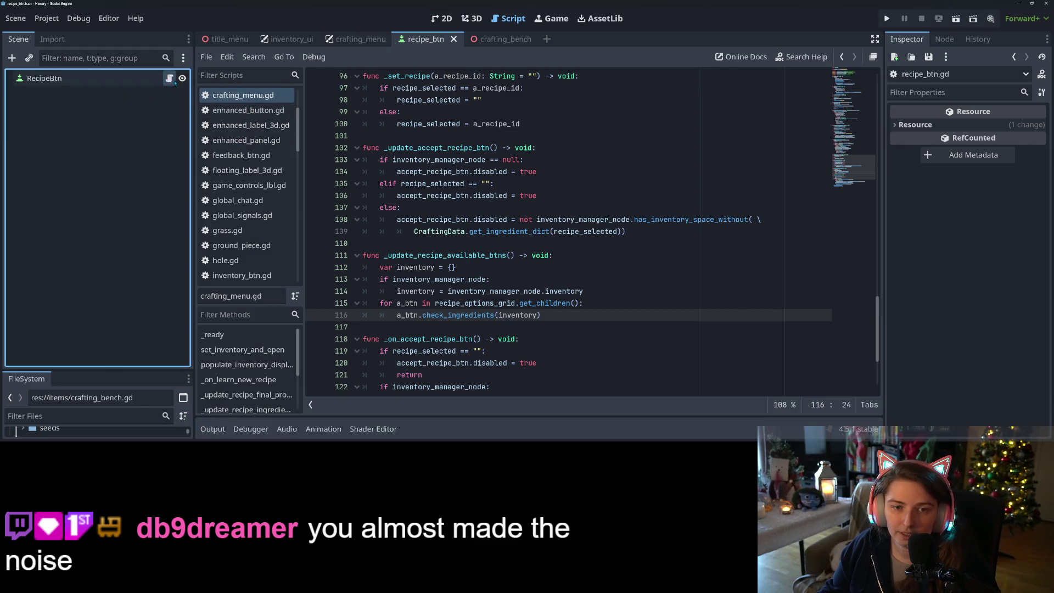
{"action": "double_click", "coordinate": [585, 219]}
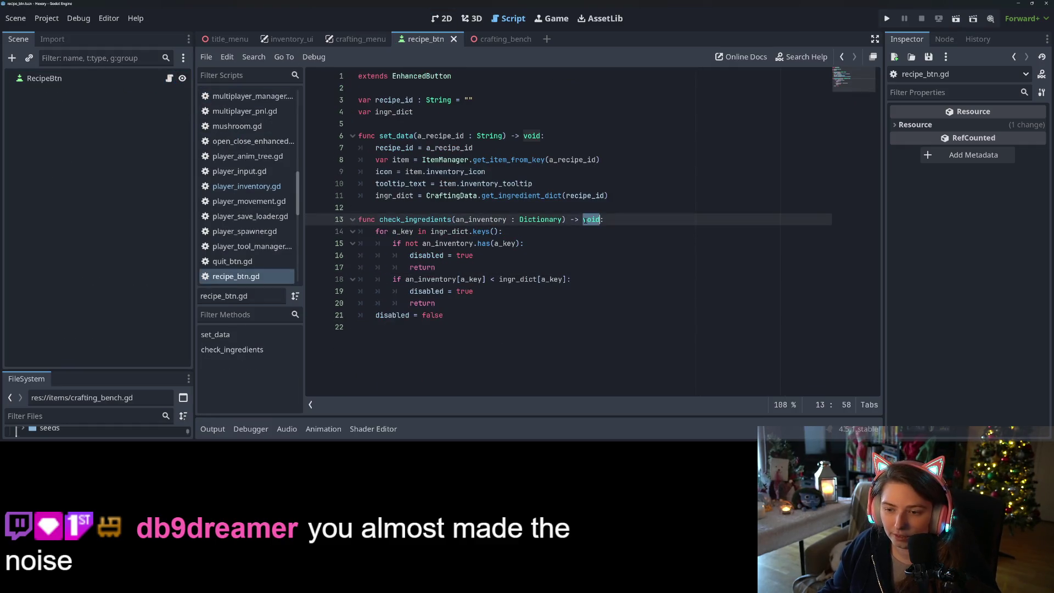
{"action": "type", "text": "bool"}
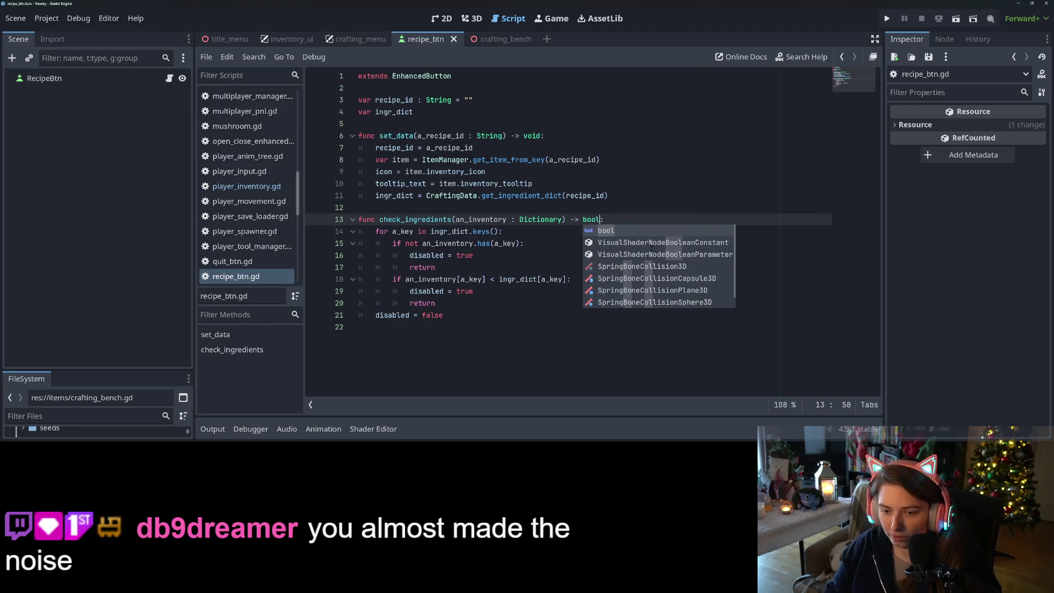
{"action": "left_click", "coordinate": [460, 316]}
Make check_ingredients return false on both early exits and true at the end, then save
{"action": "left_click", "coordinate": [463, 304]}
{"action": "type", "text": "true"}
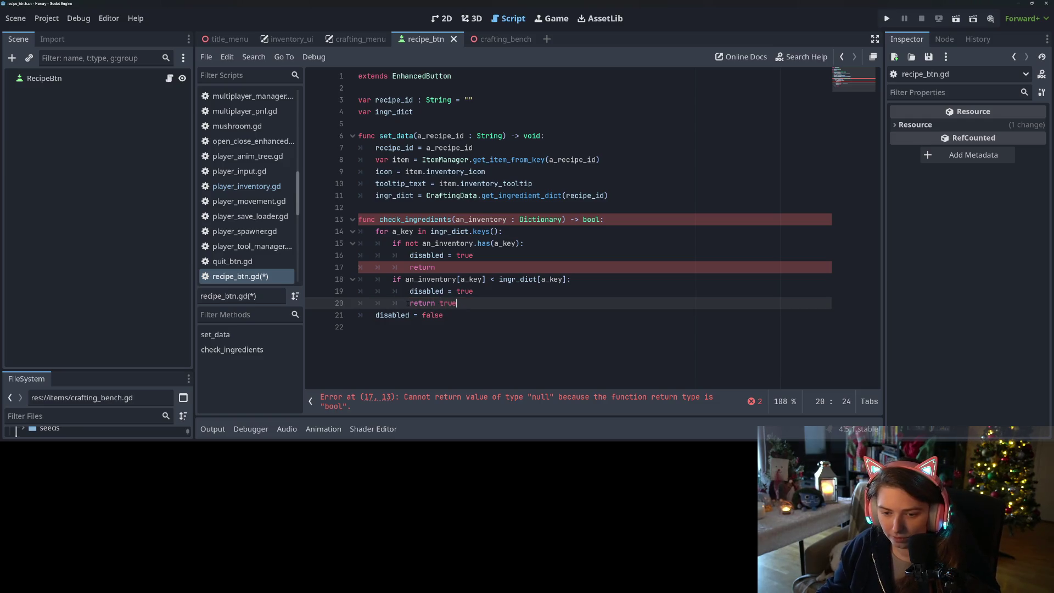
{"action": "double_click", "coordinate": [450, 304]}
{"action": "type", "text": "fals"}
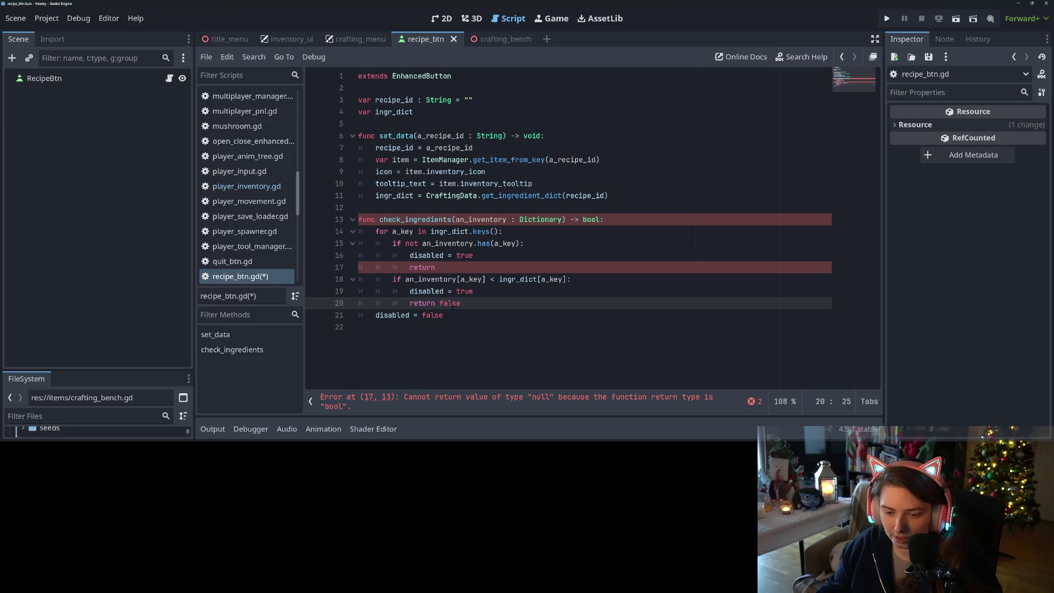
{"action": "double_click", "coordinate": [450, 304]}
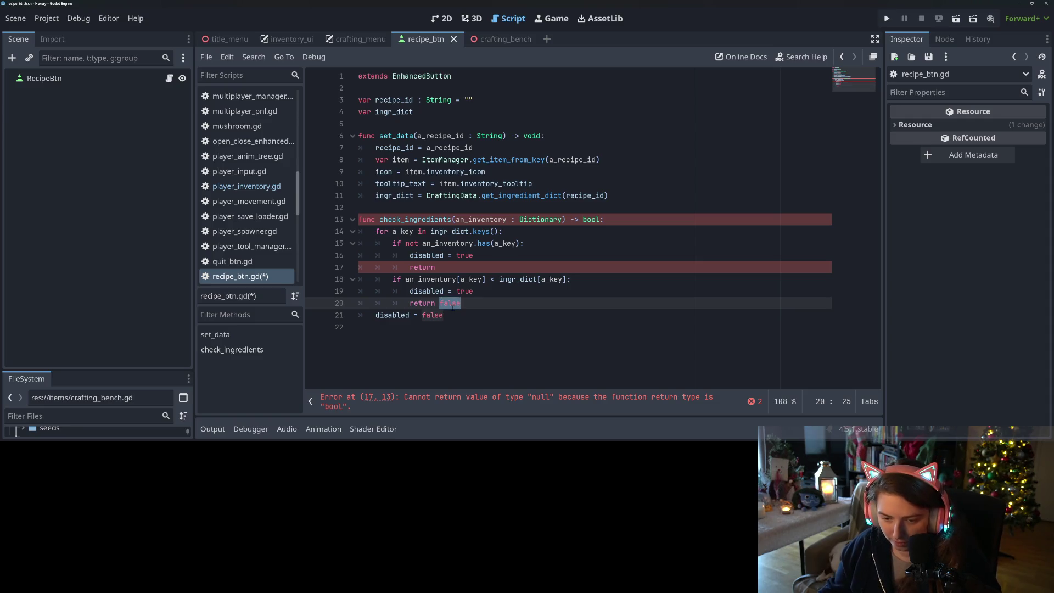
{"action": "left_click", "coordinate": [469, 267]}
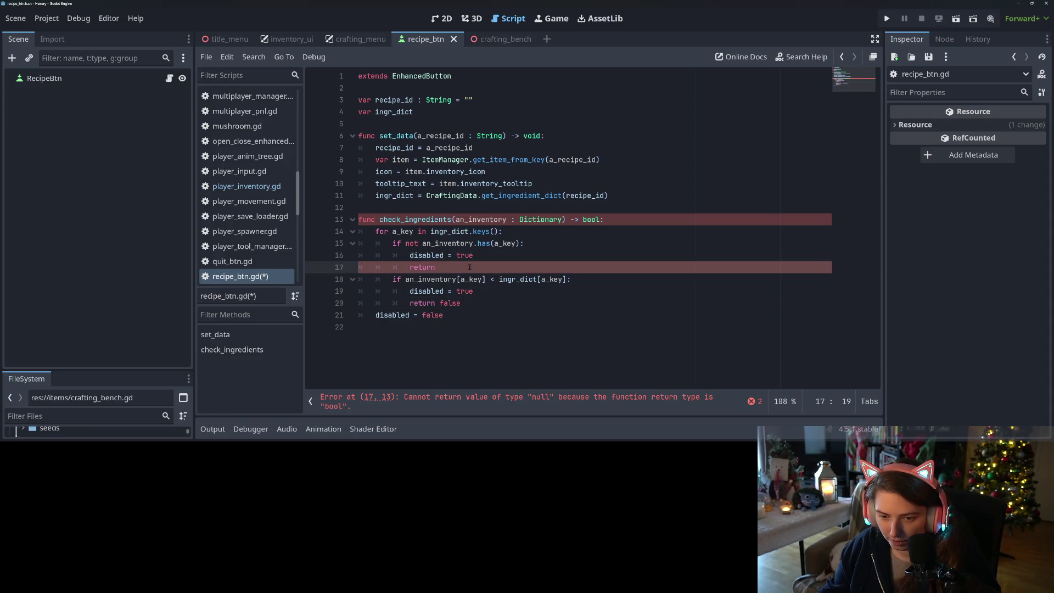
{"action": "type", "text": " false"}
{"action": "left_click", "coordinate": [468, 324]}
{"action": "type", "text": "return true"}
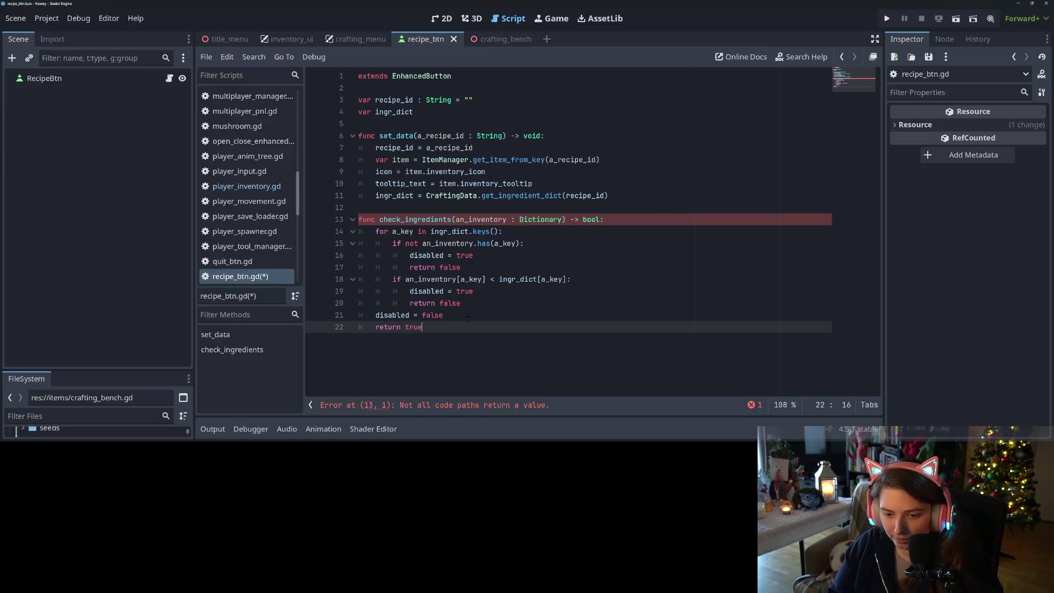
{"action": "key", "text": "ctrl+s"}
{"action": "double_click", "coordinate": [415, 219]}
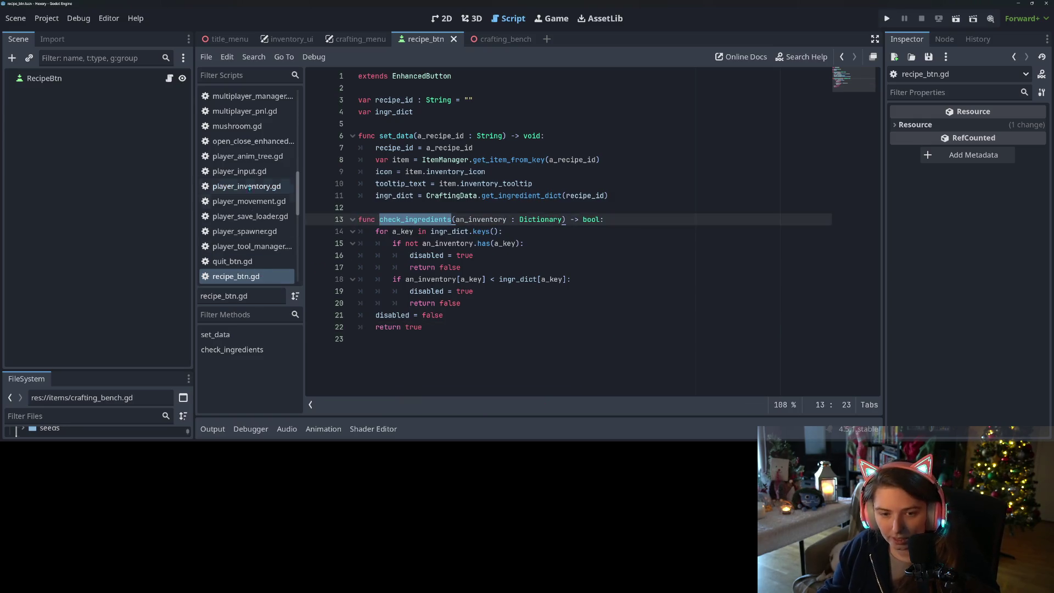
{"action": "left_click", "coordinate": [357, 39]}
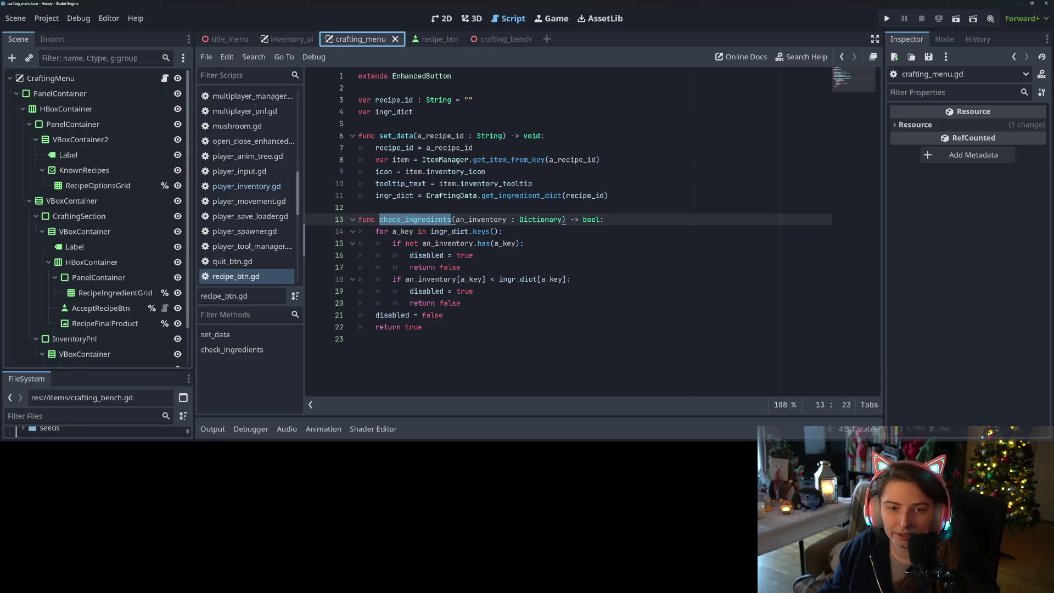
Store line 116's check_ingredients call in a new 'var result =' variable
{"action": "left_click", "coordinate": [419, 243]}
{"action": "scroll", "coordinate": [418, 220], "scroll_direction": "down", "scroll_amount": 3}
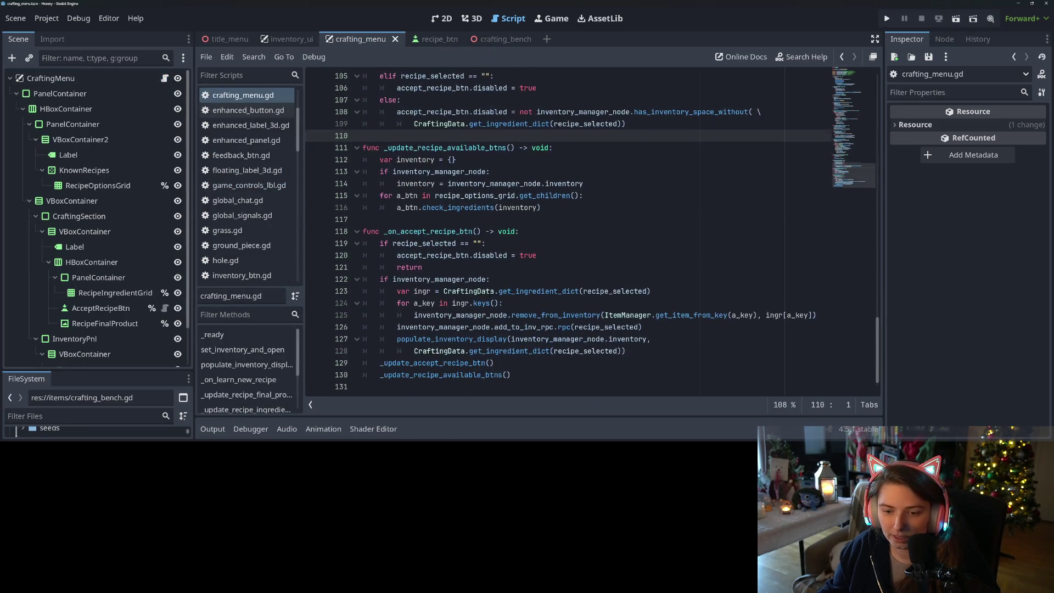
{"action": "left_click", "coordinate": [418, 195]}
{"action": "double_click", "coordinate": [457, 208]}
{"action": "left_click", "coordinate": [568, 211]}
{"action": "type", "text": "var result ="}
{"action": "key", "text": "Home"}
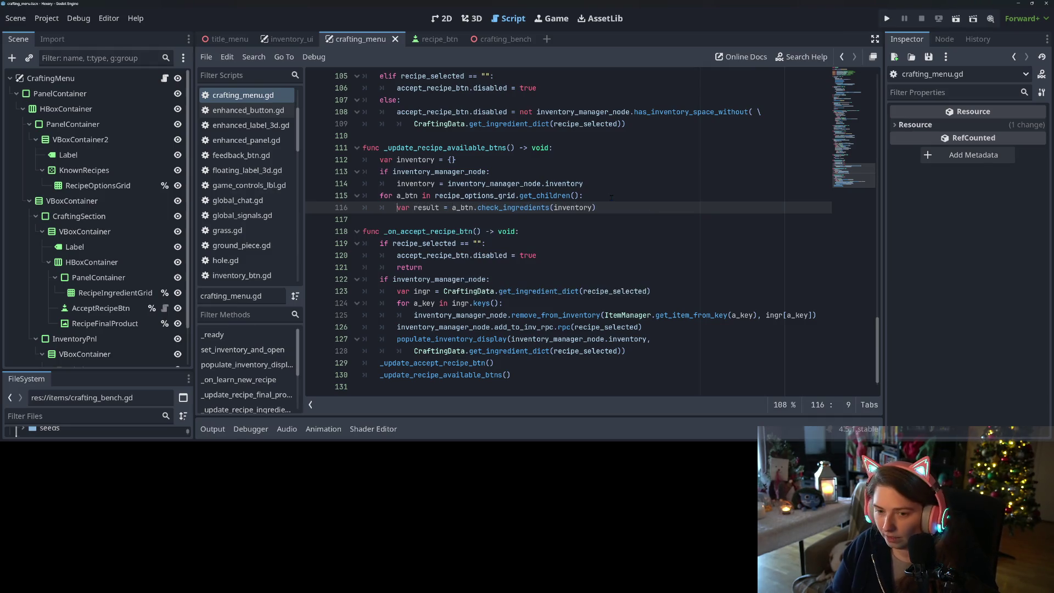
{"action": "key", "text": "End"}
Begin an 'a_btn.recipe_id' check below, borrowing the recipe_id name from recipe_btn.gd
{"action": "key", "text": "Return"}
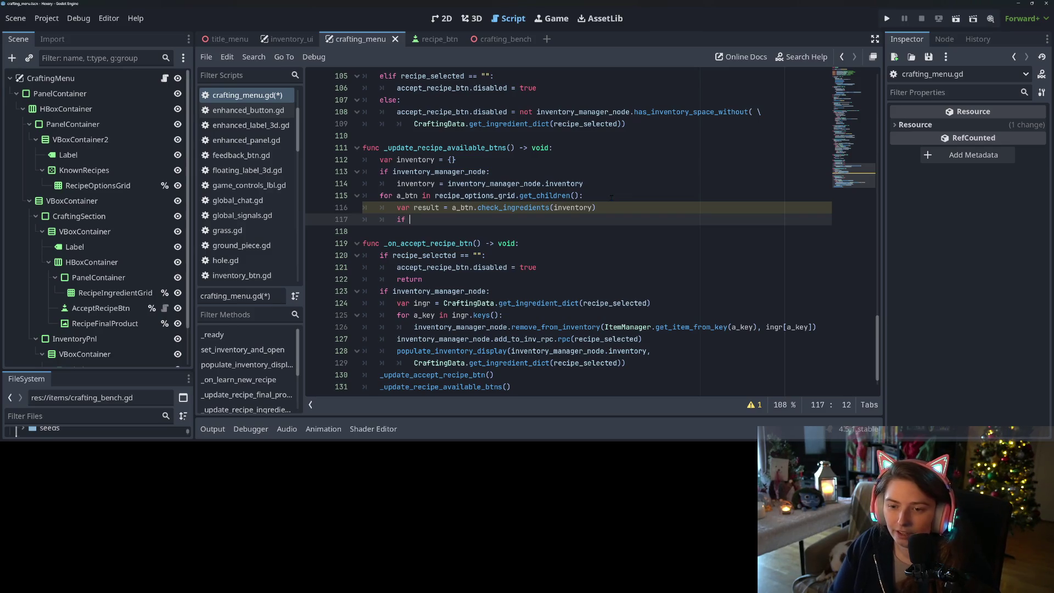
{"action": "type", "text": "a_btn.rec"}
{"action": "key", "text": "BackSpace"}
{"action": "key", "text": "BackSpace"}
{"action": "key", "text": "BackSpace"}
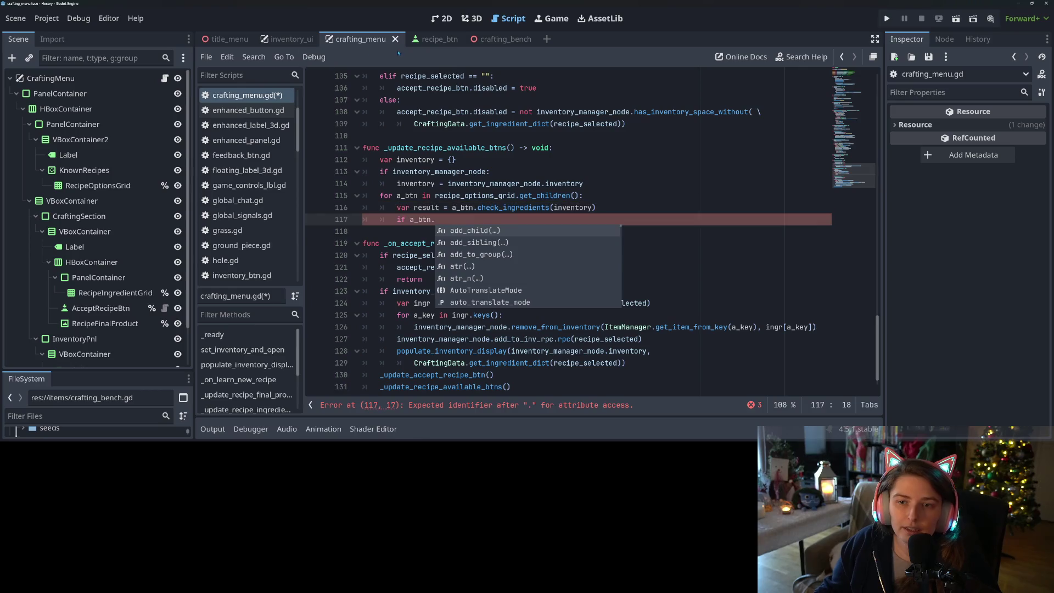
{"action": "left_click", "coordinate": [425, 39]}
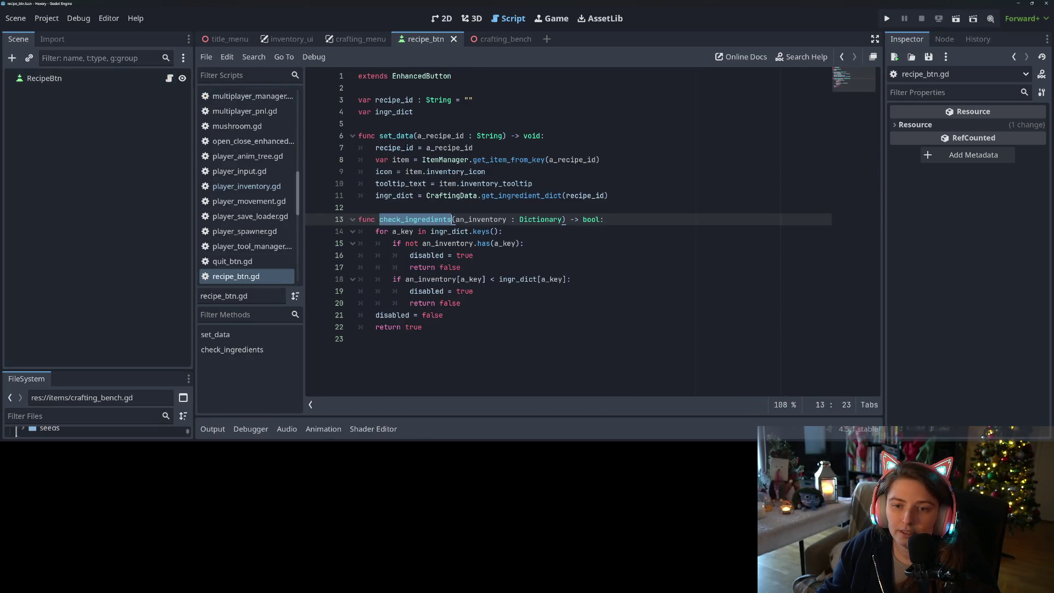
{"action": "double_click", "coordinate": [402, 100]}
{"action": "key", "text": "ctrl+c"}
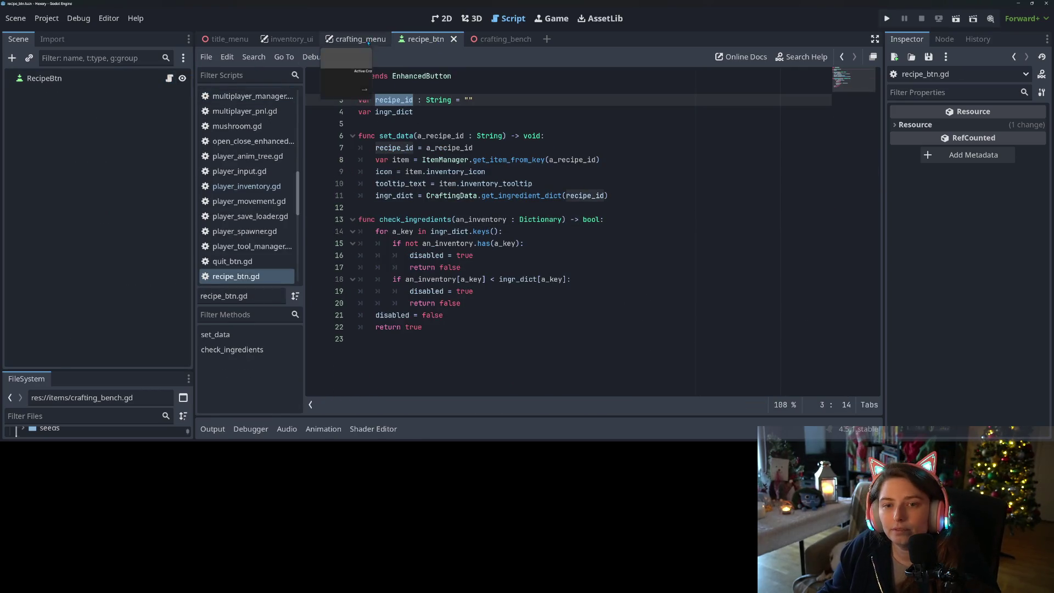
{"action": "left_click", "coordinate": [356, 39]}
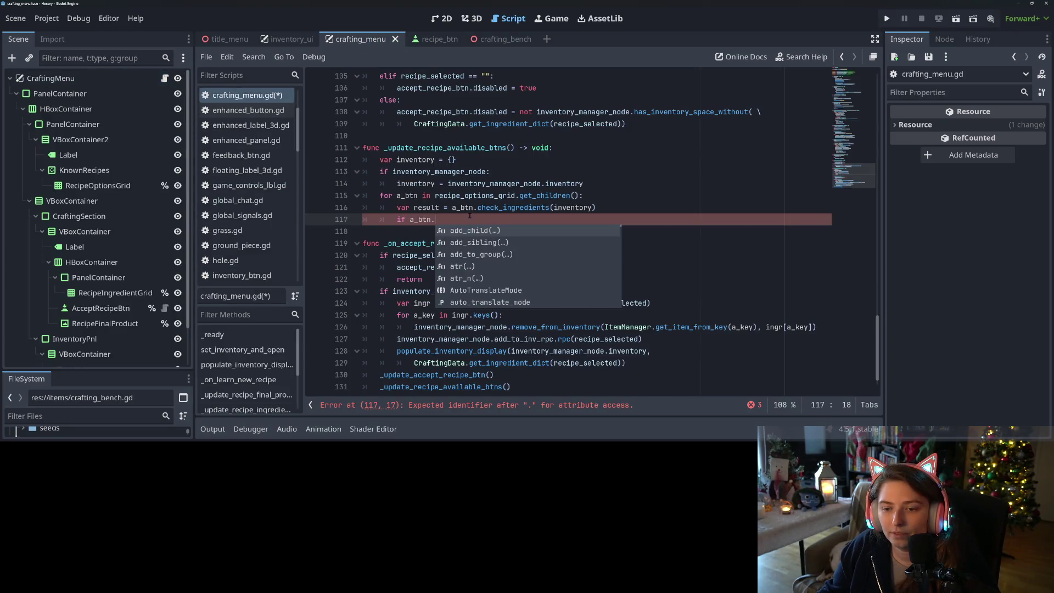
{"action": "key", "text": "ctrl+v"}
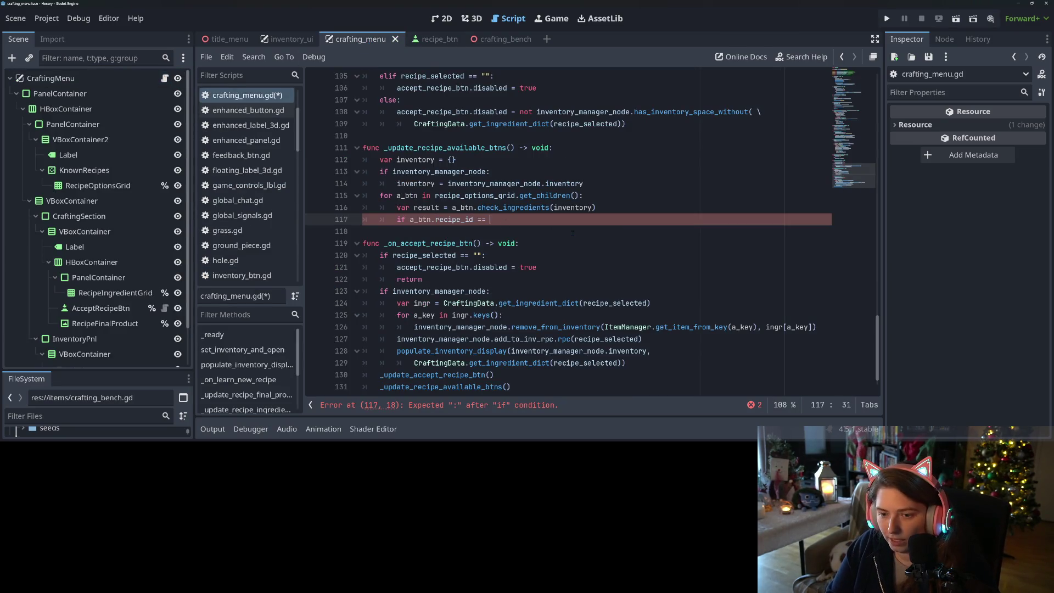
Compare recipe_id with recipe_selected and nest an 'if not result:' line inside
{"action": "type", "text": "reci"}
{"action": "key", "text": "Return"}
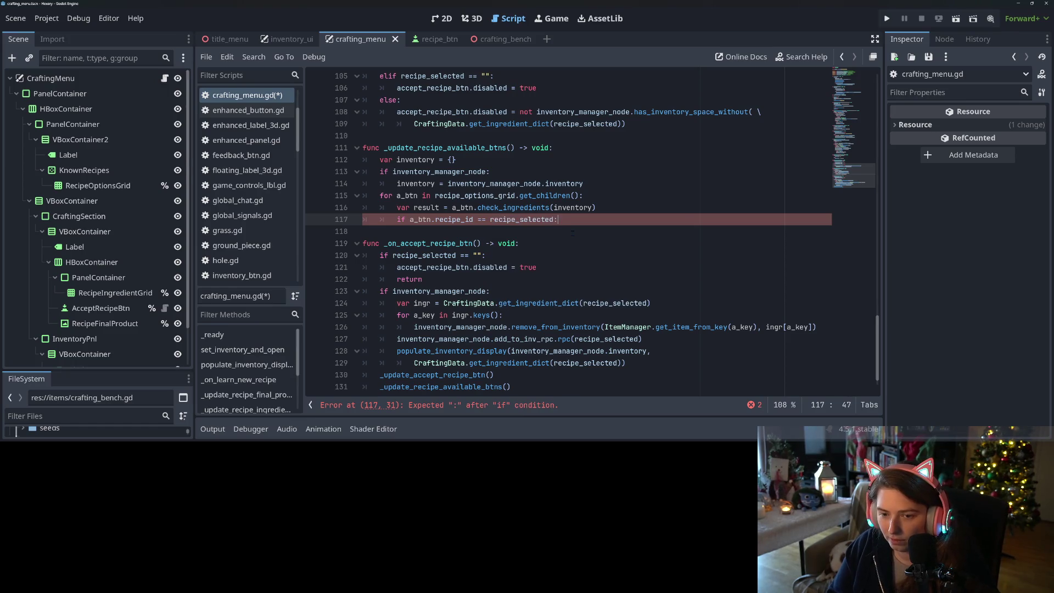
{"action": "key", "text": "Return"}
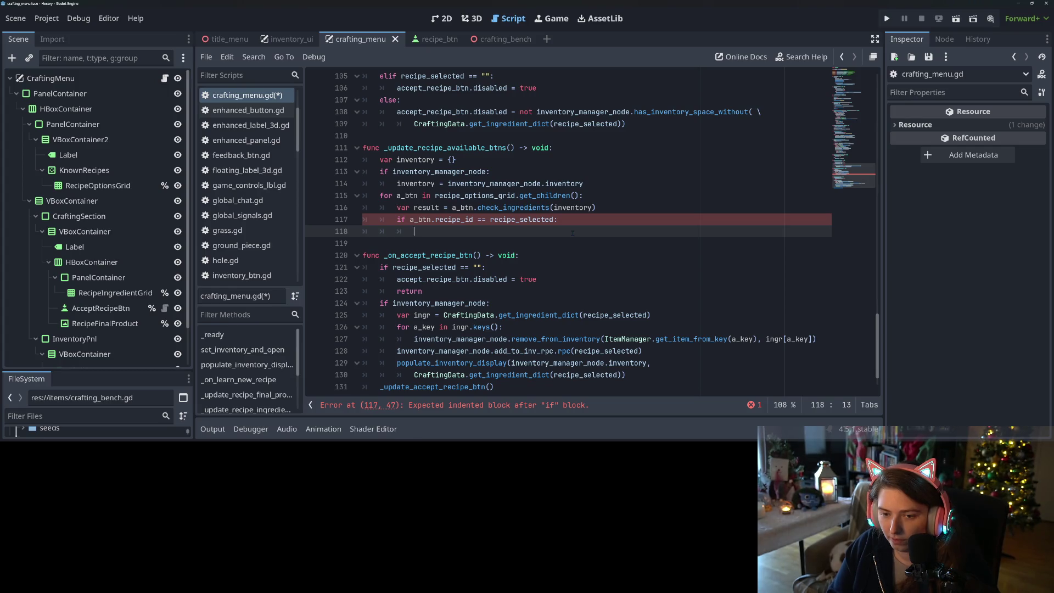
{"action": "type", "text": "if not"}
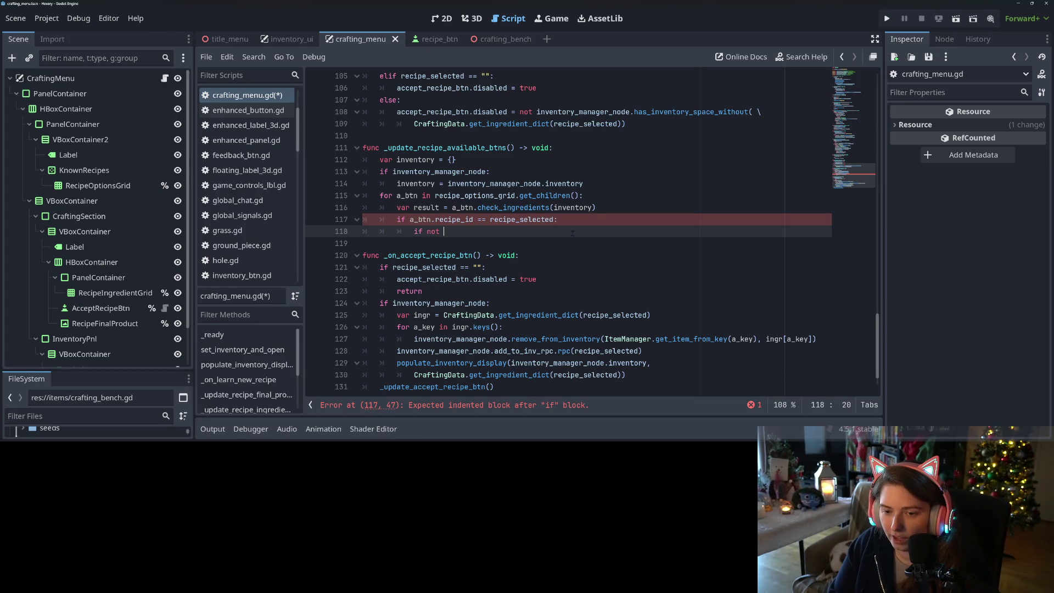
{"action": "type", "text": "res"}
{"action": "key", "text": "Return"}
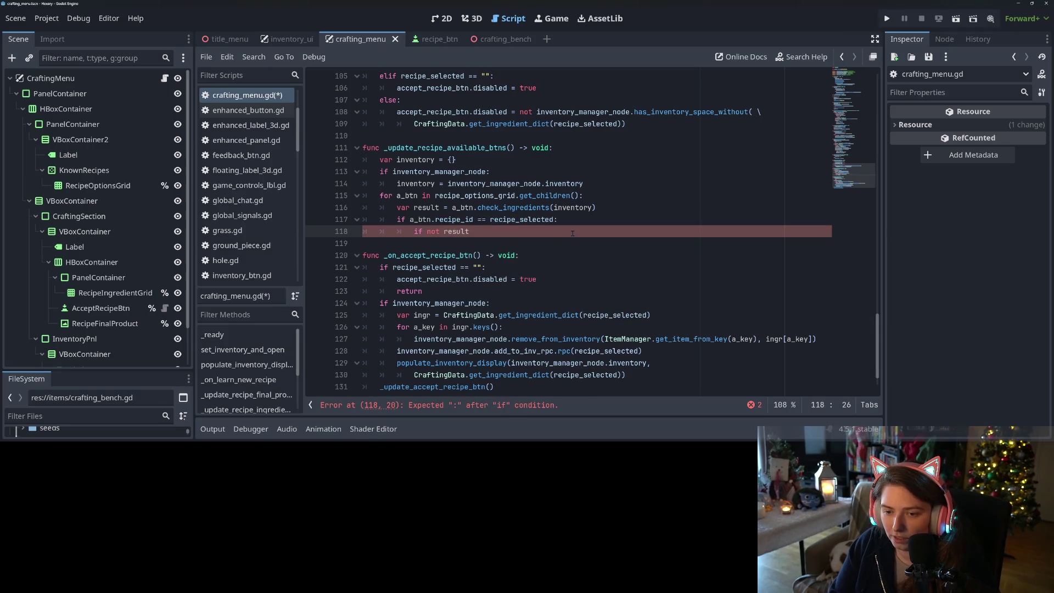
{"action": "type", "text": ":"}
{"action": "key", "text": "Return"}
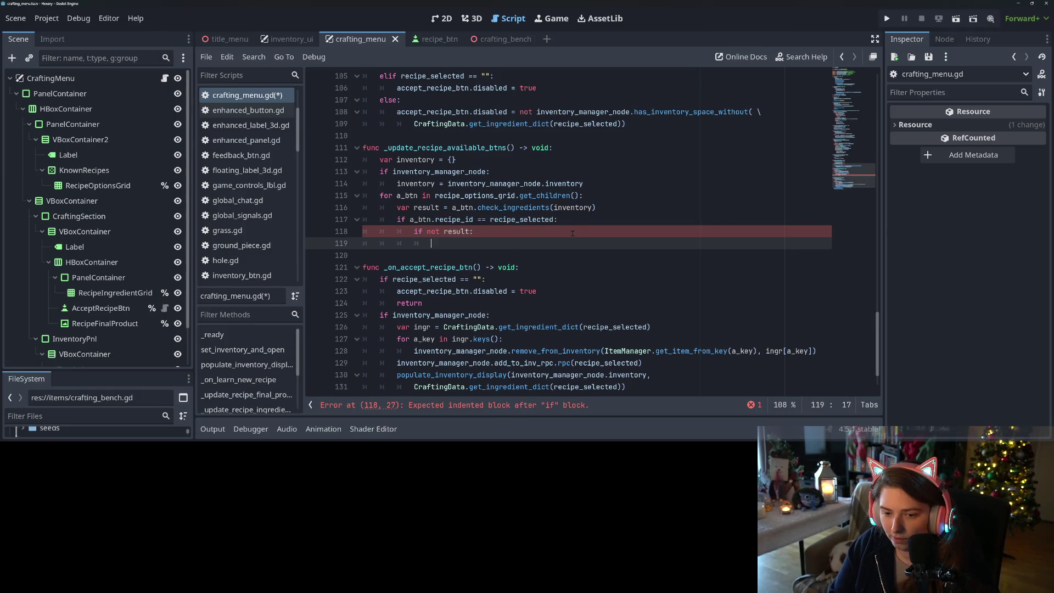
{"action": "scroll", "coordinate": [545, 257], "scroll_direction": "down", "scroll_amount": 2}
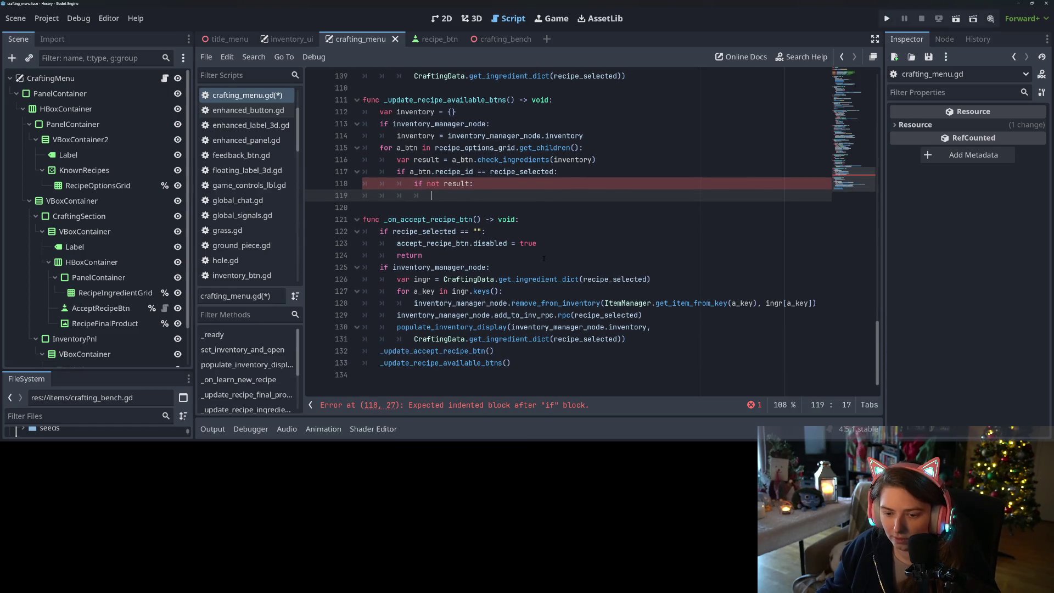
{"action": "scroll", "coordinate": [545, 258], "scroll_direction": "up", "scroll_amount": 6}
Copy the 'accept_recipe_btn.disabled = true' statement and paste it under 'if not result'
{"action": "left_click", "coordinate": [412, 231]}
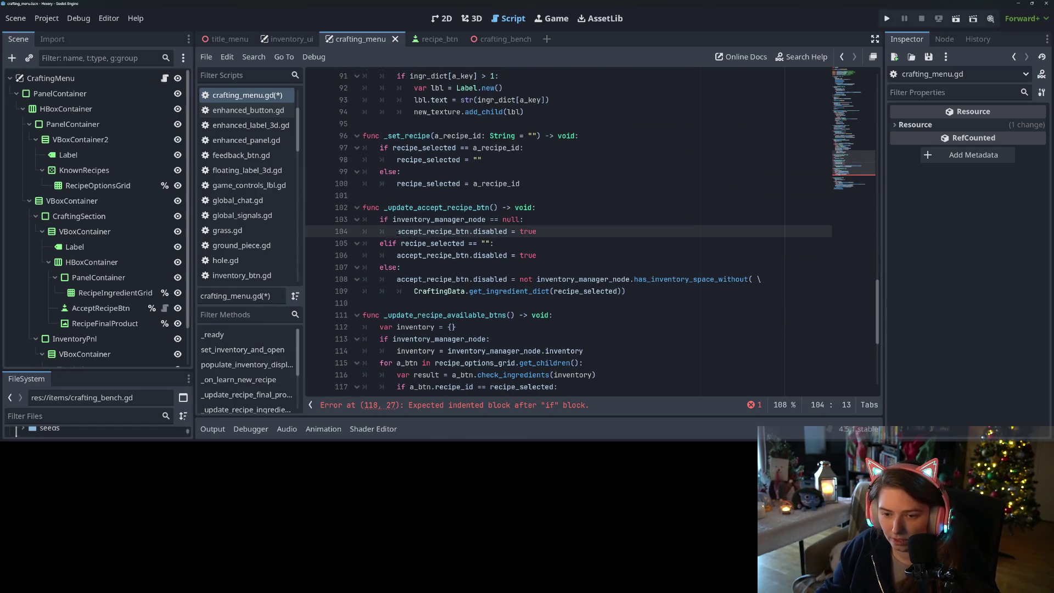
{"action": "left_click_drag", "start_coordinate": [423, 231], "coordinate": [537, 232]}
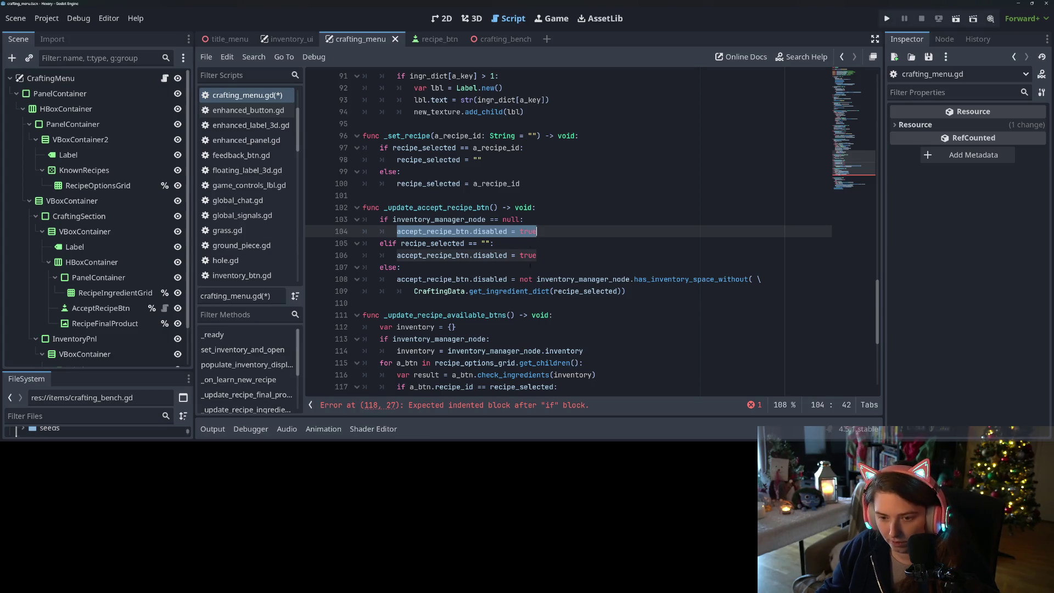
{"action": "key", "text": "ctrl+c"}
{"action": "scroll", "coordinate": [568, 231], "scroll_direction": "down", "scroll_amount": 4}
{"action": "left_click", "coordinate": [431, 266]}
{"action": "key", "text": "ctrl+v"}
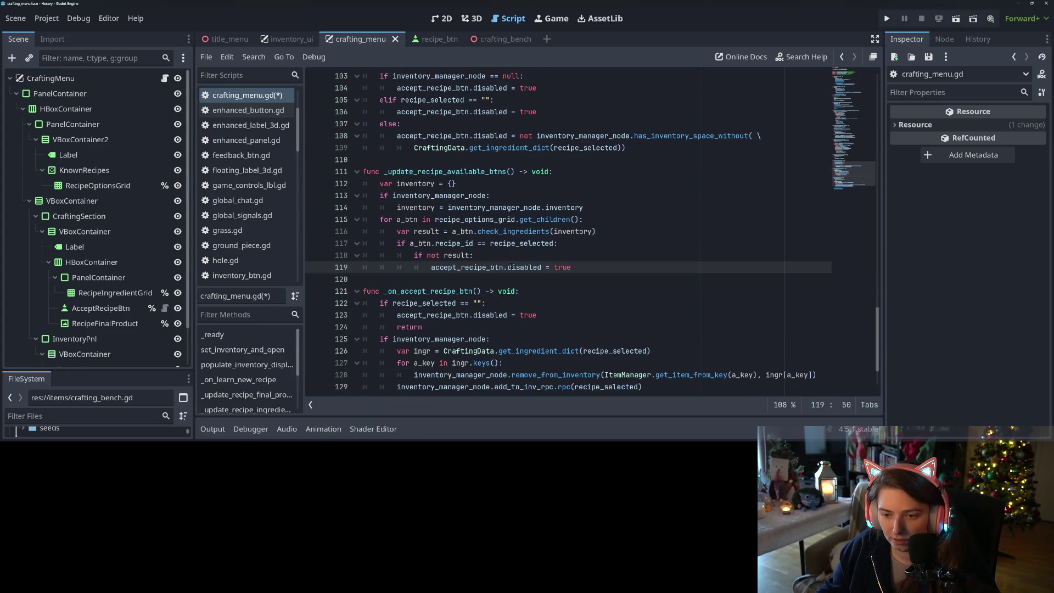
Replace lines 118–119 with 'recipe_selected = ""'
{"action": "left_click_drag", "start_coordinate": [414, 255], "coordinate": [563, 267]}
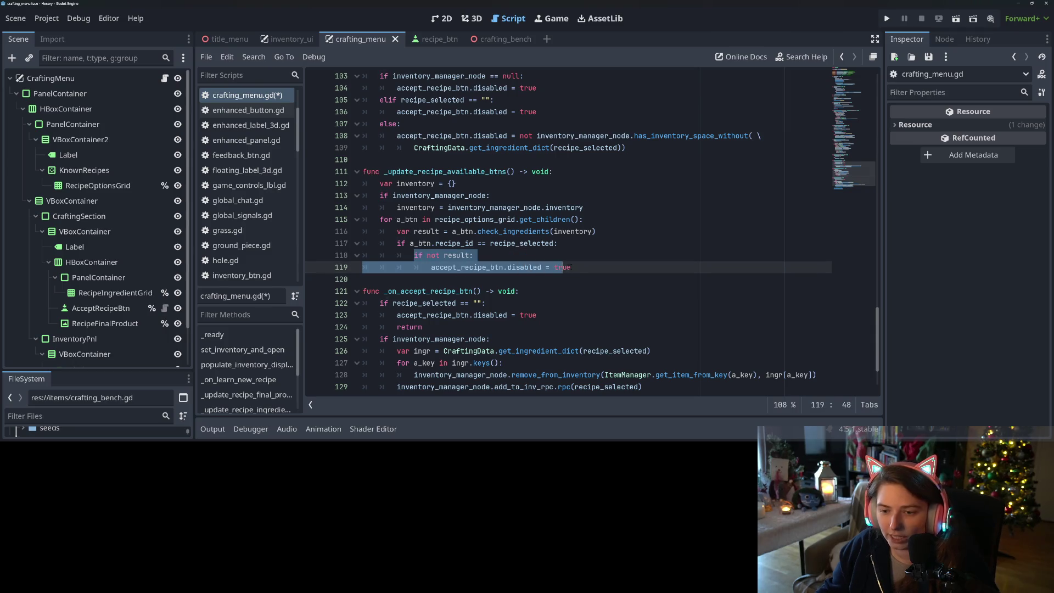
{"action": "type", "text": "recip"}
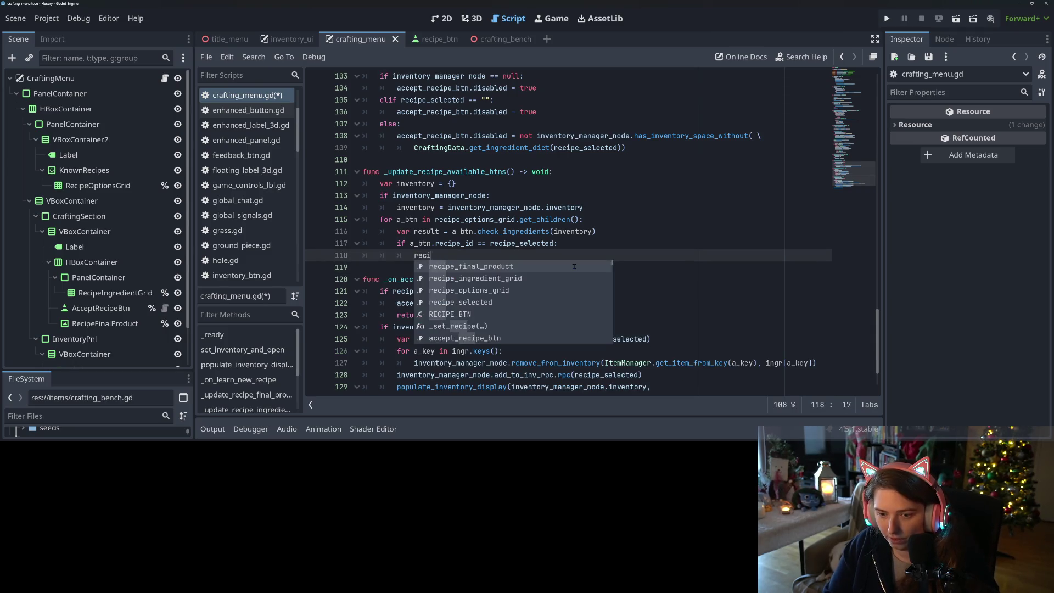
{"action": "key", "text": "Down"}
{"action": "key", "text": "Down"}
{"action": "key", "text": "Down"}
{"action": "key", "text": "Return"}
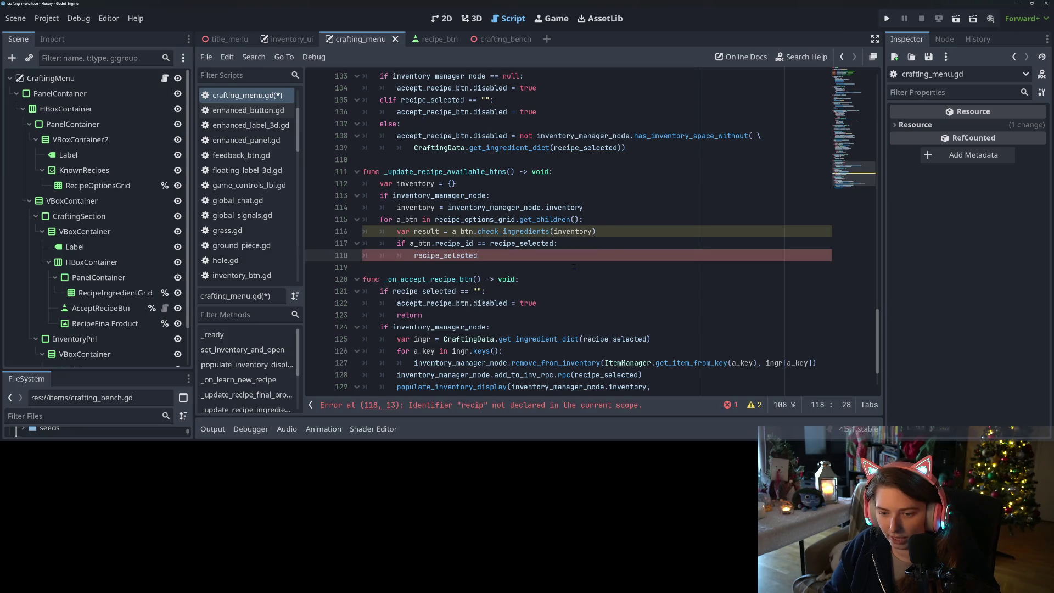
{"action": "type", "text": " = \"\""}
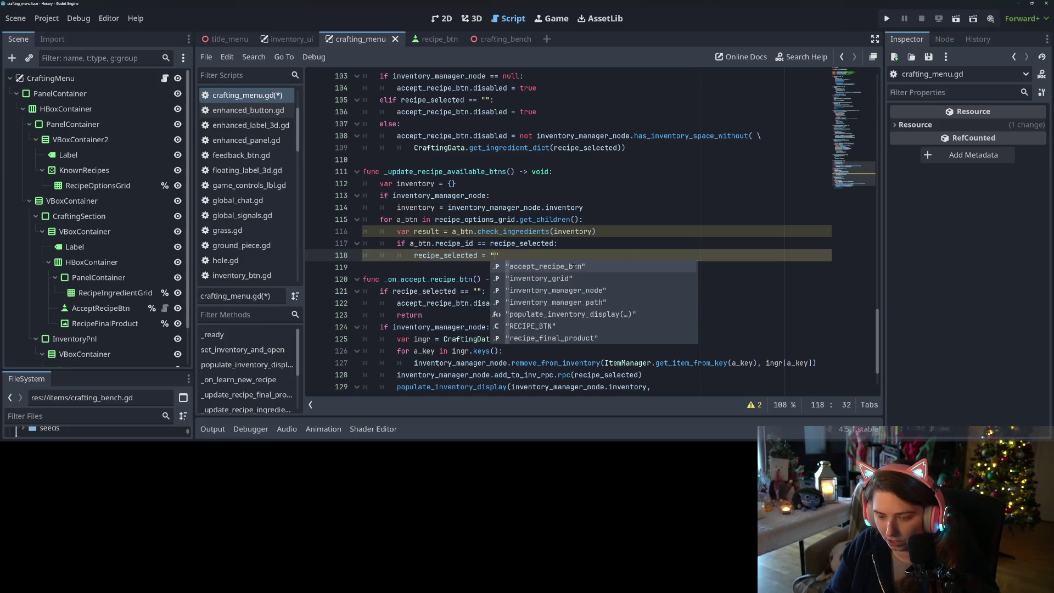
{"action": "key", "text": "ctrl+s"}
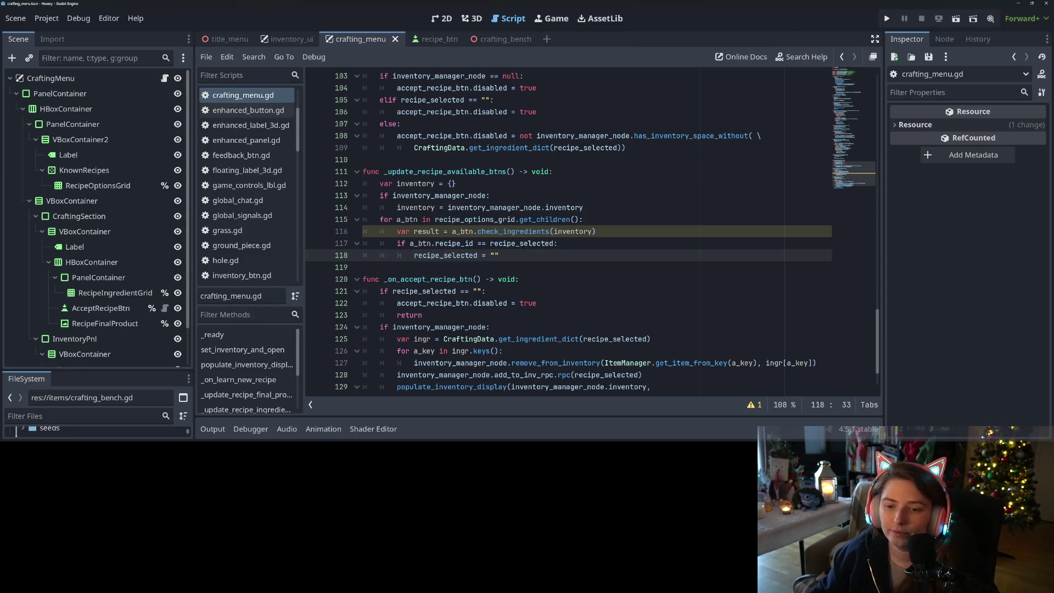
Add a nested 'not result:' condition and indent the recipe_selected reset beneath it
{"action": "left_click", "coordinate": [406, 243]}
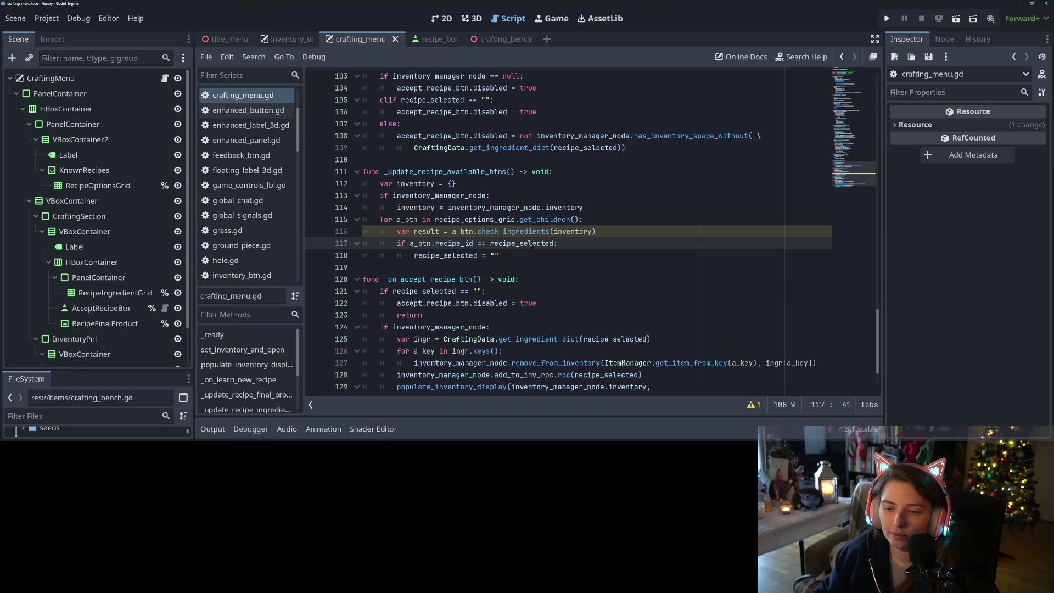
{"action": "key", "text": "Return"}
{"action": "type", "text": "if not r"}
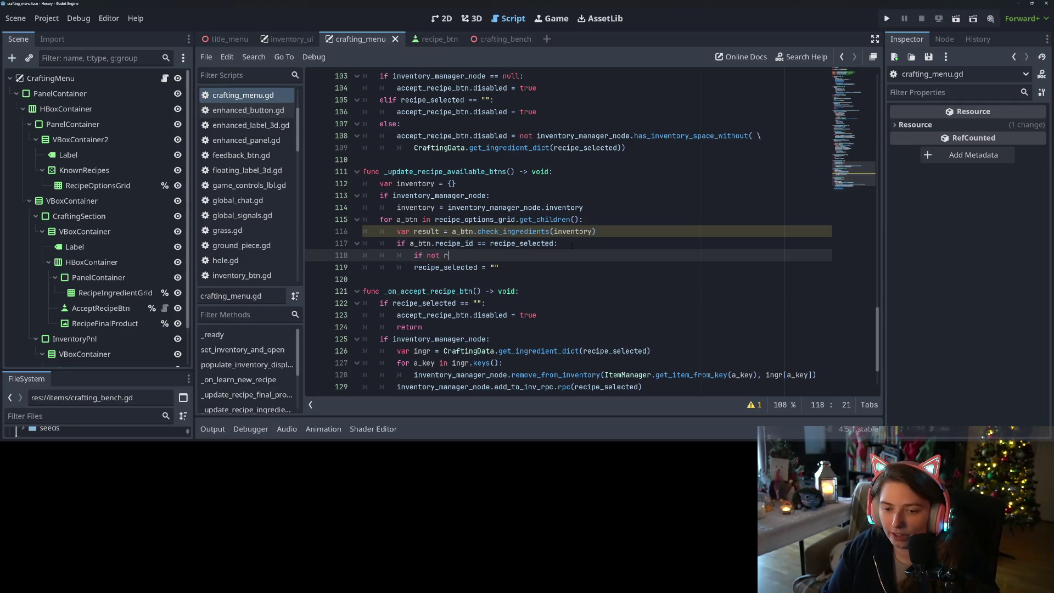
{"action": "type", "text": "esult:"}
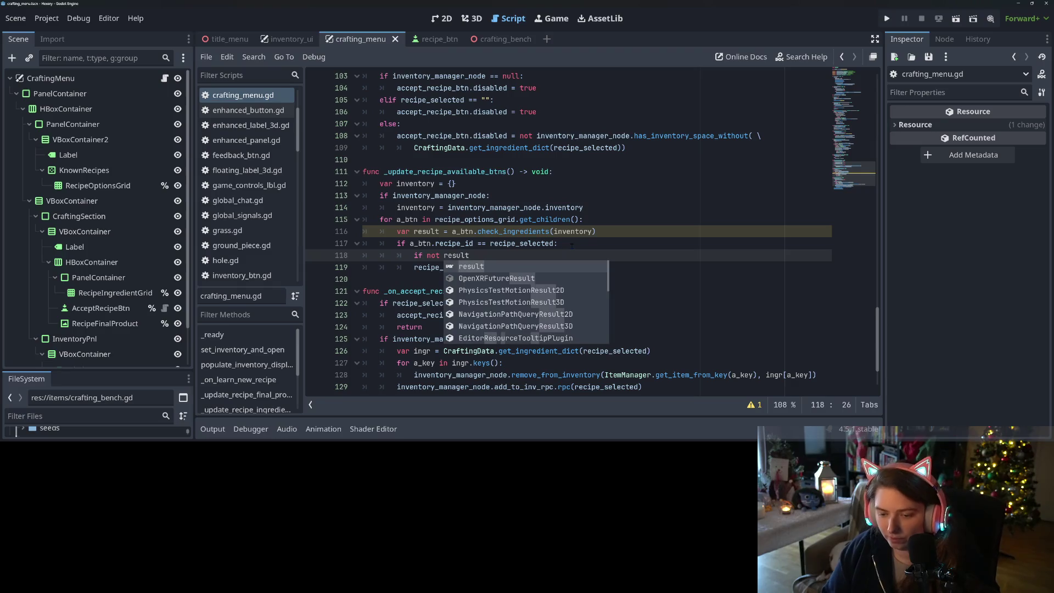
{"action": "key", "text": "Down"}
{"action": "key", "text": "Home"}
{"action": "key", "text": "Tab"}
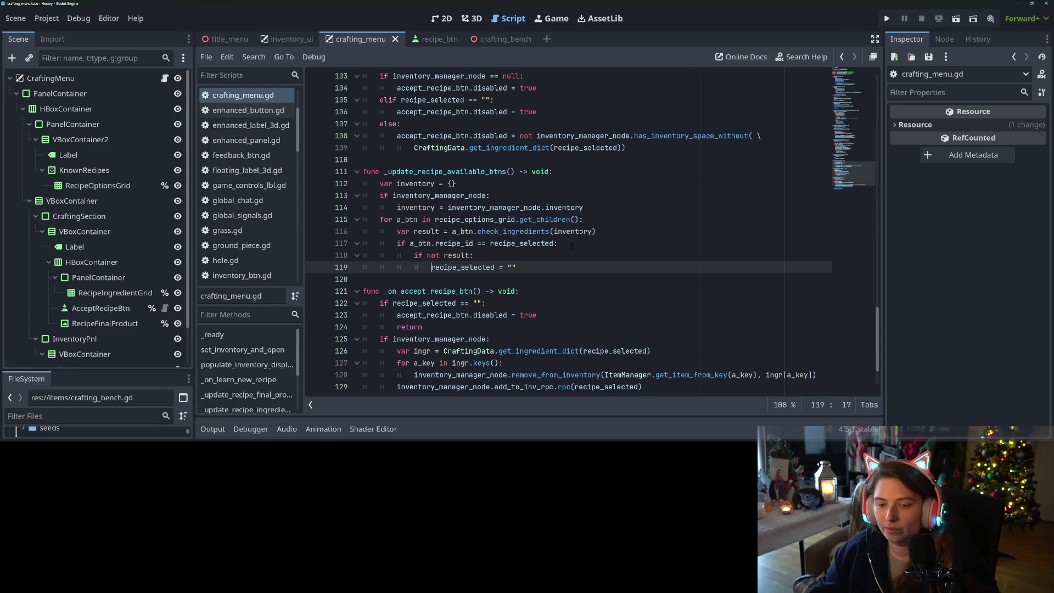
Join both conditions with 'and' on line 117, fix the reset's indent, and save
{"action": "left_click_drag", "start_coordinate": [423, 255], "coordinate": [559, 243]}
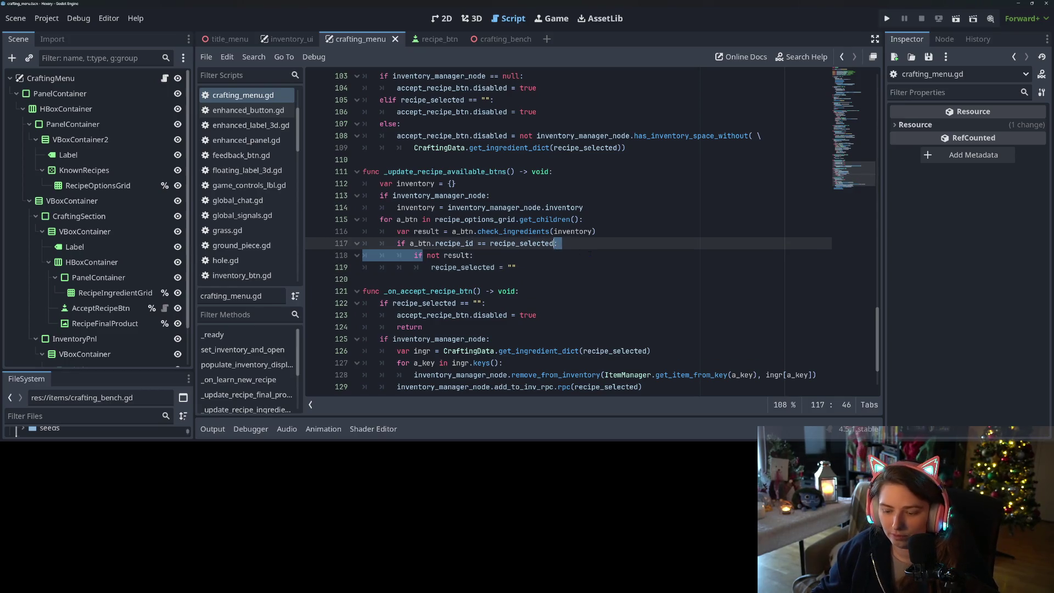
{"action": "key", "text": "BackSpace"}
{"action": "key", "text": "BackSpace"}
{"action": "type", "text": "and not result"}
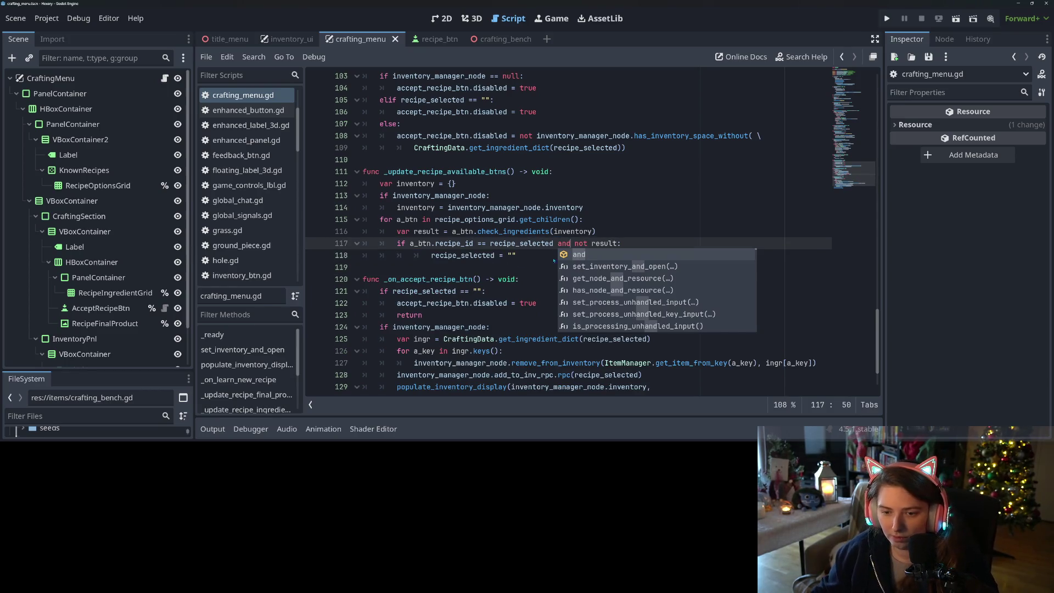
{"action": "left_click", "coordinate": [536, 252]}
{"action": "key", "text": "Home"}
{"action": "key", "text": "BackSpace"}
{"action": "key", "text": "ctrl+s"}
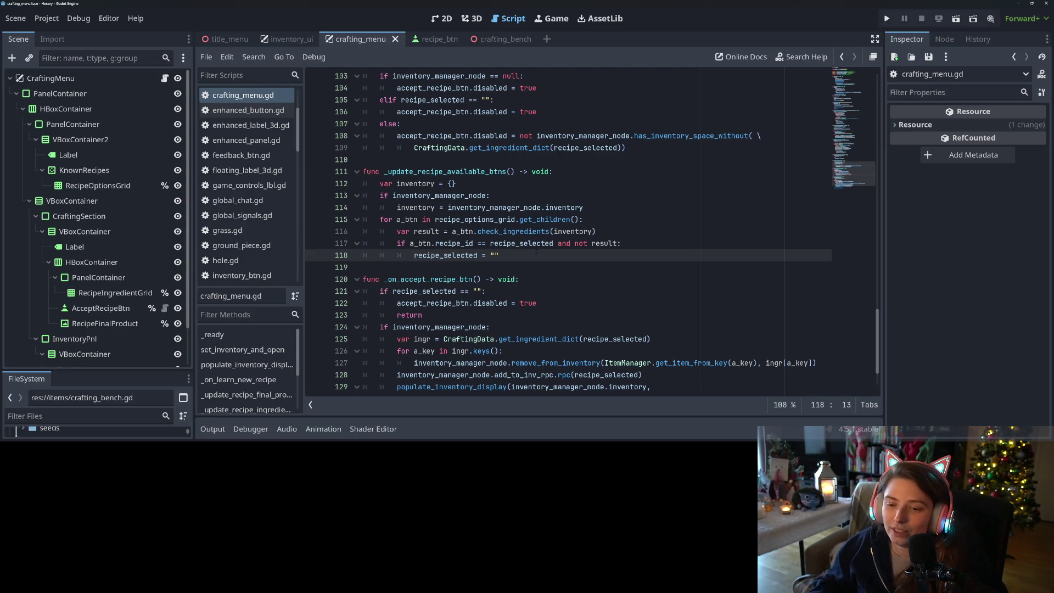
Review the result variable and recipe_selected reset on lines 116–118, then run the project
{"action": "left_click", "coordinate": [575, 256]}
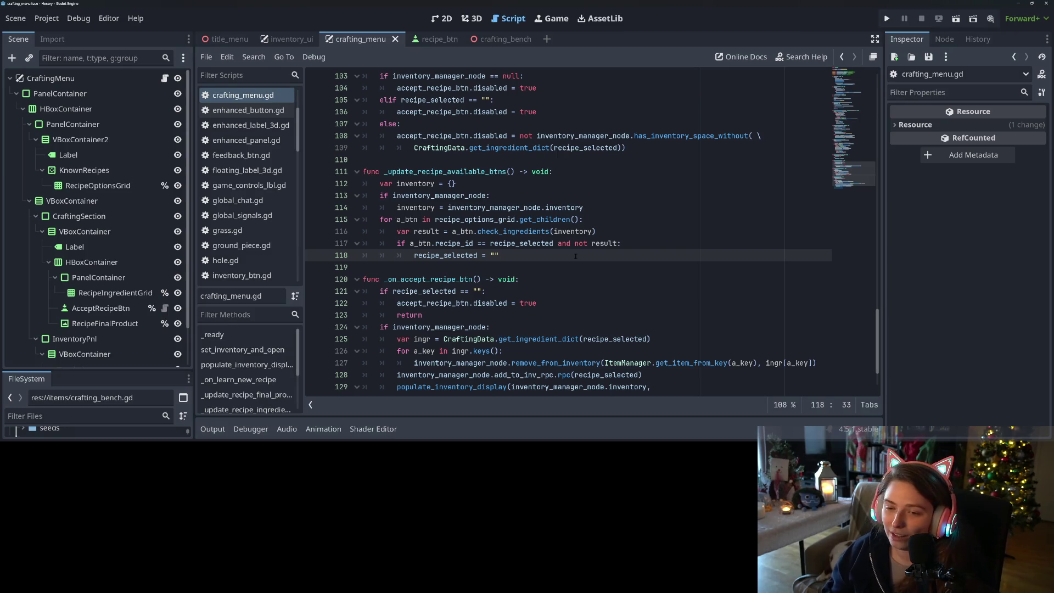
{"action": "key", "text": "Up"}
{"action": "key", "text": "Down"}
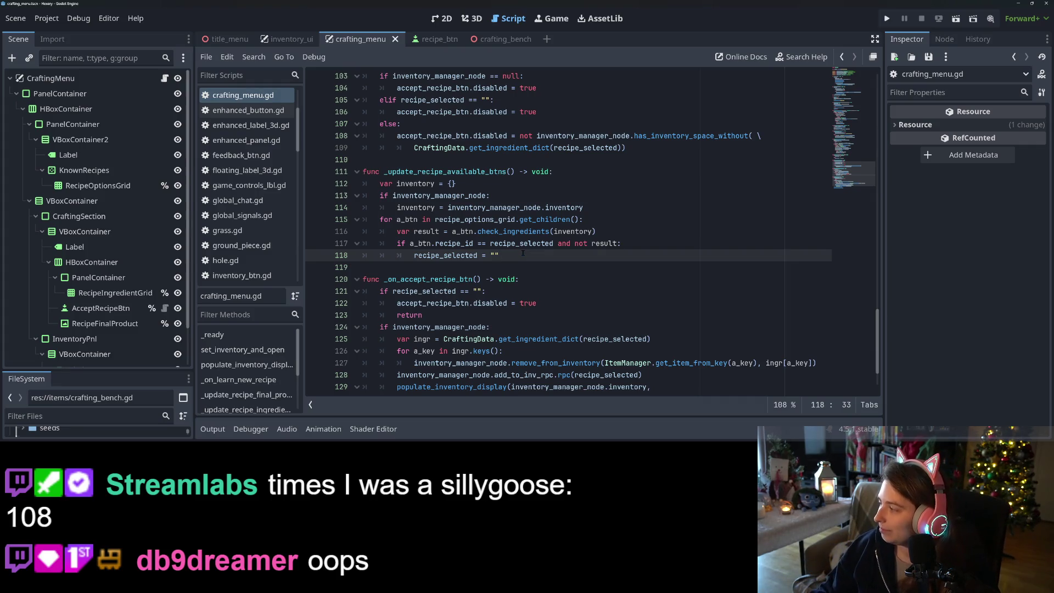
{"action": "key", "text": "Up"}
{"action": "key", "text": "Up"}
{"action": "key", "text": "ctrl+Left"}
{"action": "key", "text": "ctrl+Left"}
{"action": "key", "text": "ctrl+Left"}
{"action": "left_click", "coordinate": [519, 260]}
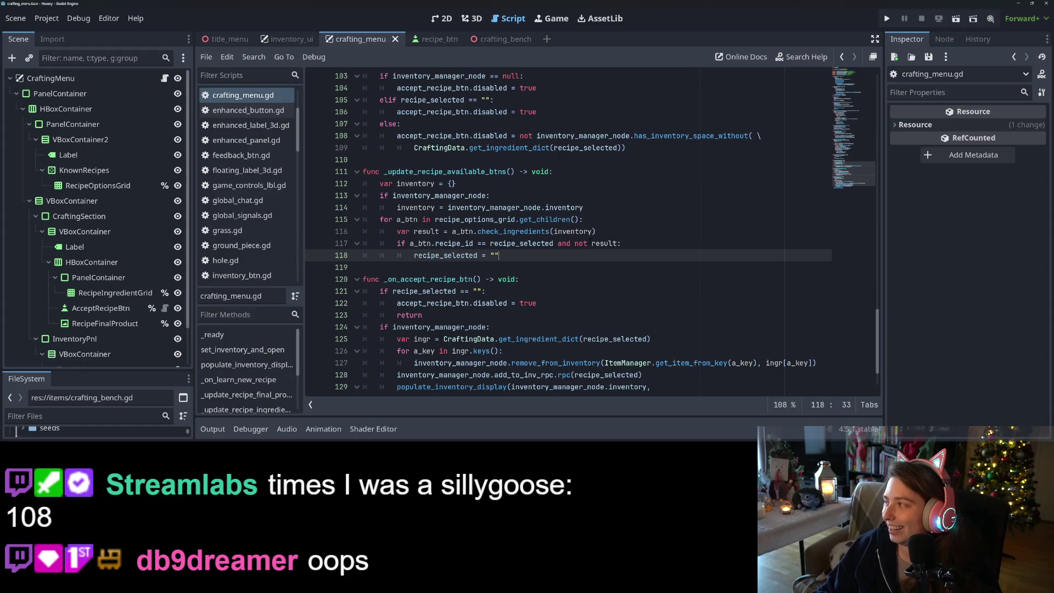
{"action": "key", "text": "Down"}
{"action": "key", "text": "Down"}
{"action": "key", "text": "Up"}
{"action": "key", "text": "Up"}
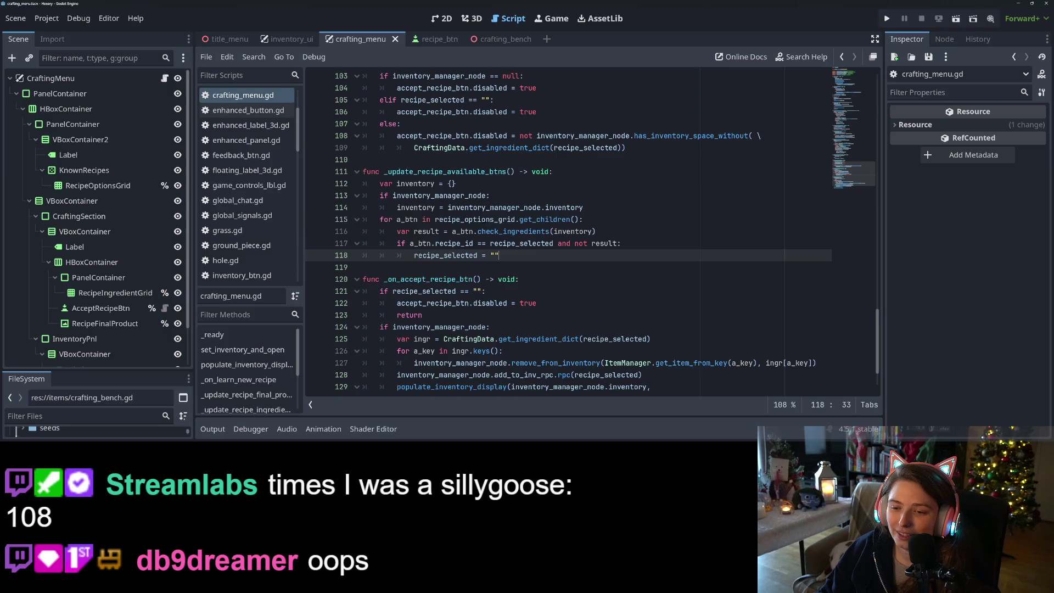
{"action": "left_click", "coordinate": [440, 231]}
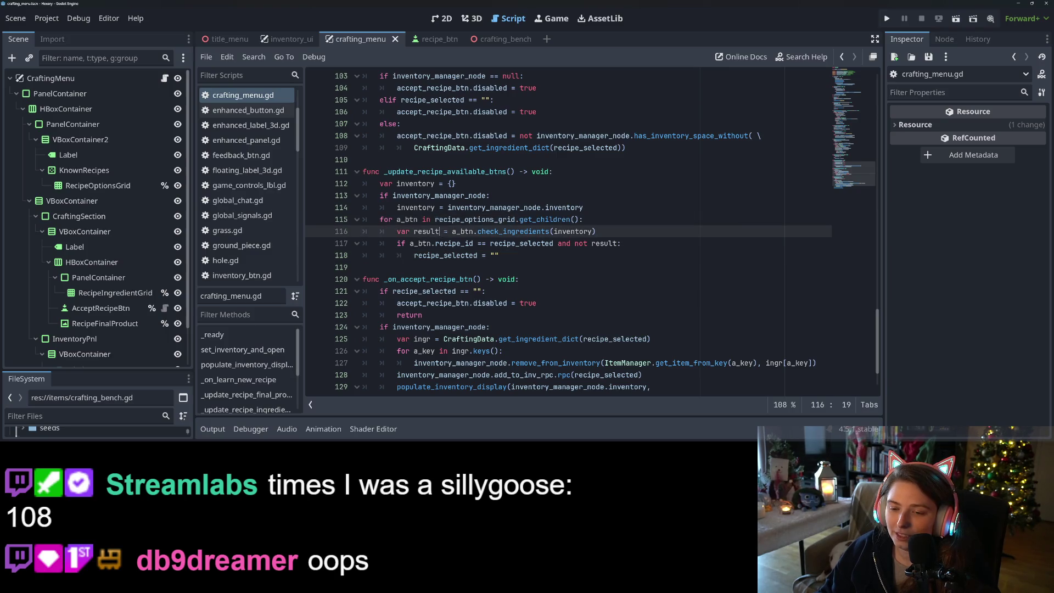
{"action": "left_click", "coordinate": [524, 256]}
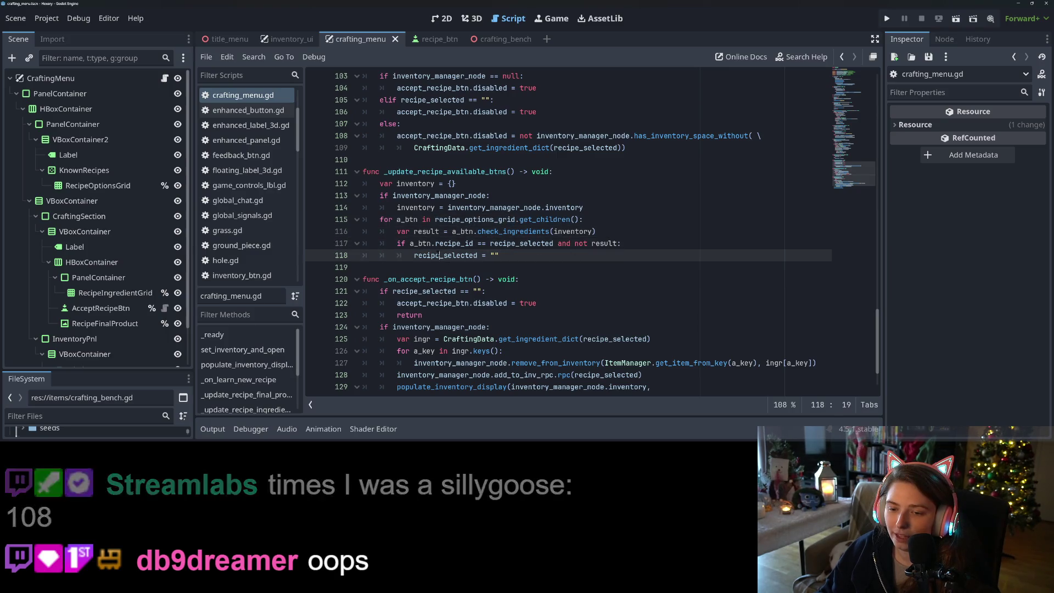
{"action": "left_click_drag", "start_coordinate": [414, 256], "coordinate": [510, 255]}
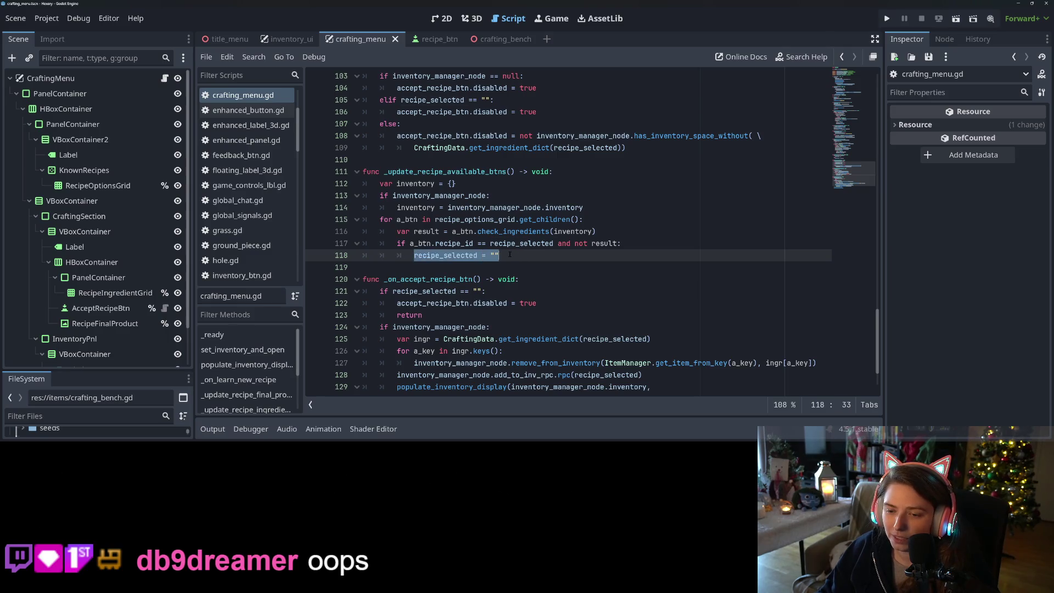
{"action": "left_click", "coordinate": [510, 255]}
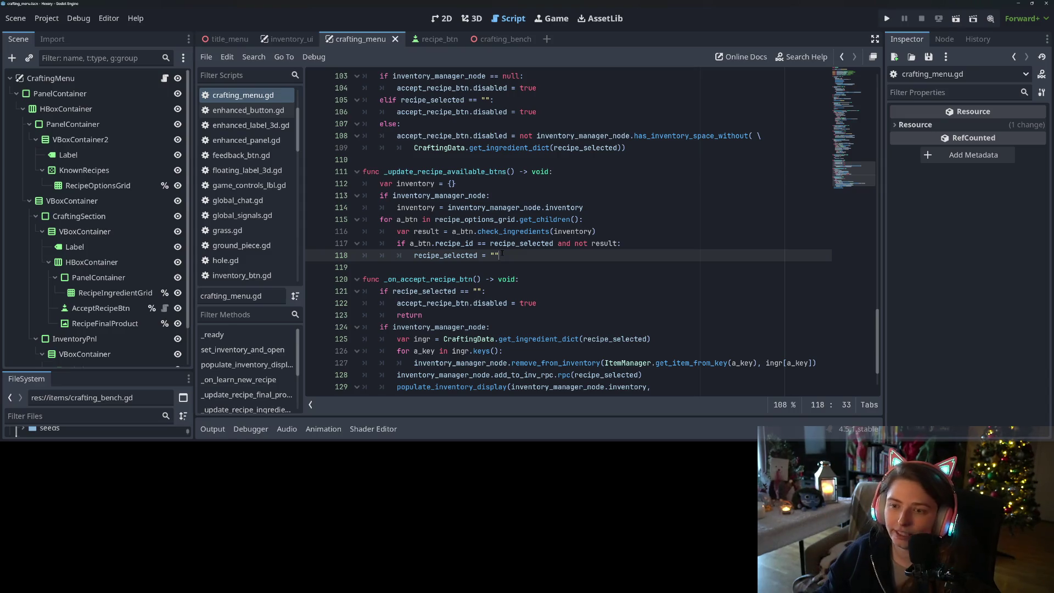
{"action": "left_click", "coordinate": [886, 18]}
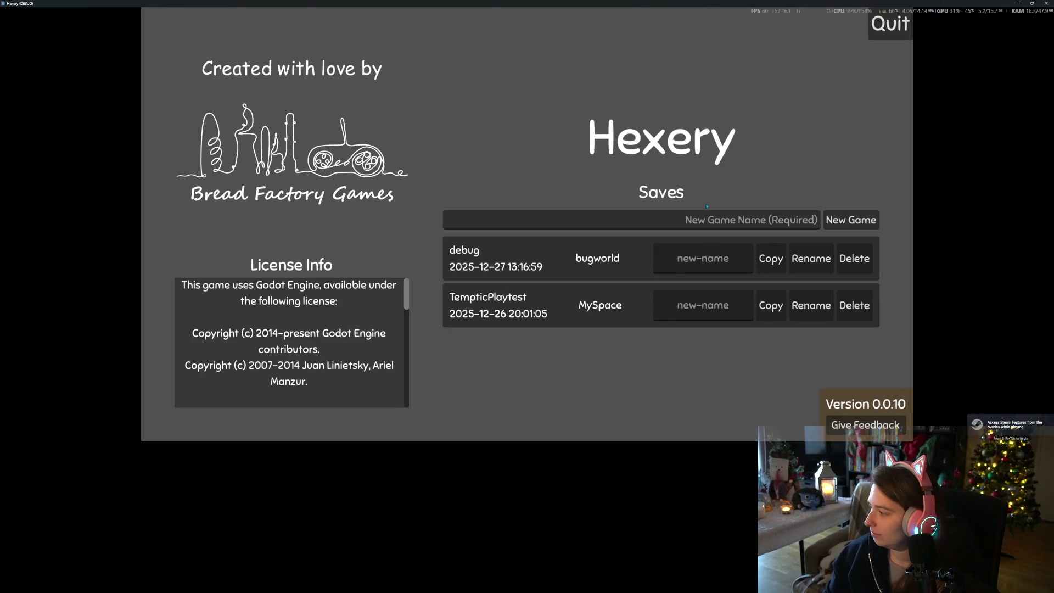
Load the debug save, check the inventory, and walk the character left to the log
{"action": "left_click", "coordinate": [583, 275]}
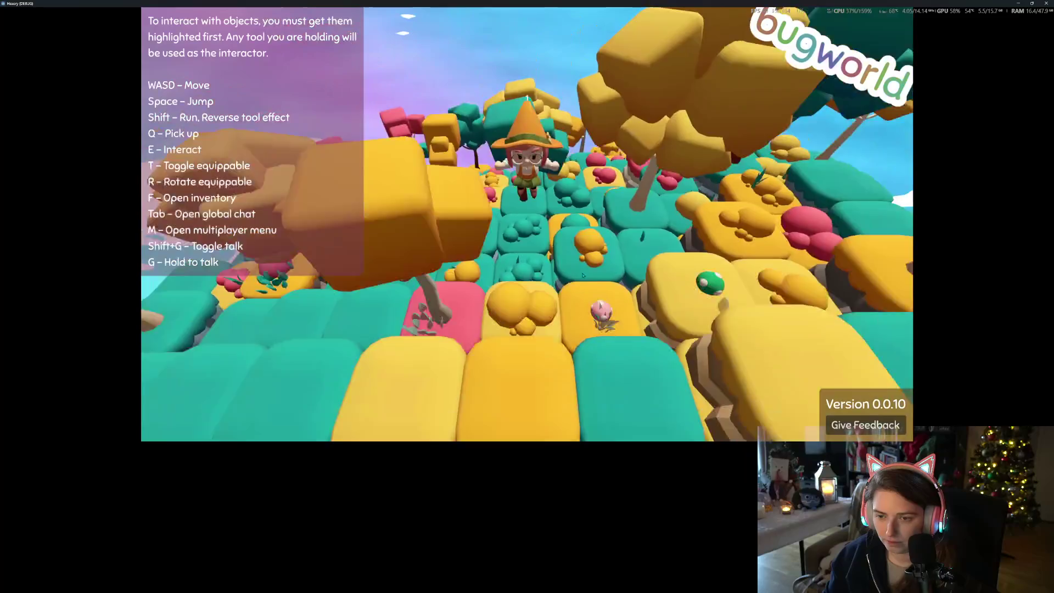
{"action": "key", "text": "f"}
{"action": "key", "text": "f"}
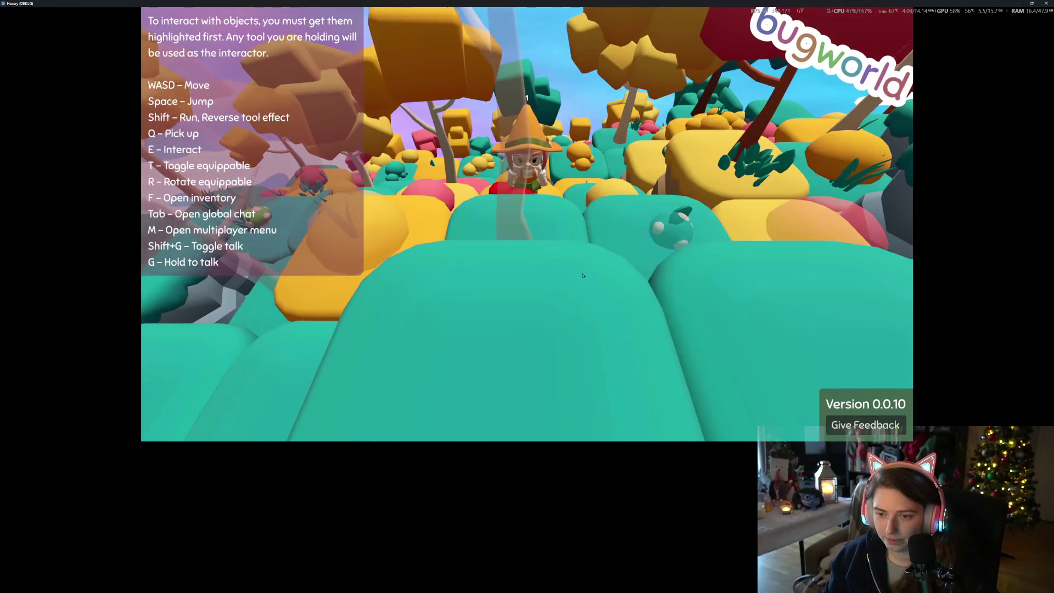
{"action": "key", "text": "w"}
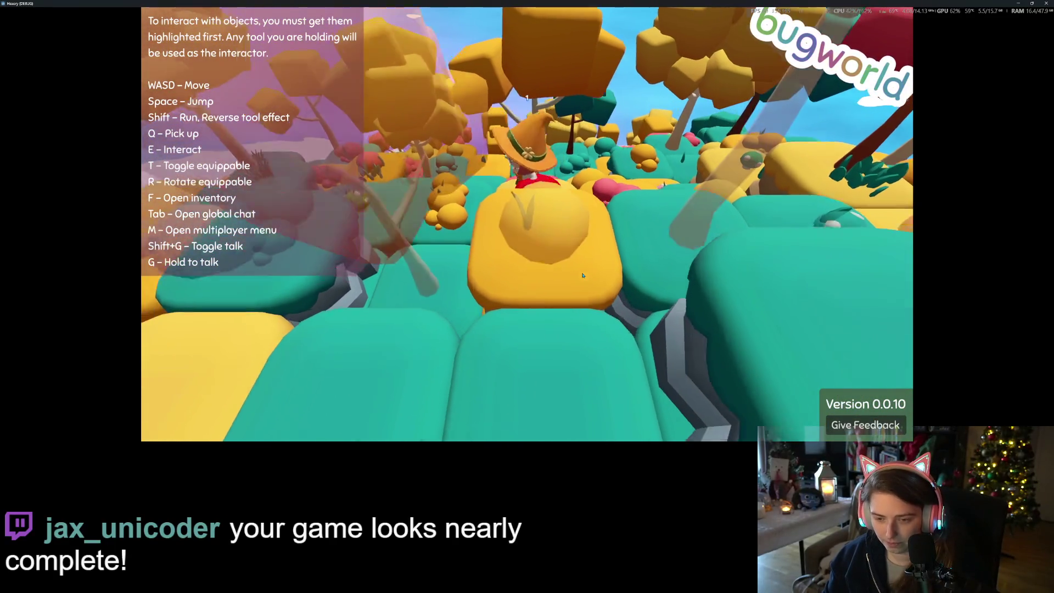
{"action": "key", "text": "s"}
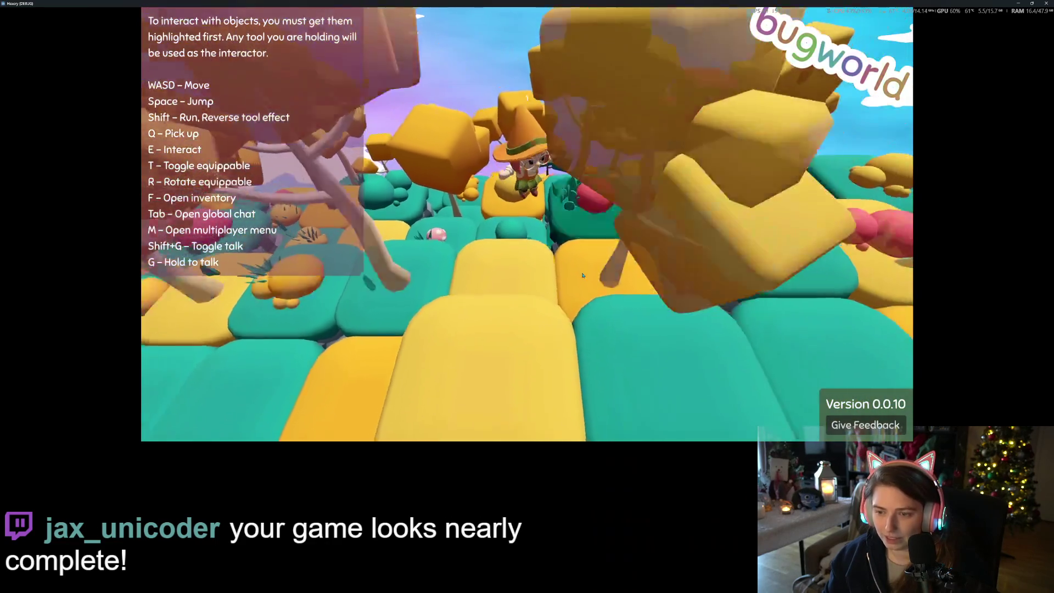
{"action": "key", "text": "w"}
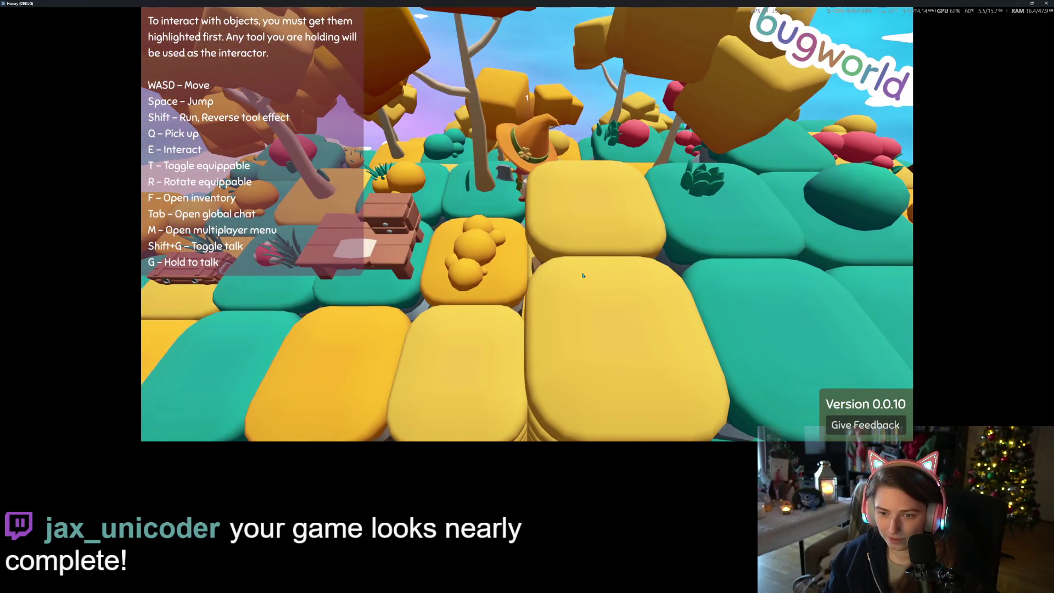
{"action": "key", "text": "a"}
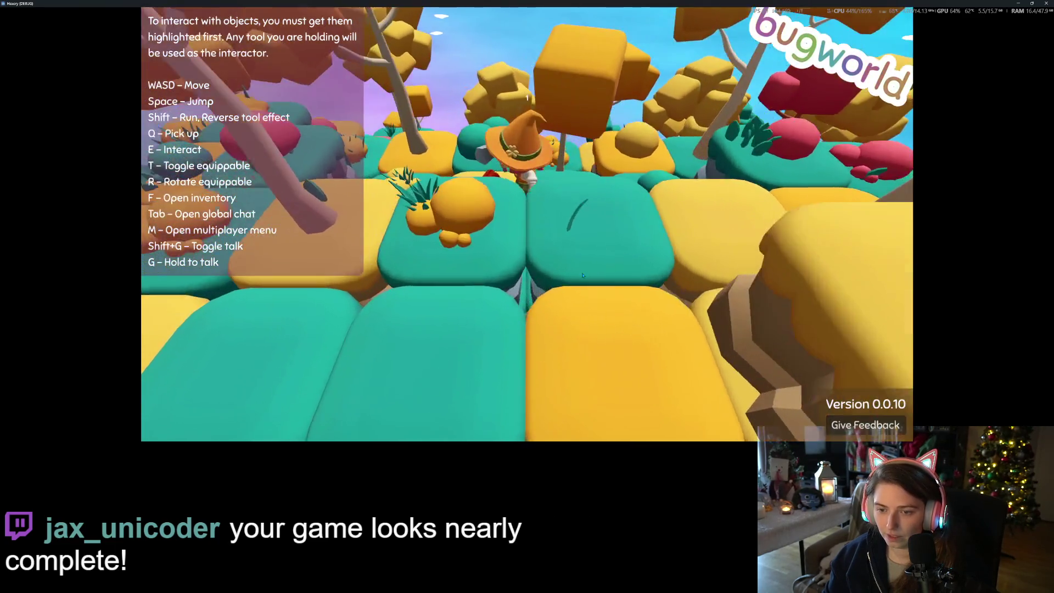
{"action": "key", "text": "a"}
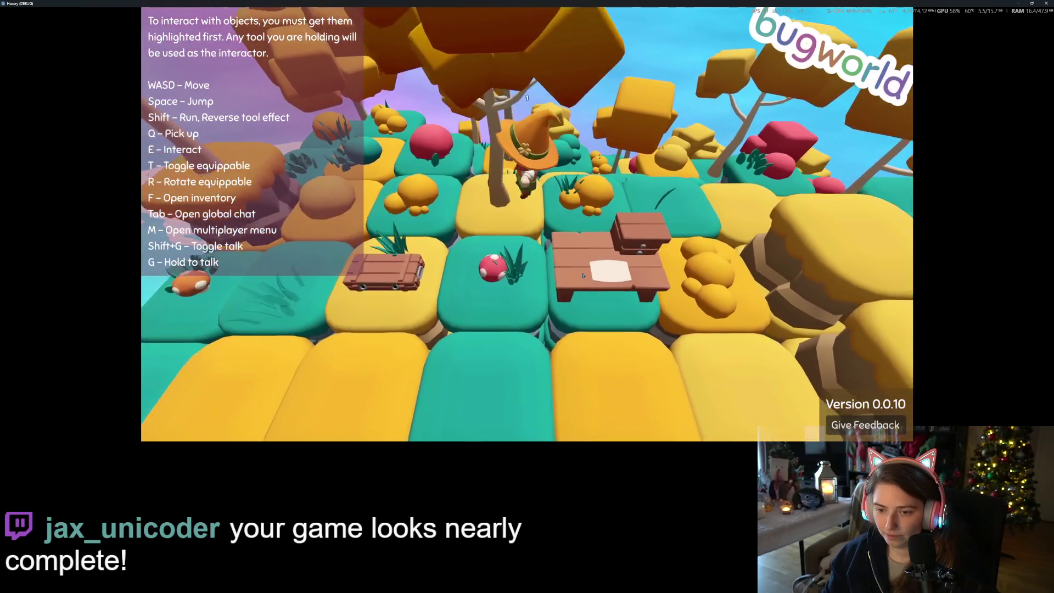
{"action": "key", "text": "a"}
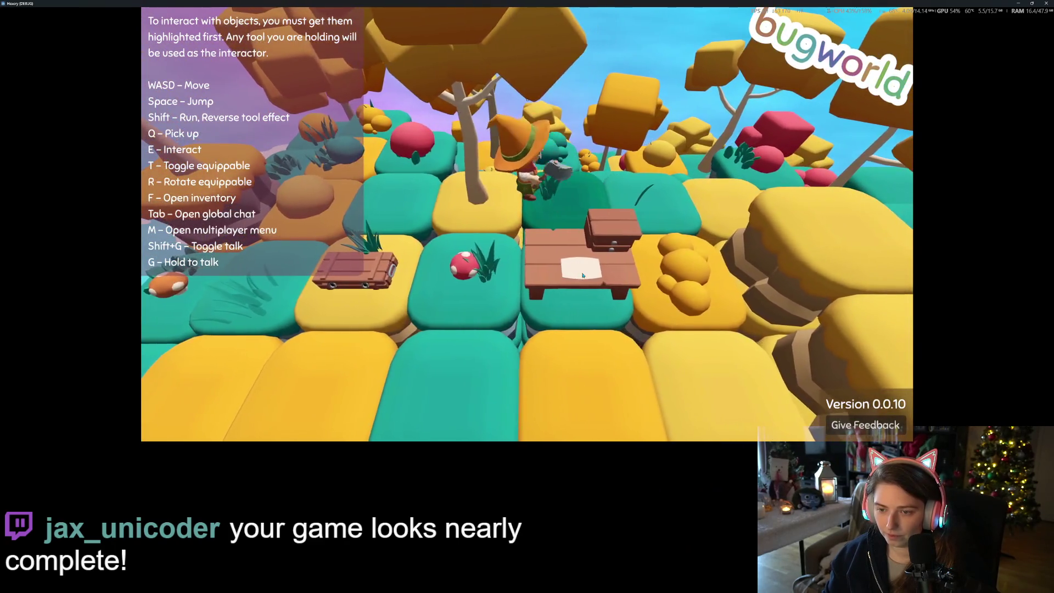
{"action": "key", "text": "a"}
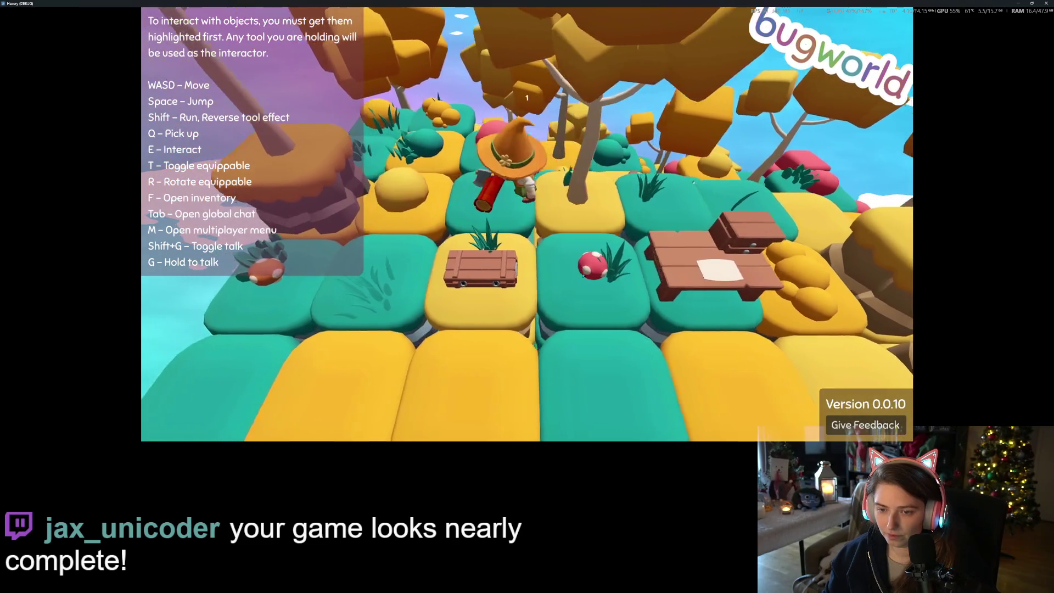
Walk the character back right beside the crates, checking the inventory on the way
{"action": "key", "text": "d"}
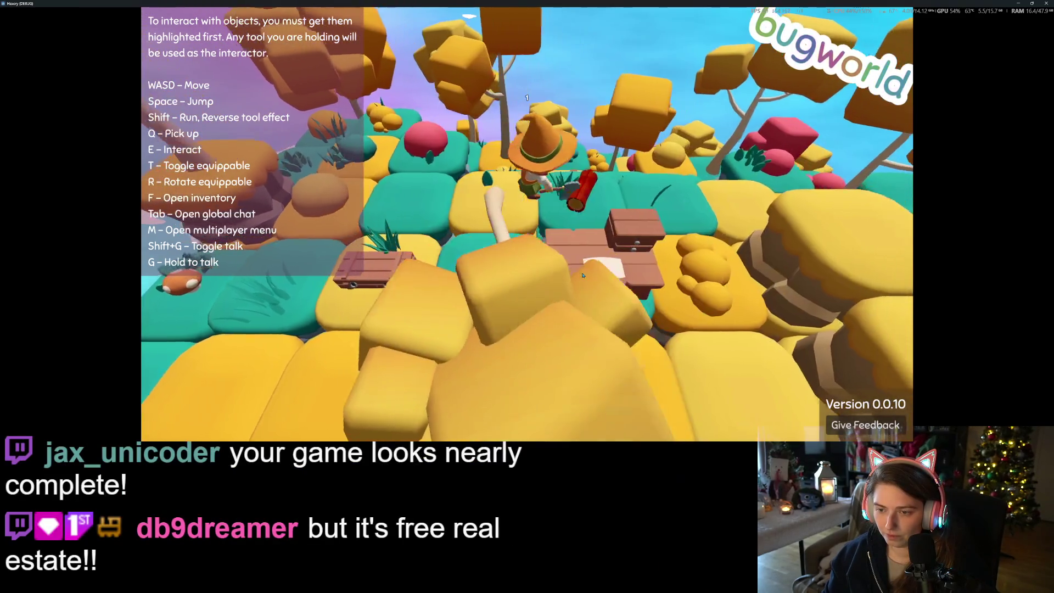
{"action": "key", "text": "s"}
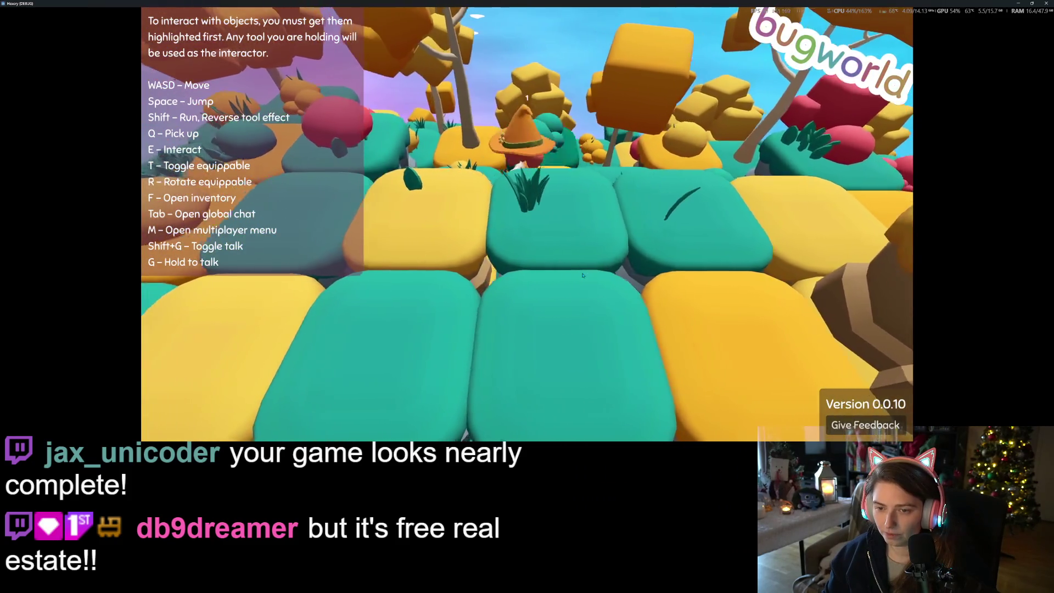
{"action": "key", "text": "w"}
{"action": "key", "text": "f"}
{"action": "key", "text": "f"}
{"action": "scroll", "coordinate": [582, 275], "scroll_direction": "down", "scroll_amount": 5}
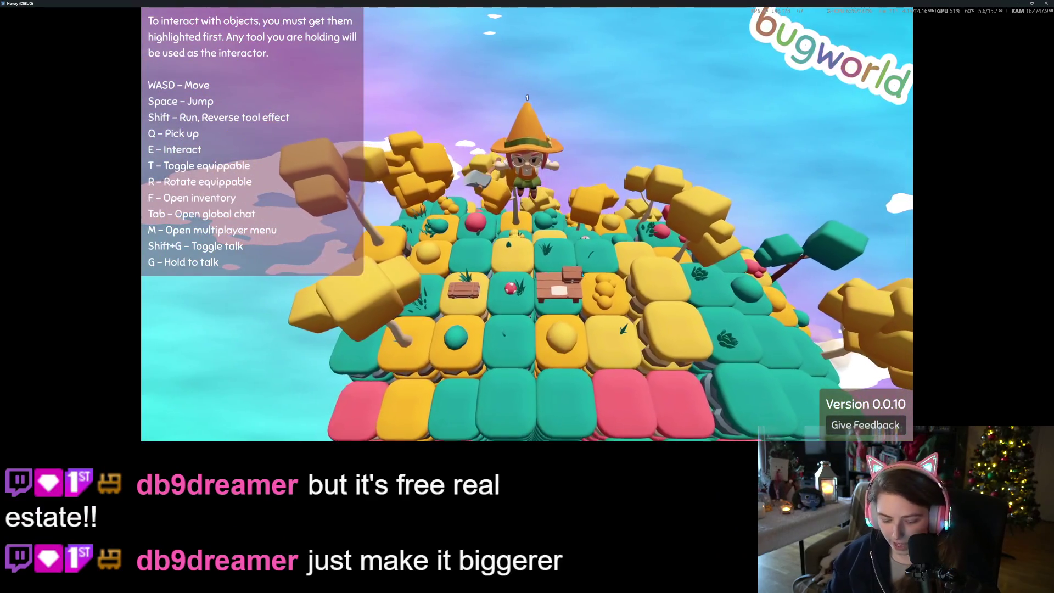
{"action": "scroll", "coordinate": [583, 275], "scroll_direction": "up", "scroll_amount": 5}
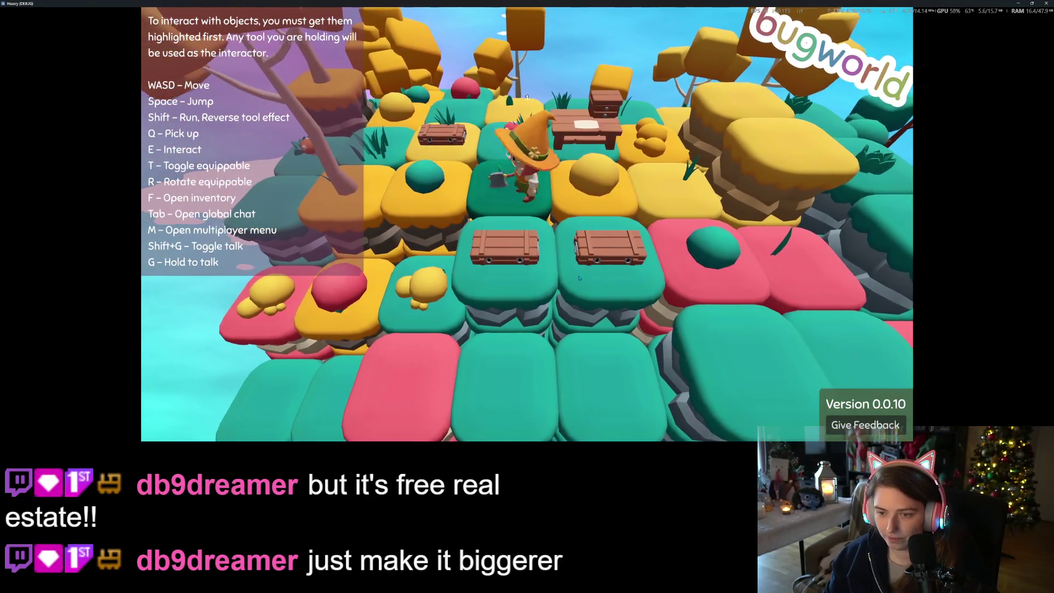
{"action": "key", "text": "d"}
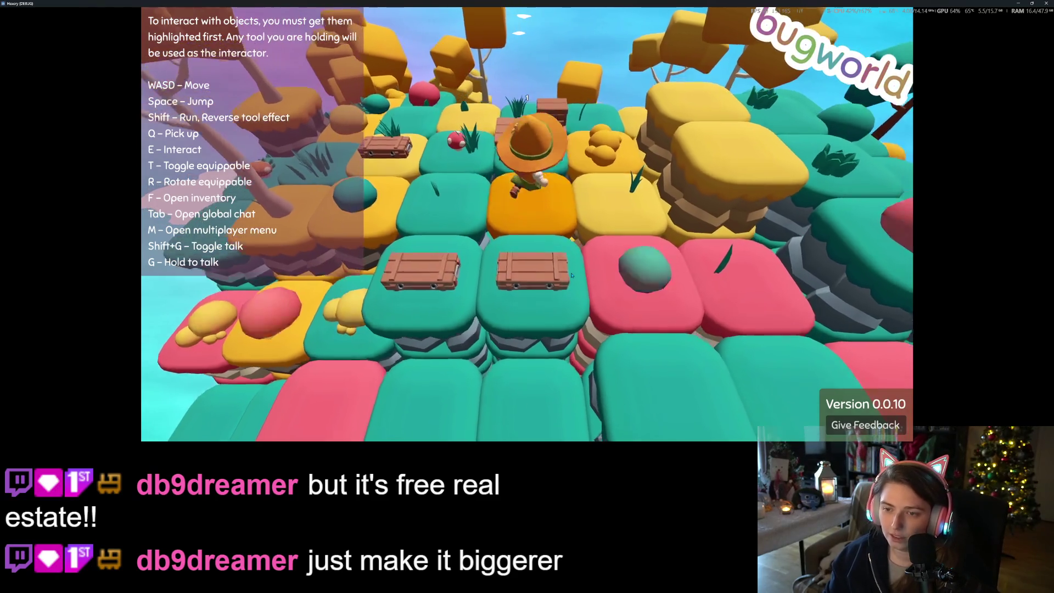
Select the crate recipe in the crafting menu and craft one crate from four logs
{"action": "key", "text": "f"}
{"action": "left_click", "coordinate": [338, 180]}
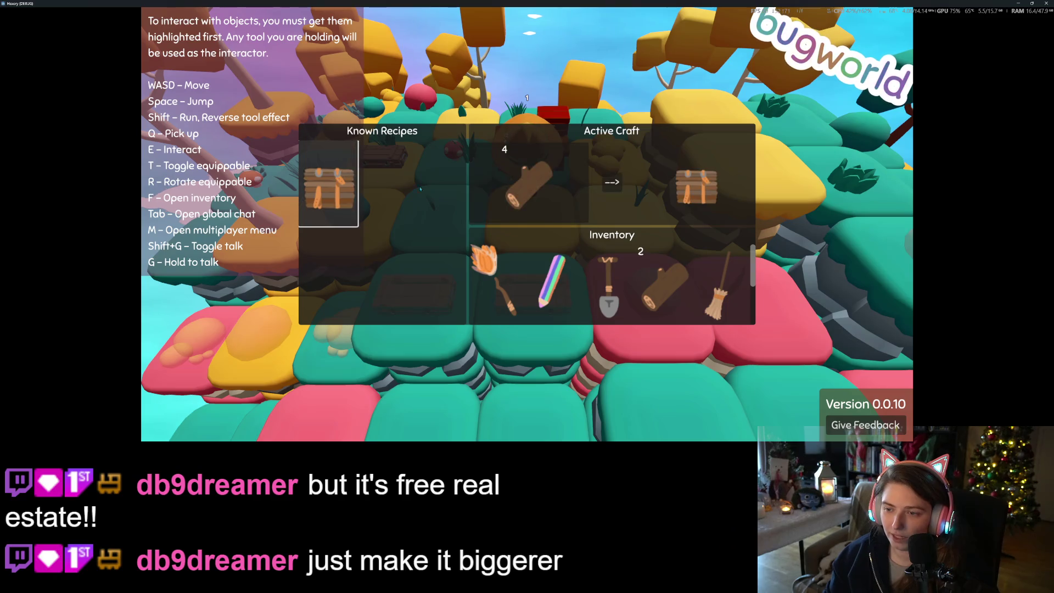
{"action": "left_click", "coordinate": [615, 185]}
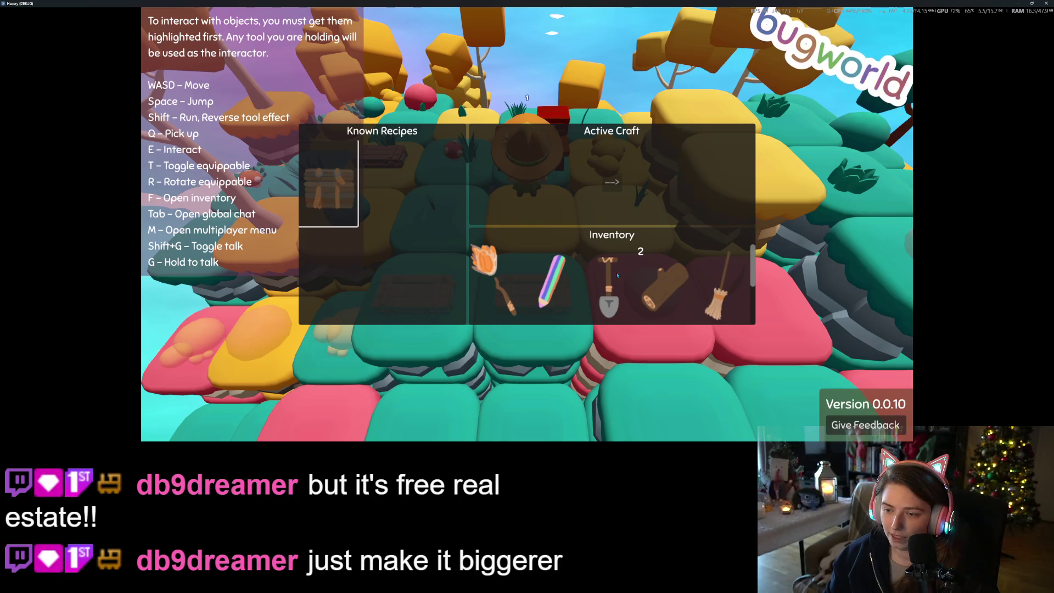
{"action": "scroll", "coordinate": [615, 274], "scroll_direction": "down", "scroll_amount": 2}
{"action": "scroll", "coordinate": [618, 275], "scroll_direction": "up", "scroll_amount": 2}
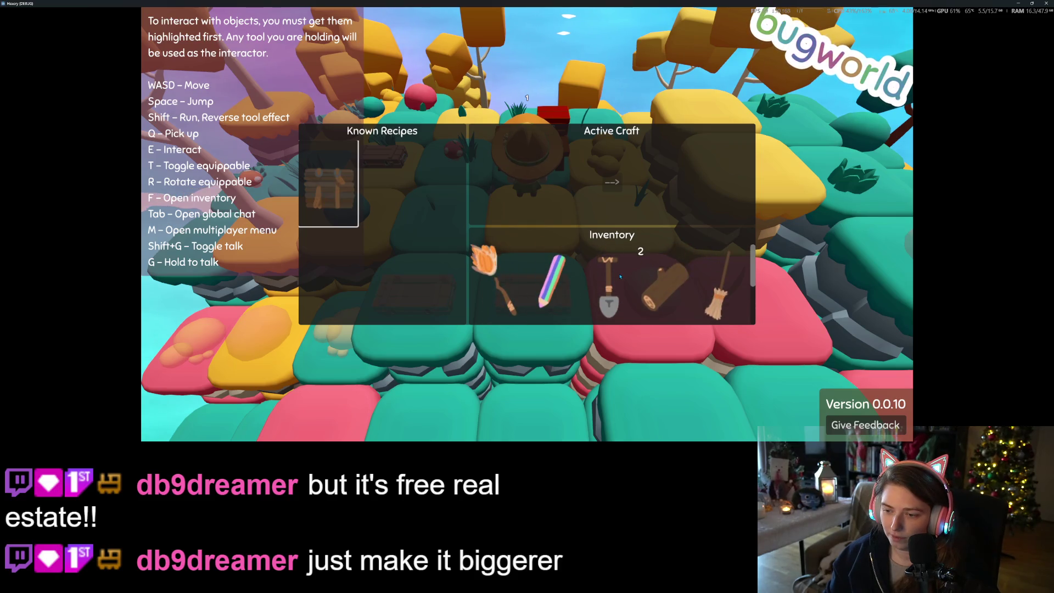
{"action": "scroll", "coordinate": [620, 276], "scroll_direction": "down", "scroll_amount": 2}
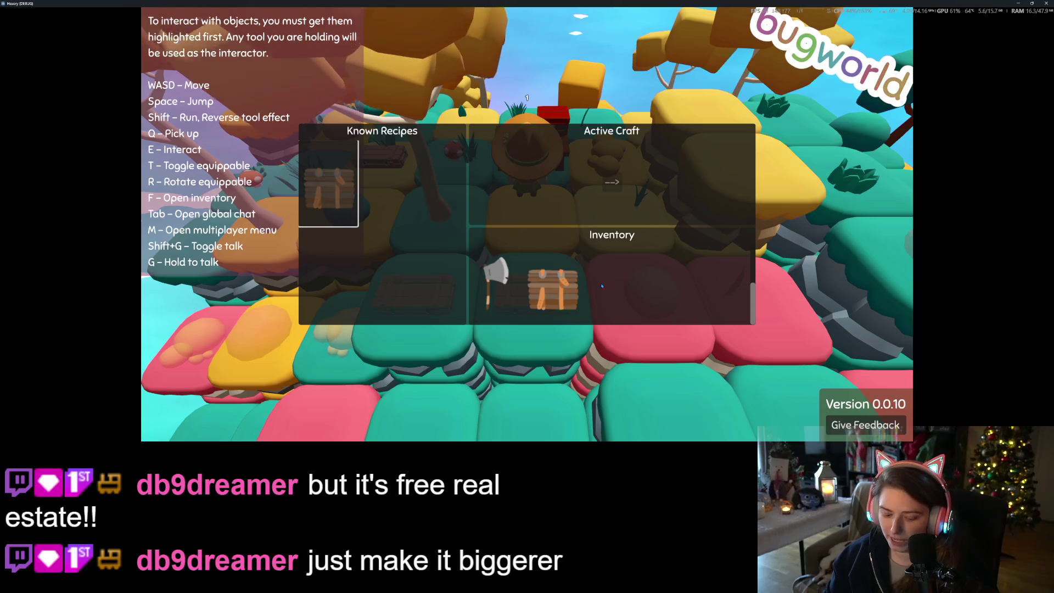
{"action": "scroll", "coordinate": [602, 286], "scroll_direction": "up", "scroll_amount": 2}
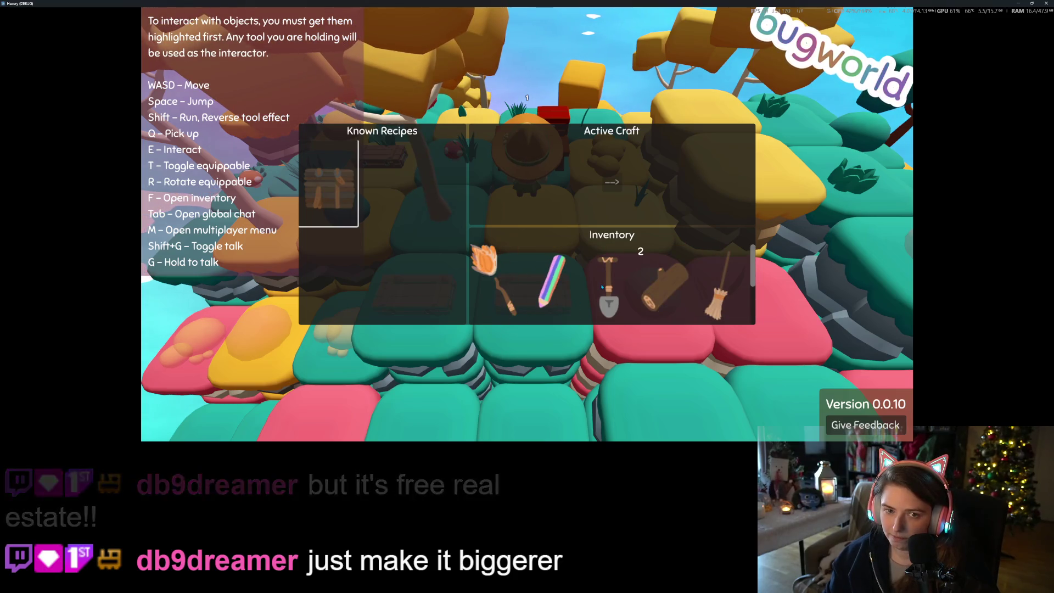
{"action": "scroll", "coordinate": [599, 285], "scroll_direction": "down", "scroll_amount": 2}
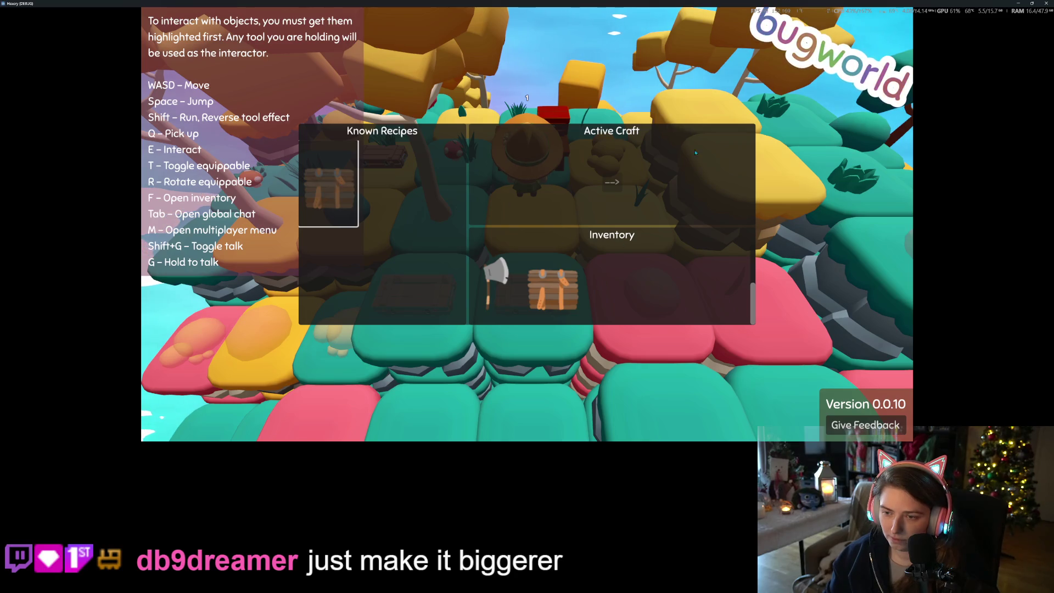
{"action": "scroll", "coordinate": [632, 289], "scroll_direction": "up", "scroll_amount": 2}
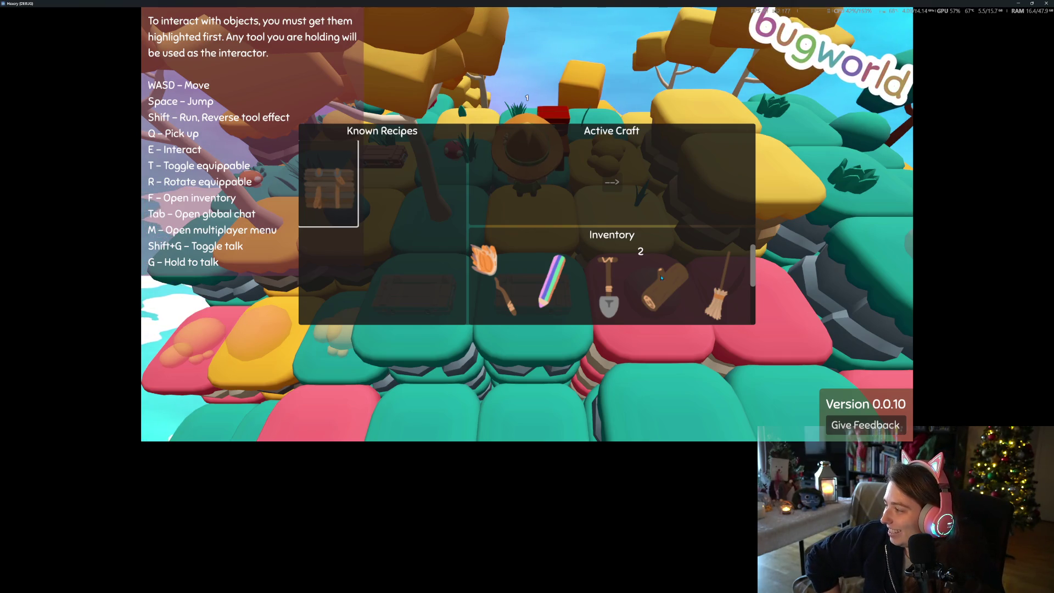
Walk to the red crate and move both crate items into its container inventory
{"action": "key", "text": "f"}
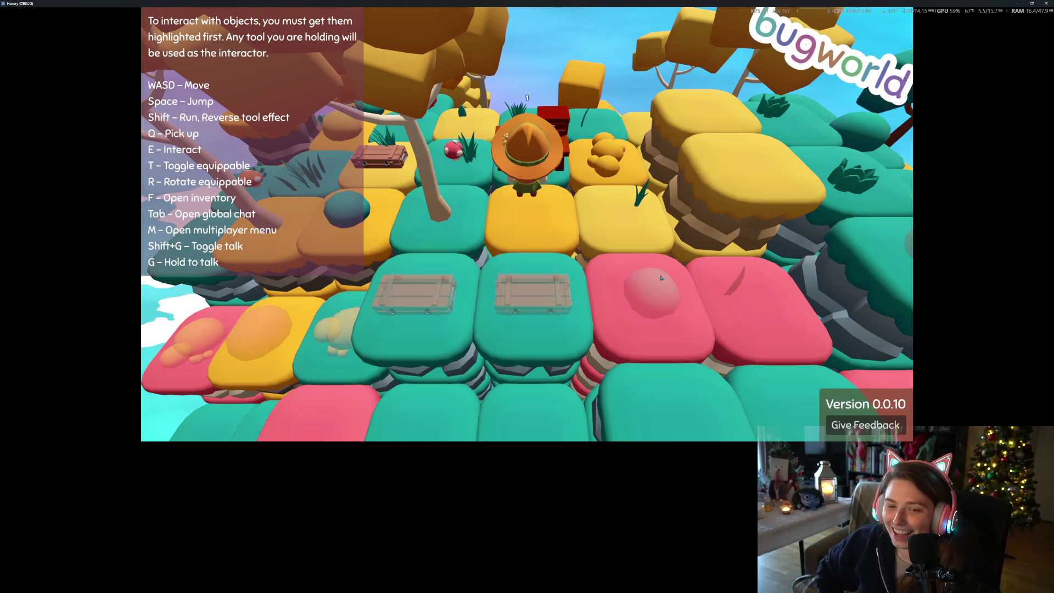
{"action": "key", "text": "w"}
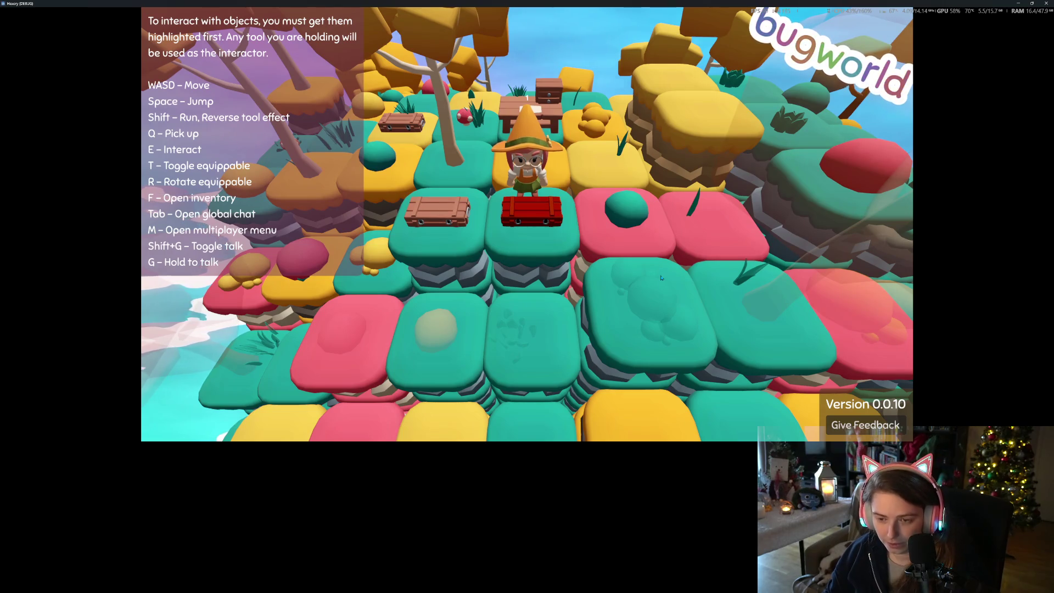
{"action": "key", "text": "a"}
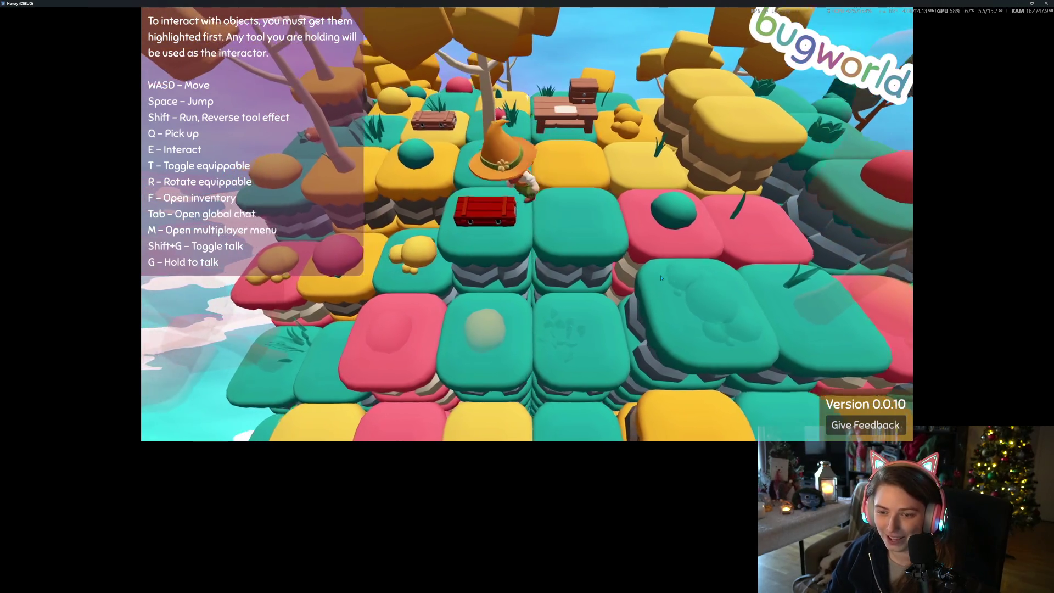
{"action": "key", "text": "s"}
{"action": "key", "text": "e"}
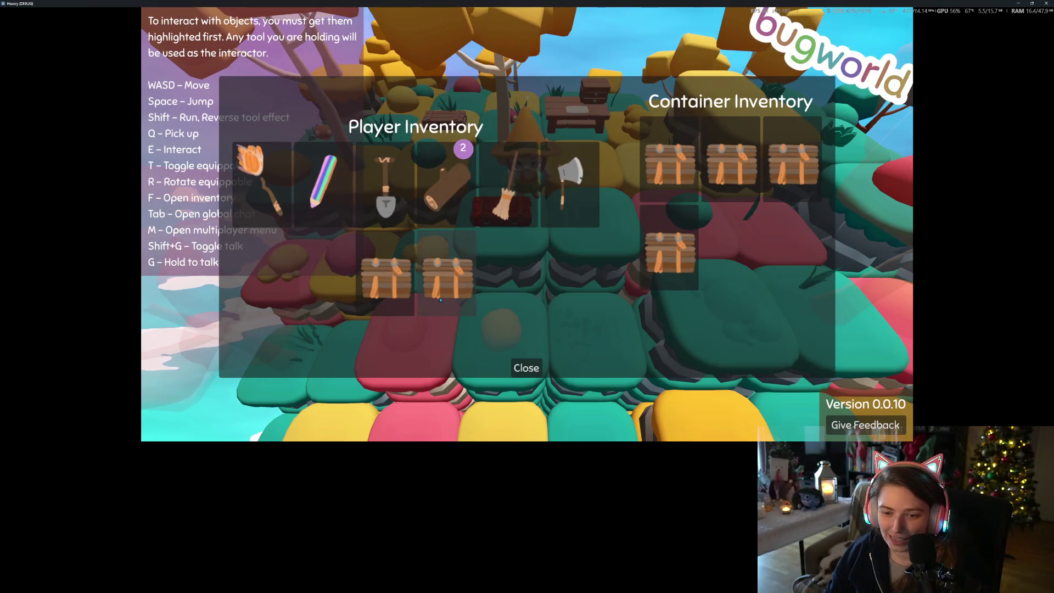
{"action": "left_click", "coordinate": [439, 300]}
{"action": "left_click", "coordinate": [386, 282]}
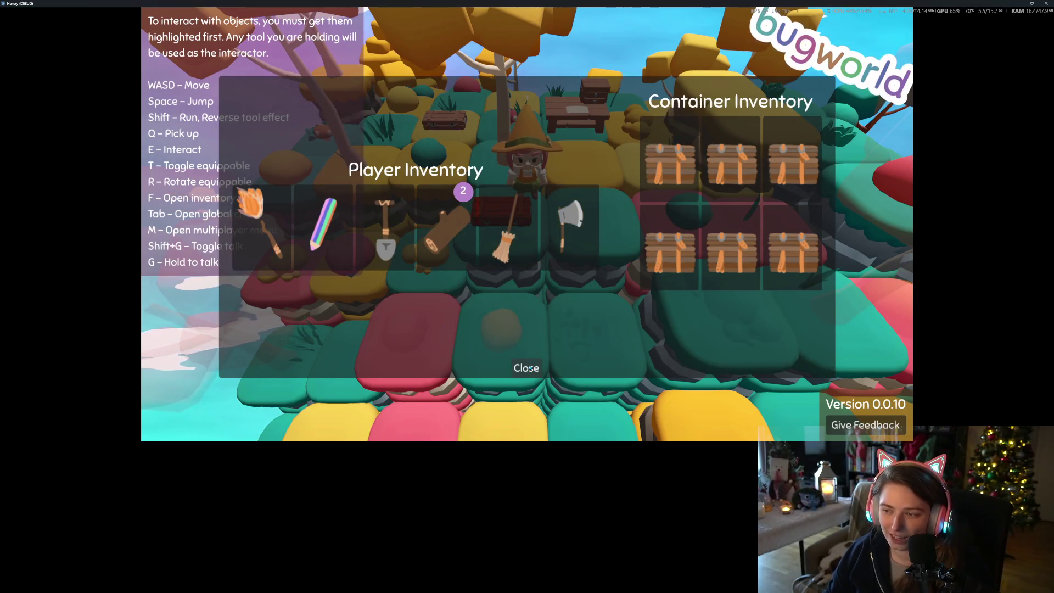
{"action": "left_click", "coordinate": [531, 369]}
Open the mushroom container's storage, then close the inventory panels
{"action": "key", "text": "w"}
{"action": "key", "text": "e"}
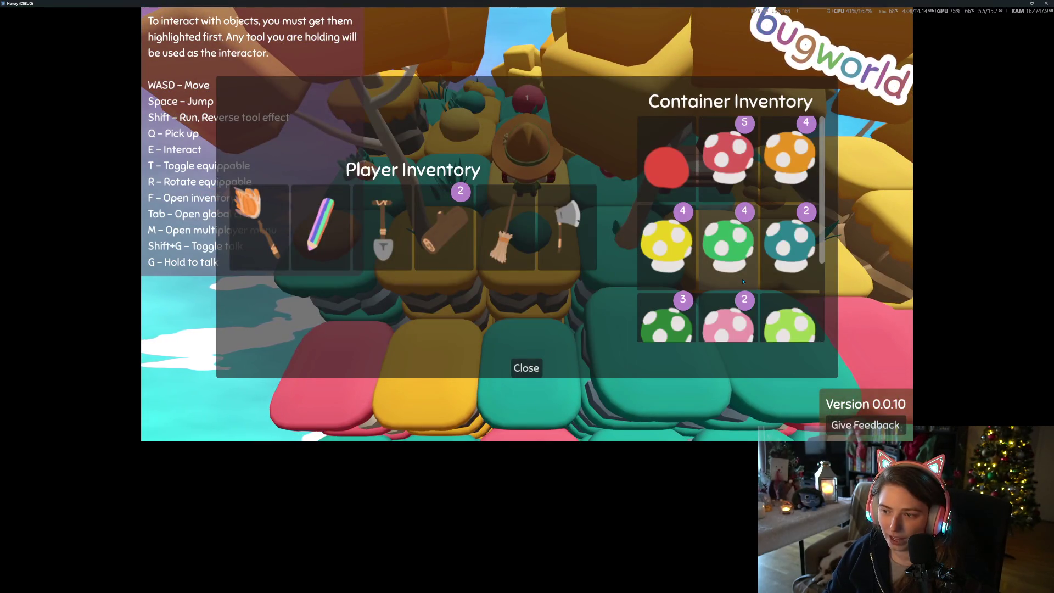
{"action": "left_click", "coordinate": [524, 364]}
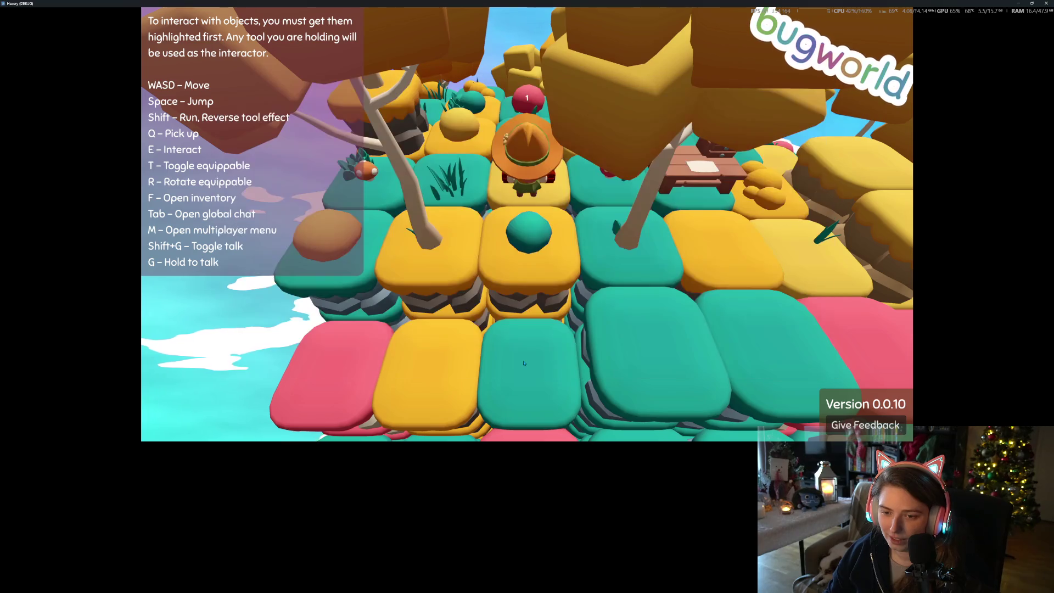
Walk the character around the island, past the red crate and toward the pink tree
{"action": "key", "text": "w"}
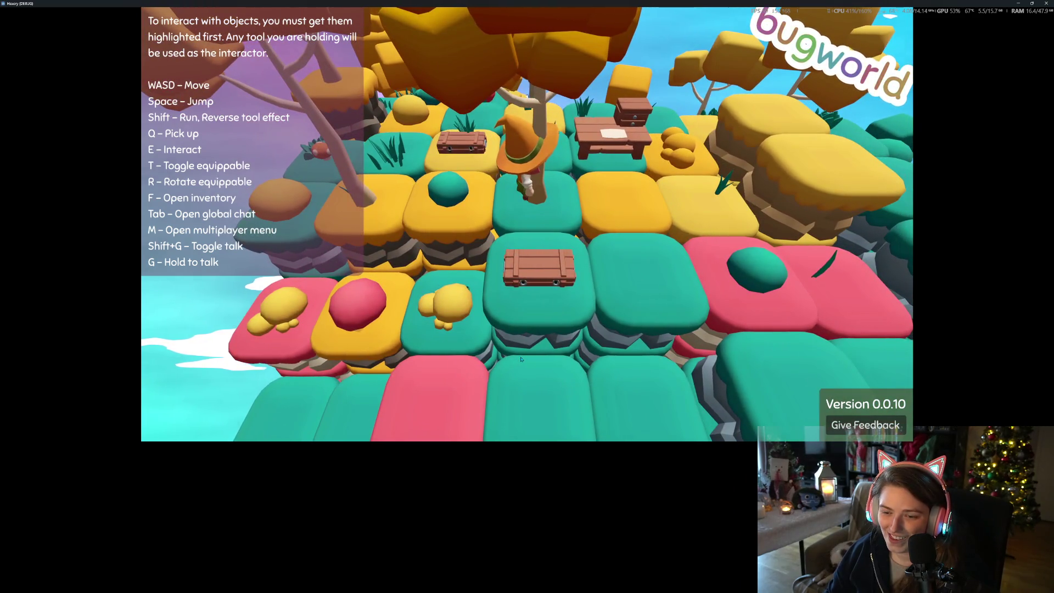
{"action": "key", "text": "w"}
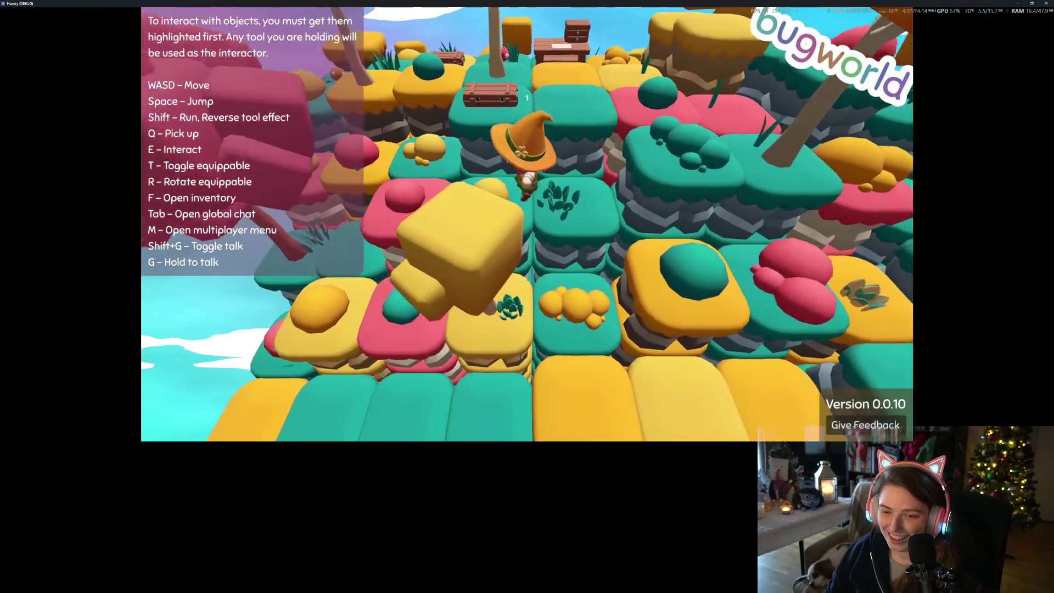
{"action": "key", "text": "w"}
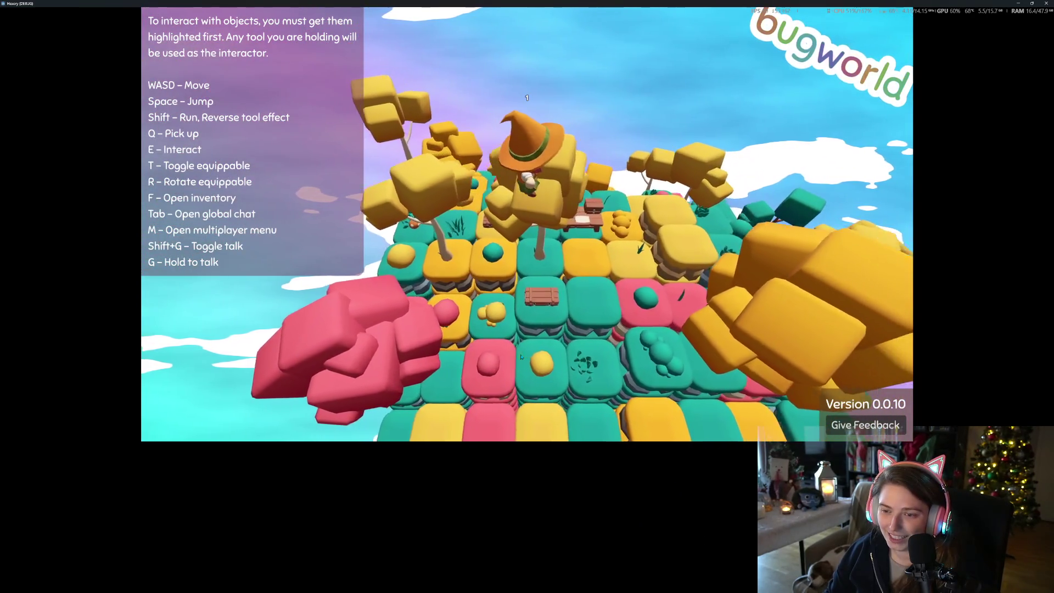
{"action": "scroll", "coordinate": [521, 357], "scroll_direction": "up", "scroll_amount": 5}
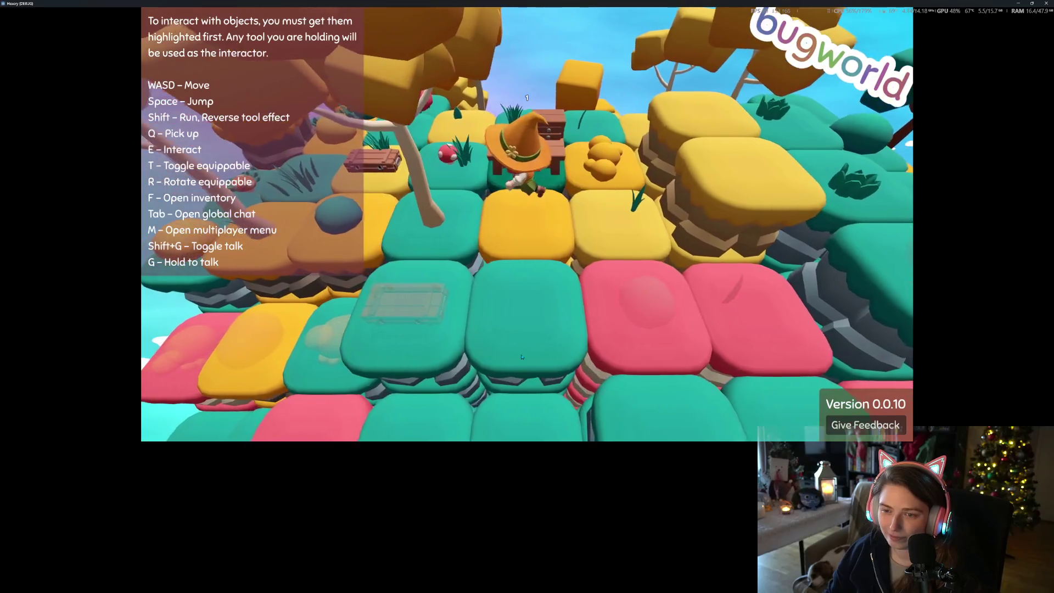
{"action": "scroll", "coordinate": [522, 356], "scroll_direction": "down", "scroll_amount": 5}
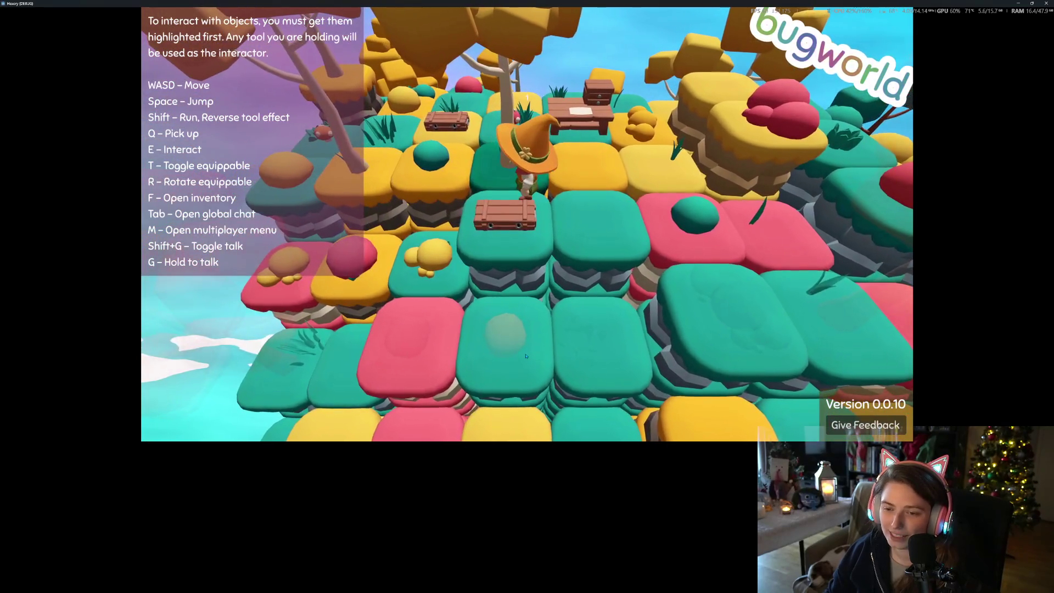
{"action": "key", "text": "s"}
{"action": "key", "text": "a"}
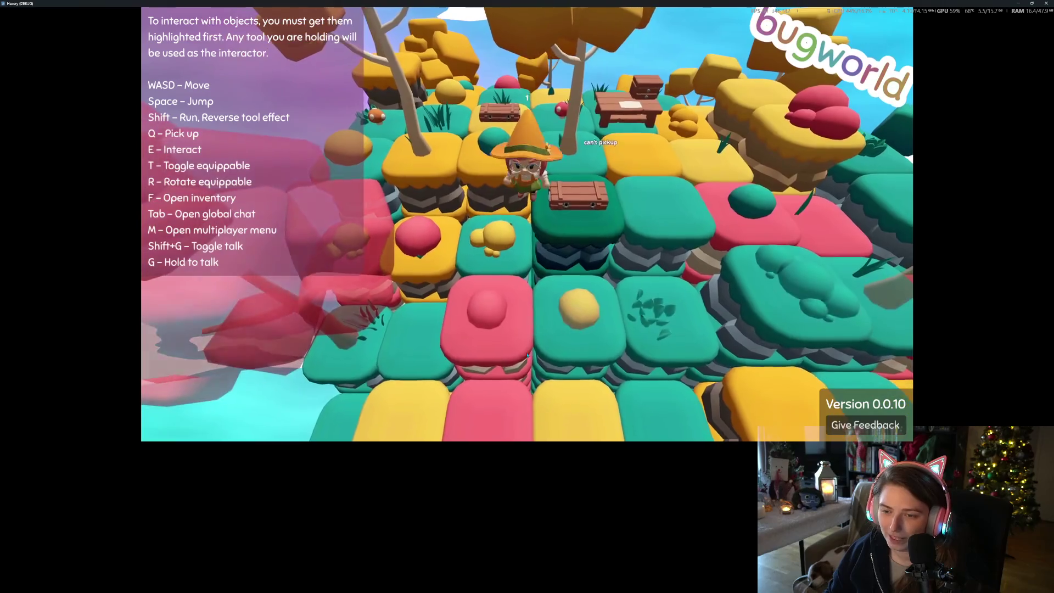
{"action": "key", "text": "w"}
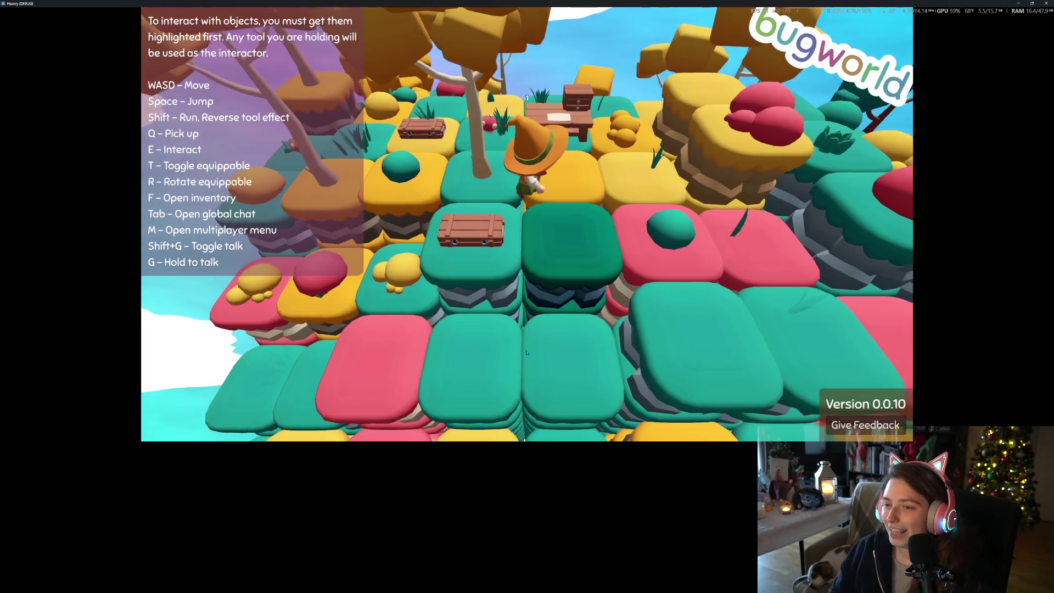
{"action": "key", "text": "w"}
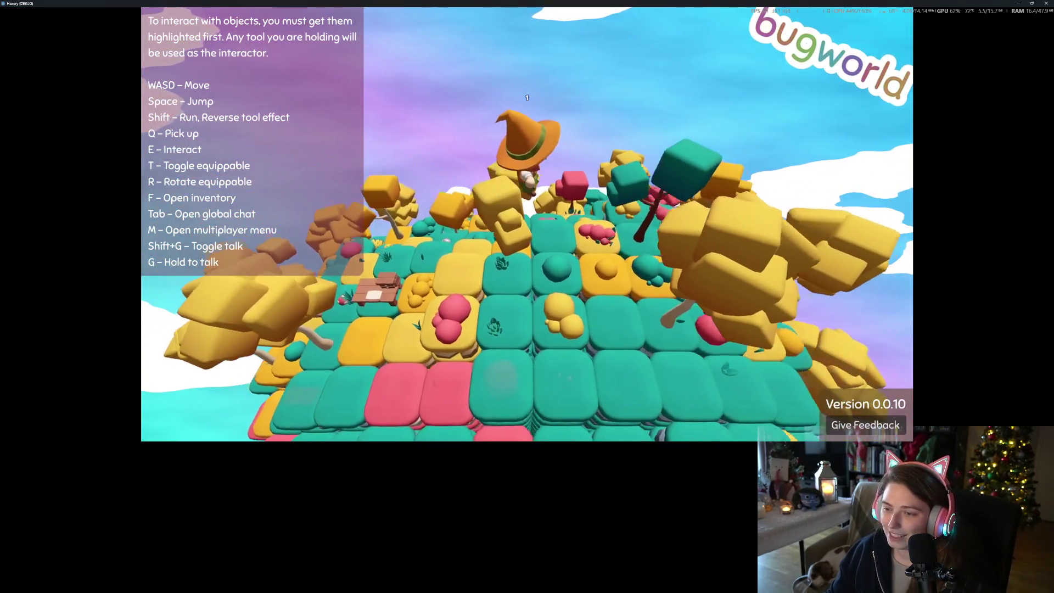
{"action": "key", "text": "w"}
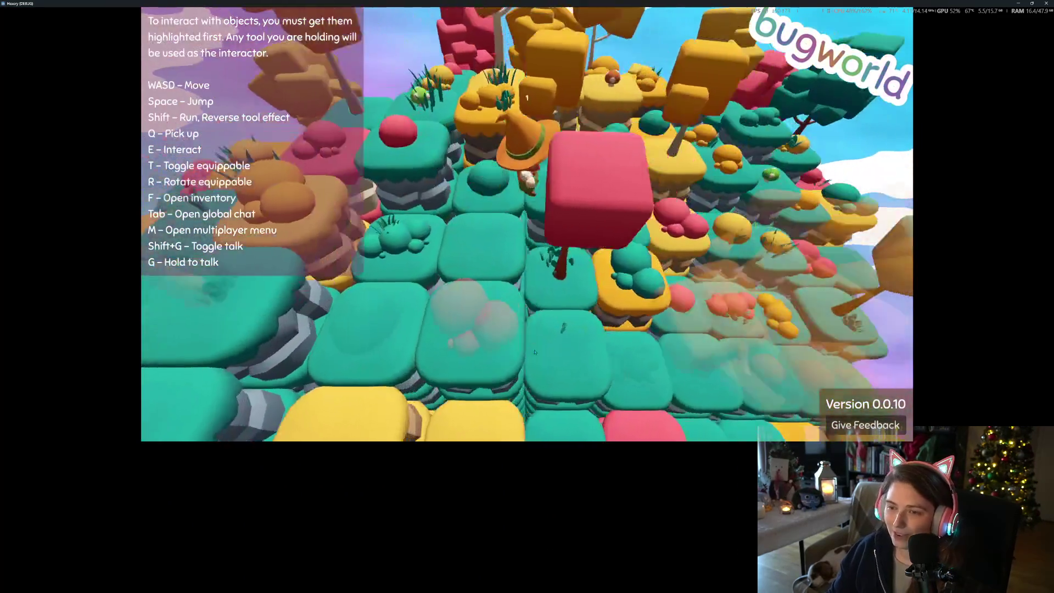
{"action": "scroll", "coordinate": [536, 351], "scroll_direction": "up", "scroll_amount": 5}
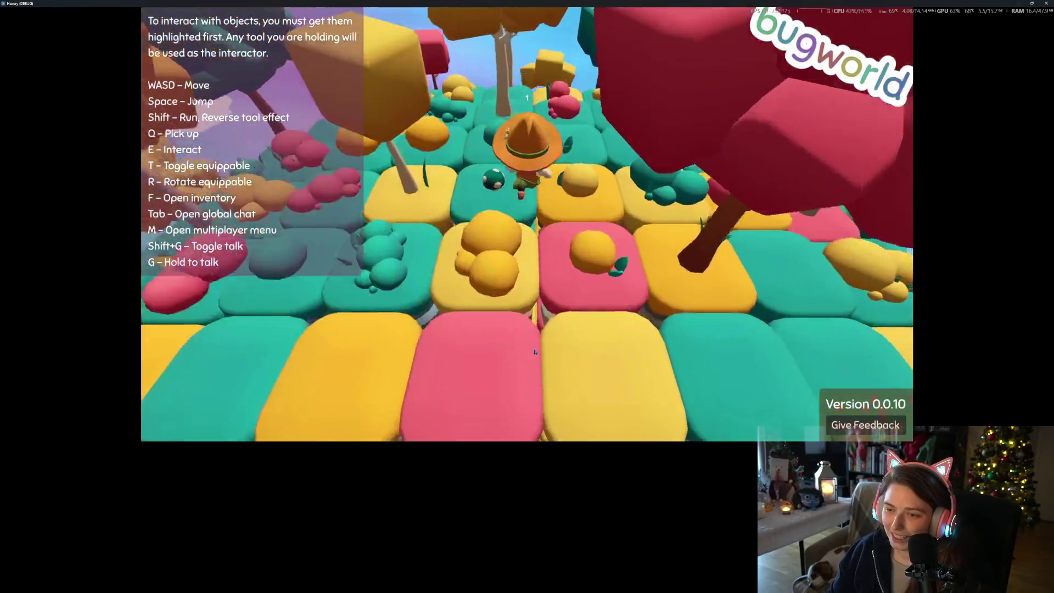
{"action": "scroll", "coordinate": [535, 352], "scroll_direction": "down", "scroll_amount": 5}
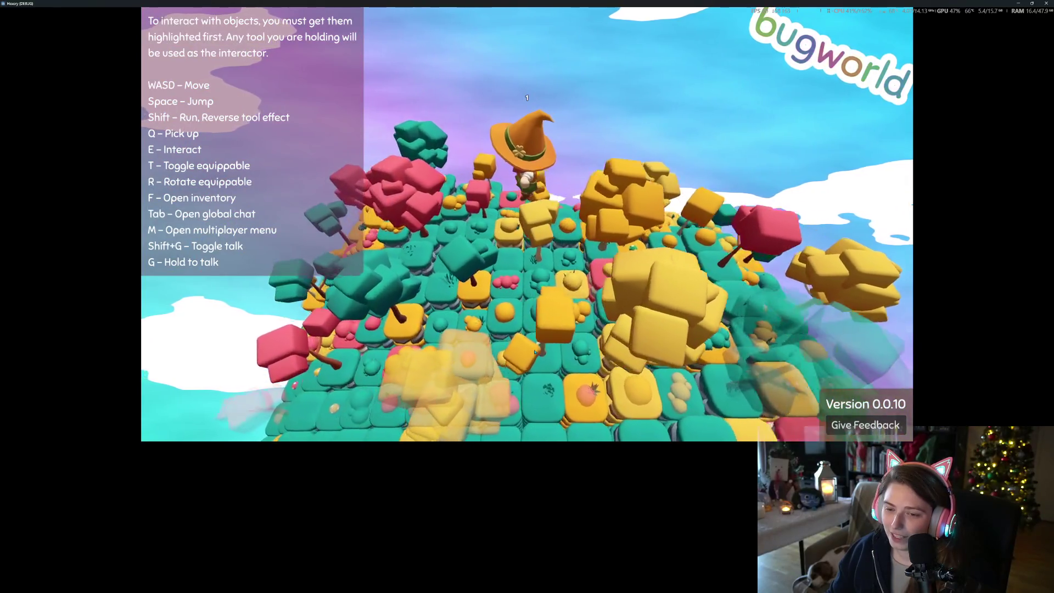
{"action": "scroll", "coordinate": [535, 352], "scroll_direction": "up", "scroll_amount": 5}
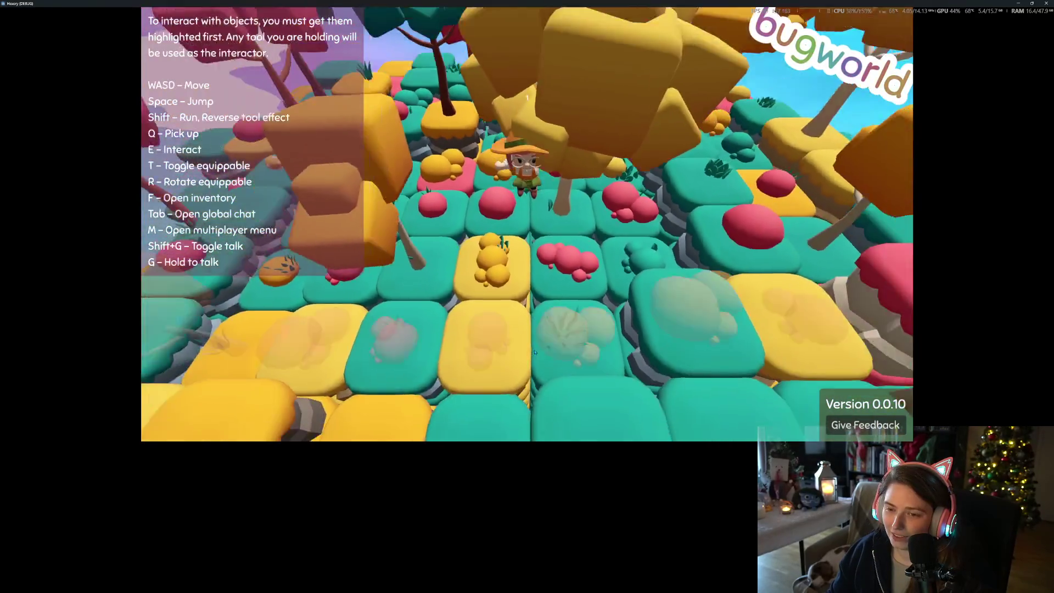
{"action": "scroll", "coordinate": [536, 352], "scroll_direction": "down", "scroll_amount": 5}
{"action": "scroll", "coordinate": [535, 352], "scroll_direction": "up", "scroll_amount": 5}
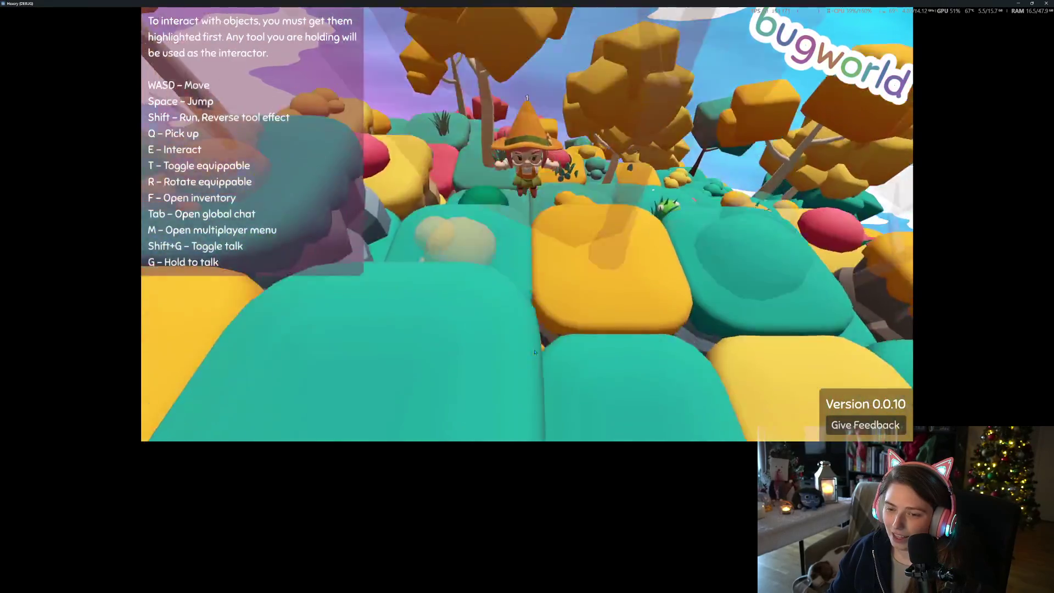
{"action": "scroll", "coordinate": [536, 352], "scroll_direction": "down", "scroll_amount": 4}
{"action": "scroll", "coordinate": [535, 352], "scroll_direction": "up", "scroll_amount": 1}
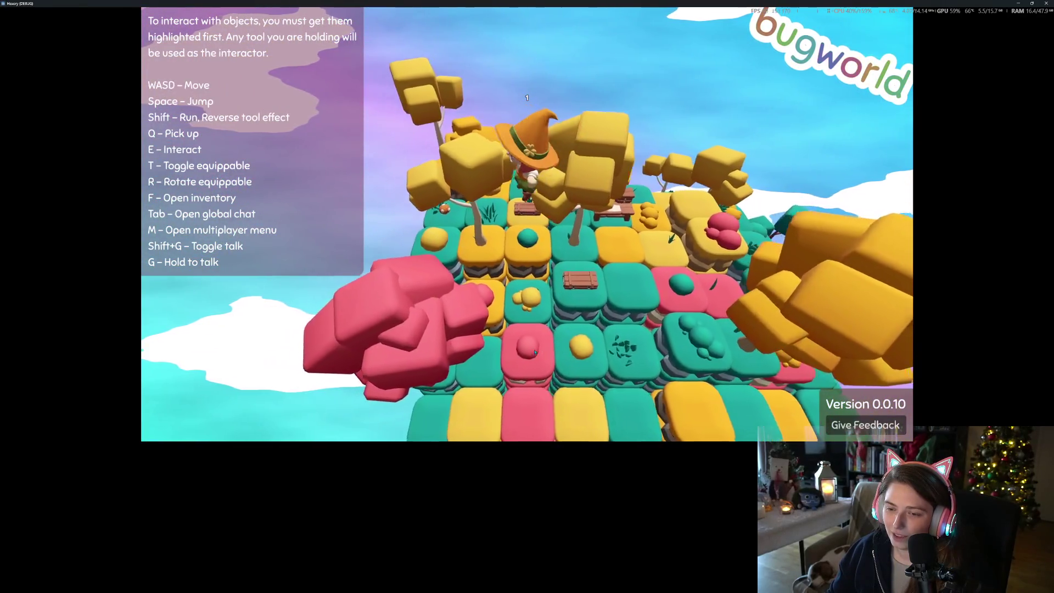
{"action": "scroll", "coordinate": [535, 352], "scroll_direction": "down", "scroll_amount": 3}
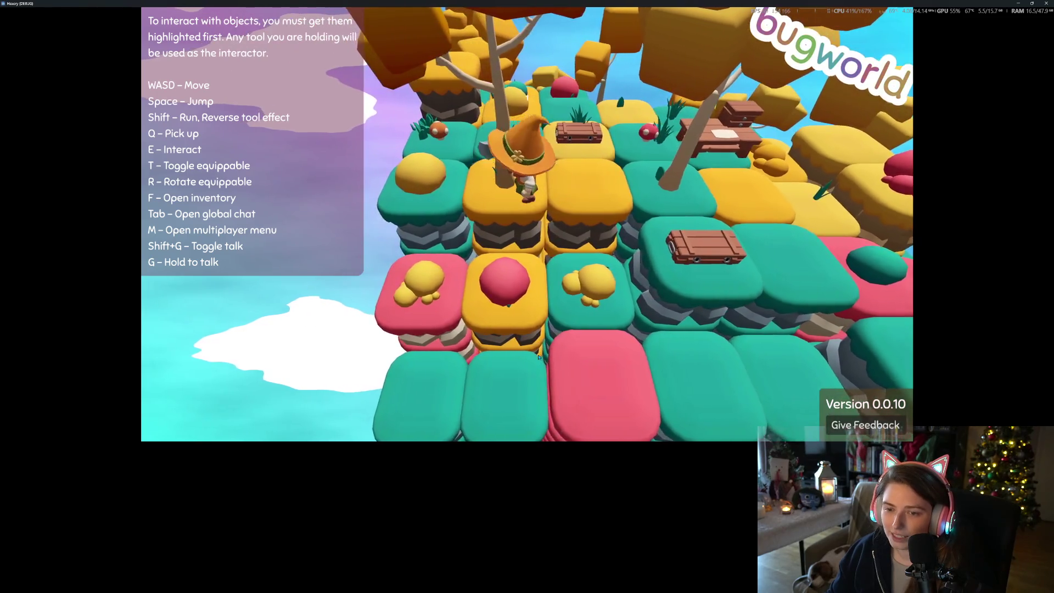
{"action": "key", "text": "d"}
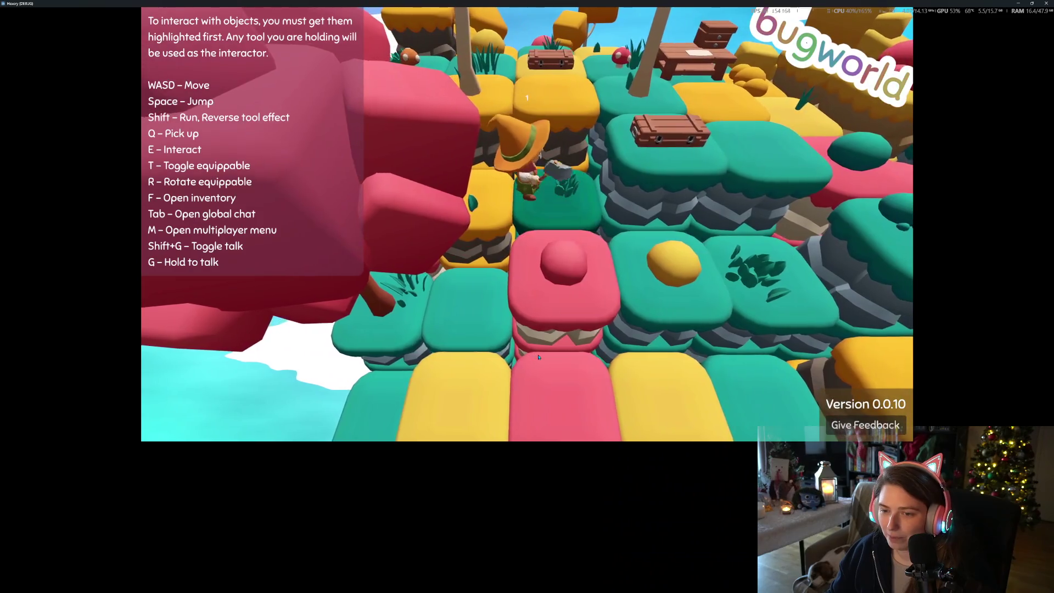
{"action": "key", "text": "d"}
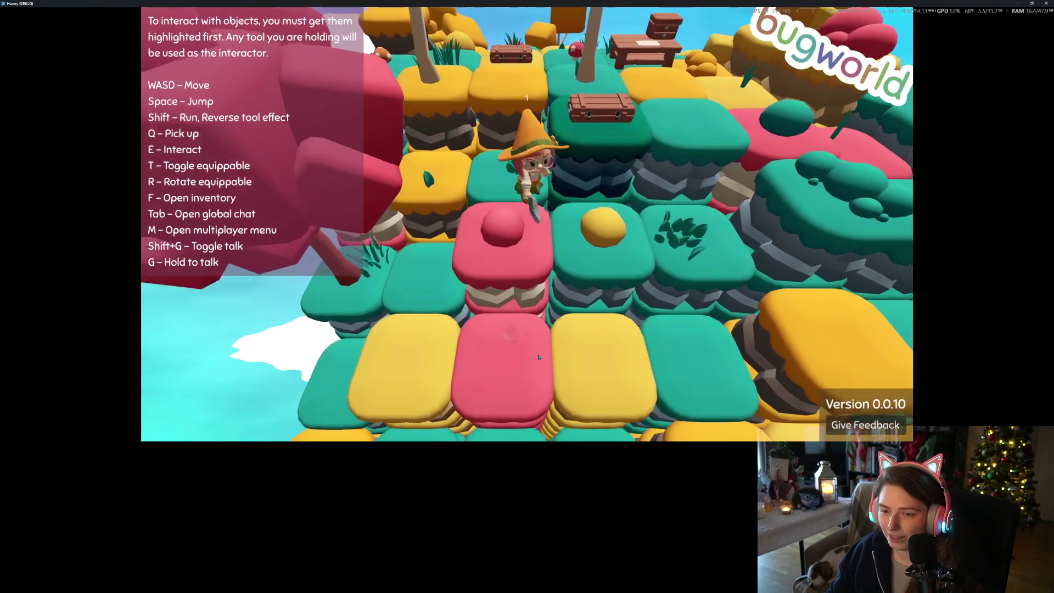
{"action": "key", "text": "a"}
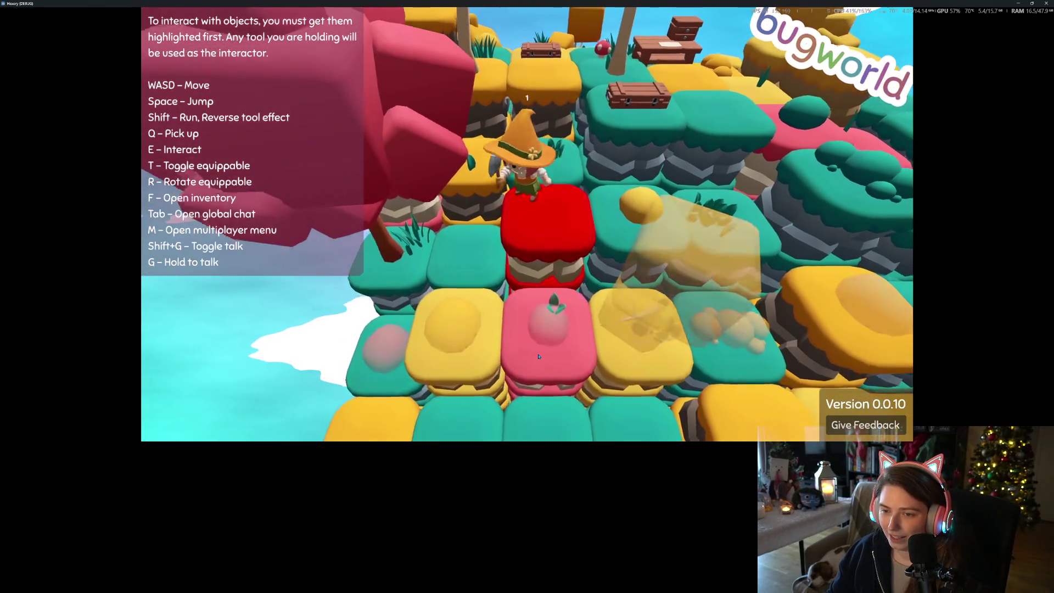
{"action": "key", "text": "a"}
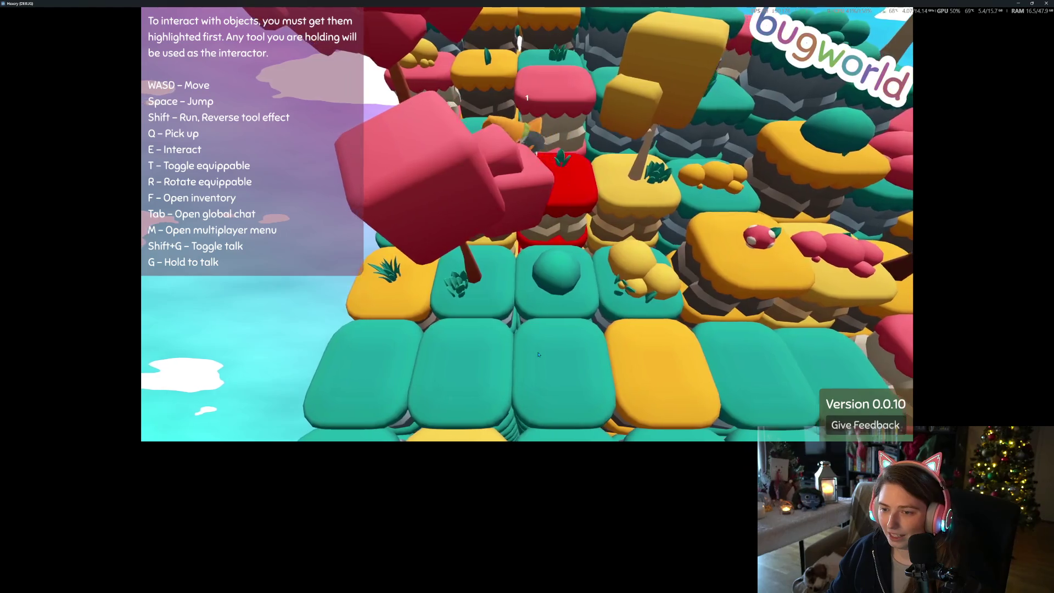
Walk across the yellow and teal blocks up beside the table and over to the crate
{"action": "key", "text": "d"}
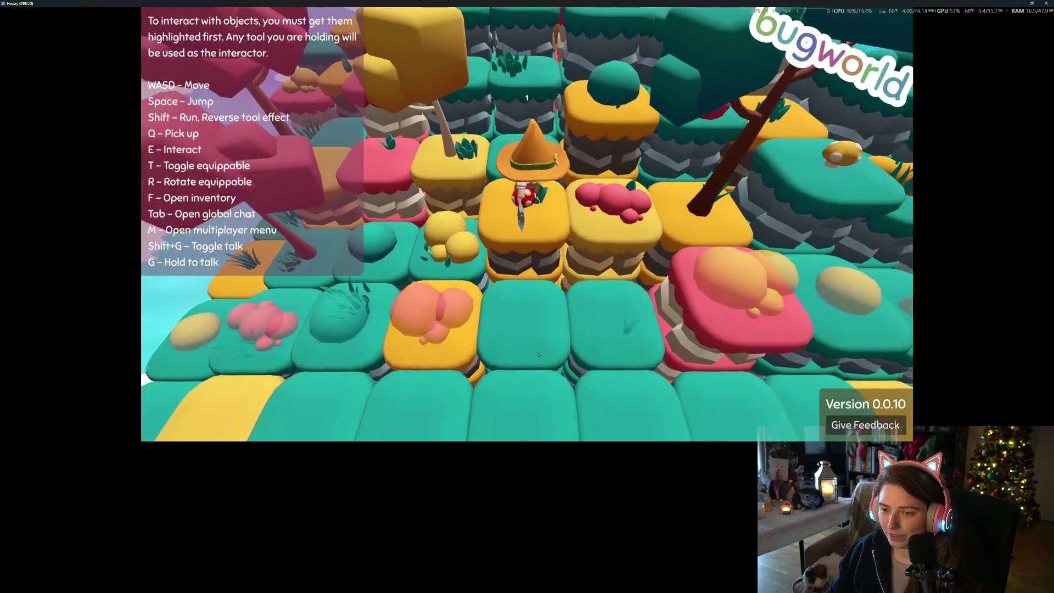
{"action": "key", "text": "w"}
{"action": "key", "text": "w"}
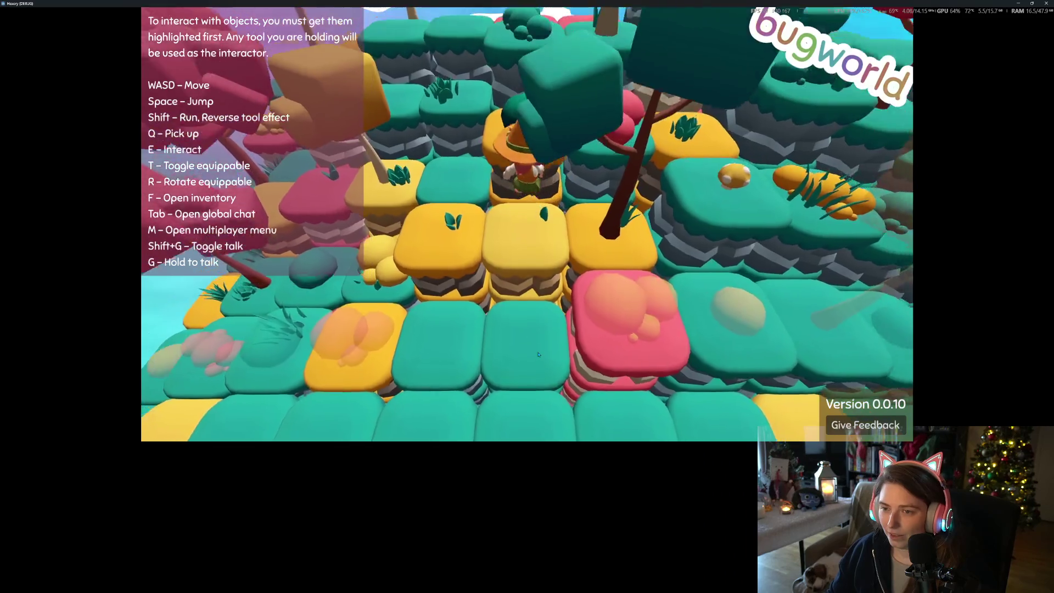
{"action": "key", "text": "s"}
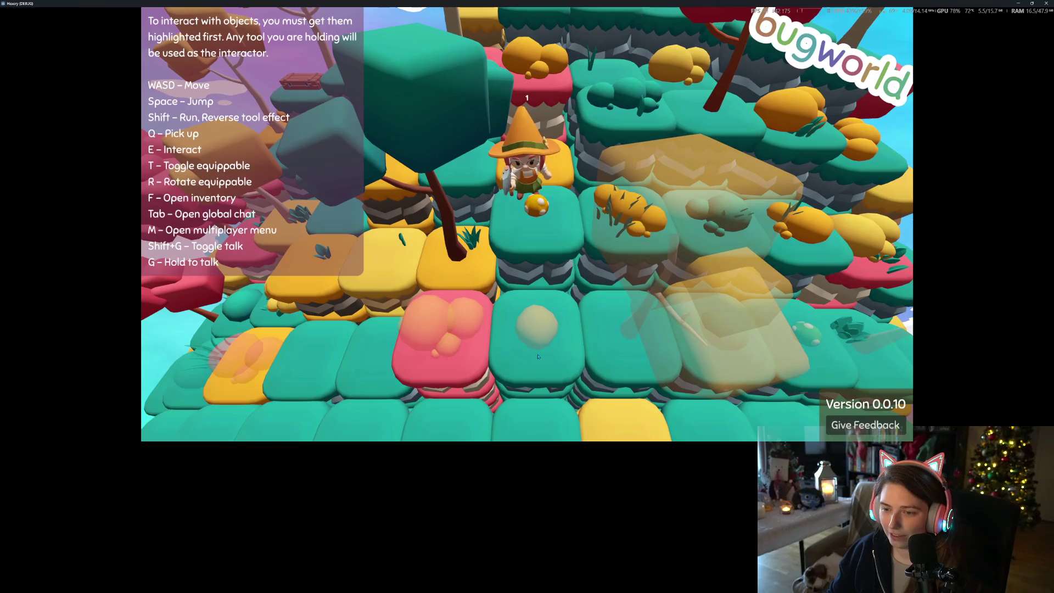
{"action": "key", "text": "w"}
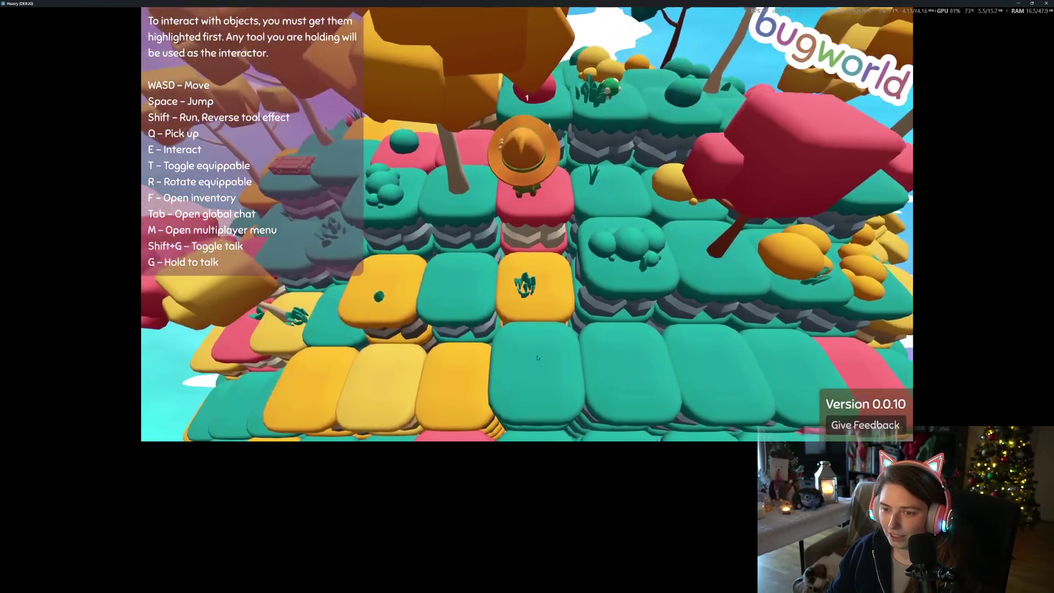
{"action": "key", "text": "w"}
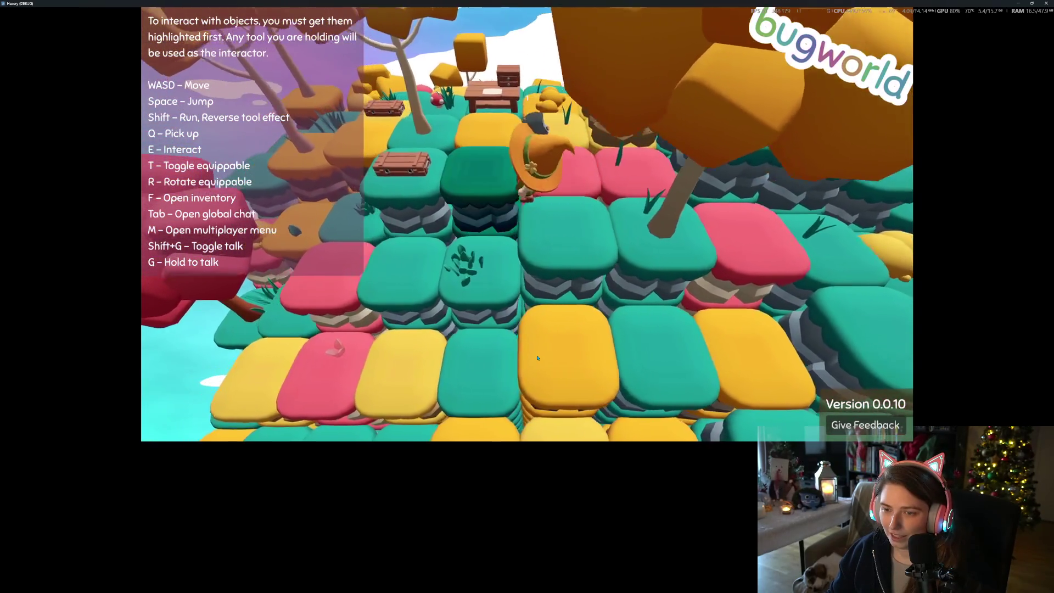
{"action": "key", "text": "w"}
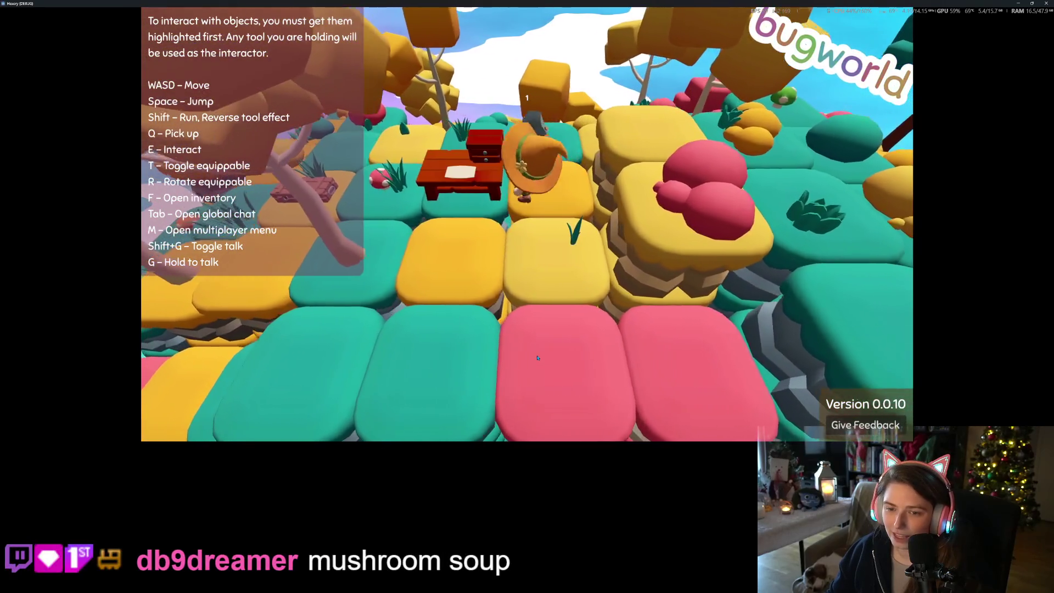
{"action": "key", "text": "a"}
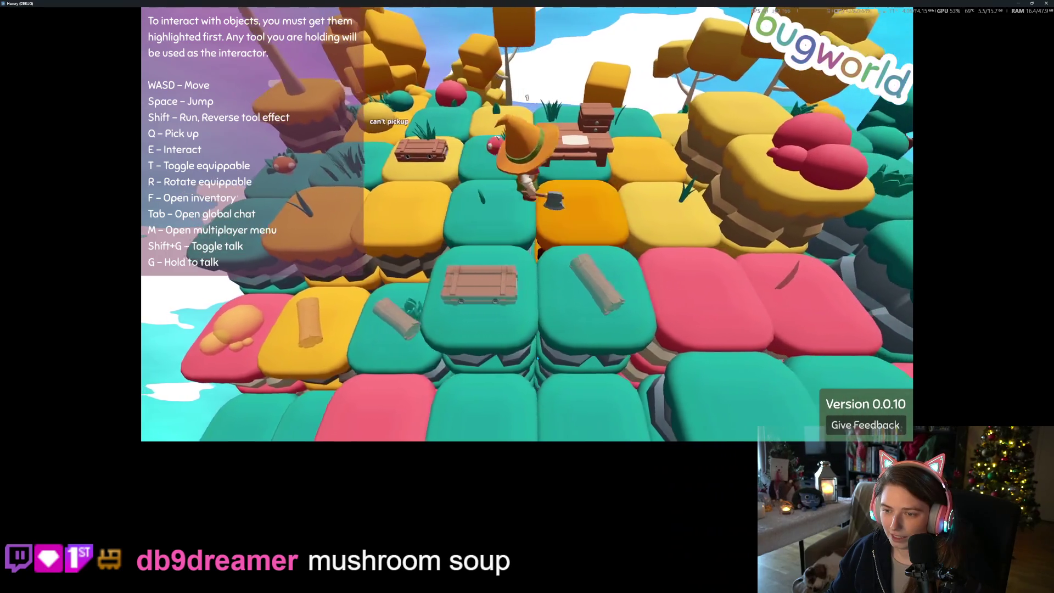
{"action": "key", "text": "a"}
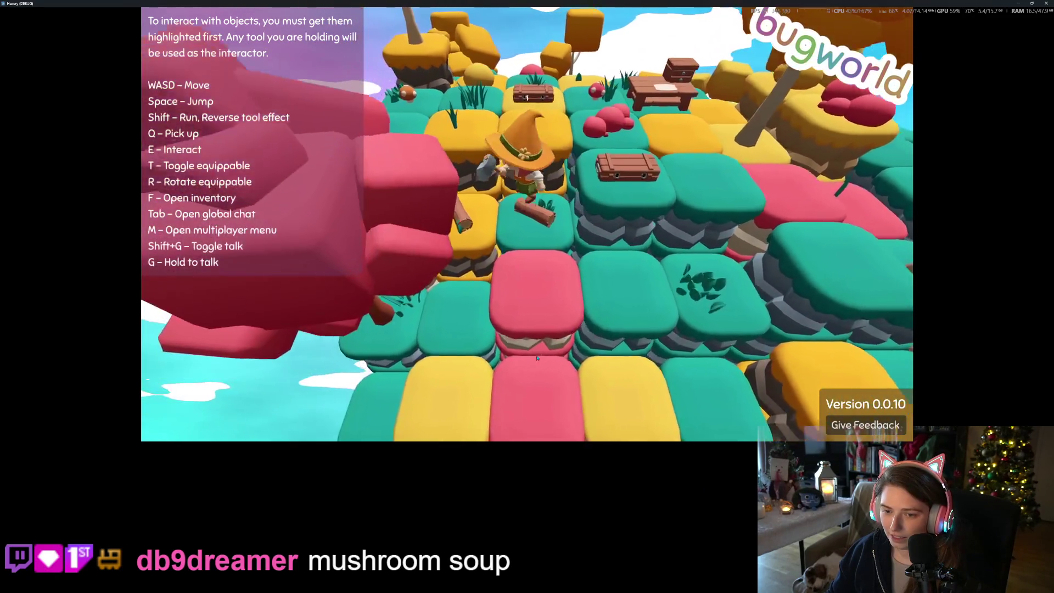
{"action": "key", "text": "w"}
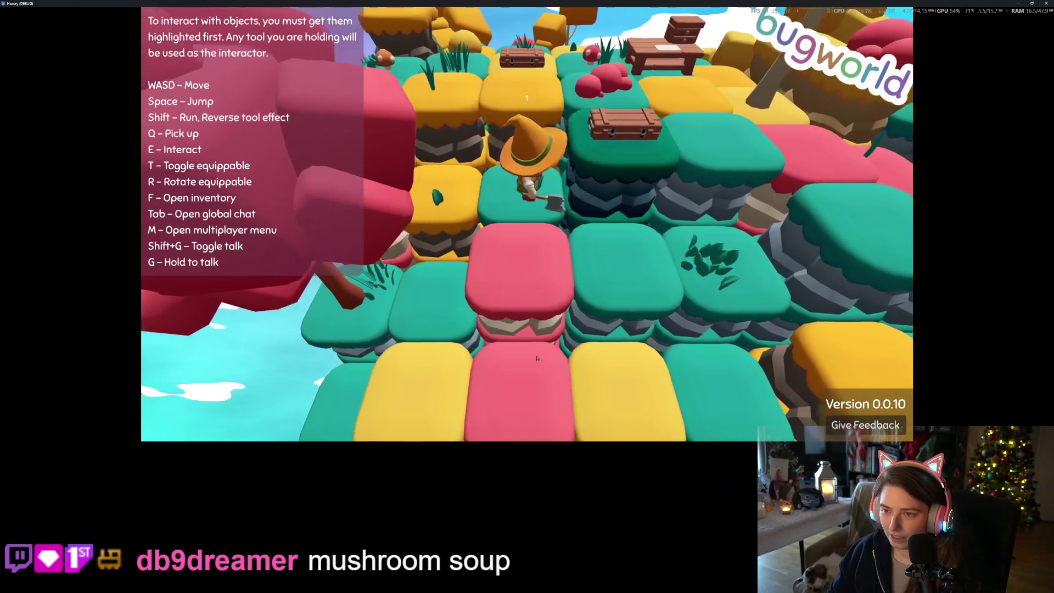
{"action": "key", "text": "d"}
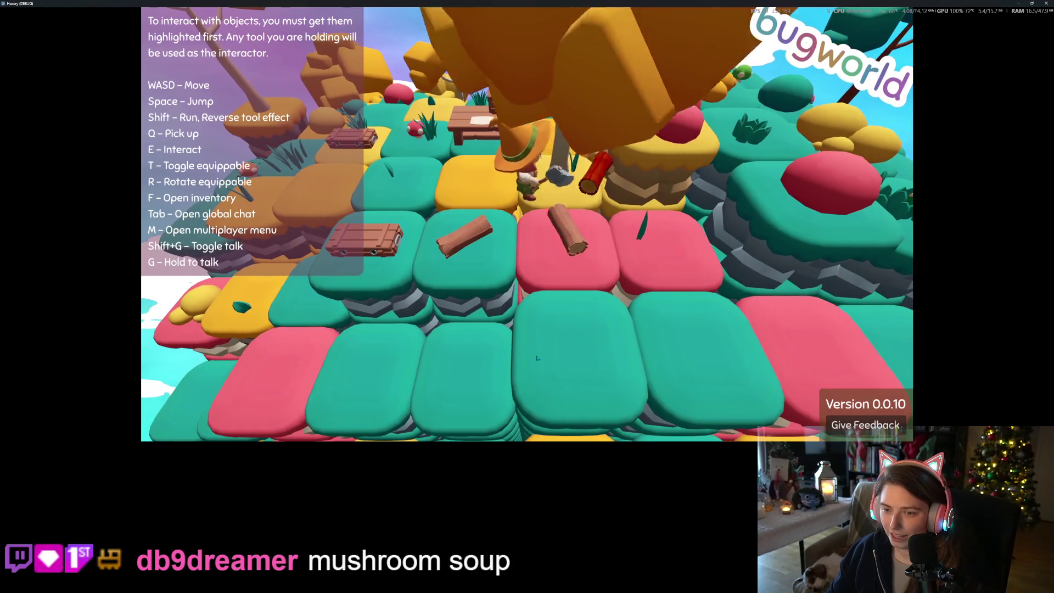
{"action": "key", "text": "s"}
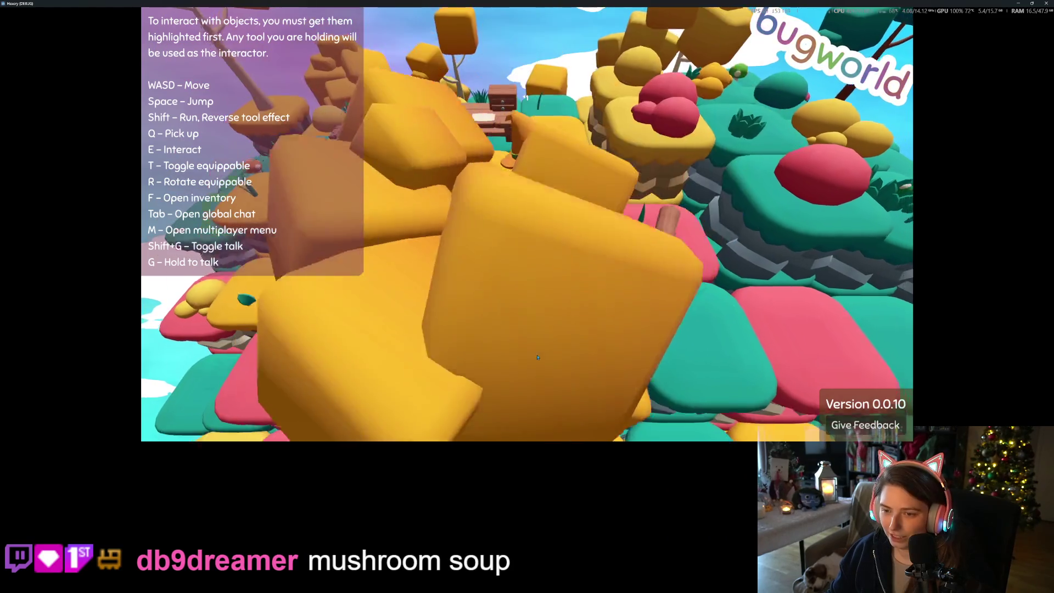
{"action": "key", "text": "s"}
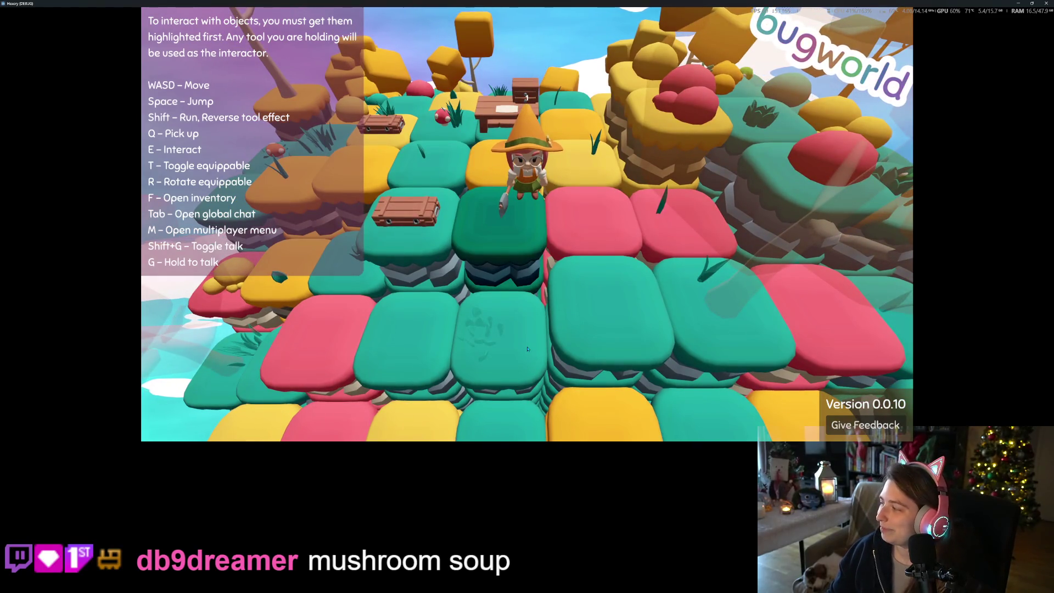
{"action": "key", "text": "w"}
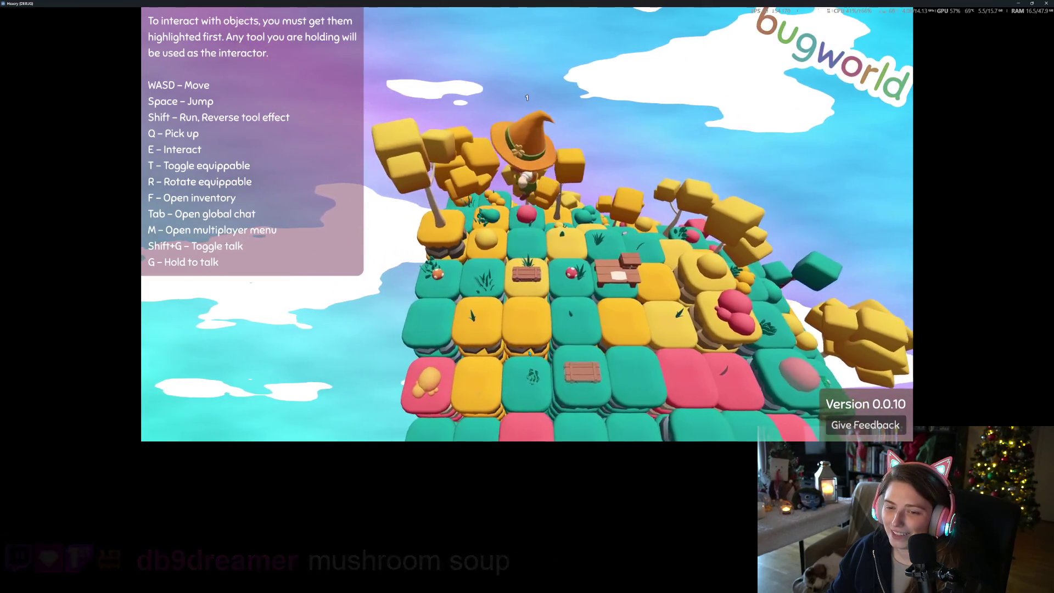
{"action": "key", "text": "s"}
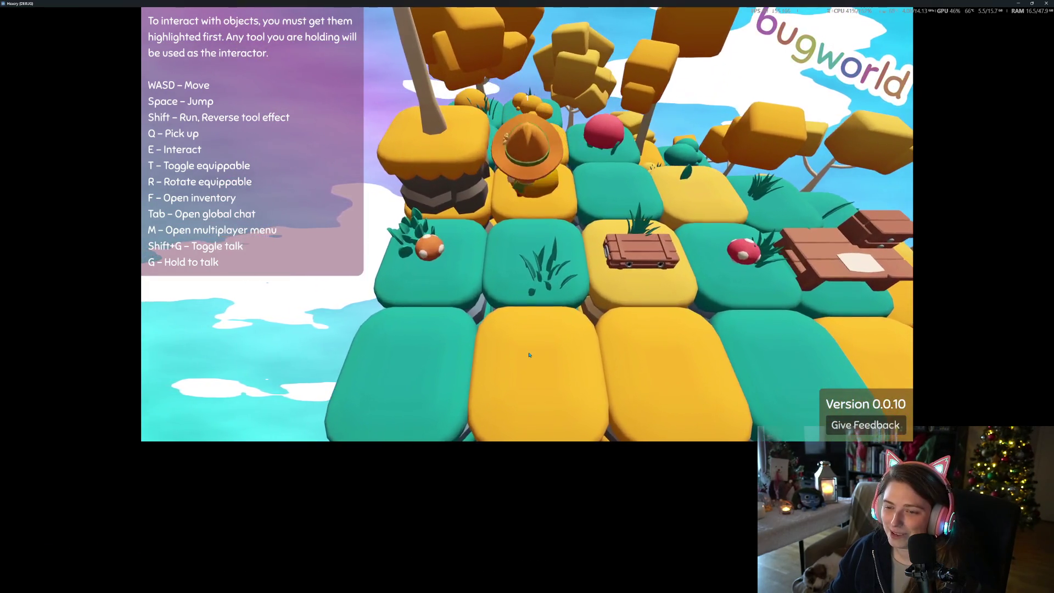
{"action": "key", "text": "w"}
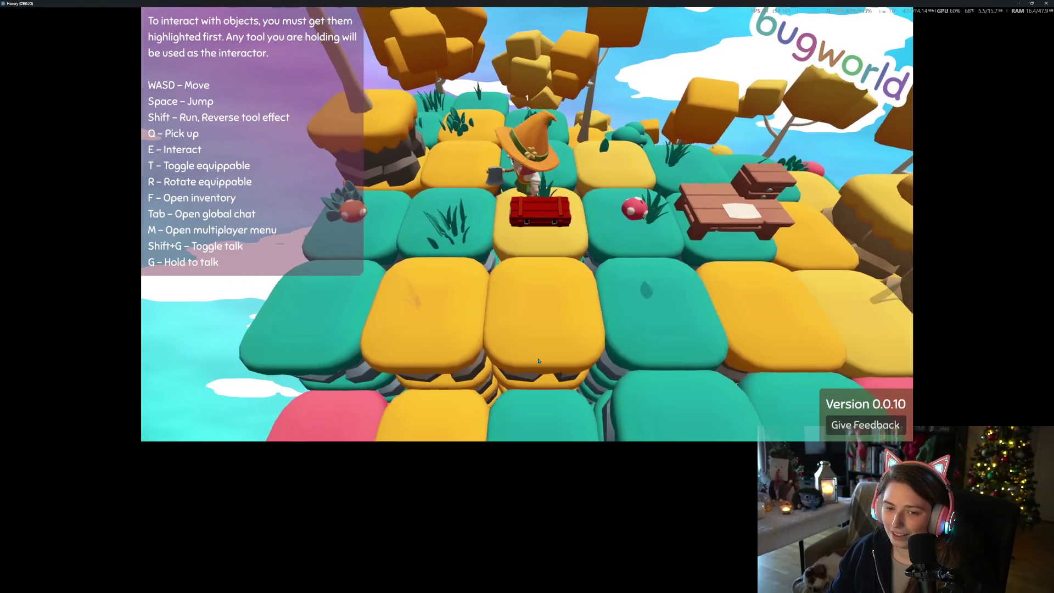
Pick up the crate with Q, set it down on the teal tile, then pick it up again
{"action": "key", "text": "q"}
{"action": "key", "text": "d"}
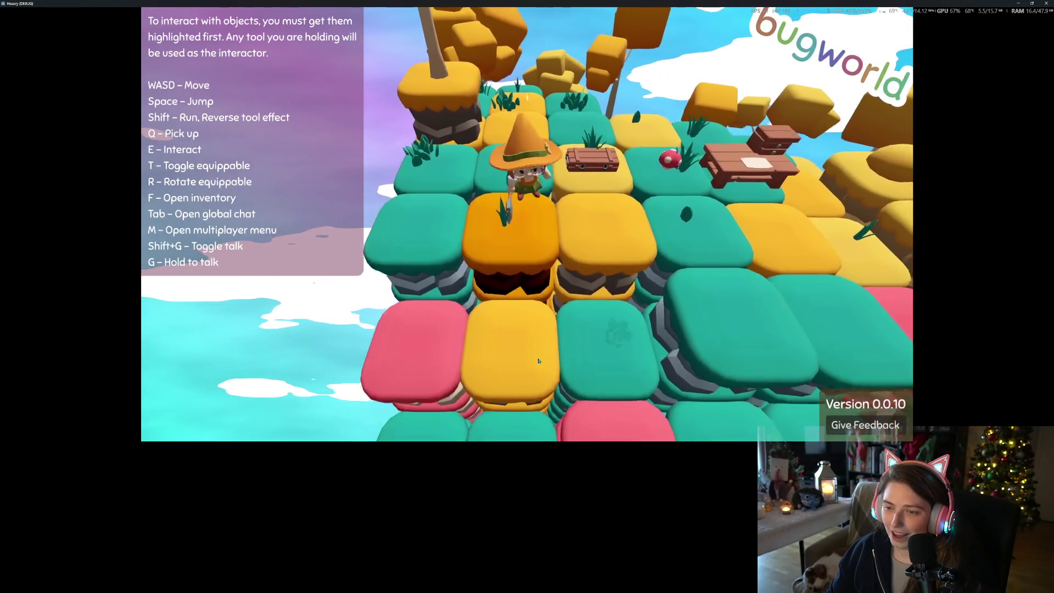
{"action": "key", "text": "q"}
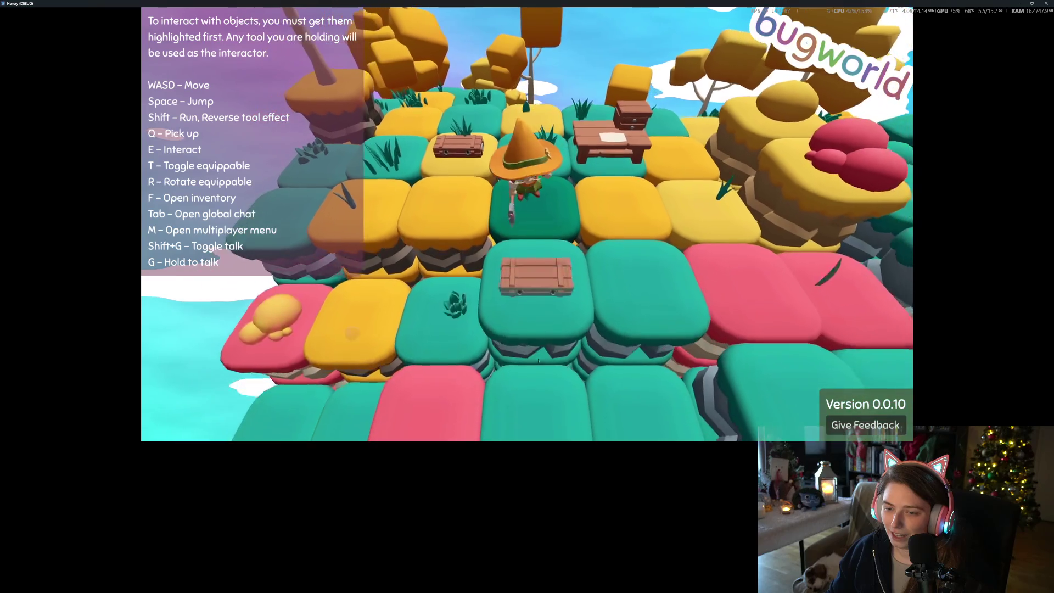
{"action": "key", "text": "w"}
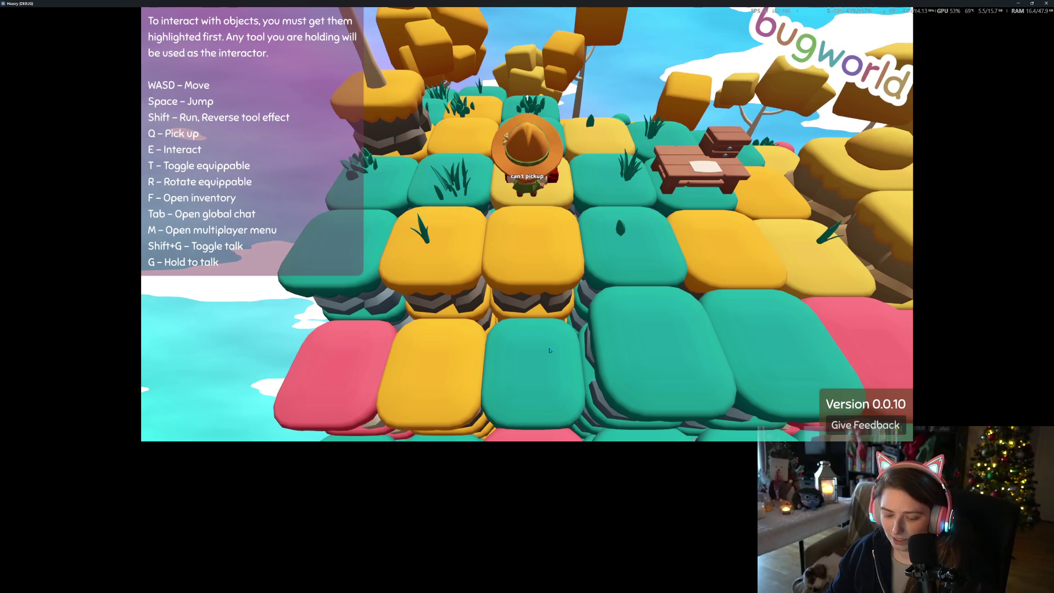
Move the red, yellow and brown mushrooms and the 11 logs into the crate's Container Inventory
{"action": "key", "text": "e"}
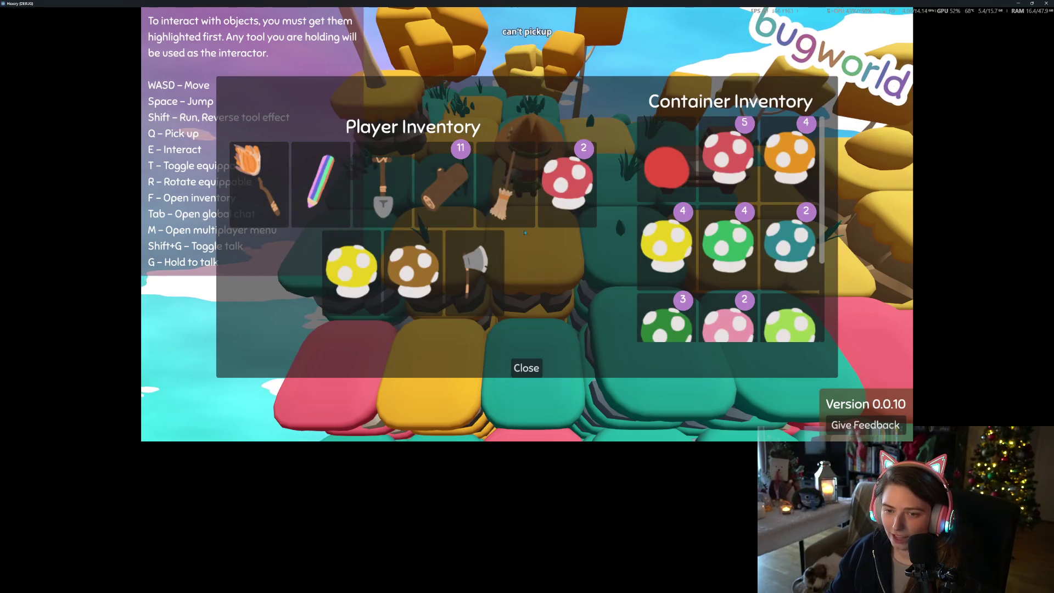
{"action": "left_click", "coordinate": [574, 194]}
{"action": "left_click", "coordinate": [575, 194]}
{"action": "left_click", "coordinate": [574, 194]}
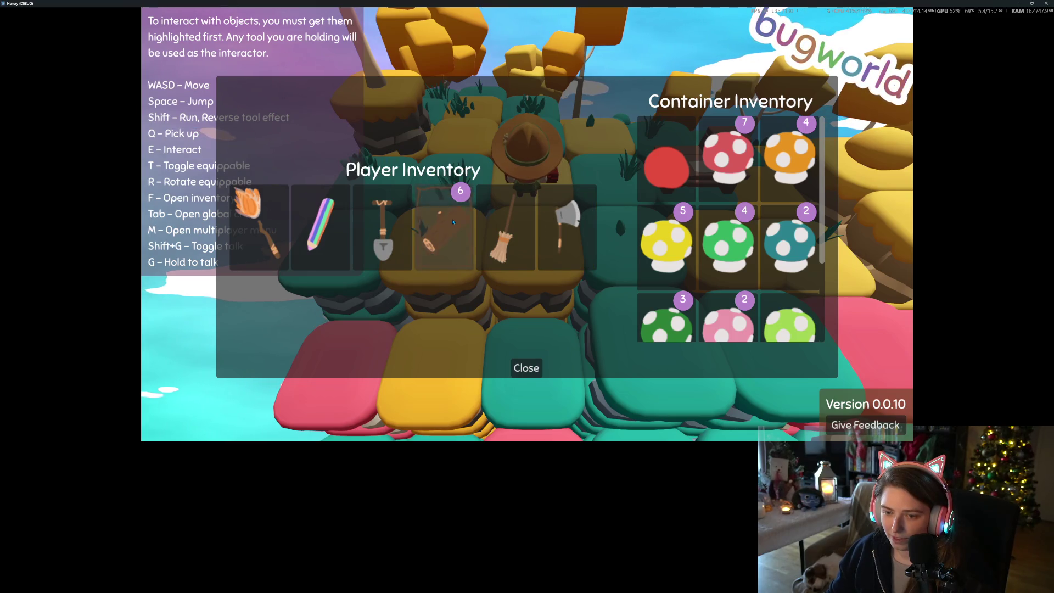
{"action": "left_click", "coordinate": [454, 222]}
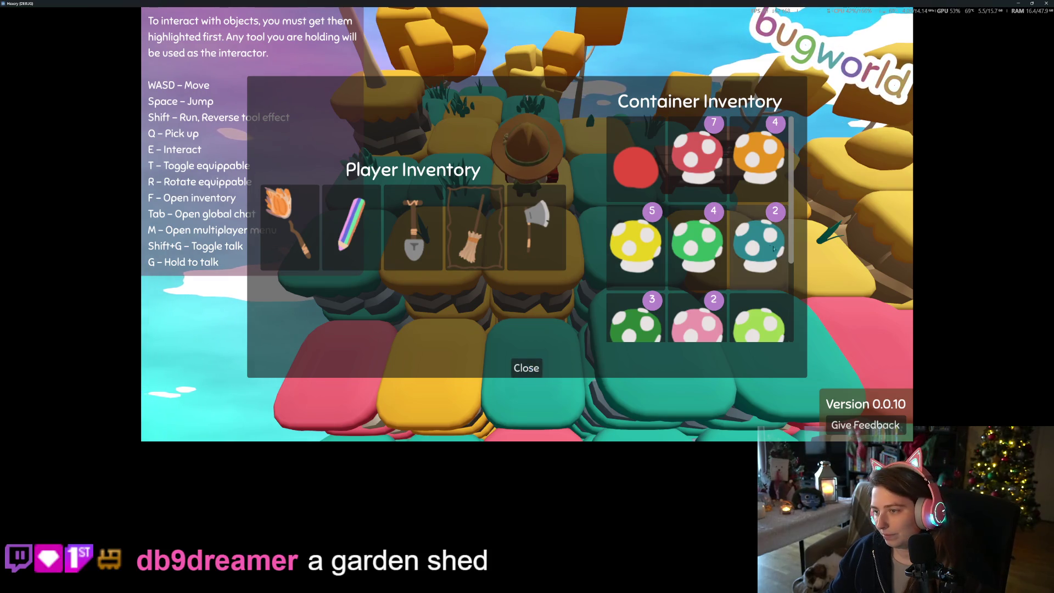
{"action": "scroll", "coordinate": [756, 247], "scroll_direction": "down", "scroll_amount": 2}
{"action": "scroll", "coordinate": [756, 247], "scroll_direction": "up", "scroll_amount": 2}
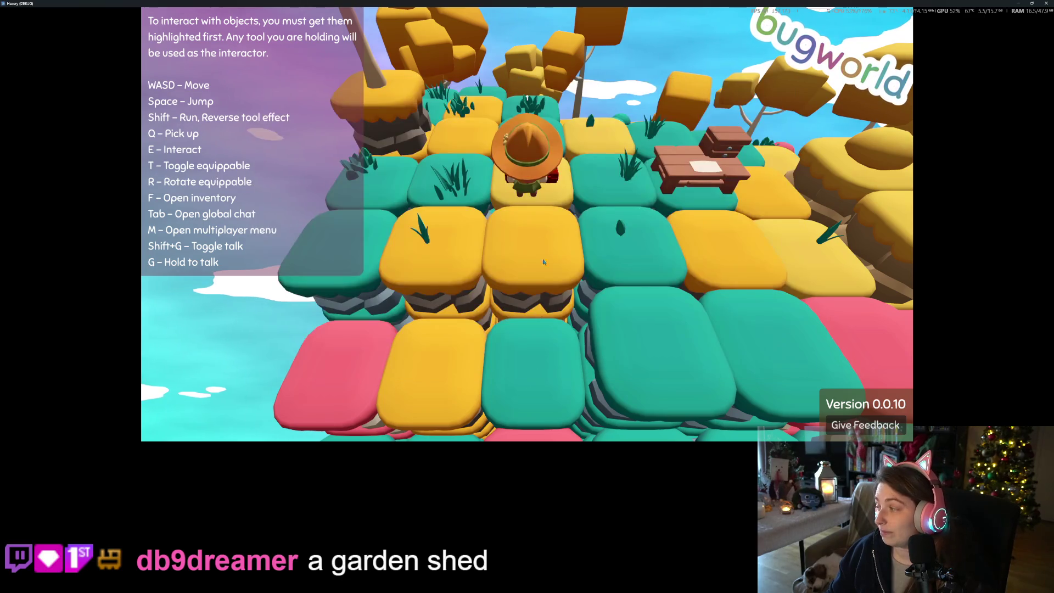
Walk round in front of the table, then open and close the Player Inventory
{"action": "key", "text": "a"}
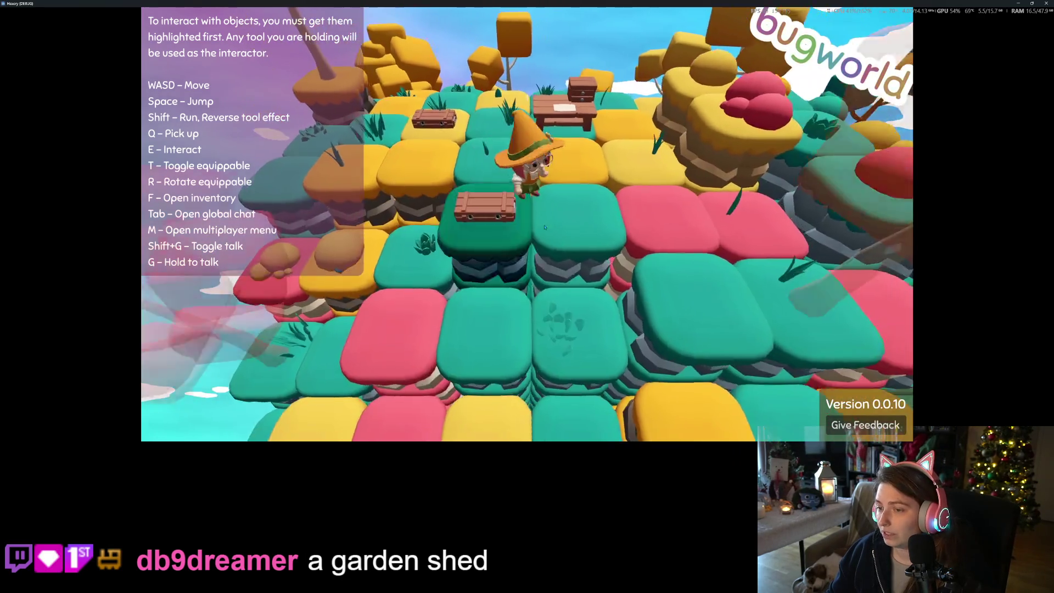
{"action": "key", "text": "w"}
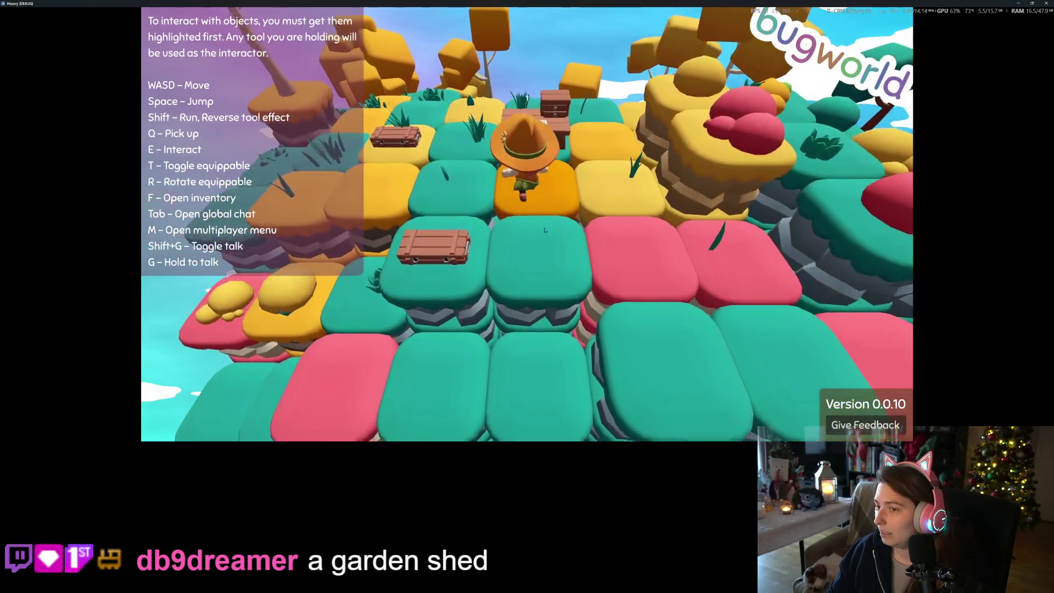
{"action": "scroll", "coordinate": [544, 230], "scroll_direction": "down", "scroll_amount": 5}
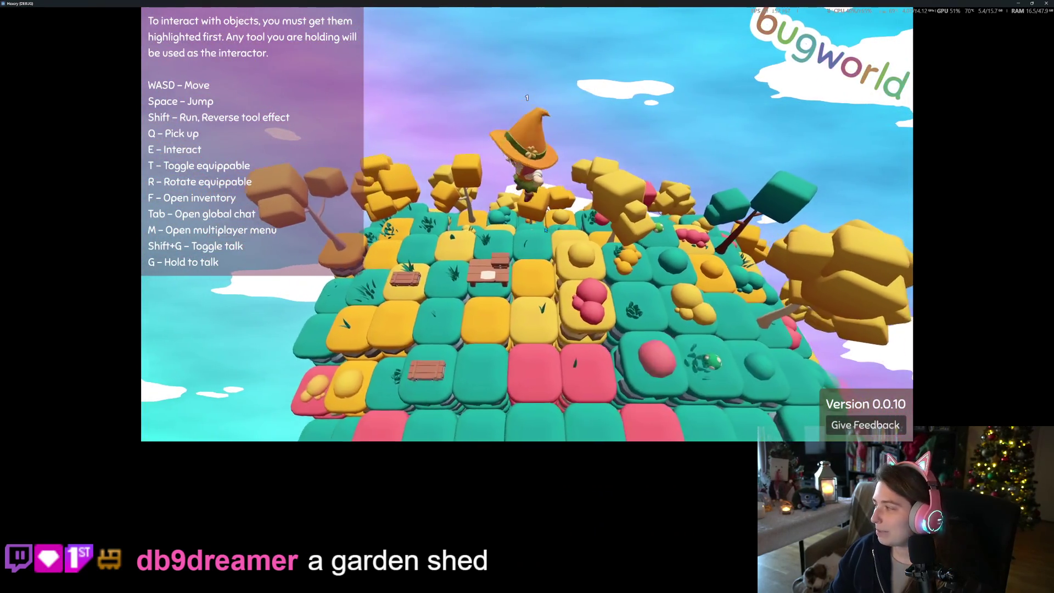
{"action": "scroll", "coordinate": [548, 232], "scroll_direction": "up", "scroll_amount": 5}
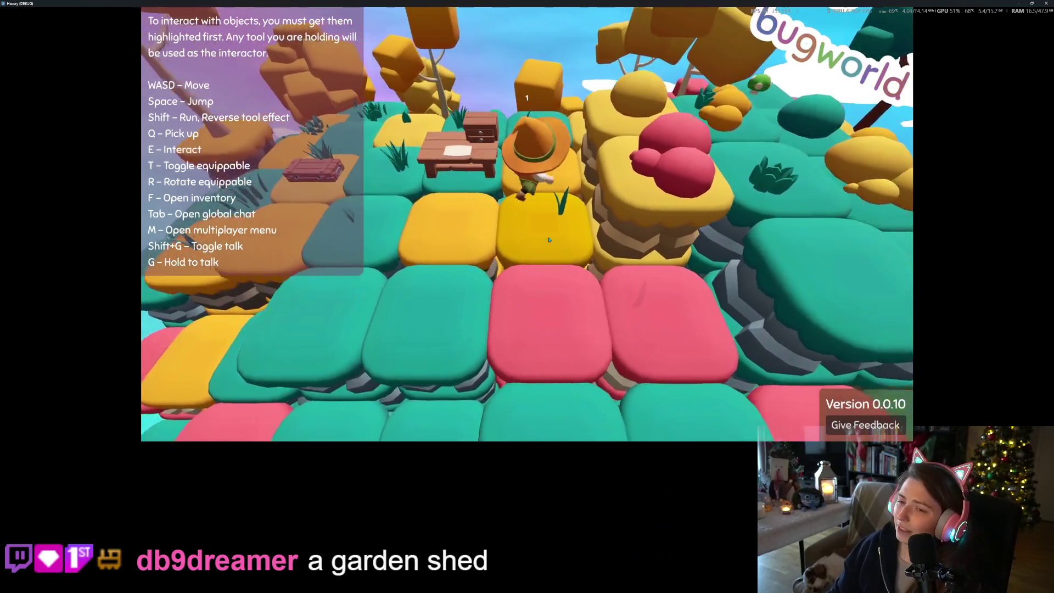
{"action": "key", "text": "a"}
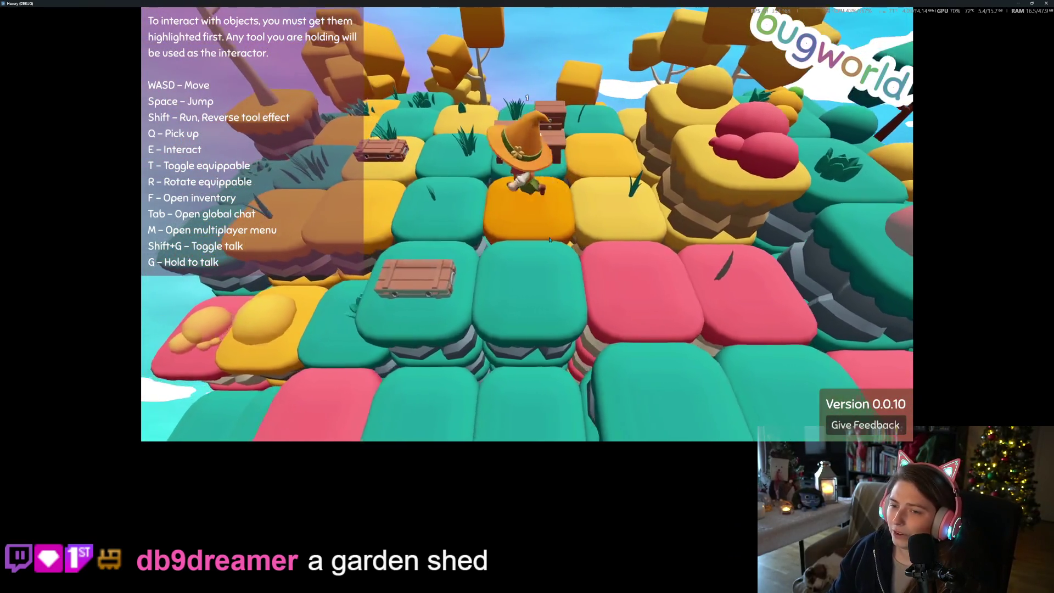
{"action": "key", "text": "s"}
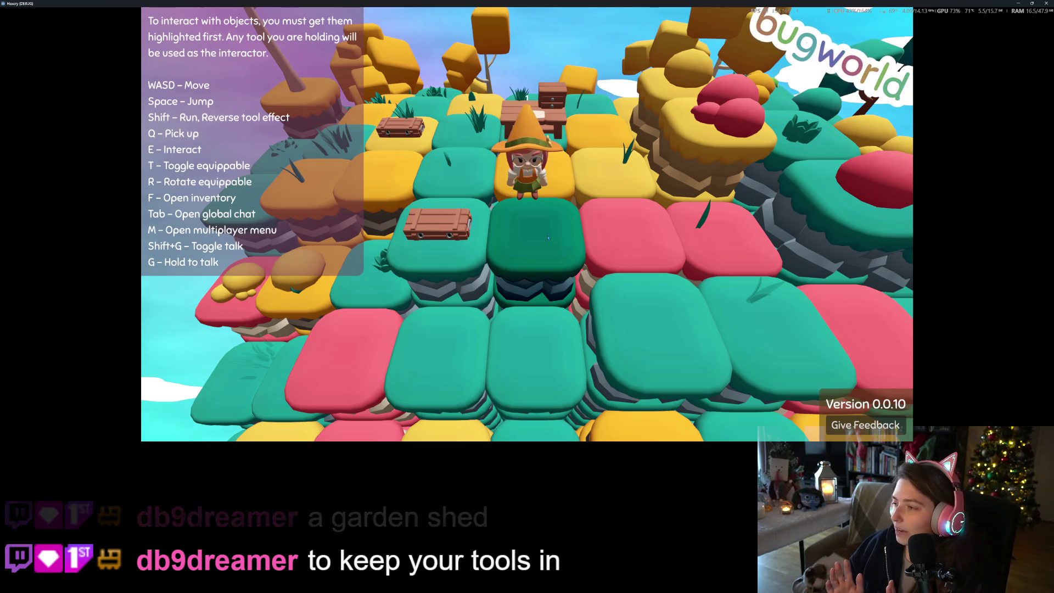
{"action": "key", "text": "f"}
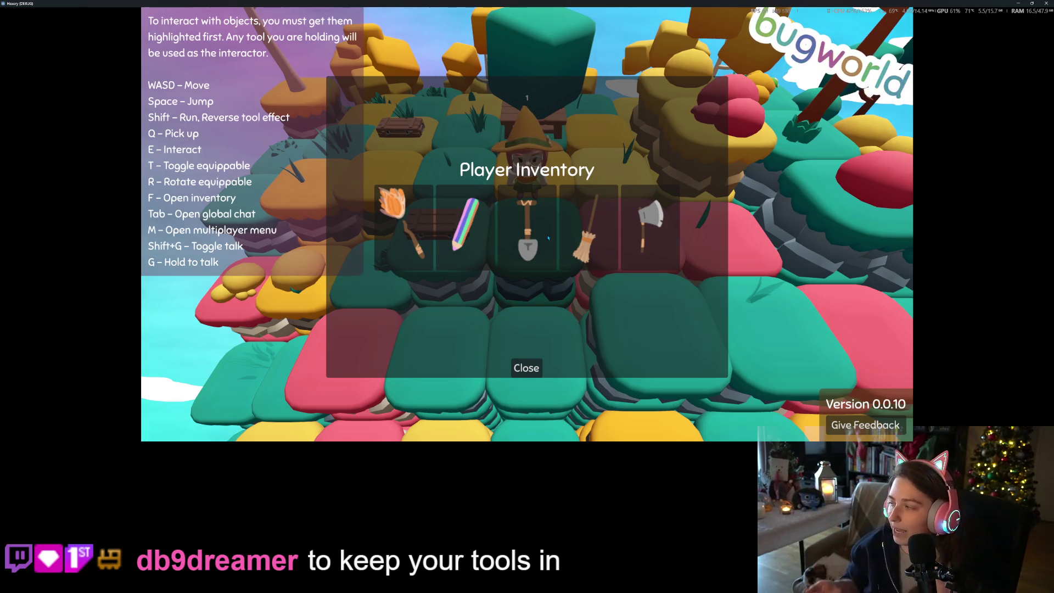
{"action": "left_click", "coordinate": [541, 376]}
Walk up and down the island beside the table, then open the Player Inventory showing 3 logs
{"action": "key", "text": "w"}
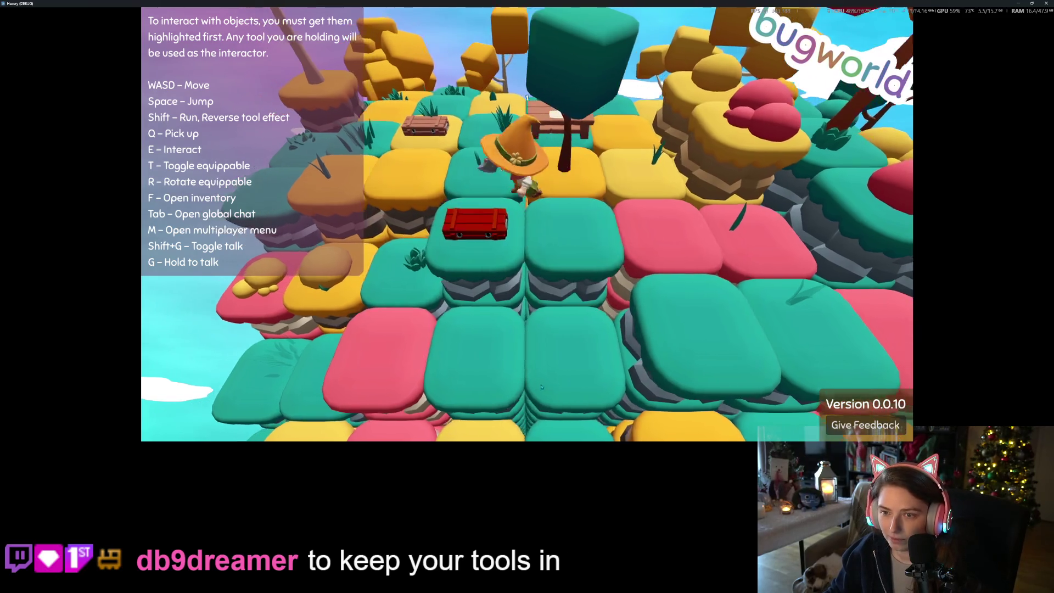
{"action": "key", "text": "s"}
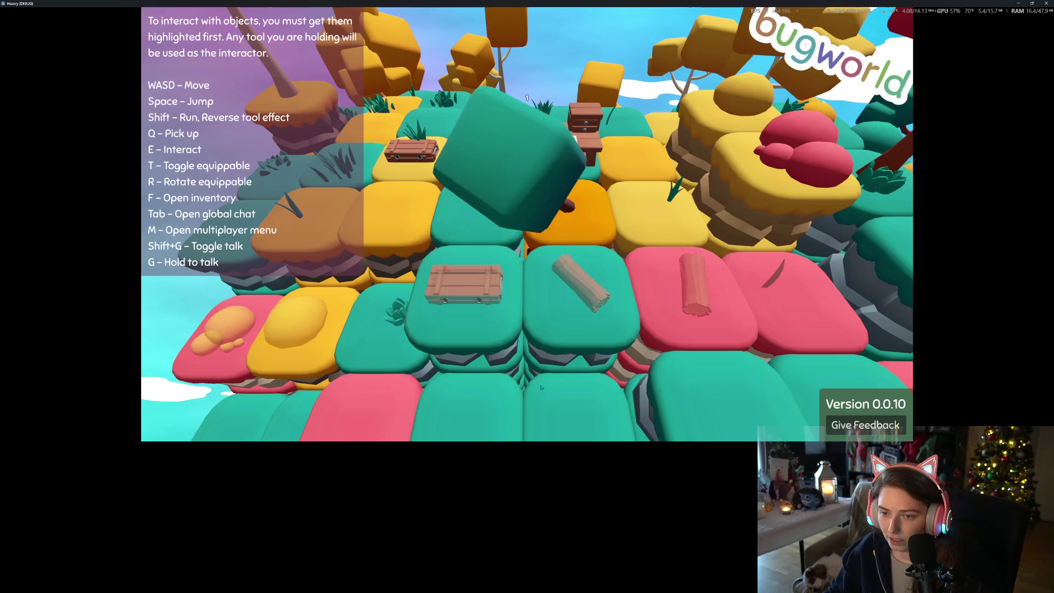
{"action": "key", "text": "w"}
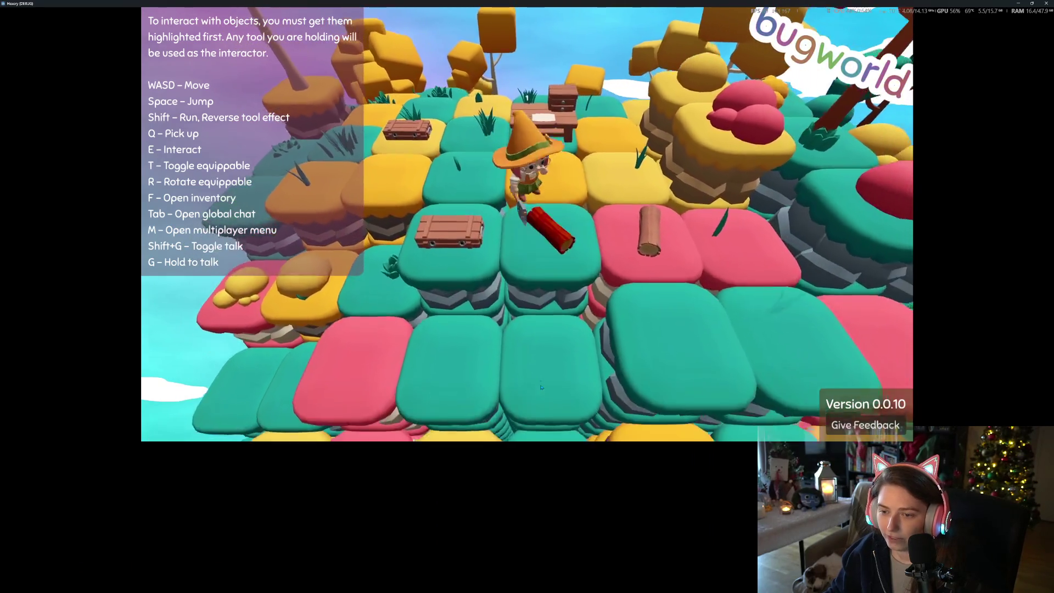
{"action": "key", "text": "s"}
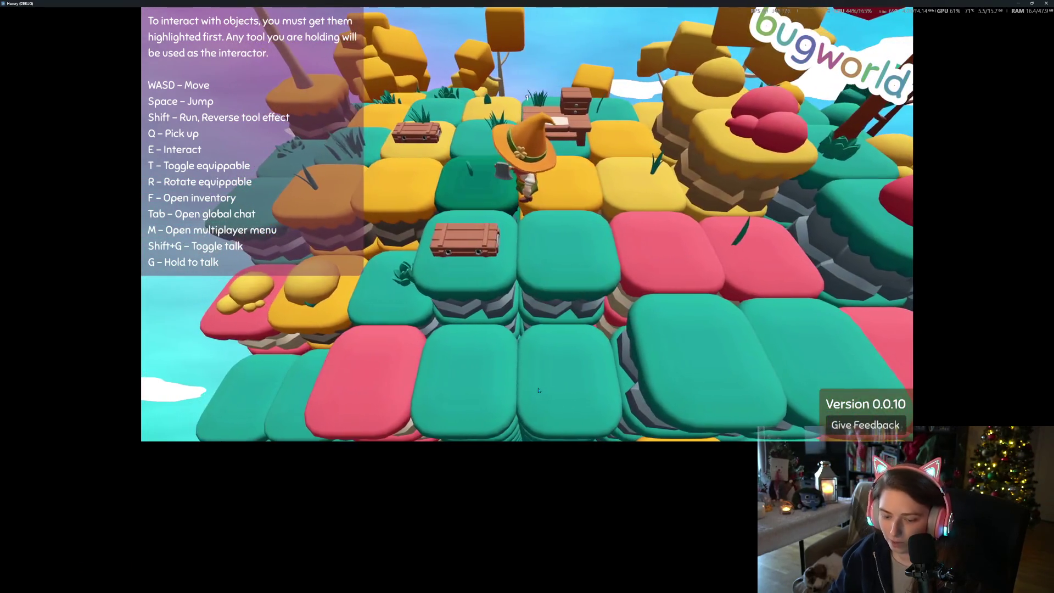
{"action": "key", "text": "w"}
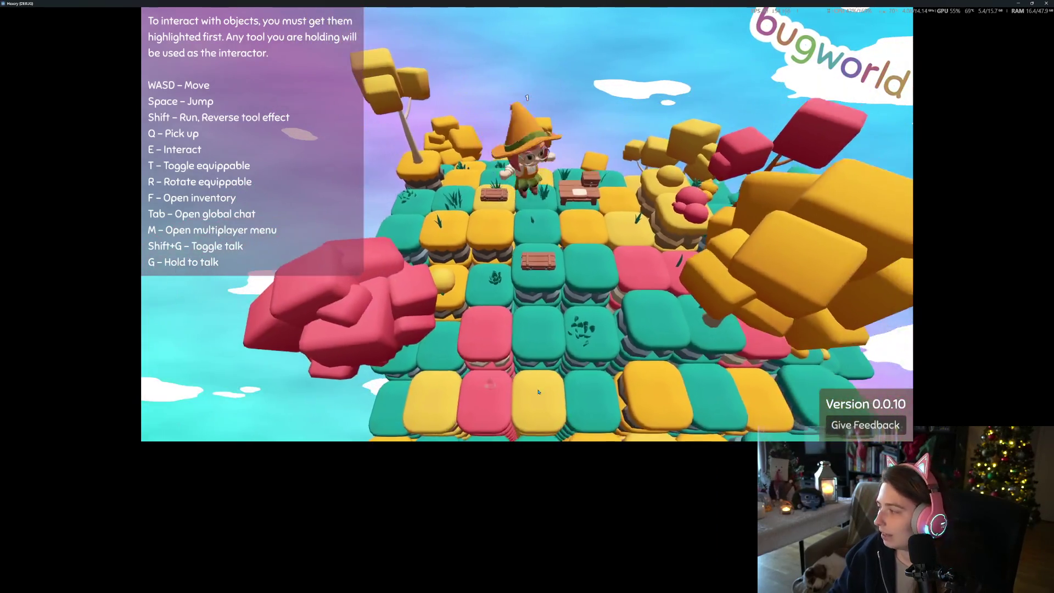
{"action": "key", "text": "s"}
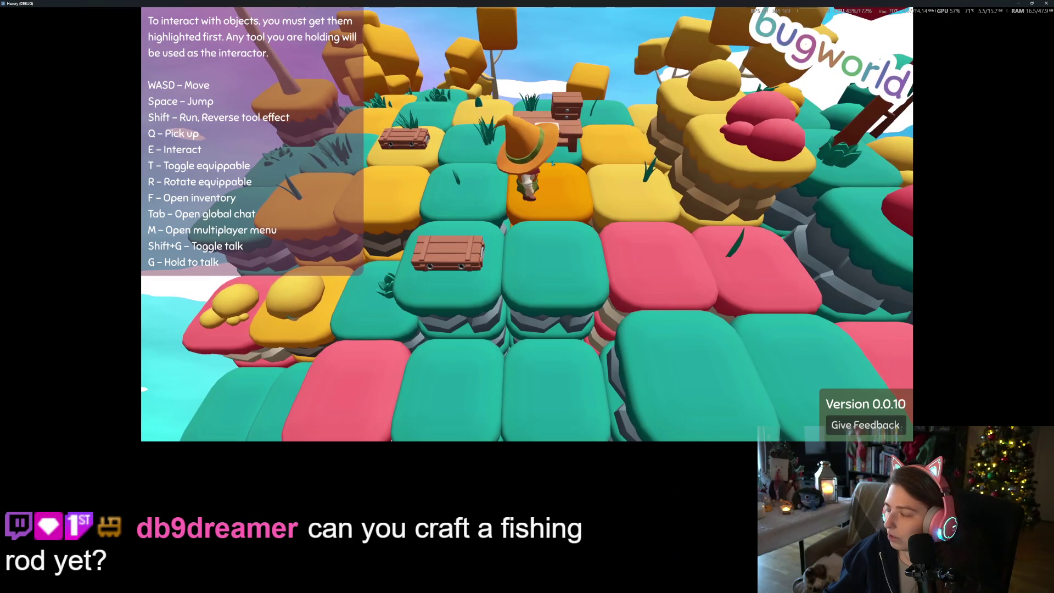
{"action": "key", "text": "a"}
{"action": "key", "text": "d"}
{"action": "key", "text": "w"}
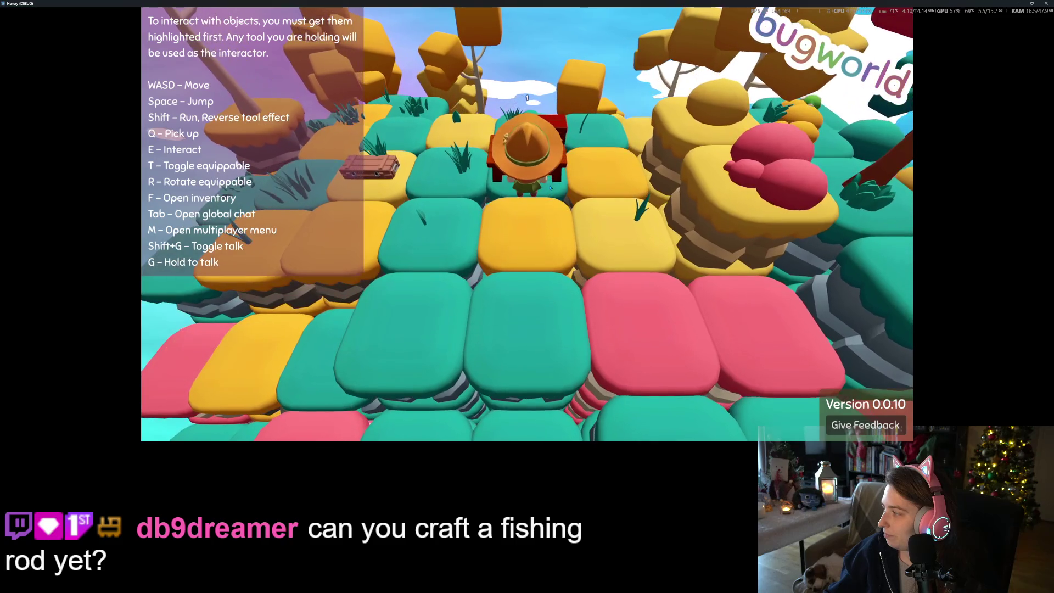
{"action": "key", "text": "s"}
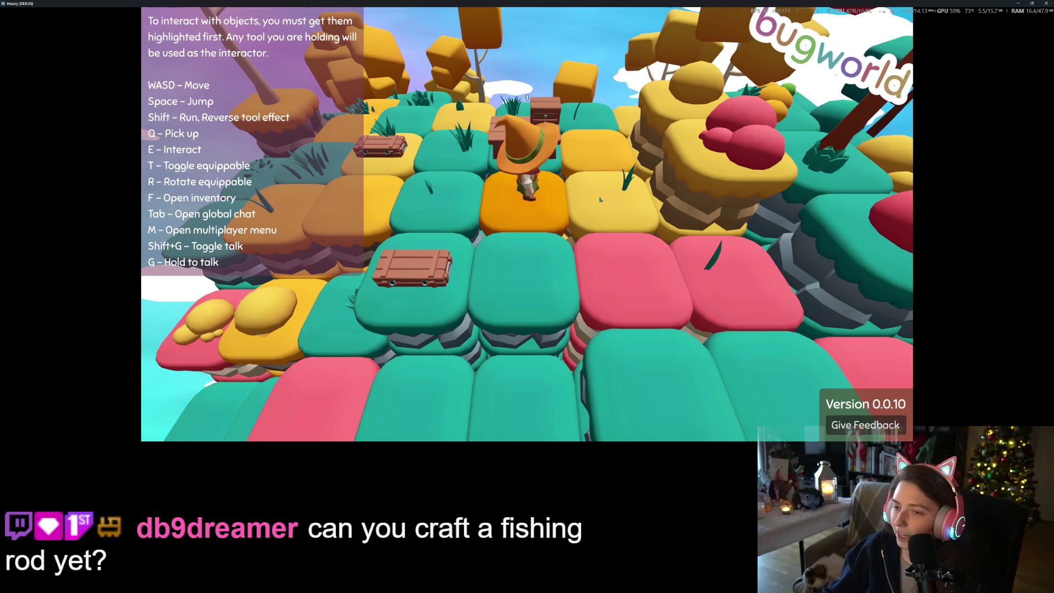
{"action": "key", "text": "w"}
{"action": "key", "text": "a"}
{"action": "key", "text": "s"}
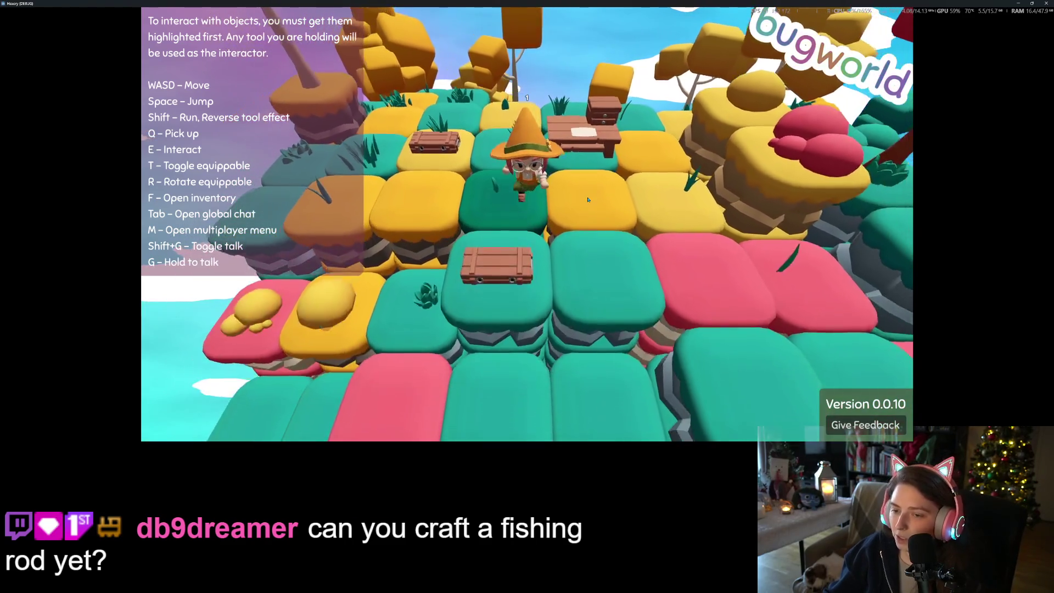
{"action": "key", "text": "f"}
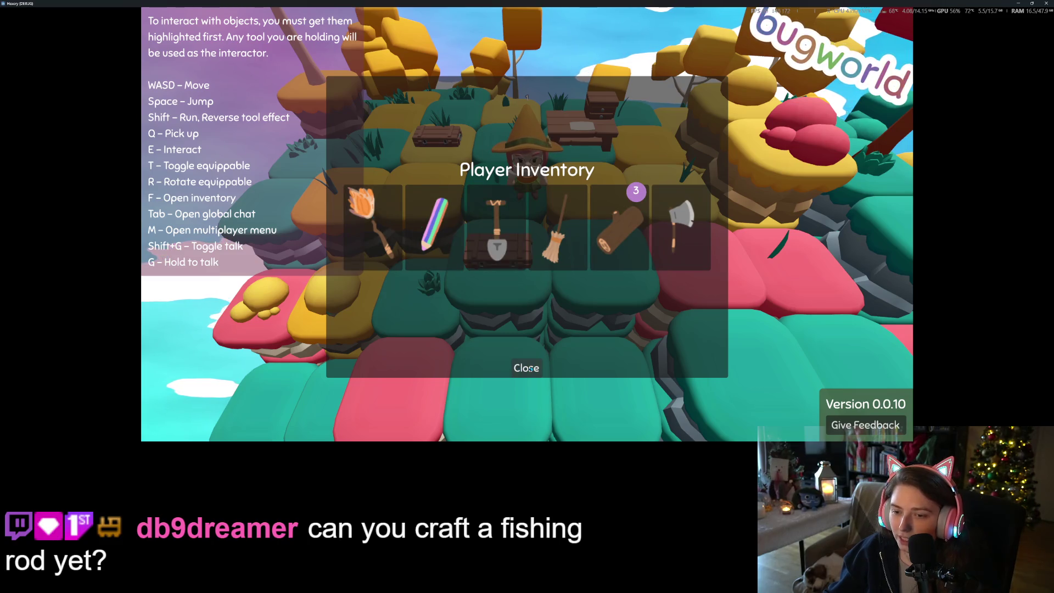
Close and reopen the Player Inventory a few times, then walk down beside the crate
{"action": "left_click", "coordinate": [511, 368]}
{"action": "key", "text": "a"}
{"action": "key", "text": "f"}
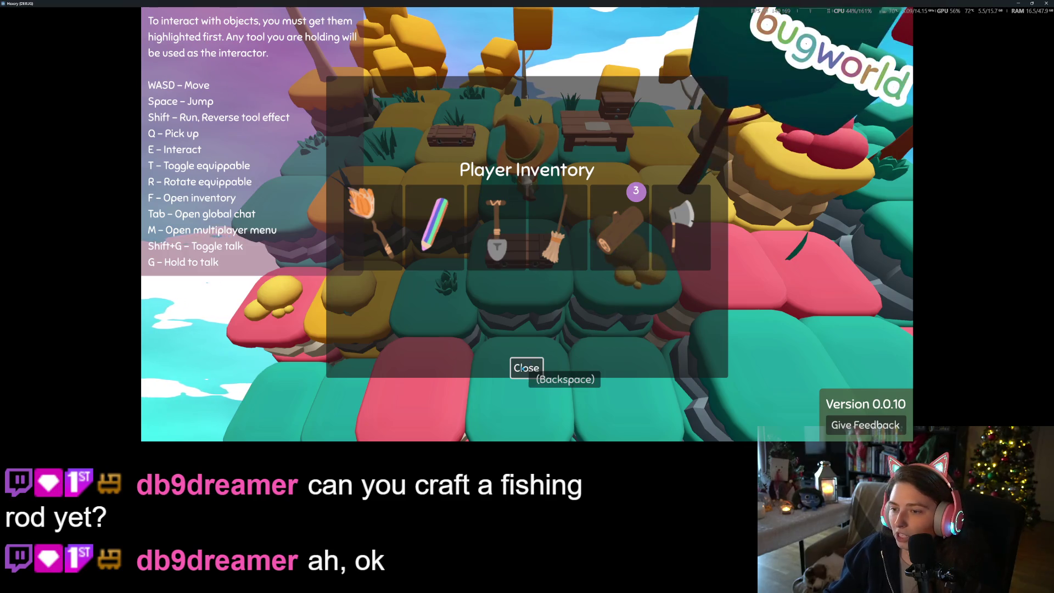
{"action": "left_click", "coordinate": [523, 369]}
{"action": "key", "text": "s"}
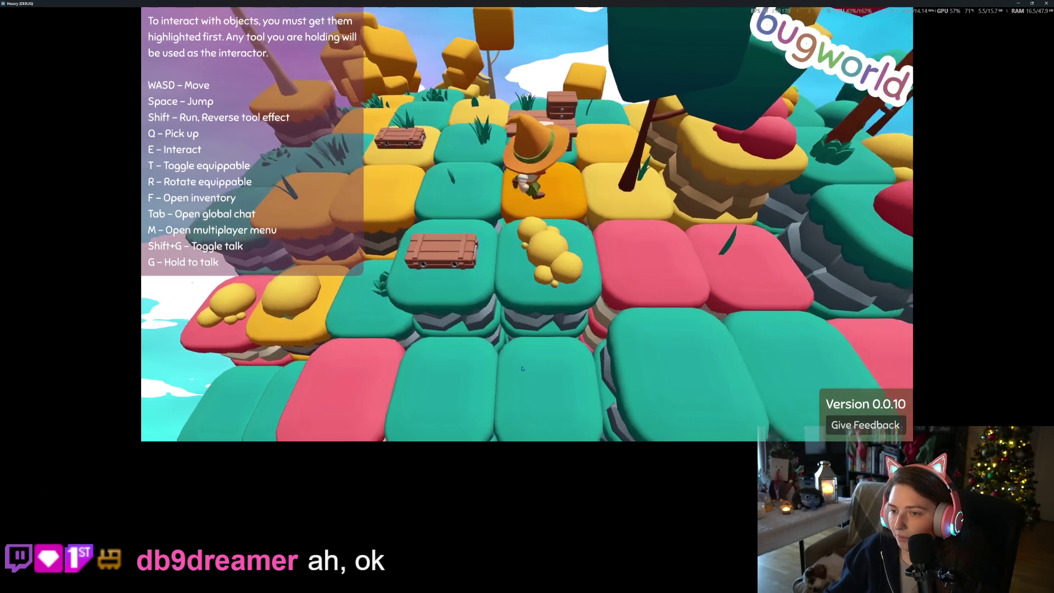
{"action": "key", "text": "f"}
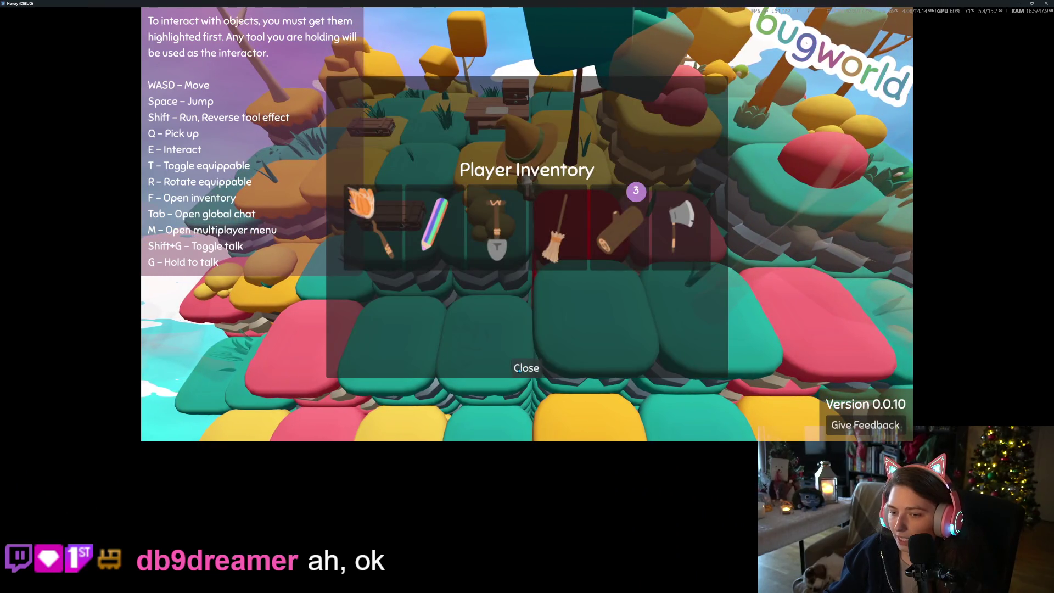
{"action": "left_click", "coordinate": [524, 369]}
{"action": "key", "text": "a"}
{"action": "key", "text": "s"}
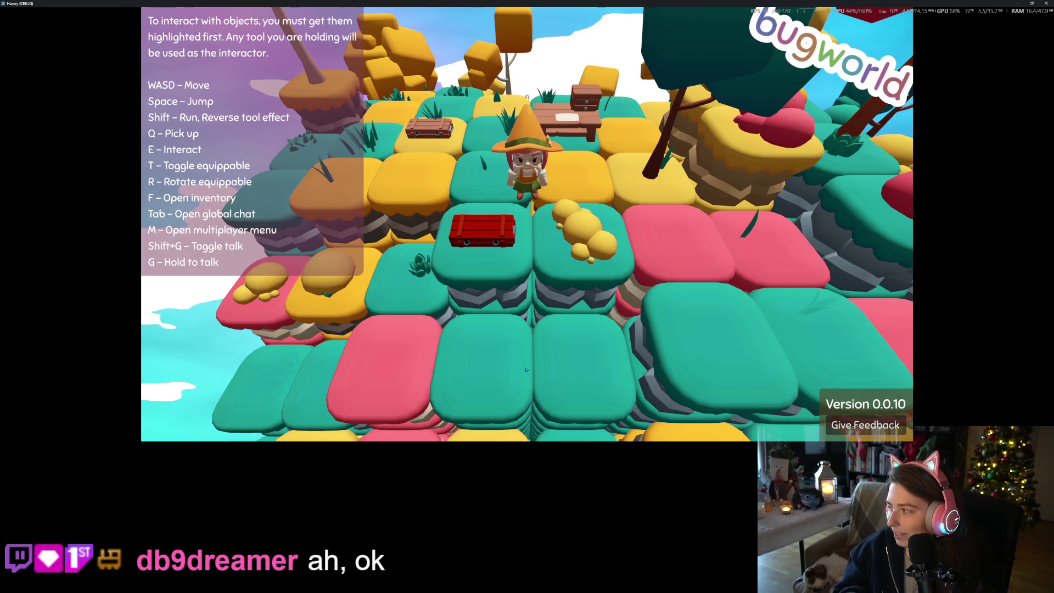
Walk the character briefly, then quit the game with Alt+F4 and switch to Discord
{"action": "key", "text": "w"}
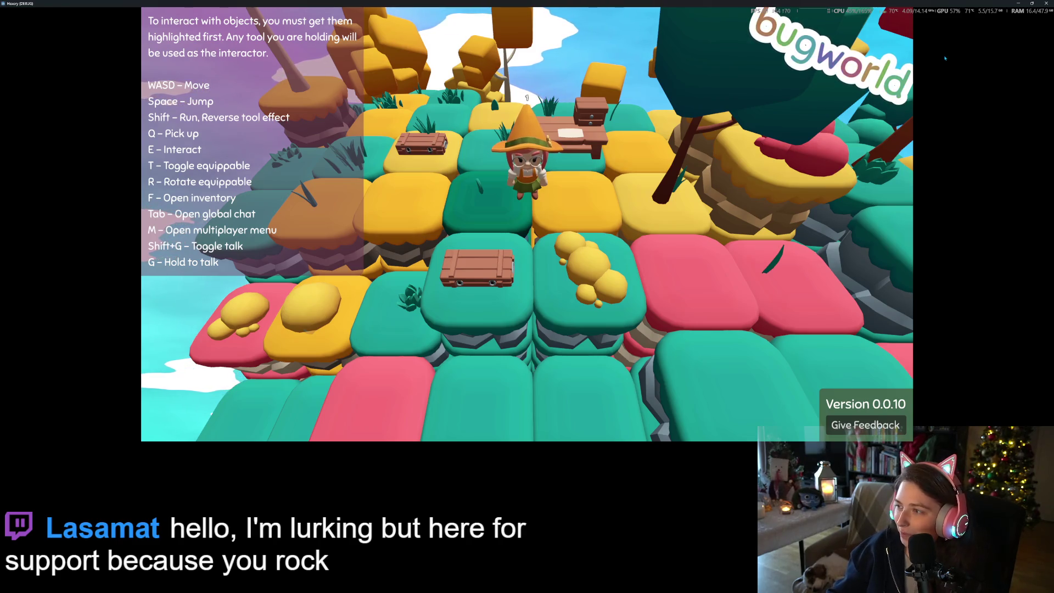
{"action": "key", "text": "w"}
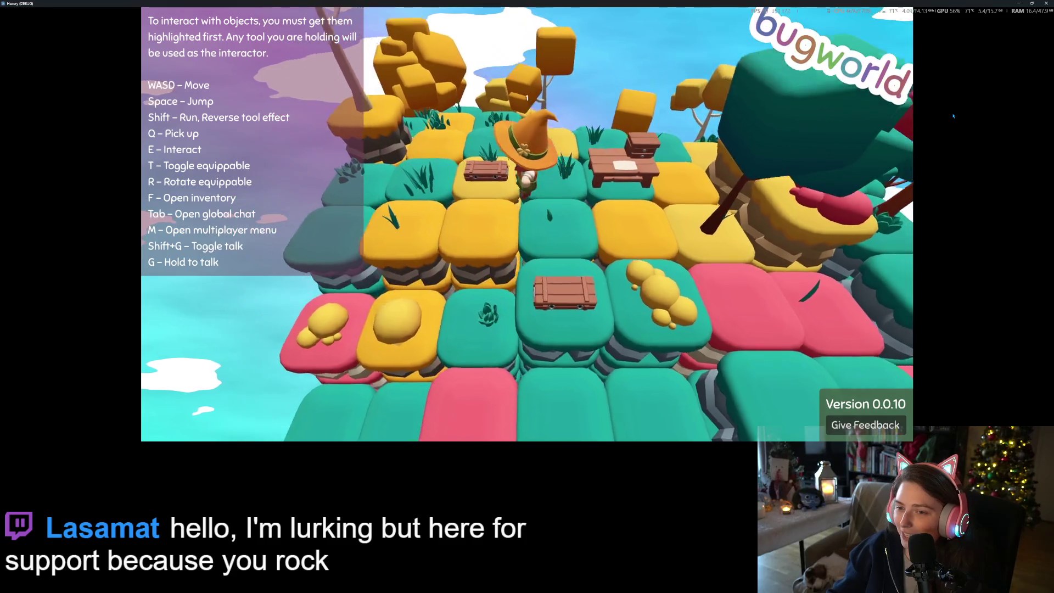
{"action": "key", "text": "w"}
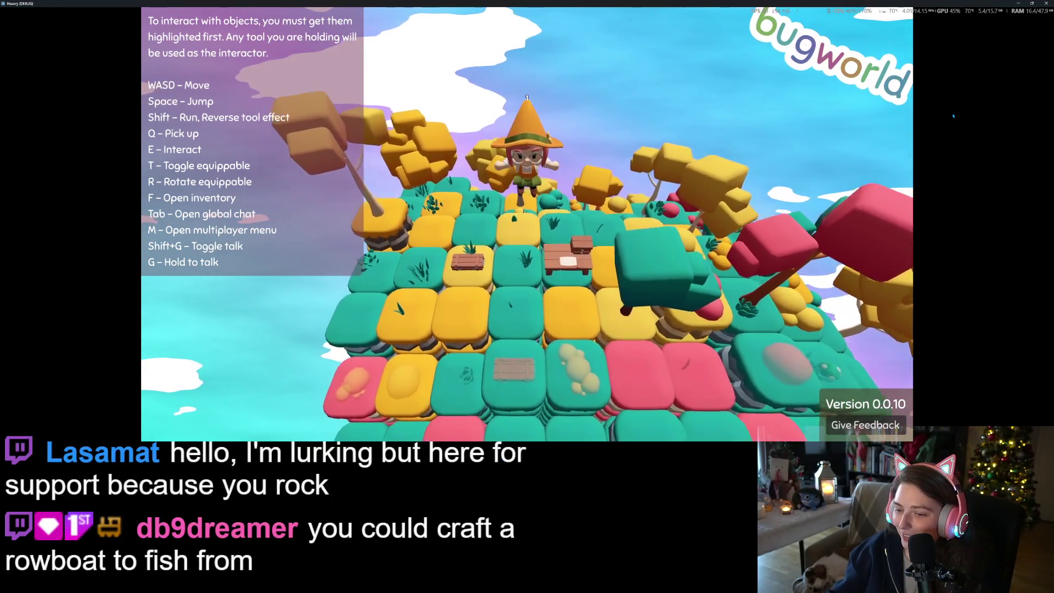
{"action": "key", "text": "s"}
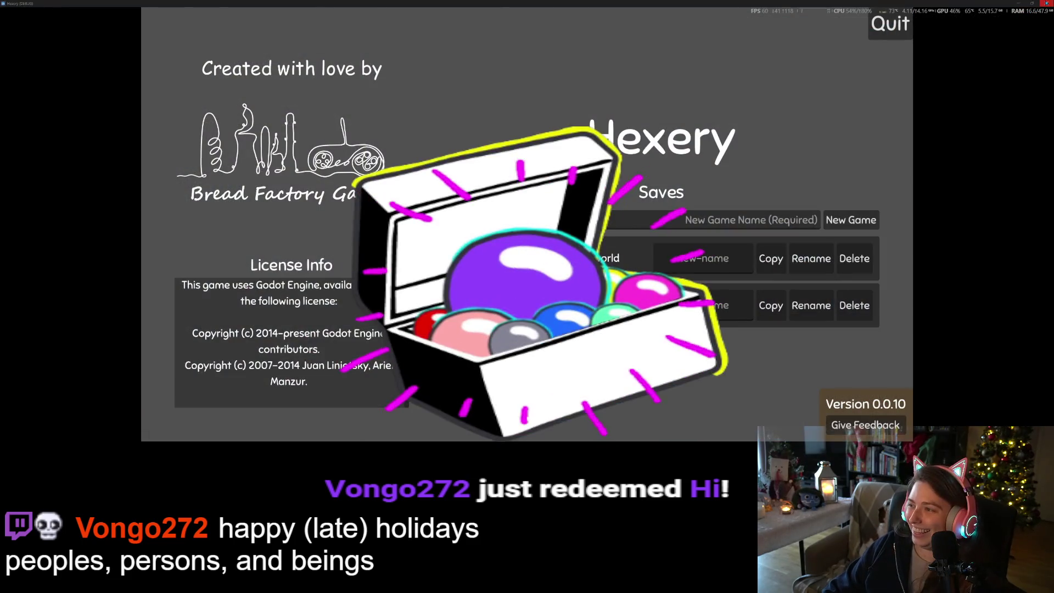
{"action": "key", "text": "alt+F4"}
{"action": "key", "text": "alt+Tab"}
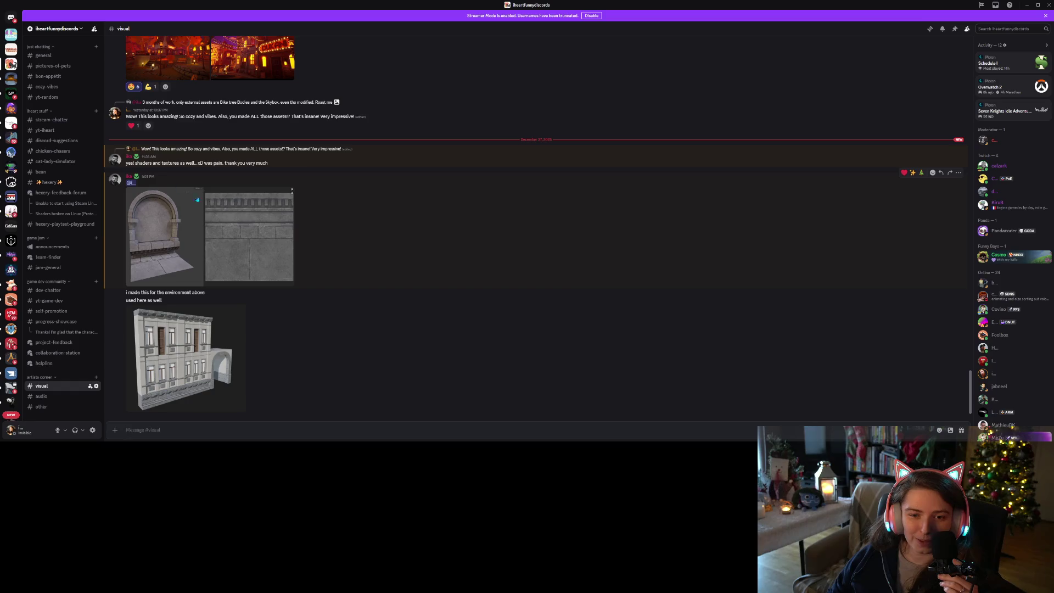
{"action": "left_click", "coordinate": [161, 243]}
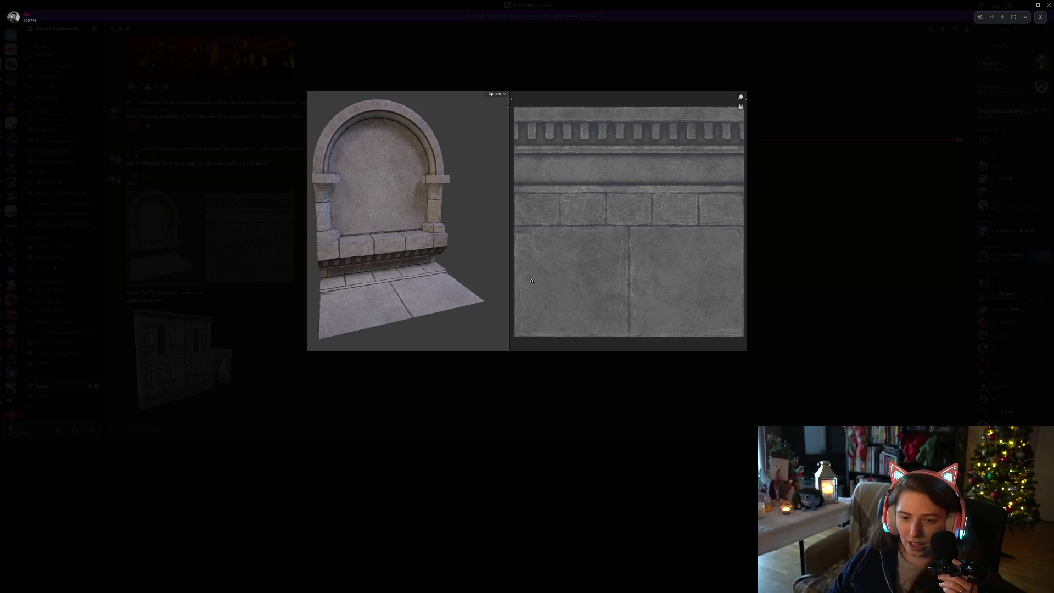
{"action": "left_click", "coordinate": [339, 276]}
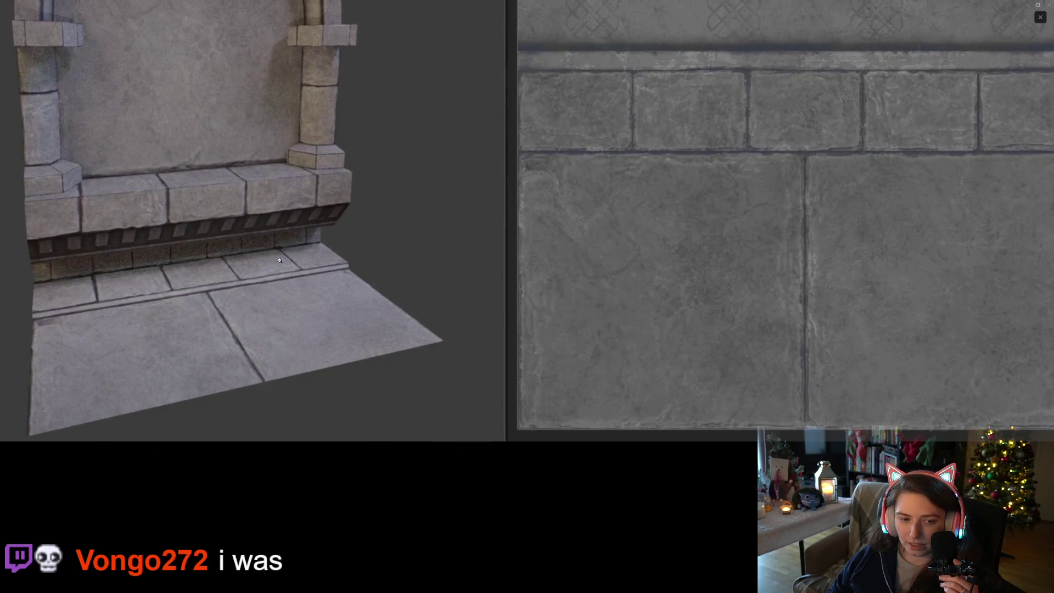
{"action": "mouse_move", "coordinate": [388, 258]}
{"action": "left_mouse_down"}
{"action": "mouse_move", "coordinate": [370, 360]}
{"action": "mouse_move", "coordinate": [392, 412]}
{"action": "mouse_move", "coordinate": [419, 369]}
{"action": "mouse_move", "coordinate": [435, 400]}
{"action": "mouse_move", "coordinate": [438, 370]}
{"action": "mouse_move", "coordinate": [476, 437]}
{"action": "left_mouse_up"}
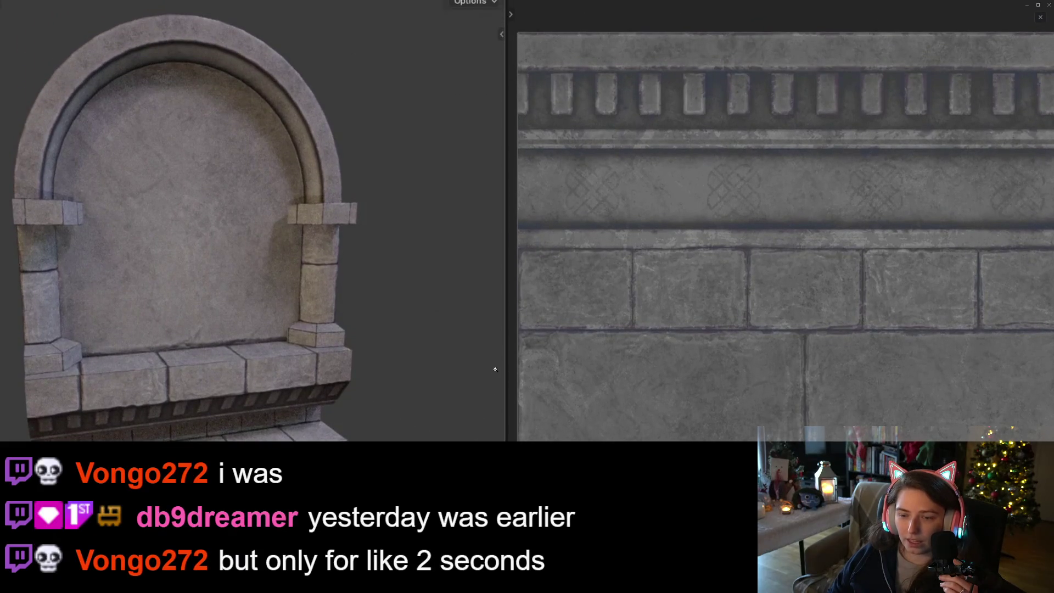
{"action": "scroll", "coordinate": [495, 369], "scroll_direction": "down", "scroll_amount": 5}
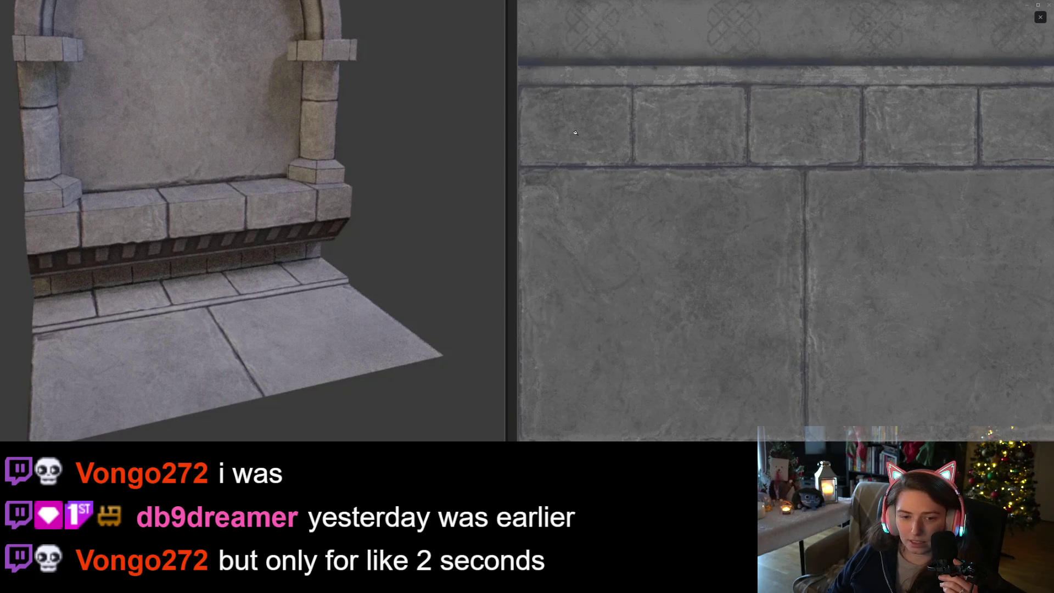
{"action": "scroll", "coordinate": [561, 277], "scroll_direction": "down", "scroll_amount": 1}
{"action": "left_click", "coordinate": [551, 283]}
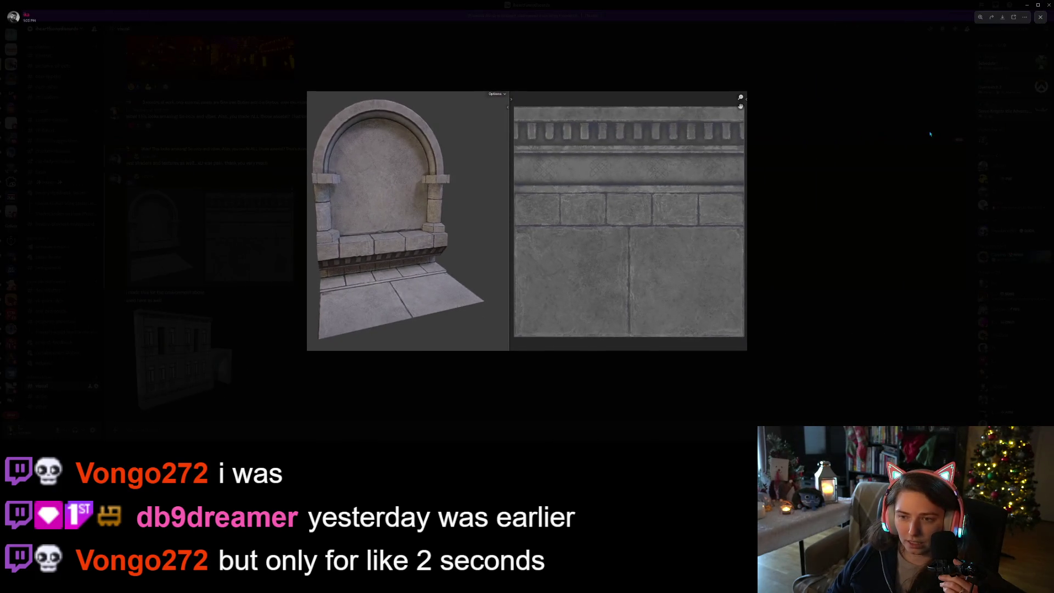
{"action": "left_click", "coordinate": [868, 196]}
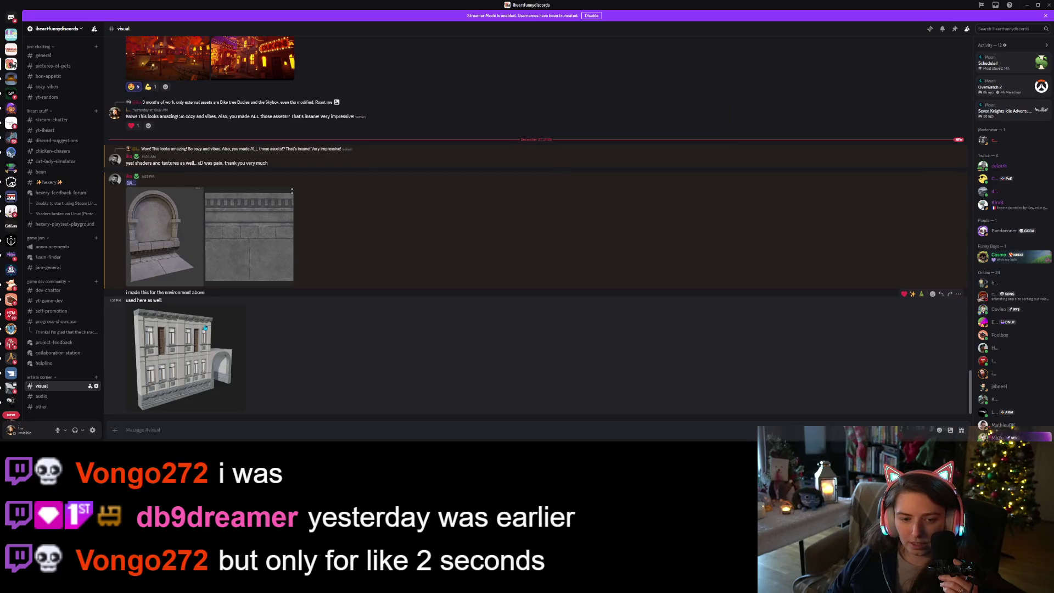
{"action": "left_click", "coordinate": [205, 325]}
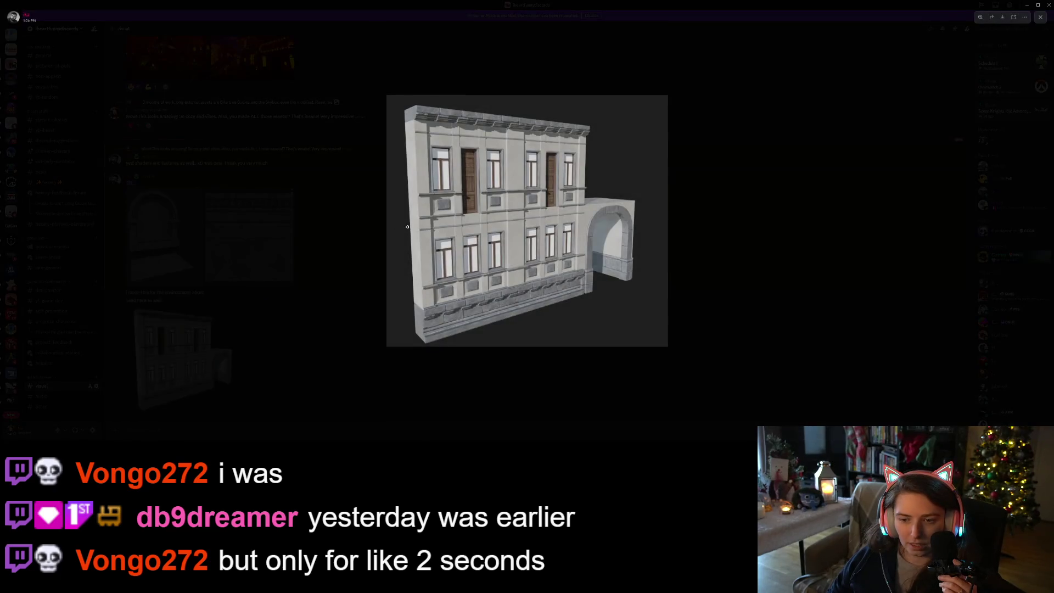
{"action": "left_click", "coordinate": [441, 252]}
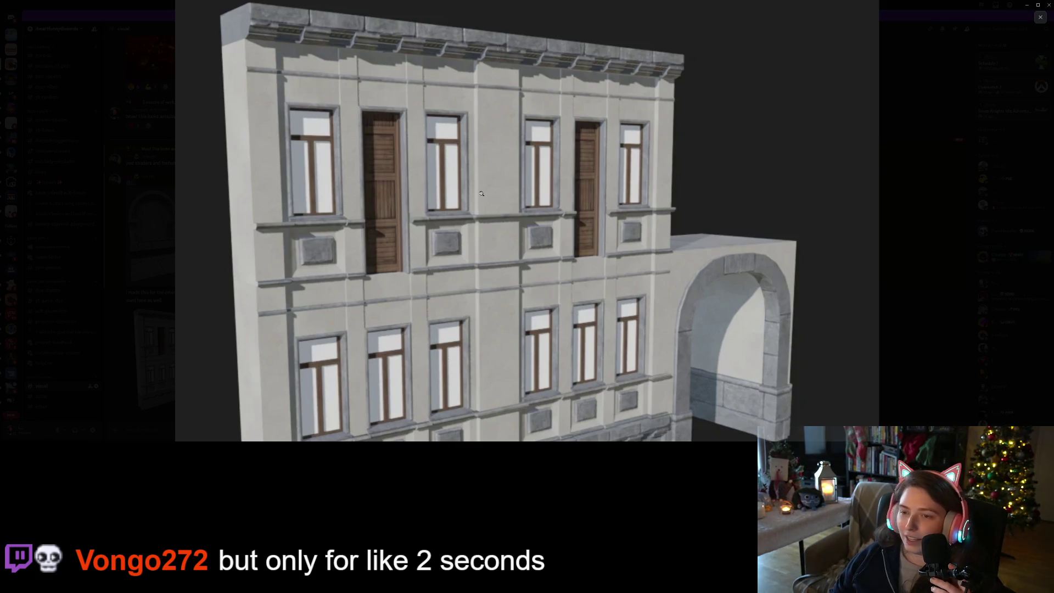
{"action": "key", "text": "Escape"}
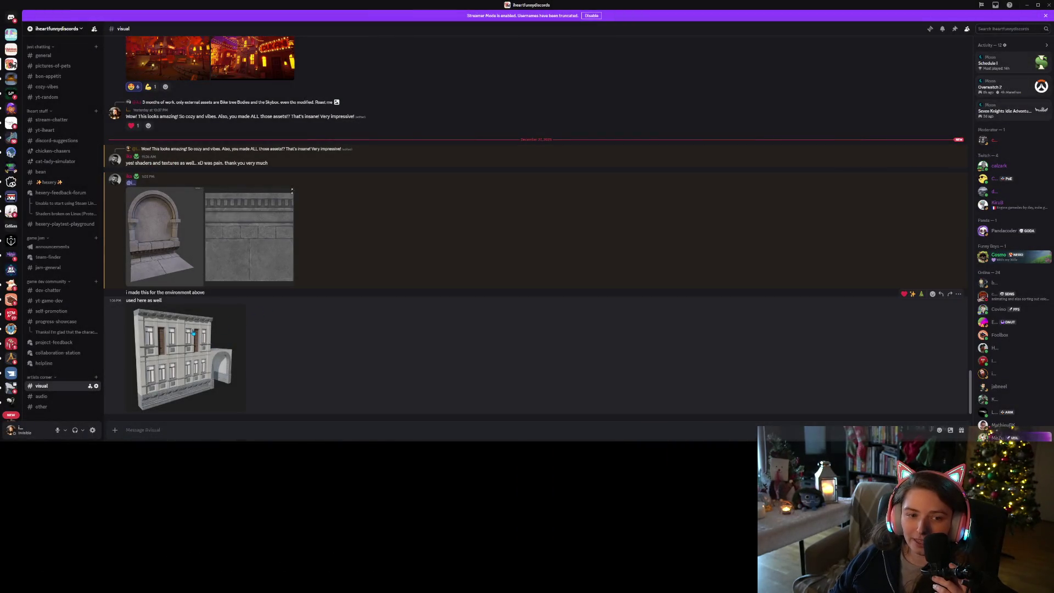
{"action": "left_click", "coordinate": [245, 374]}
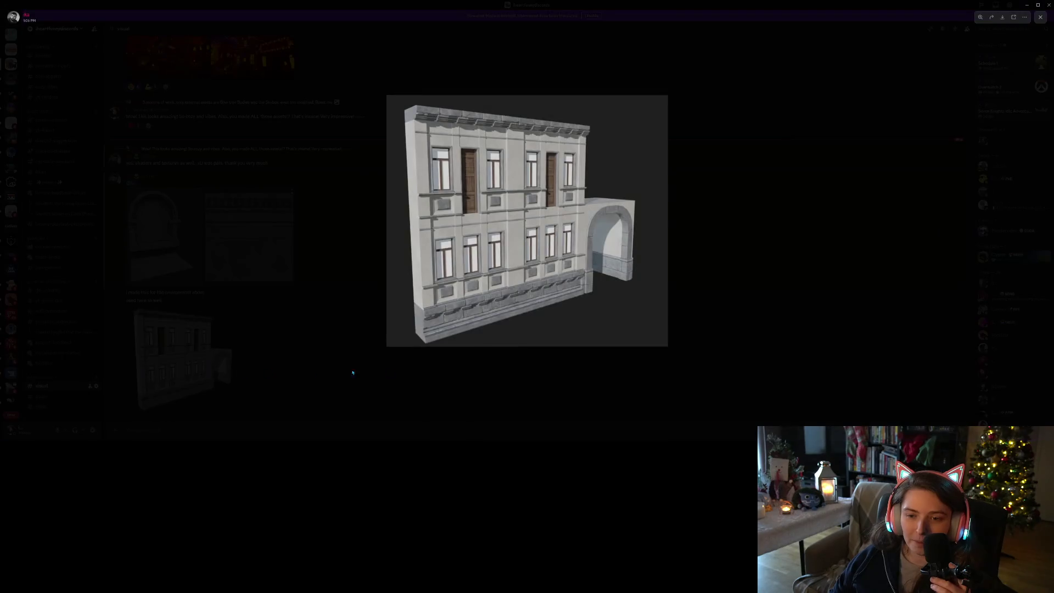
{"action": "left_click", "coordinate": [732, 338]}
{"action": "left_click", "coordinate": [169, 236]}
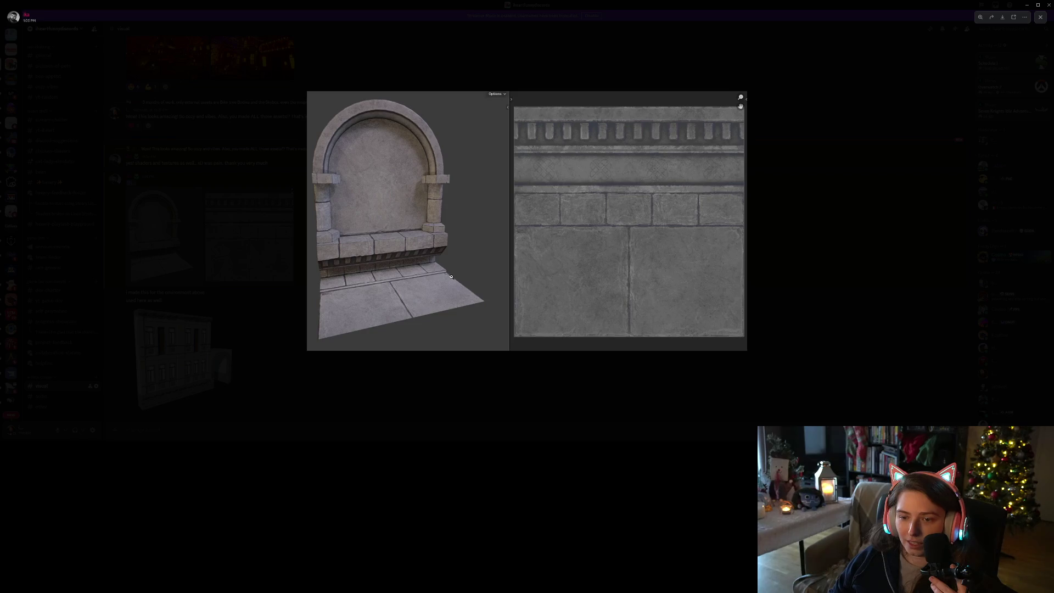
{"action": "left_click", "coordinate": [455, 282]}
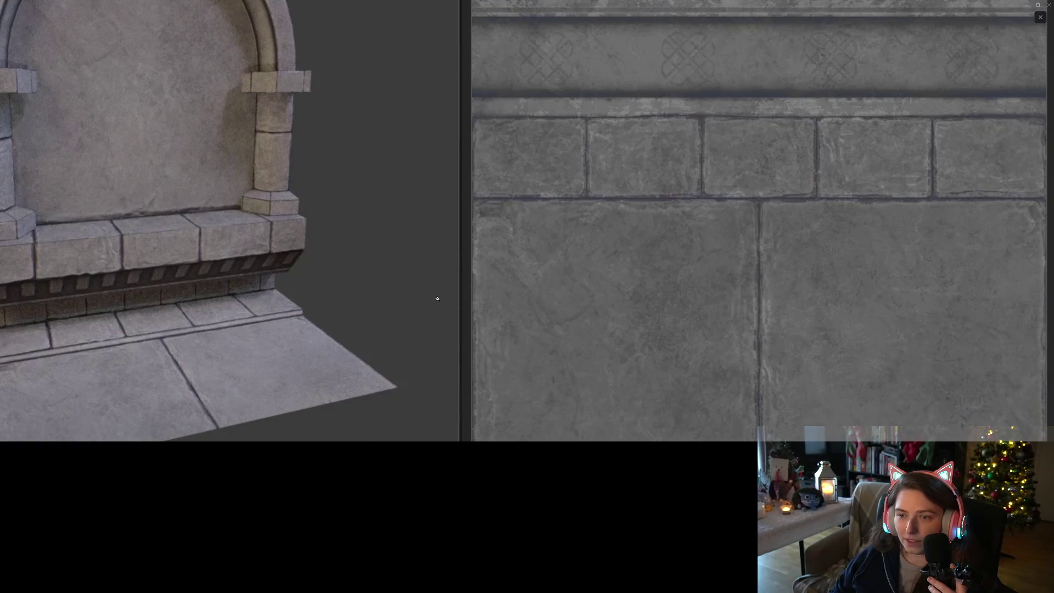
{"action": "key", "text": "Escape"}
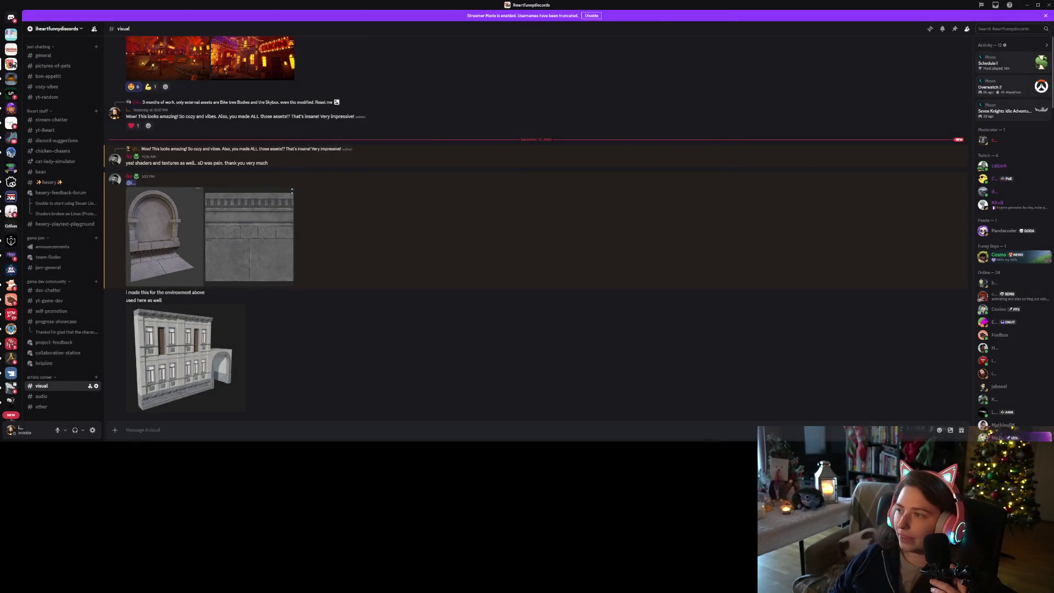
Minimize Discord to reveal crafting_menu.gd, then switch to GitHub Desktop's 12 changed files
{"action": "left_click", "coordinate": [1026, 4]}
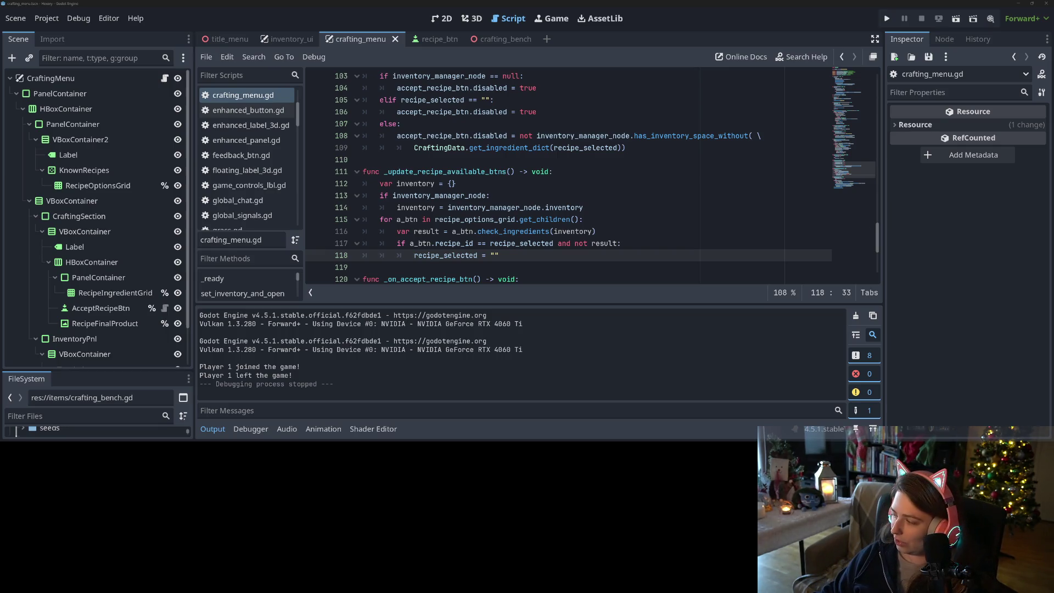
{"action": "key", "text": "alt+Tab"}
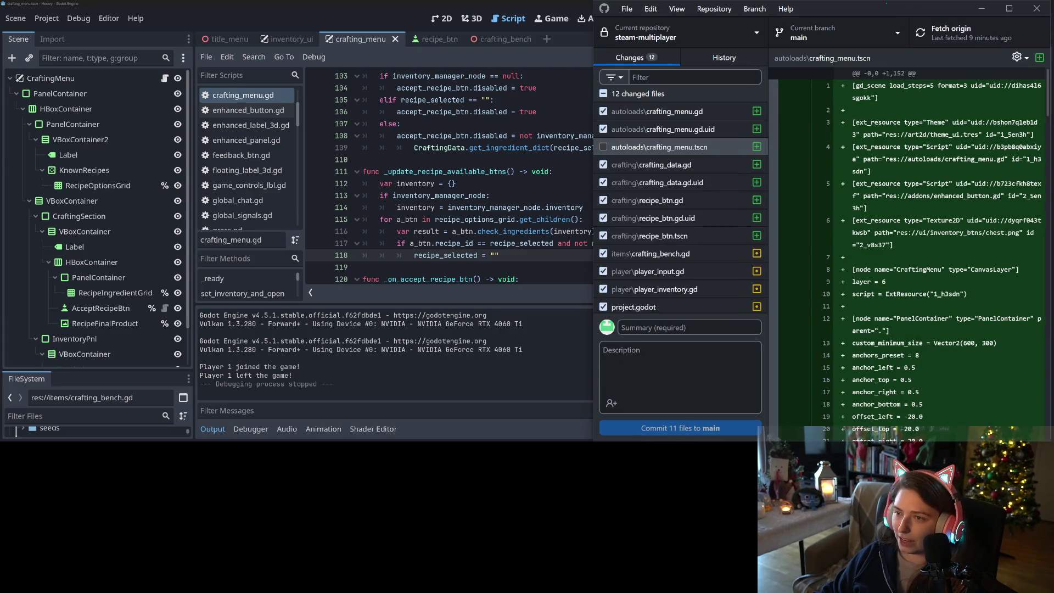
Maximize GitHub Desktop, include crafting_menu.tscn, and review each changed file's diff through project.godot
{"action": "double_click", "coordinate": [885, 7]}
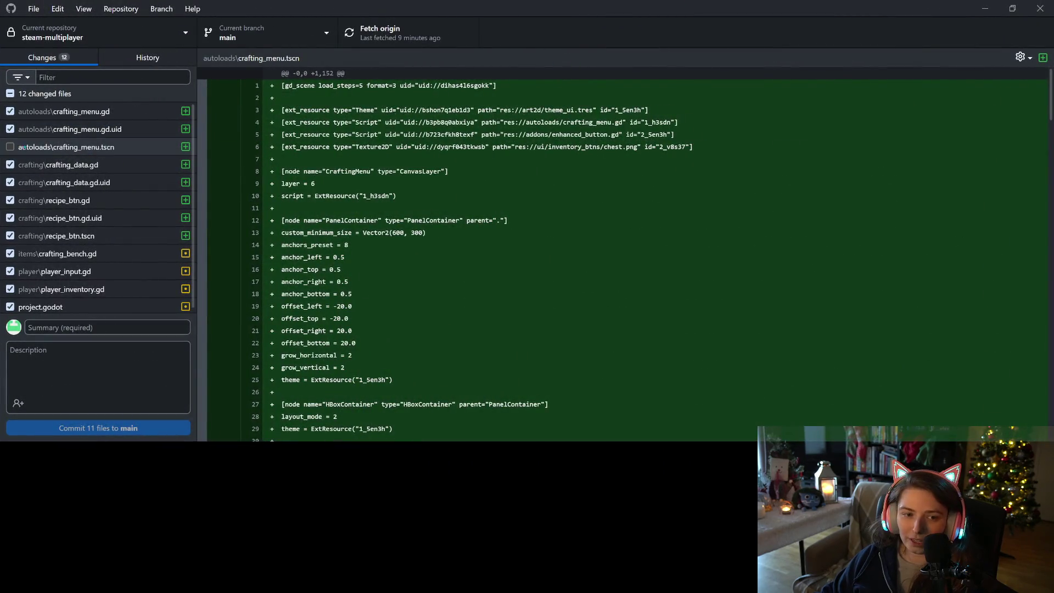
{"action": "left_click", "coordinate": [45, 148]}
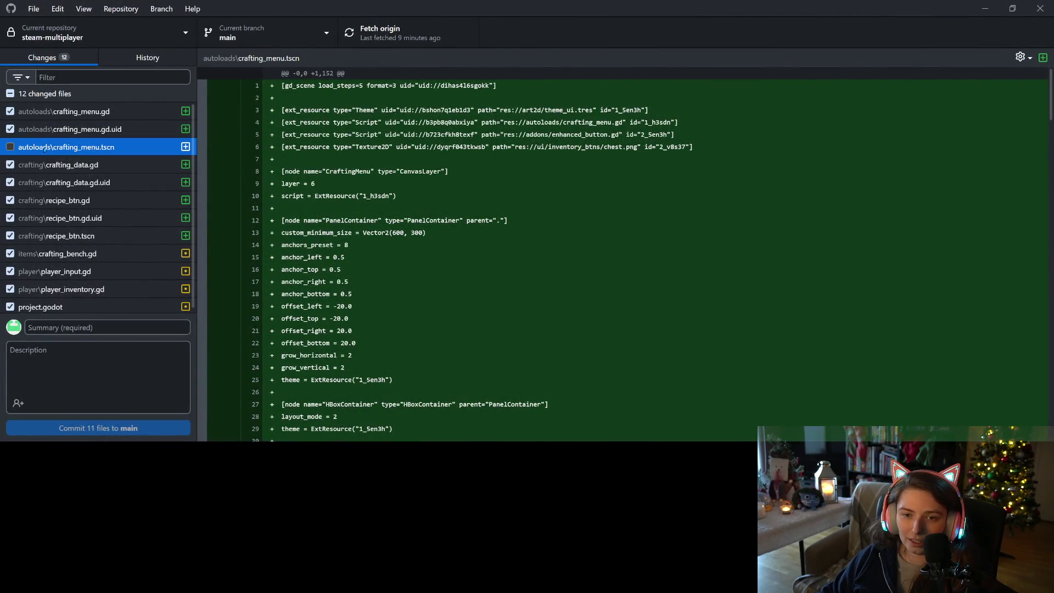
{"action": "left_click", "coordinate": [10, 147]}
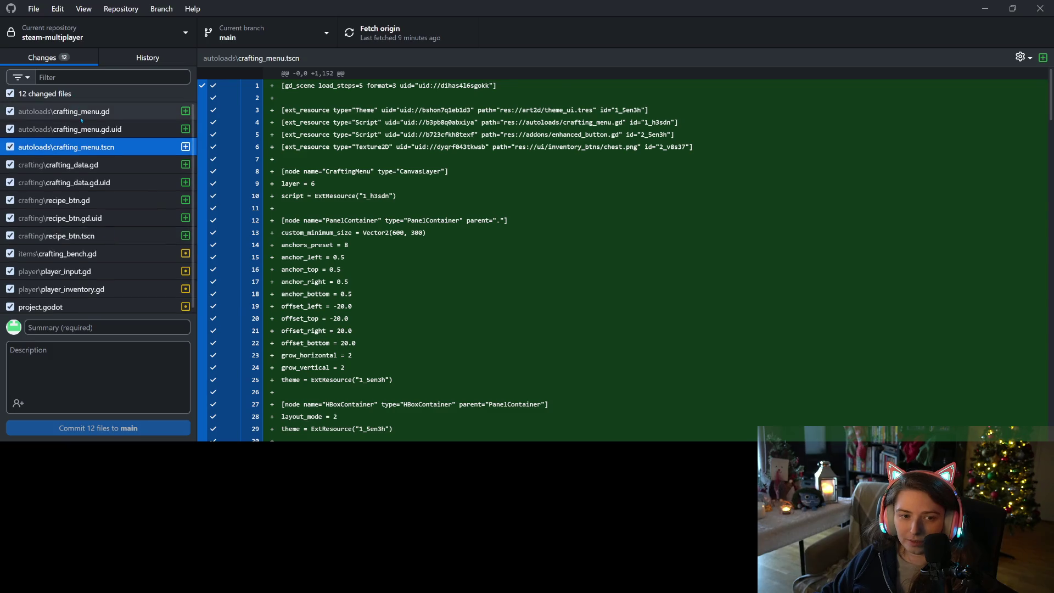
{"action": "left_click", "coordinate": [81, 113]}
{"action": "left_click", "coordinate": [90, 130]}
{"action": "left_click", "coordinate": [109, 165]}
{"action": "left_click", "coordinate": [107, 184]}
{"action": "left_click", "coordinate": [106, 201]}
{"action": "left_click", "coordinate": [104, 223]}
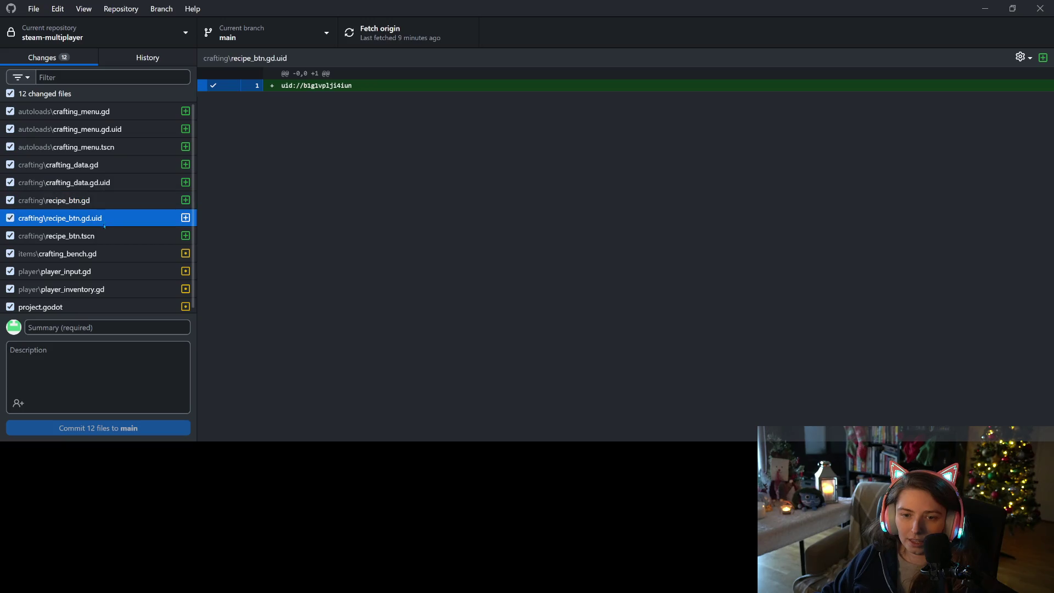
{"action": "left_click", "coordinate": [104, 237]}
{"action": "left_click", "coordinate": [104, 254]}
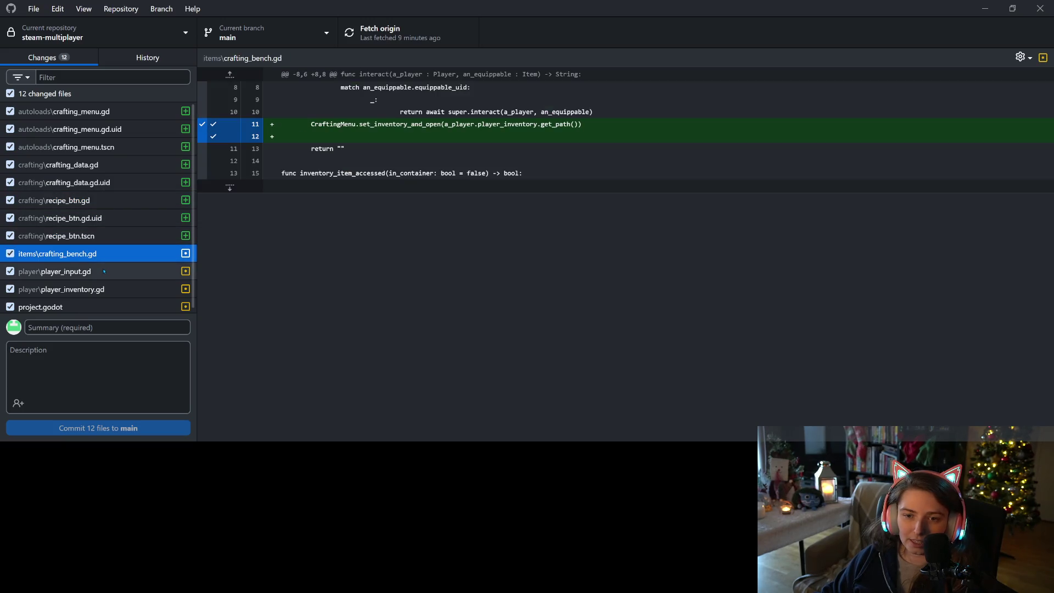
{"action": "left_click", "coordinate": [103, 272]}
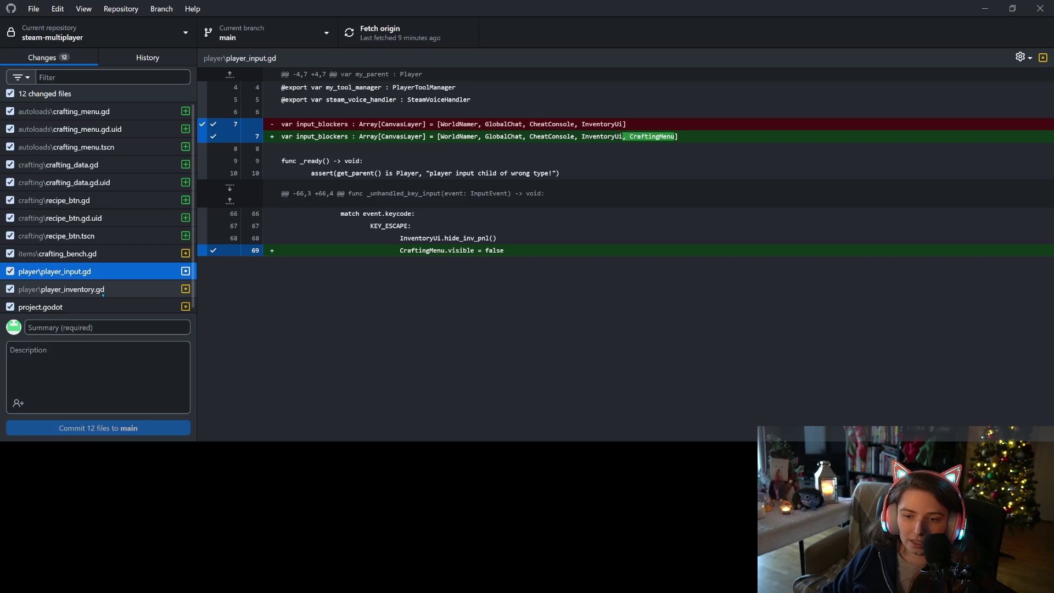
{"action": "left_click", "coordinate": [102, 295]}
{"action": "left_click", "coordinate": [103, 312]}
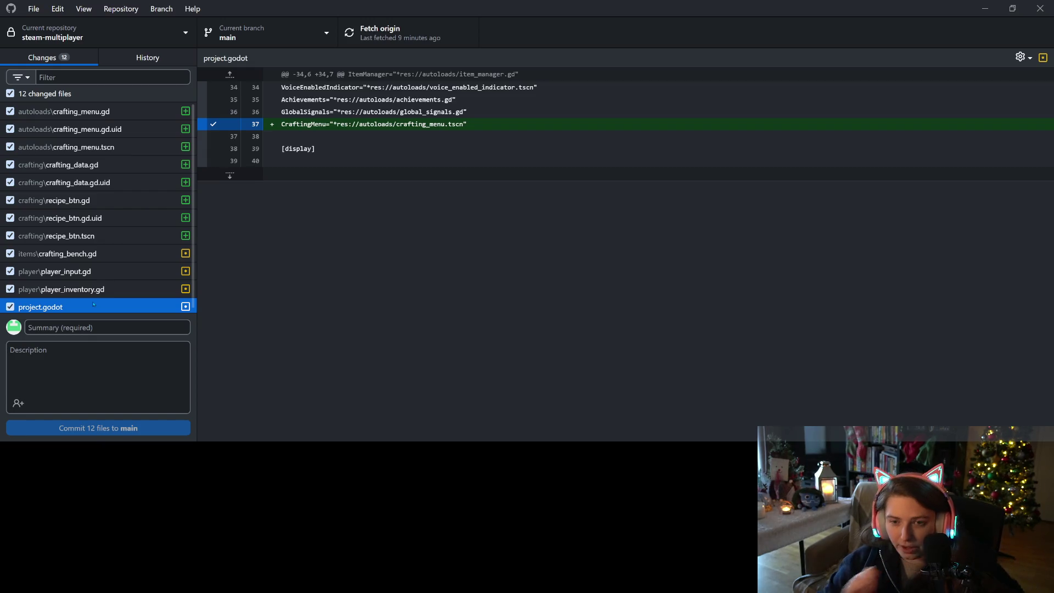
Review the diffs again from player_inventory.gd back up to crafting_menu.gd
{"action": "left_click", "coordinate": [112, 289]}
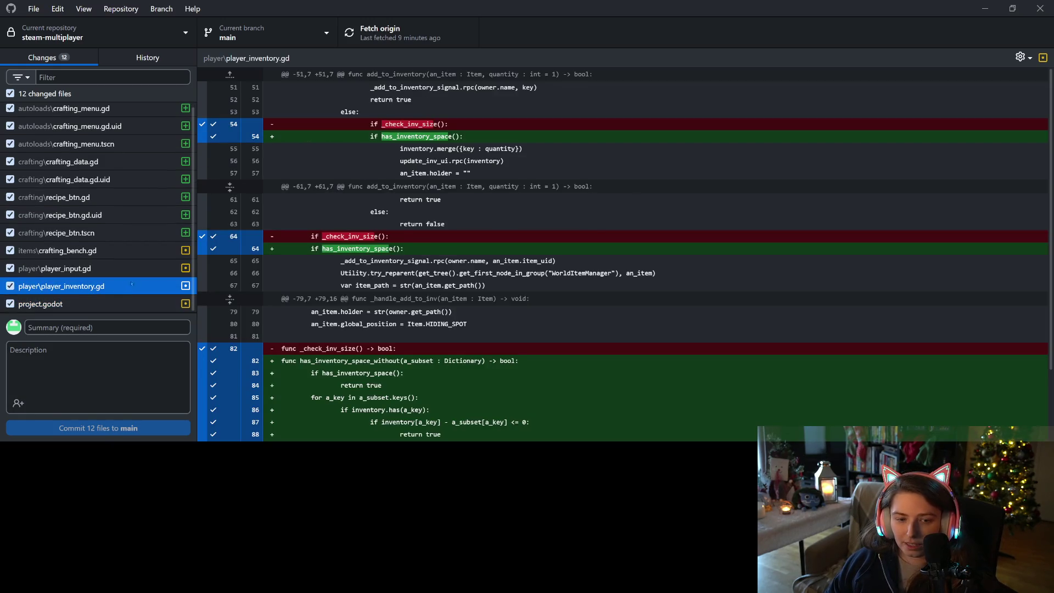
{"action": "scroll", "coordinate": [235, 313], "scroll_direction": "down", "scroll_amount": 2}
{"action": "left_click", "coordinate": [115, 272]}
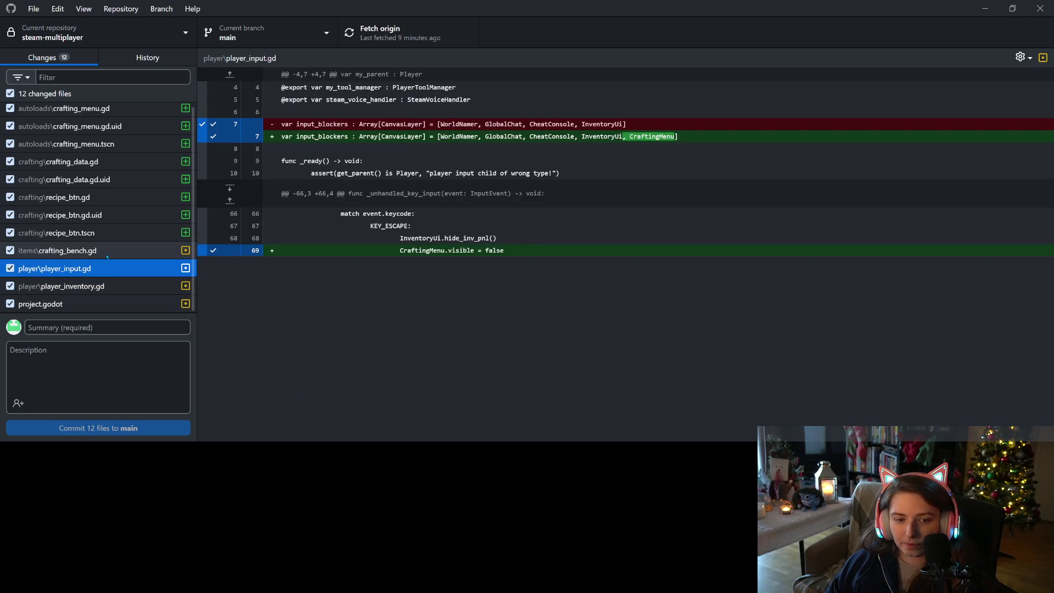
{"action": "left_click", "coordinate": [107, 256]}
{"action": "left_click", "coordinate": [99, 269]}
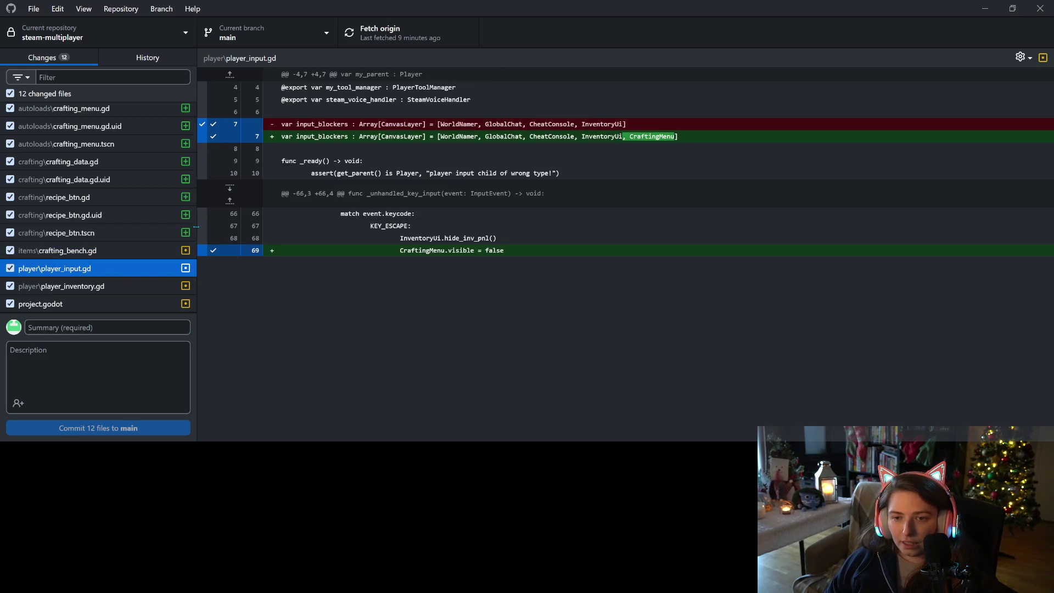
{"action": "left_click", "coordinate": [77, 251]}
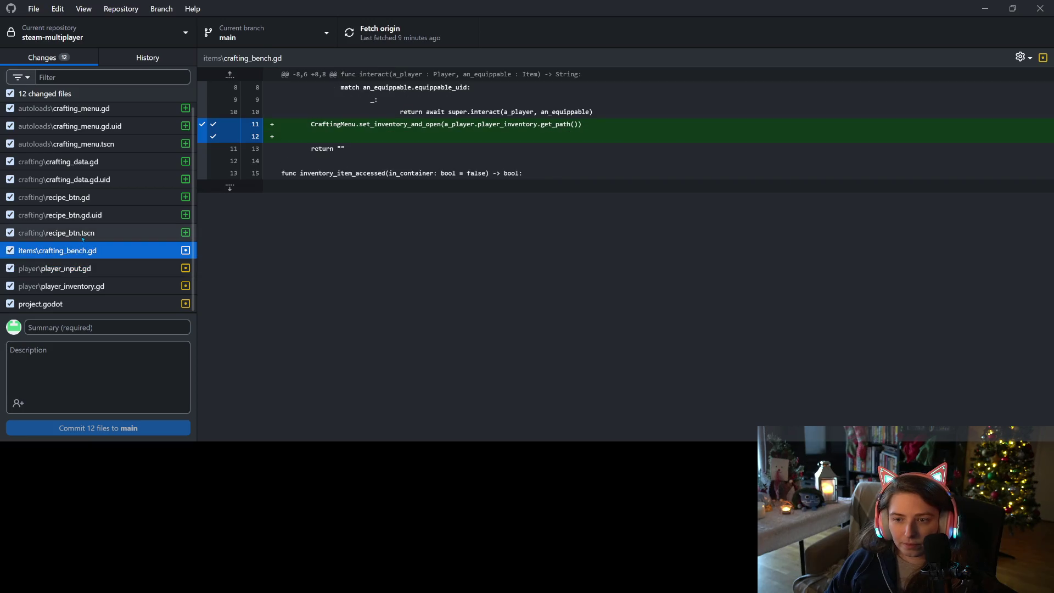
{"action": "left_click", "coordinate": [84, 236]}
{"action": "left_click", "coordinate": [90, 215]}
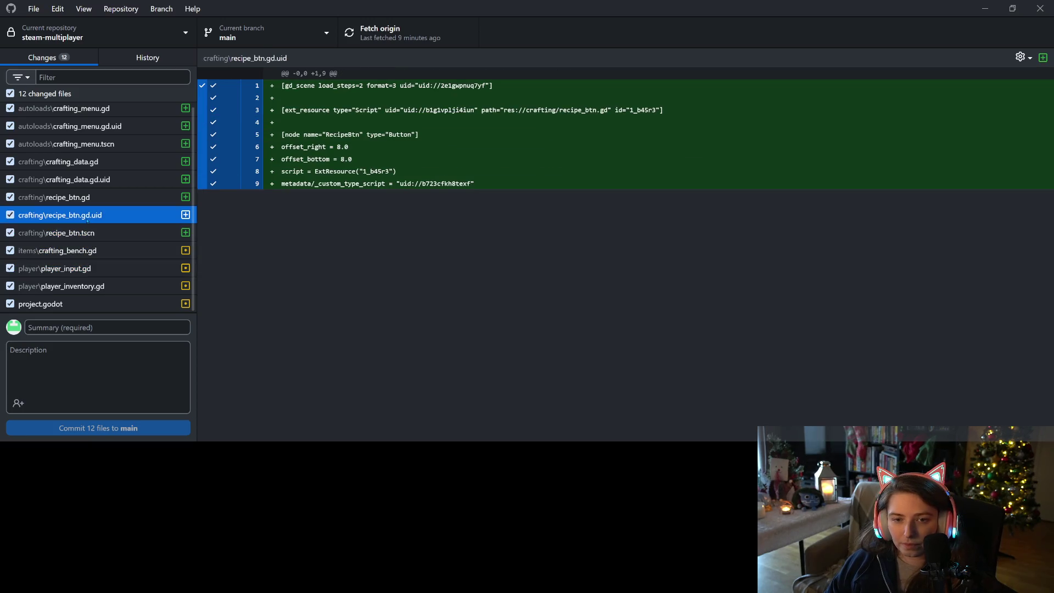
{"action": "left_click", "coordinate": [93, 198]}
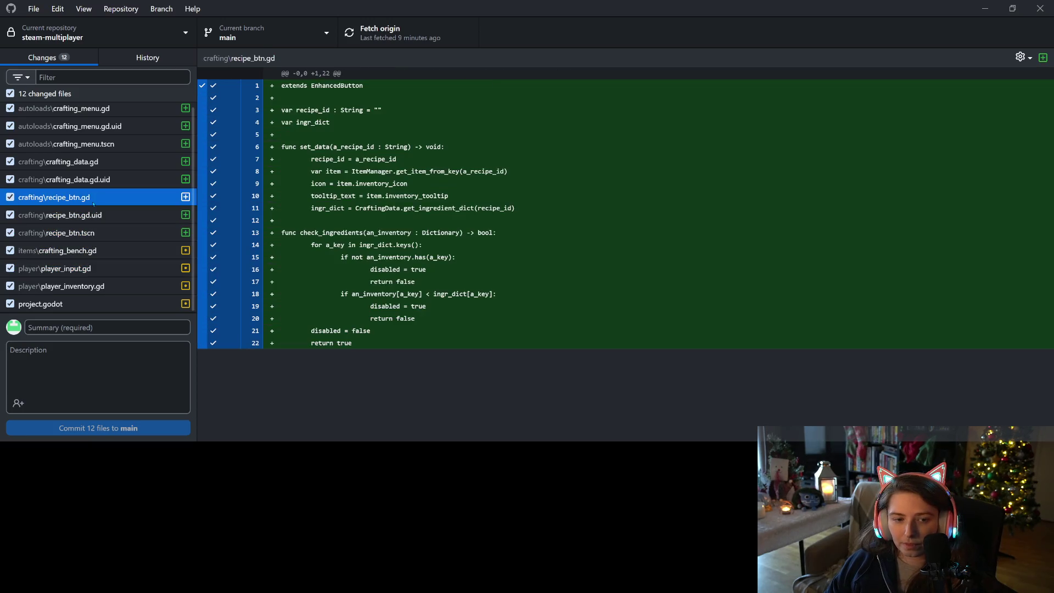
{"action": "left_click", "coordinate": [104, 180]}
{"action": "left_click", "coordinate": [107, 162]}
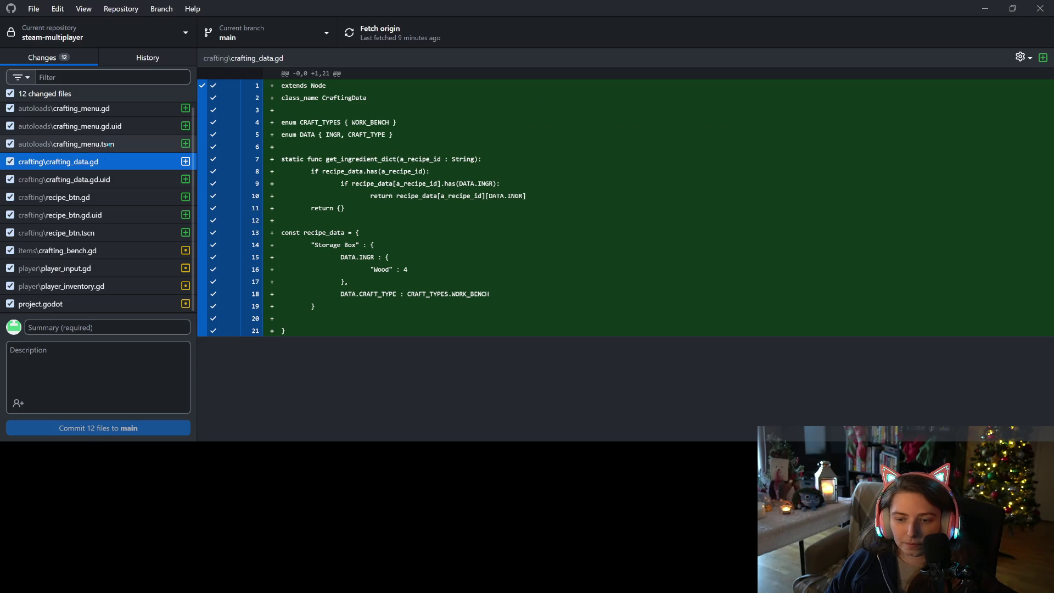
{"action": "key", "text": "Up"}
{"action": "key", "text": "Up"}
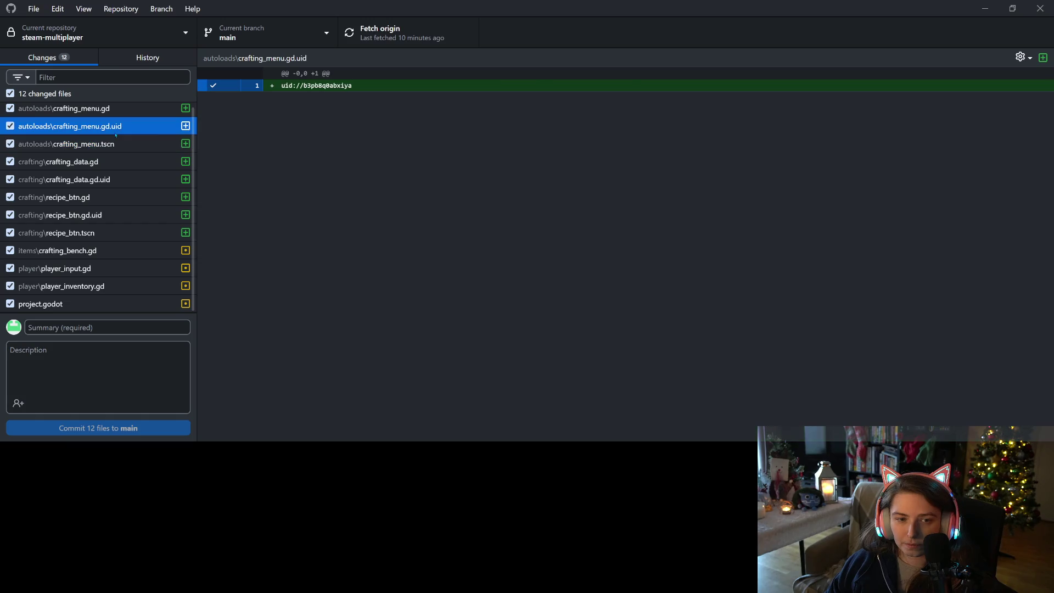
{"action": "key", "text": "Up"}
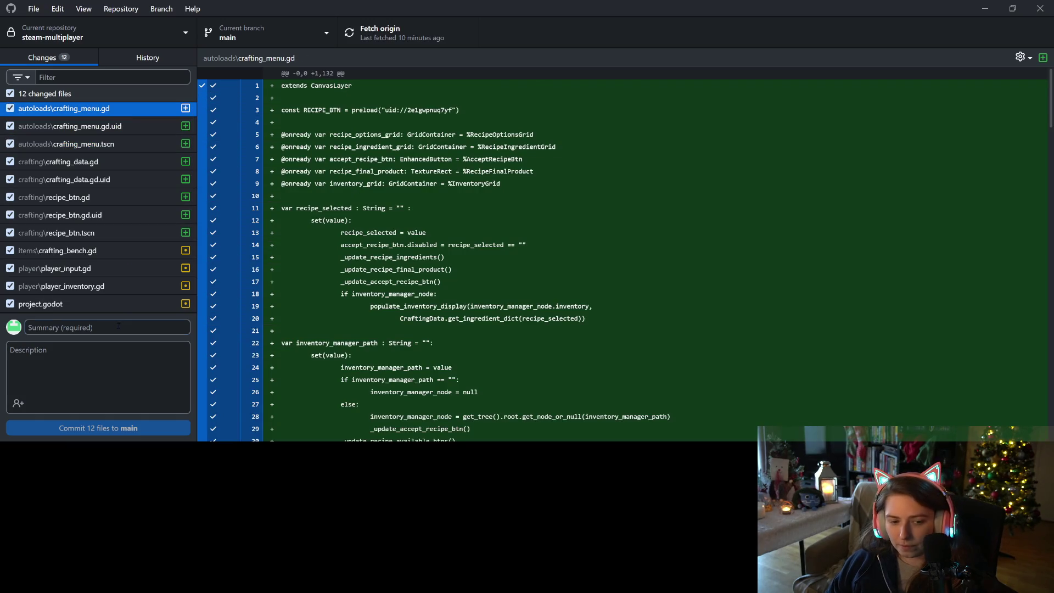
Commit the 12 files to main as "adds crafting system", push to origin, and minimize
{"action": "left_click", "coordinate": [118, 326]}
{"action": "type", "text": "adds crafting system"}
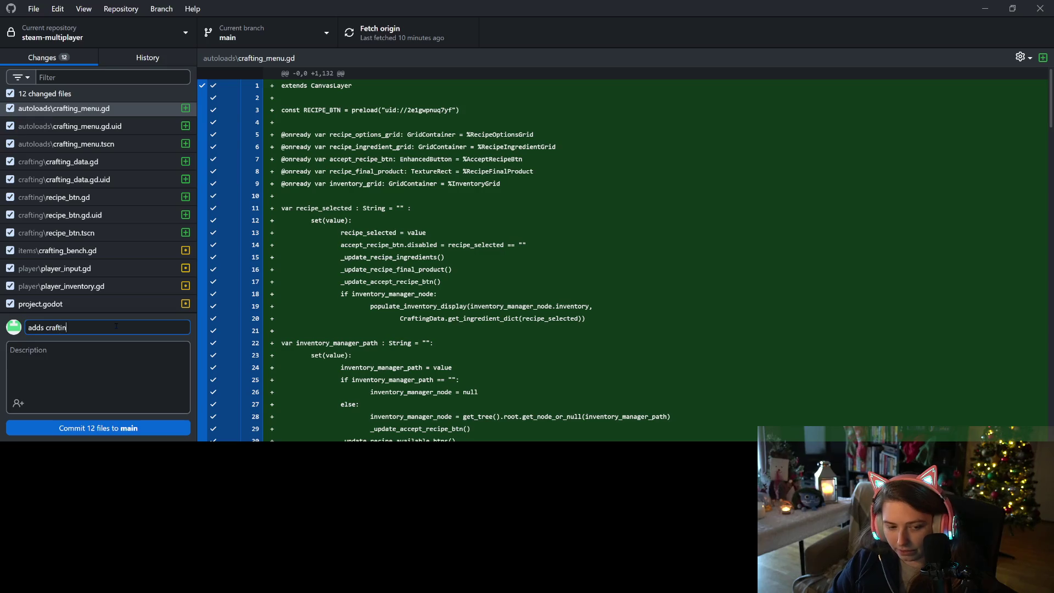
{"action": "left_click", "coordinate": [150, 429]}
{"action": "left_click", "coordinate": [771, 174]}
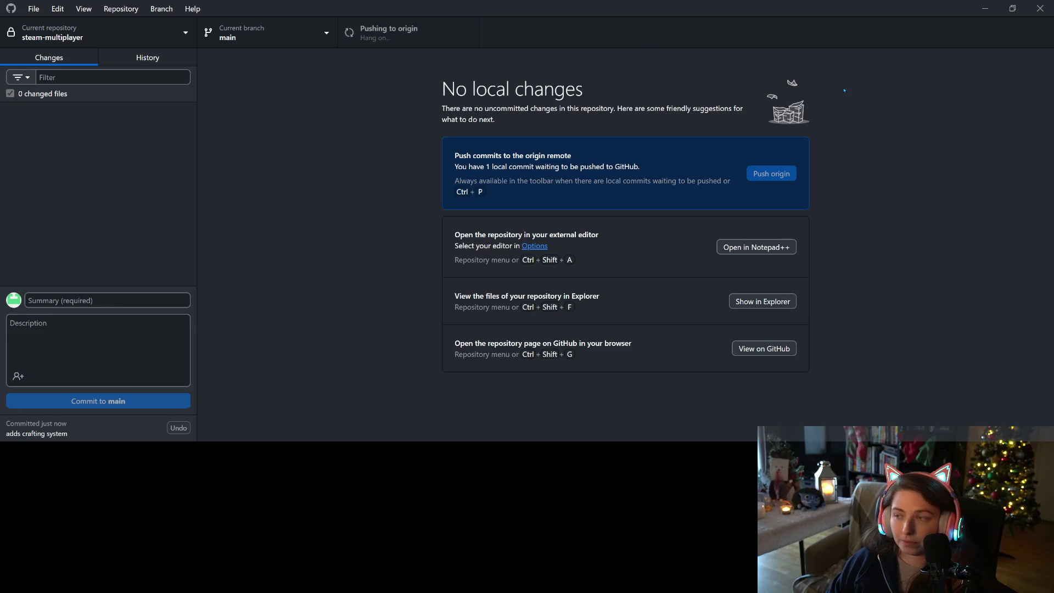
{"action": "left_click", "coordinate": [985, 8]}
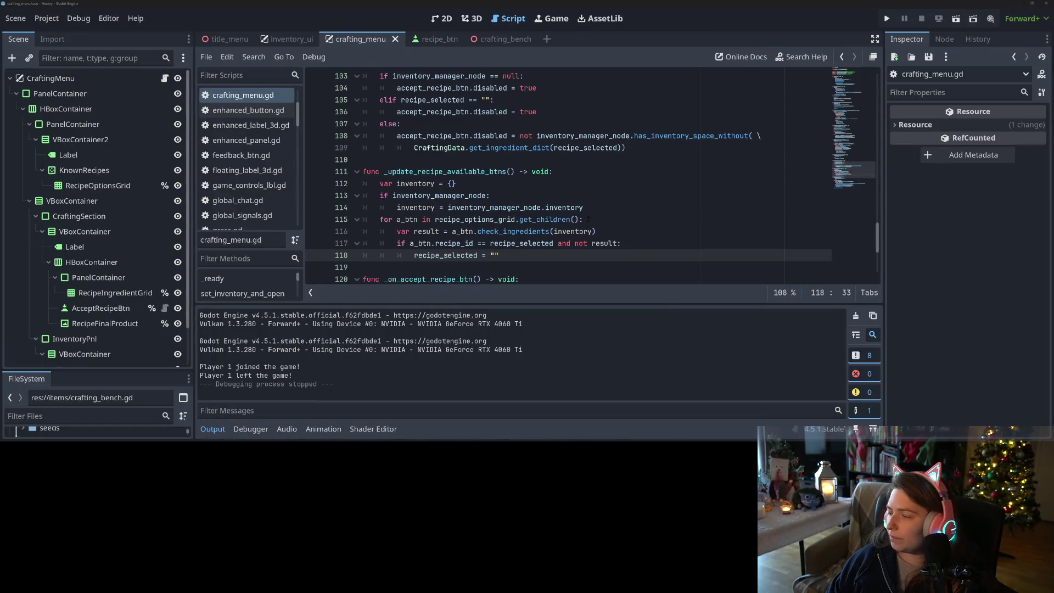
Collapse the Output panel, delete the ingredient-icons TODO comment, and save crafting_menu.gd
{"action": "scroll", "coordinate": [559, 219], "scroll_direction": "up", "scroll_amount": 2}
{"action": "left_click", "coordinate": [212, 428]}
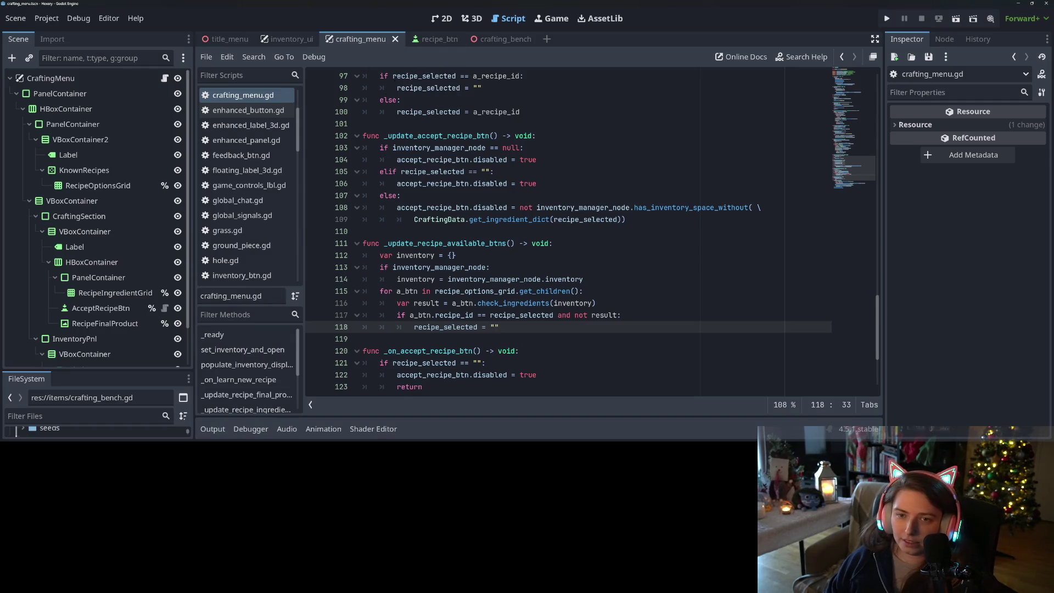
{"action": "scroll", "coordinate": [548, 351], "scroll_direction": "up", "scroll_amount": 15}
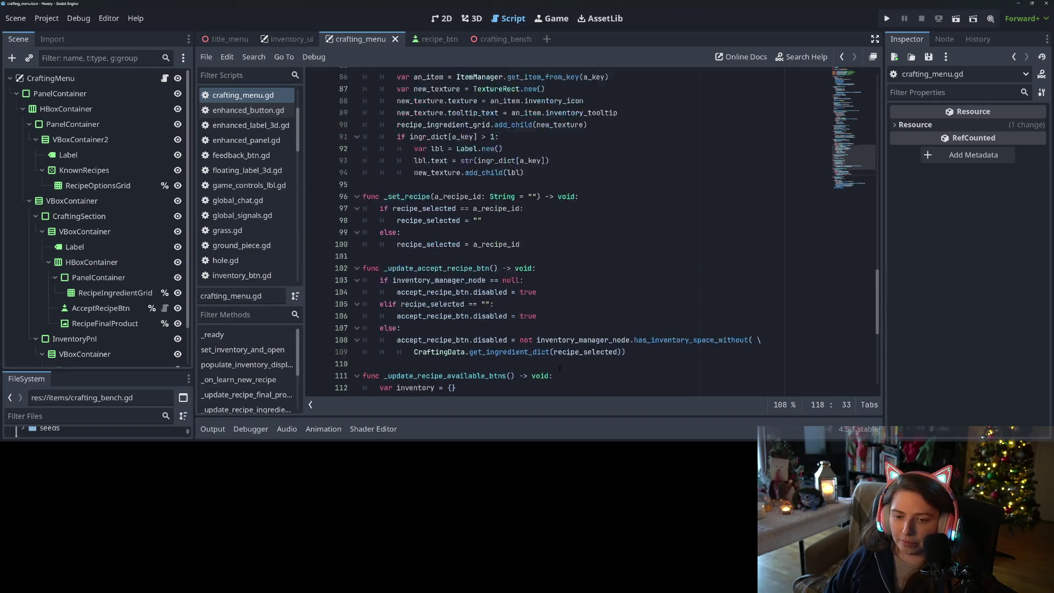
{"action": "scroll", "coordinate": [548, 352], "scroll_direction": "down", "scroll_amount": 10}
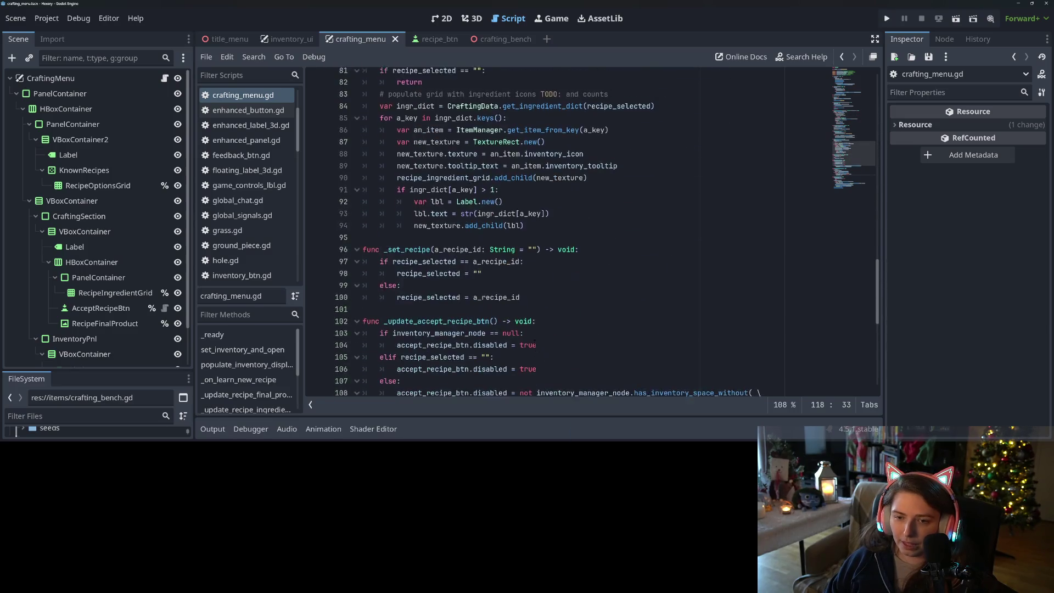
{"action": "left_click_drag", "start_coordinate": [609, 159], "coordinate": [330, 164]}
{"action": "key", "text": "BackSpace"}
{"action": "key", "text": "BackSpace"}
{"action": "key", "text": "ctrl+s"}
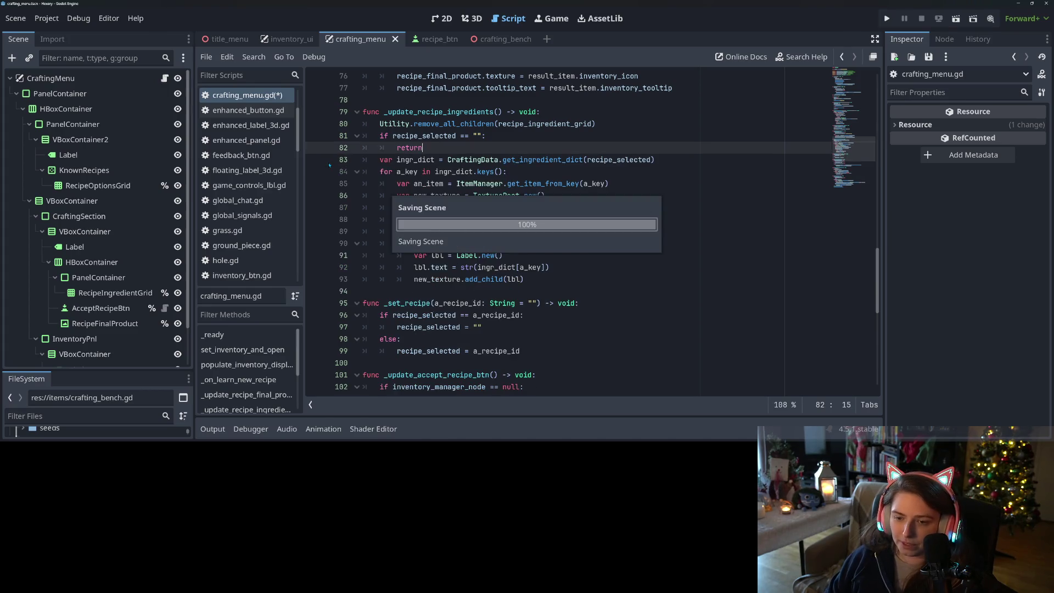
Go to the line-37 debug call and select the _on_learn_new_recipe function name
{"action": "scroll", "coordinate": [414, 318], "scroll_direction": "up", "scroll_amount": 6}
{"action": "scroll", "coordinate": [415, 318], "scroll_direction": "up", "scroll_amount": 12}
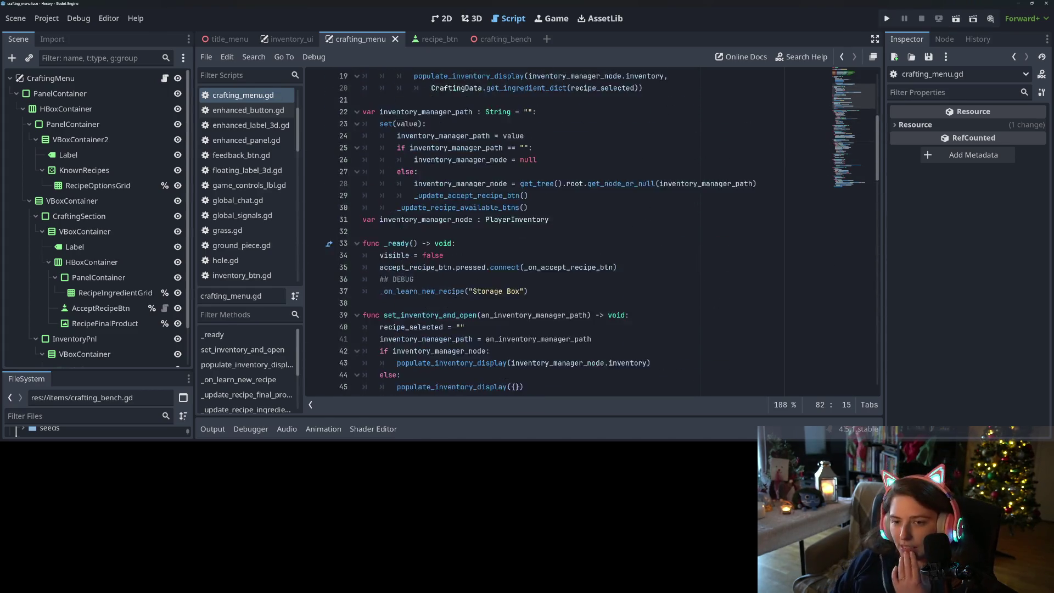
{"action": "left_click", "coordinate": [450, 363]}
{"action": "scroll", "coordinate": [450, 363], "scroll_direction": "down", "scroll_amount": 4}
{"action": "left_click", "coordinate": [542, 219]}
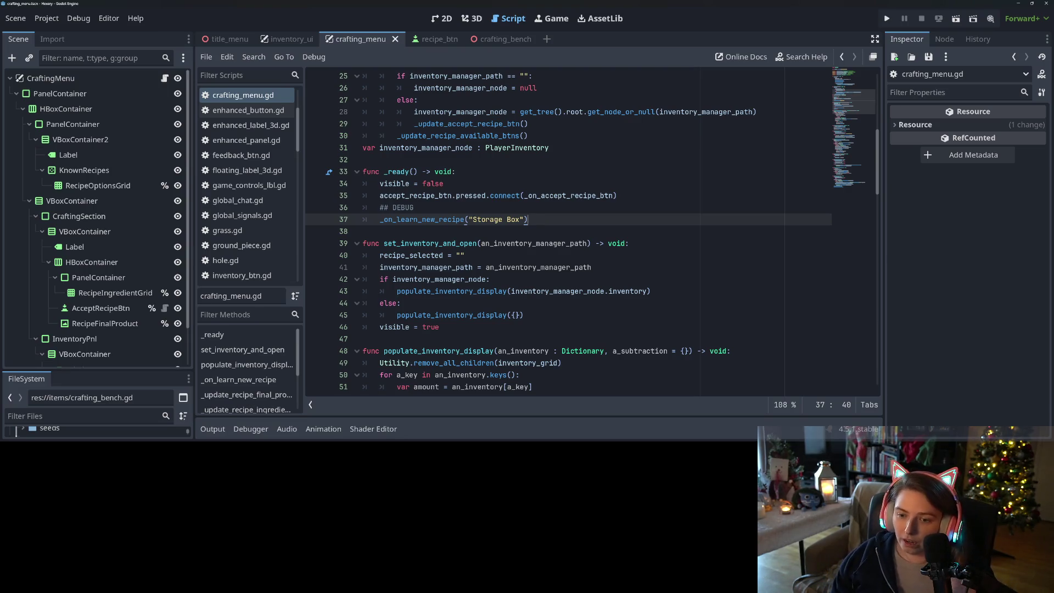
{"action": "double_click", "coordinate": [433, 220]}
Insert blank lines after _ready on line 38 and begin a new function with 'func save_'
{"action": "mouse_move", "coordinate": [433, 222]}
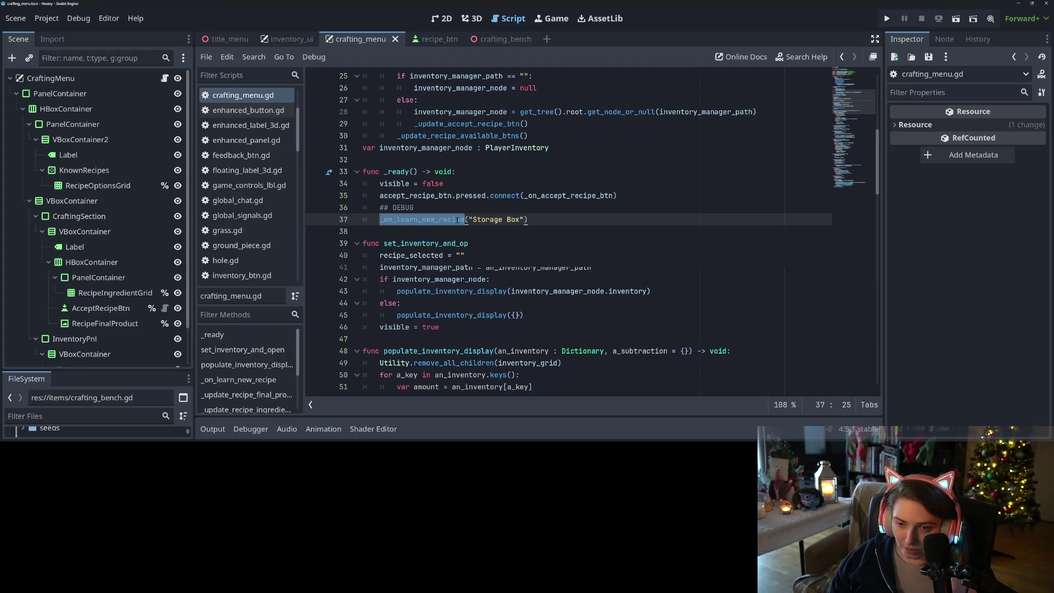
{"action": "left_click", "coordinate": [444, 243]}
{"action": "left_click", "coordinate": [442, 235]}
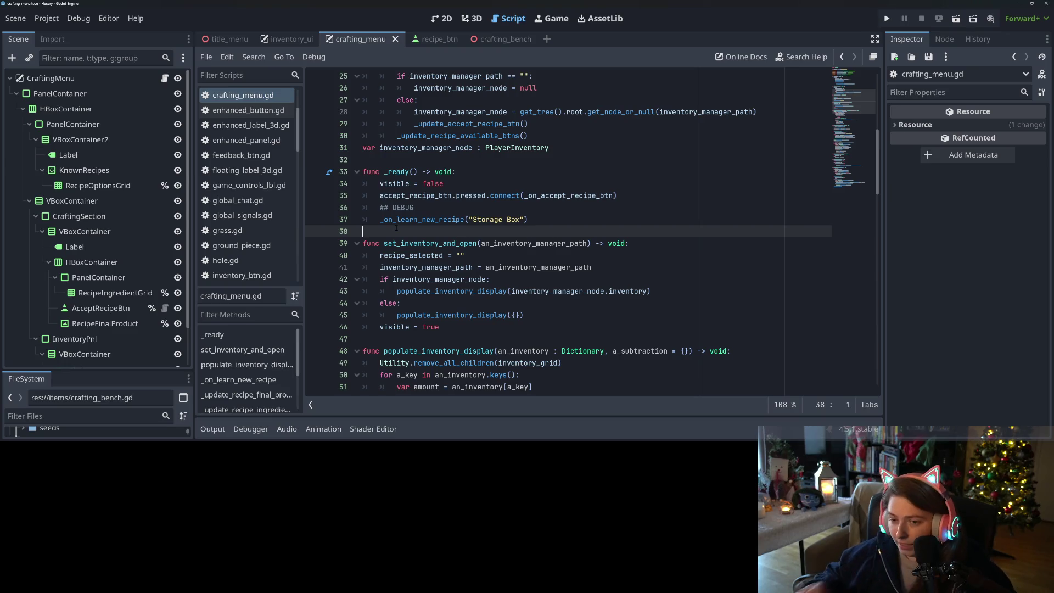
{"action": "scroll", "coordinate": [401, 233], "scroll_direction": "down", "scroll_amount": 20}
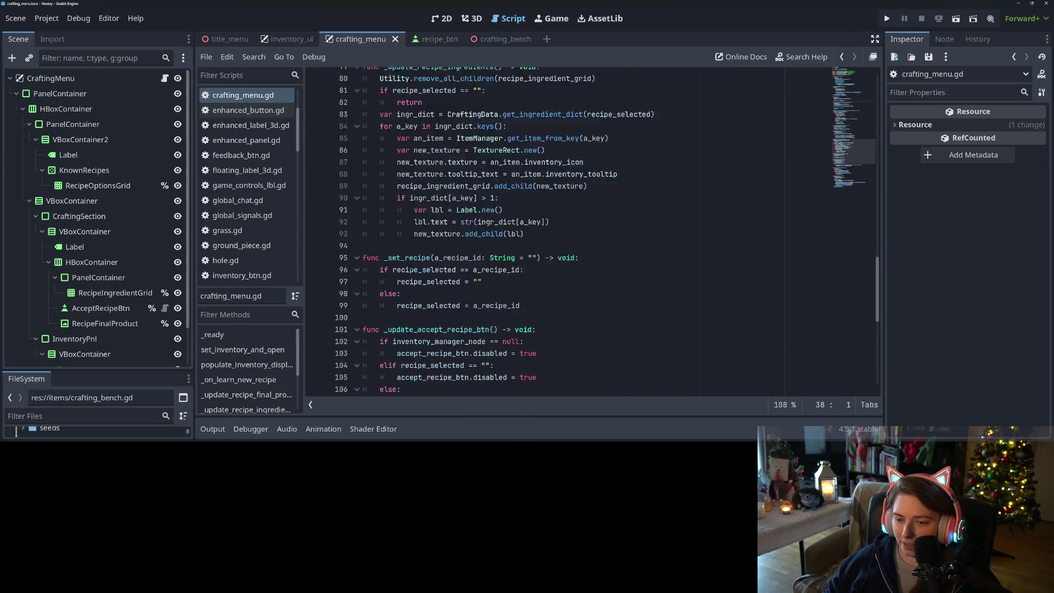
{"action": "scroll", "coordinate": [416, 274], "scroll_direction": "up", "scroll_amount": 20}
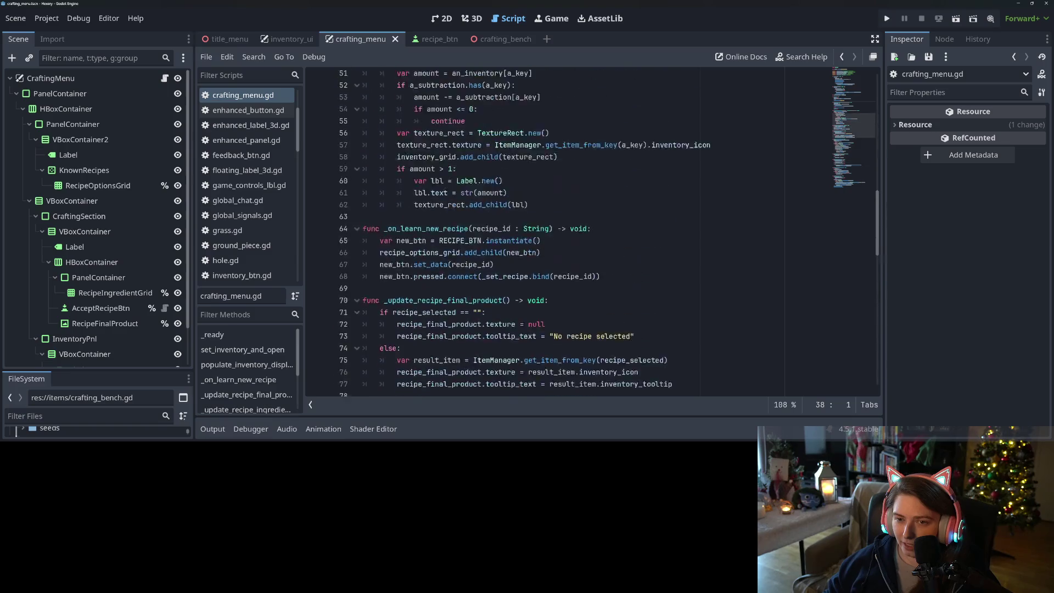
{"action": "scroll", "coordinate": [417, 279], "scroll_direction": "up", "scroll_amount": 2}
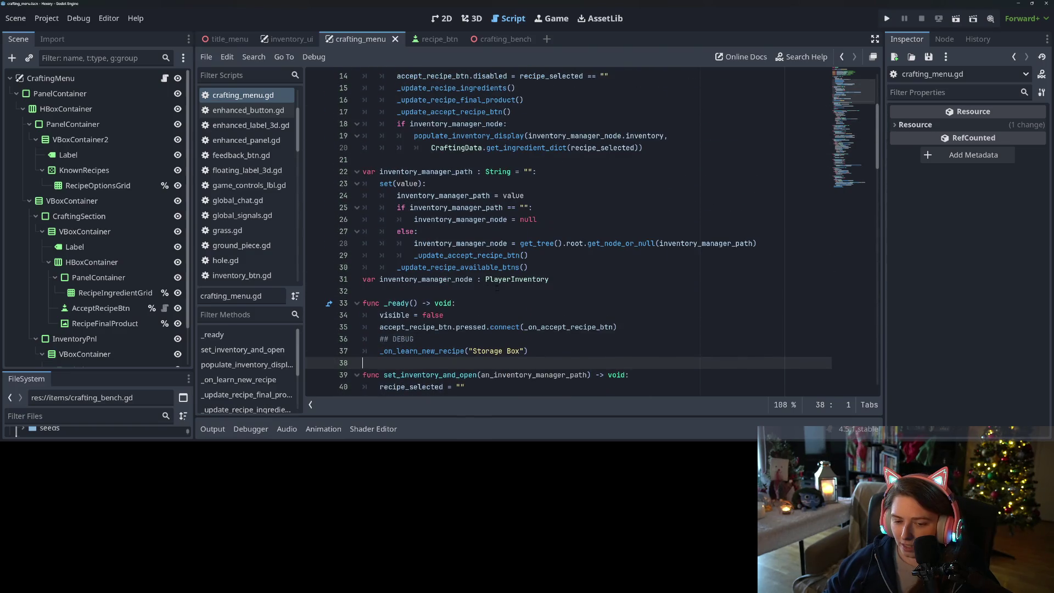
{"action": "scroll", "coordinate": [497, 288], "scroll_direction": "down", "scroll_amount": 4}
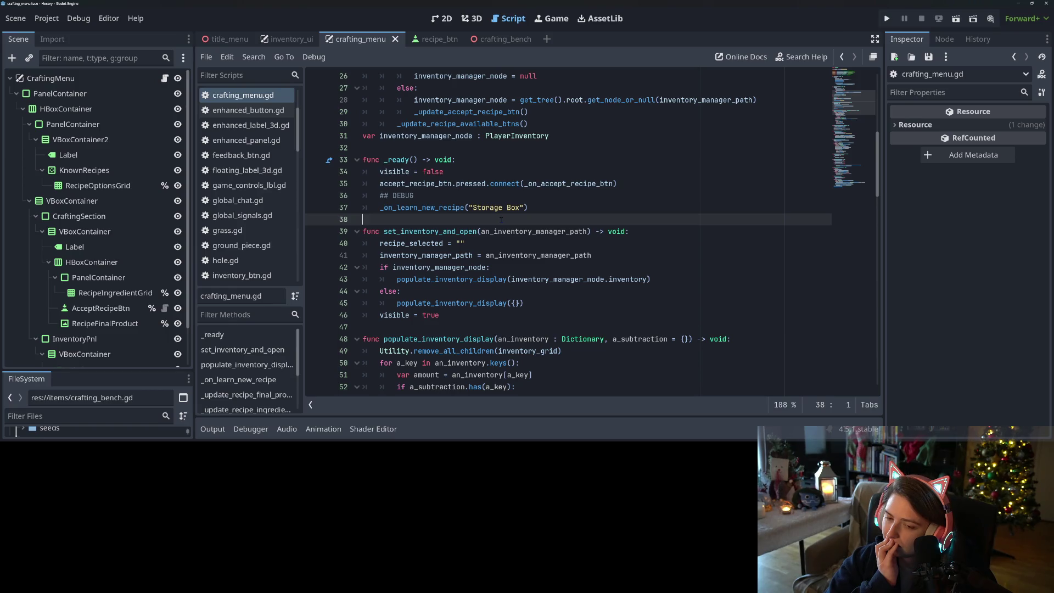
{"action": "key", "text": "Return"}
{"action": "key", "text": "Return"}
{"action": "key", "text": "Up"}
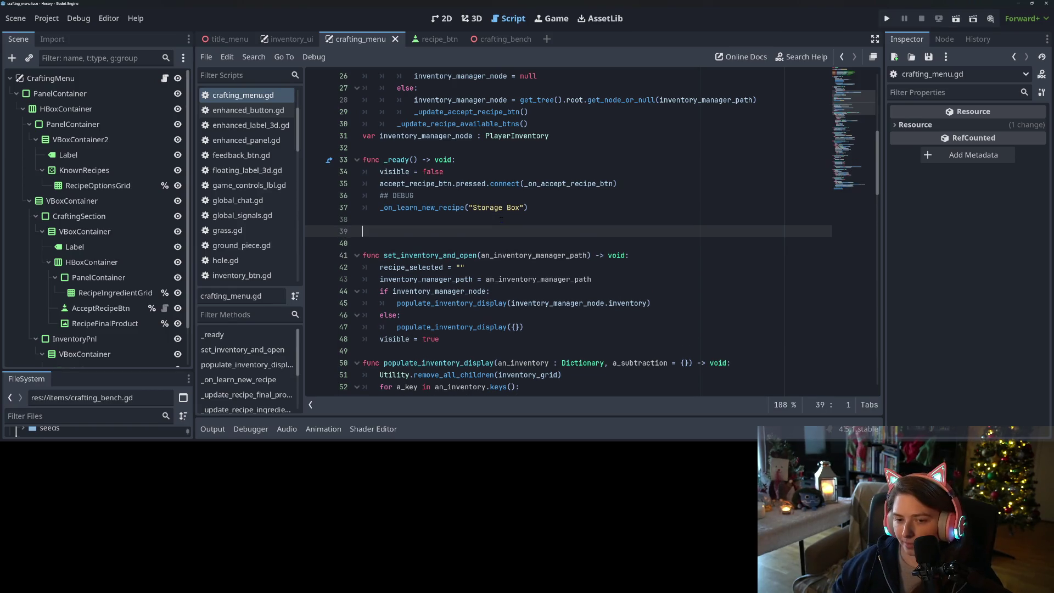
{"action": "type", "text": "func "}
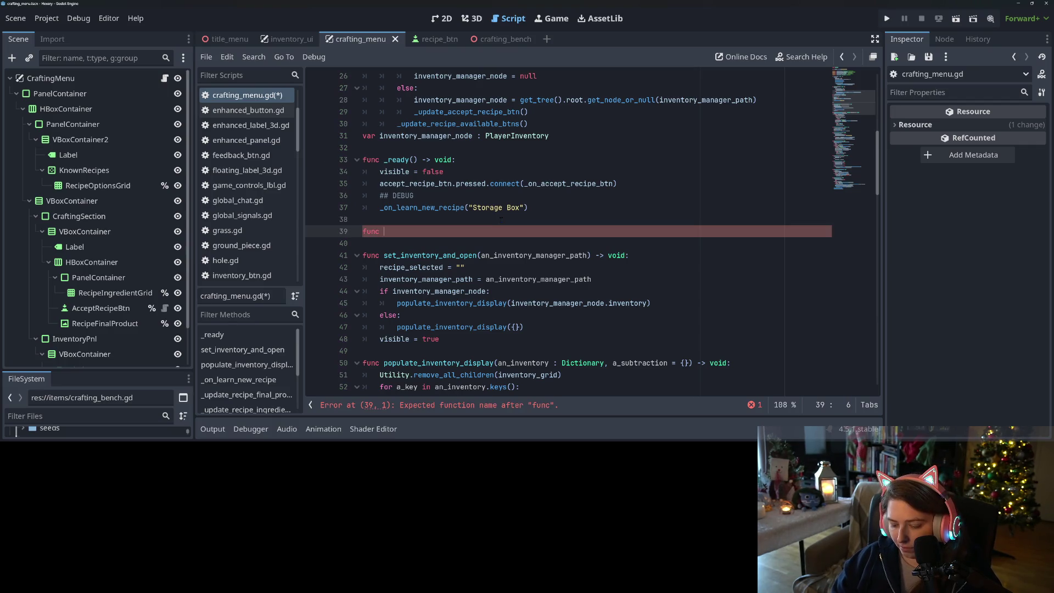
{"action": "type", "text": "save_"}
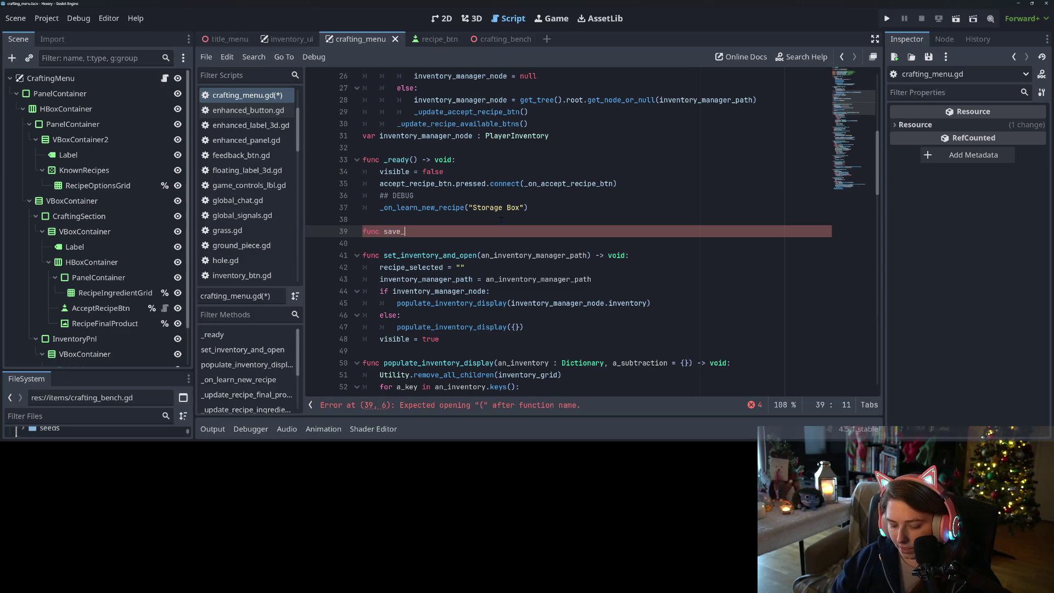
Write get_save_data() -> Dictionary, which declares an empty save_data dictionary and returns it
{"action": "key", "text": "BackSpace"}
{"action": "key", "text": "BackSpace"}
{"action": "key", "text": "BackSpace"}
{"action": "type", "text": "get_save_data()"}
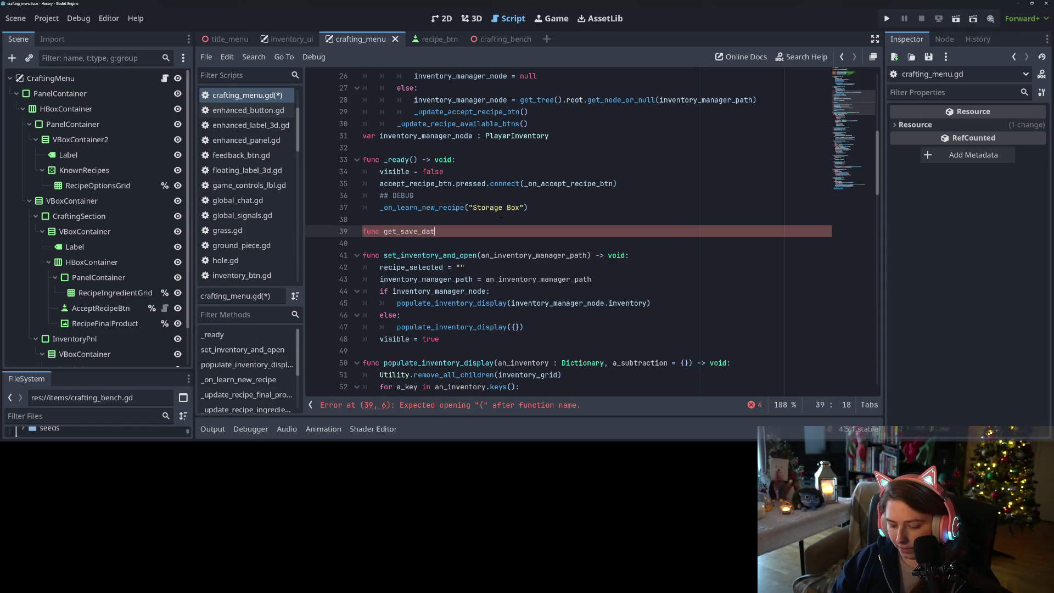
{"action": "type", "text": " -> Dict"}
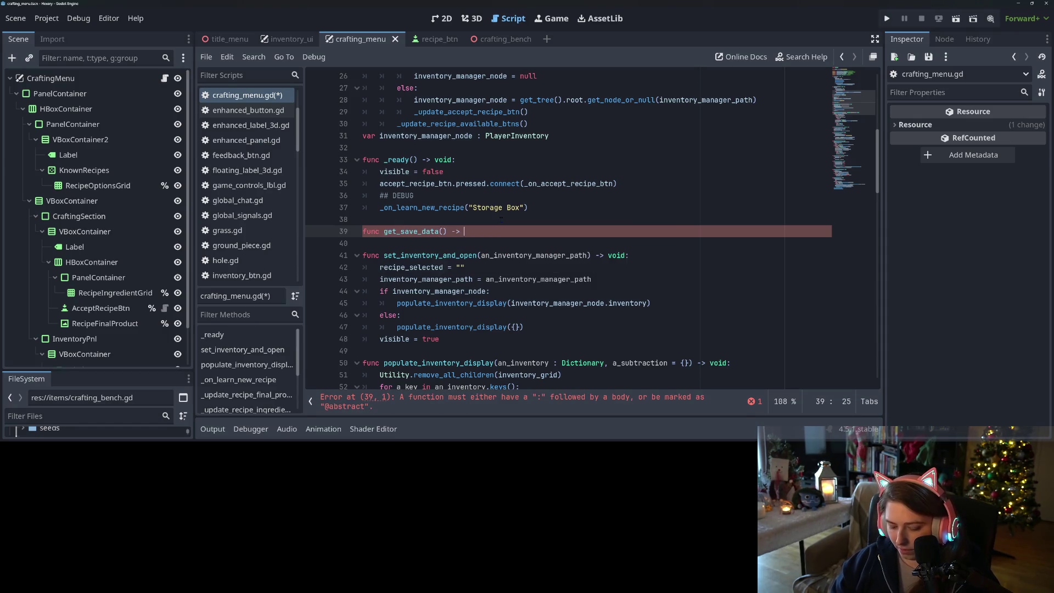
{"action": "type", "text": "ionary:"}
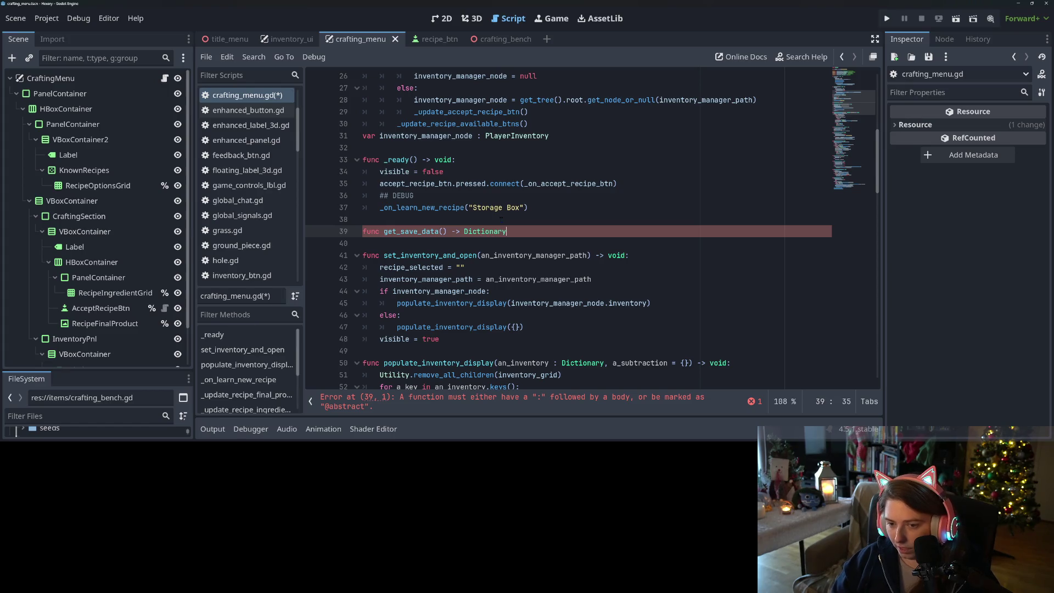
{"action": "key", "text": "Return"}
{"action": "type", "text": "var "}
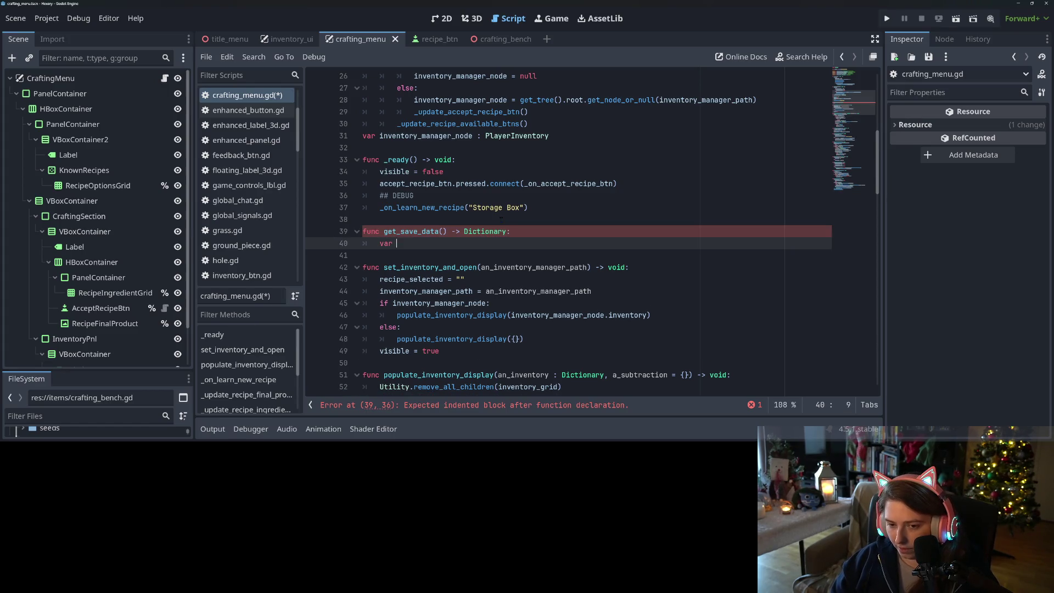
{"action": "type", "text": "save_data = "}
{"action": "type", "text": "{}"}
{"action": "key", "text": "Return"}
{"action": "type", "text": "return save_data"}
{"action": "key", "text": "Return"}
{"action": "key", "text": "BackSpace"}
{"action": "key", "text": "Down"}
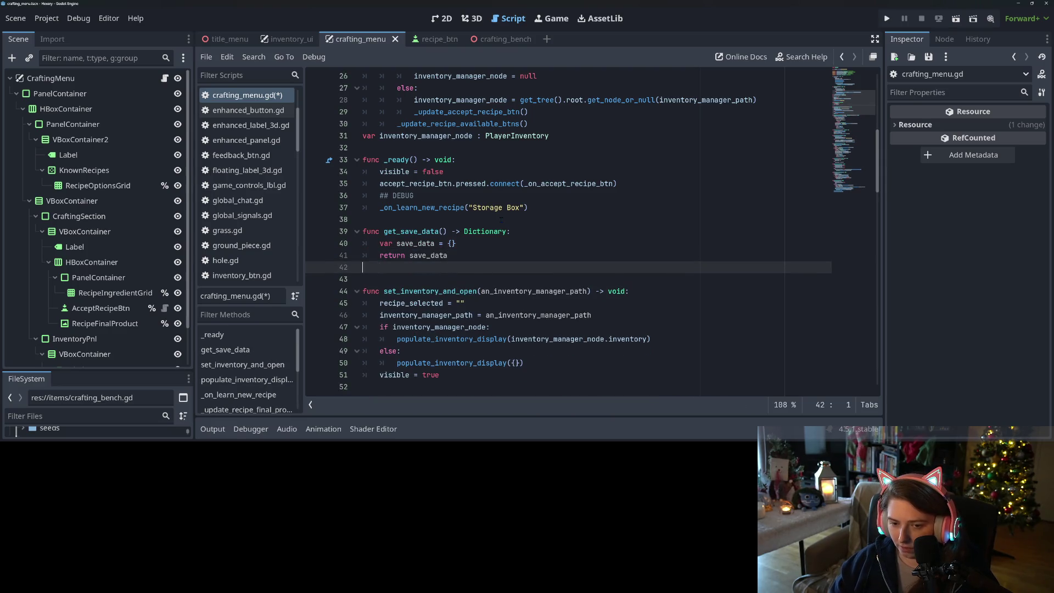
Add a load_save_data(save_data : Dictionary) -> void stub that just returns, and save
{"action": "key", "text": "Return"}
{"action": "key", "text": "Return"}
{"action": "key", "text": "Up"}
{"action": "type", "text": "func load_save_data"}
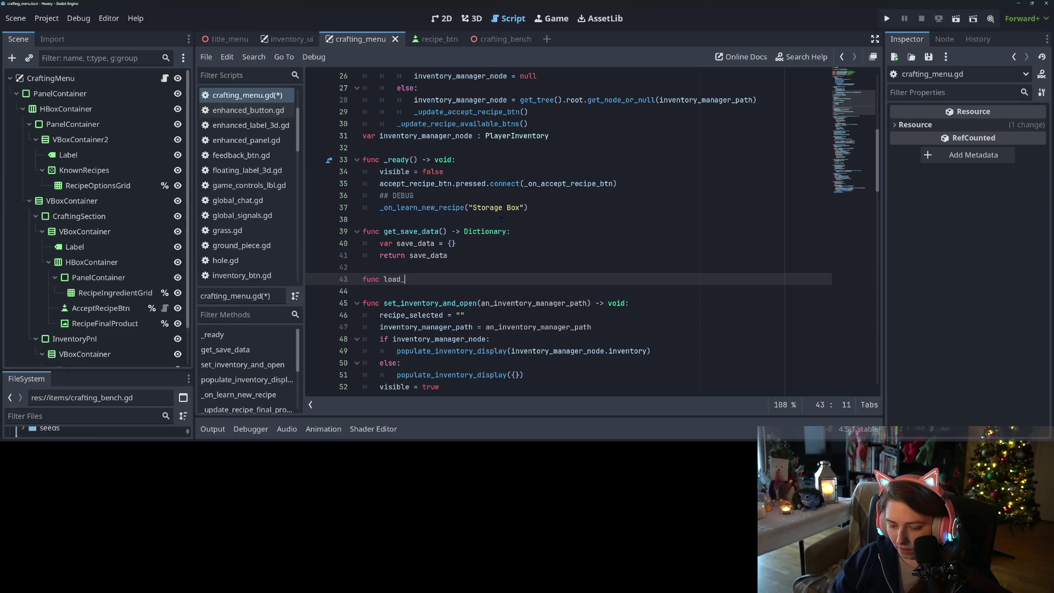
{"action": "type", "text": "()"}
{"action": "key", "text": "Left"}
{"action": "type", "text": "sa"}
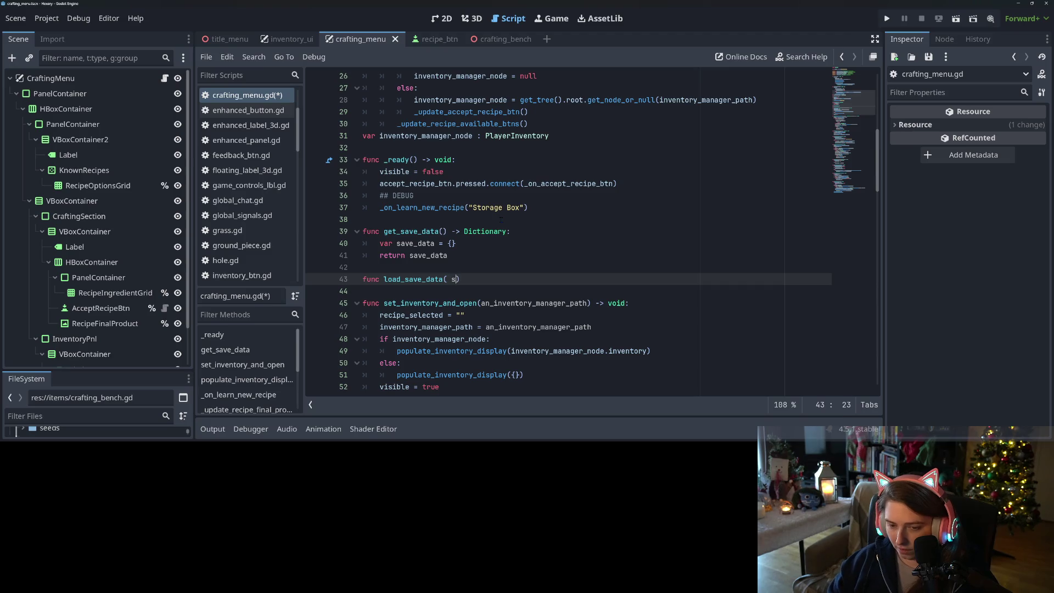
{"action": "type", "text": "ve_data "}
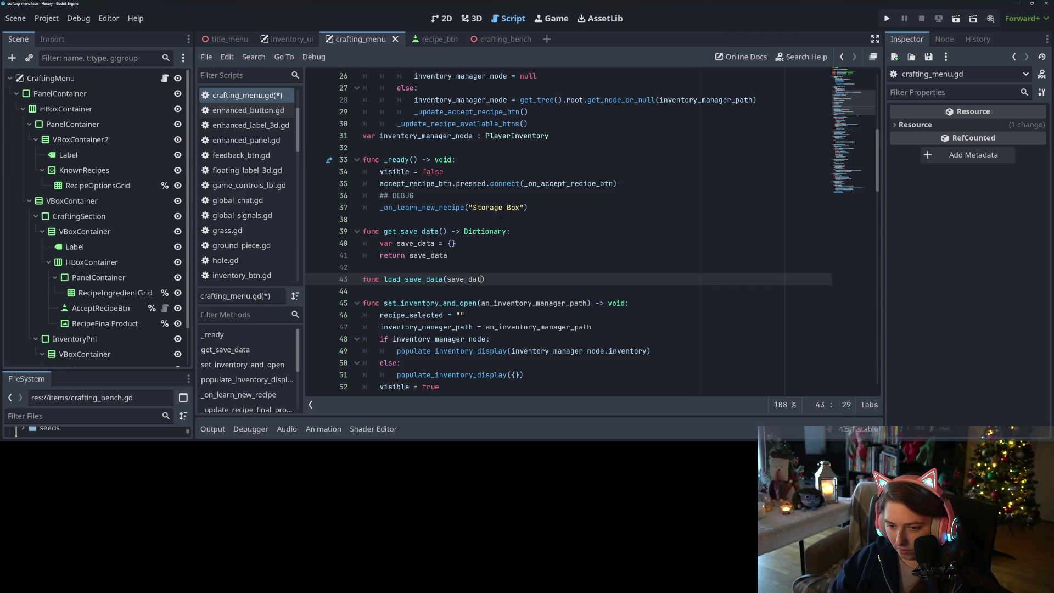
{"action": "type", "text": ": Dic"}
{"action": "key", "text": "Return"}
{"action": "key", "text": "Right"}
{"action": "type", "text": "-> "}
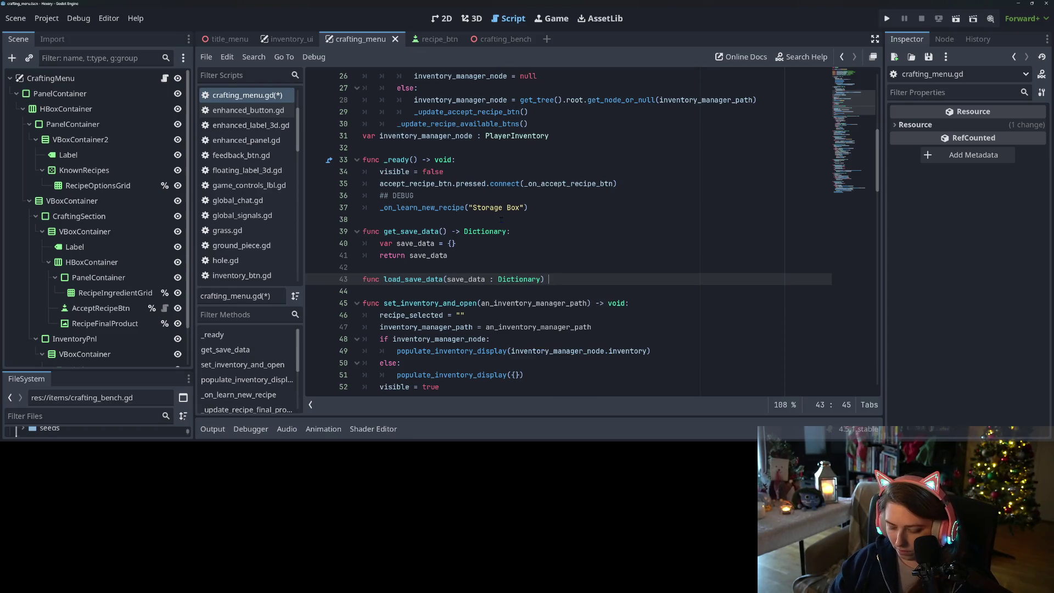
{"action": "type", "text": "void:"}
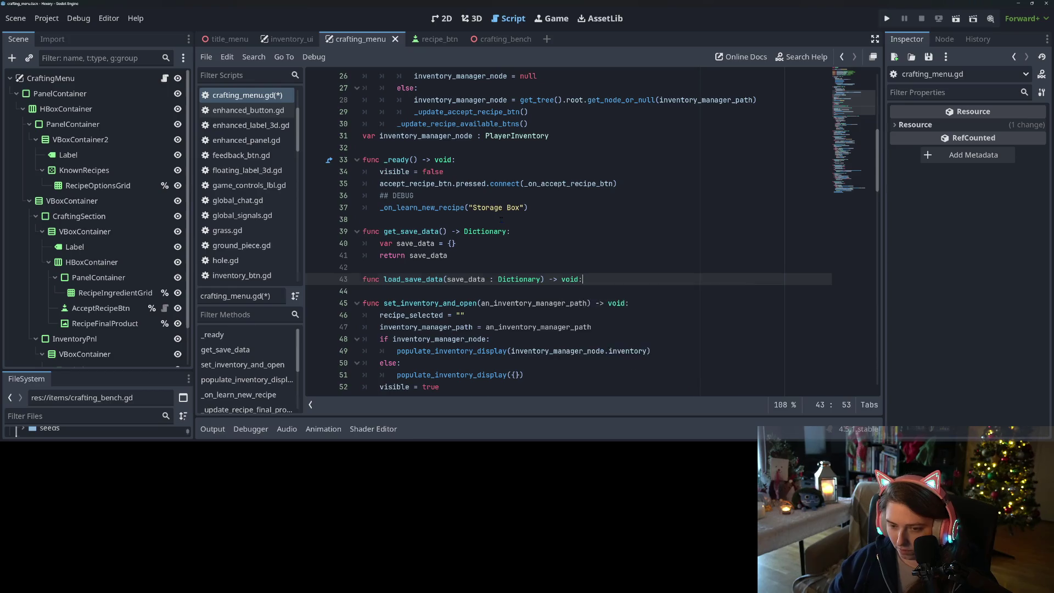
{"action": "key", "text": "Return"}
{"action": "type", "text": "return"}
{"action": "key", "text": "ctrl+s"}
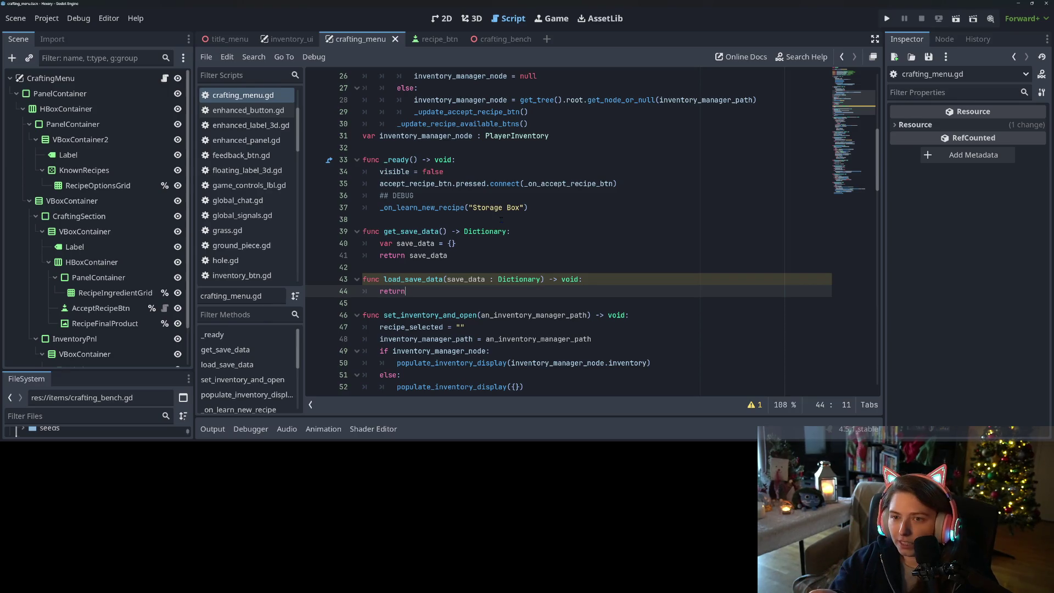
Add 'var recipe_list = []' below the save_data declaration in get_save_data
{"action": "left_click", "coordinate": [488, 248]}
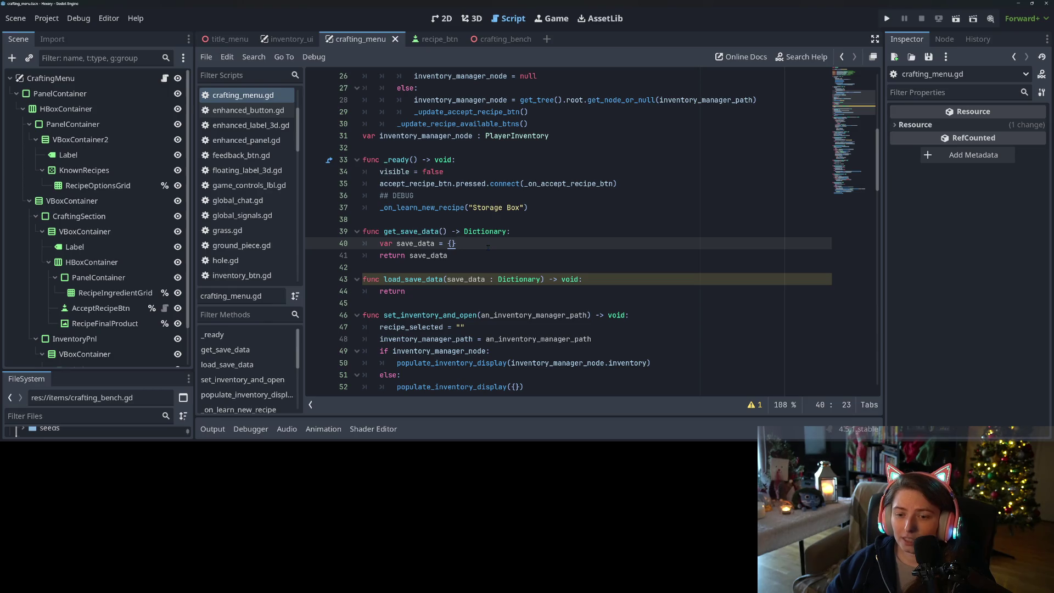
{"action": "key", "text": "Return"}
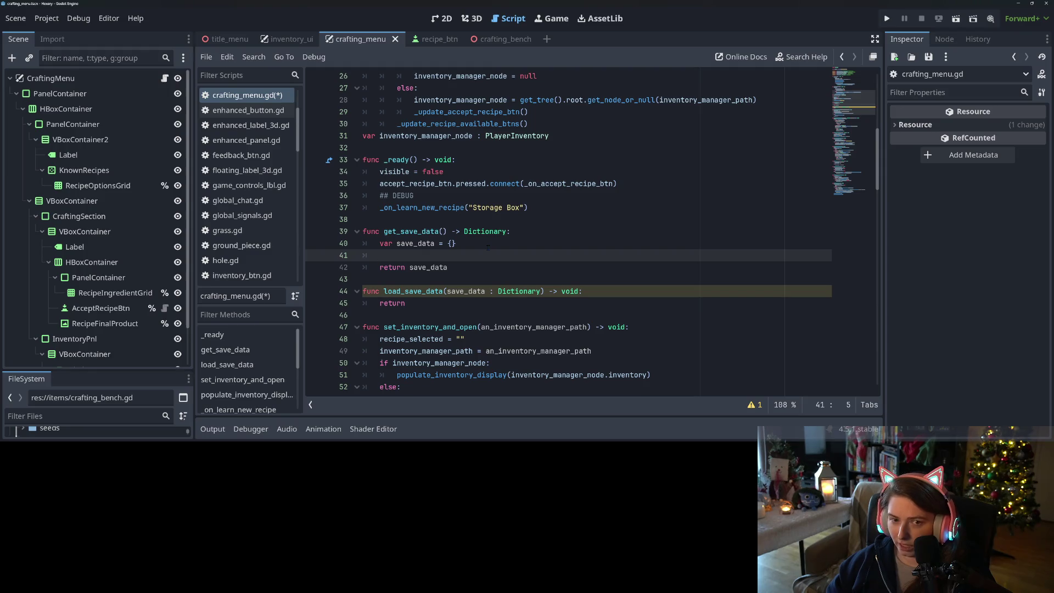
{"action": "key", "text": "ctrl+s"}
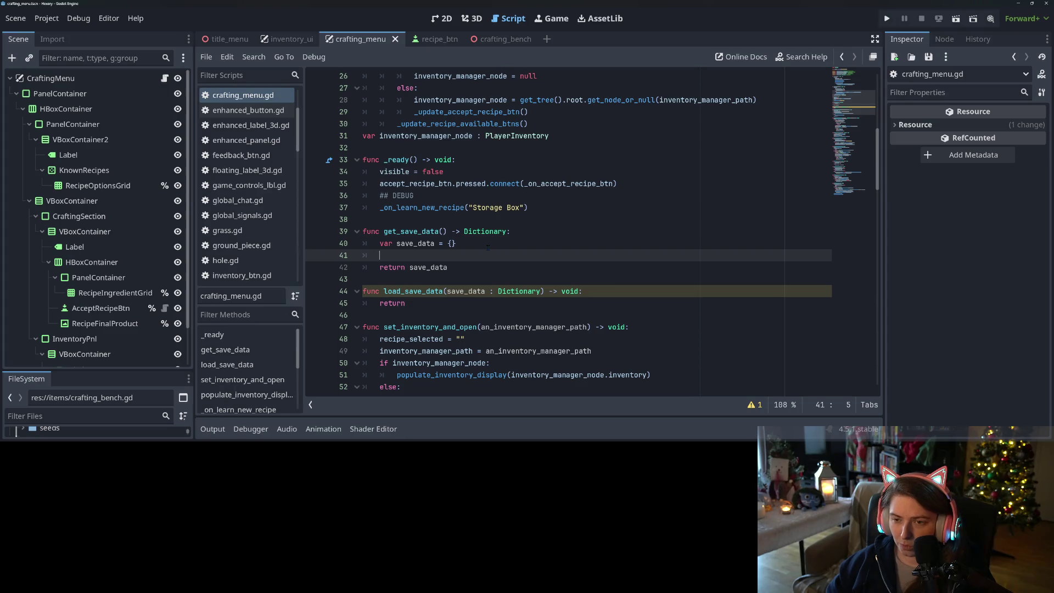
{"action": "type", "text": "var "}
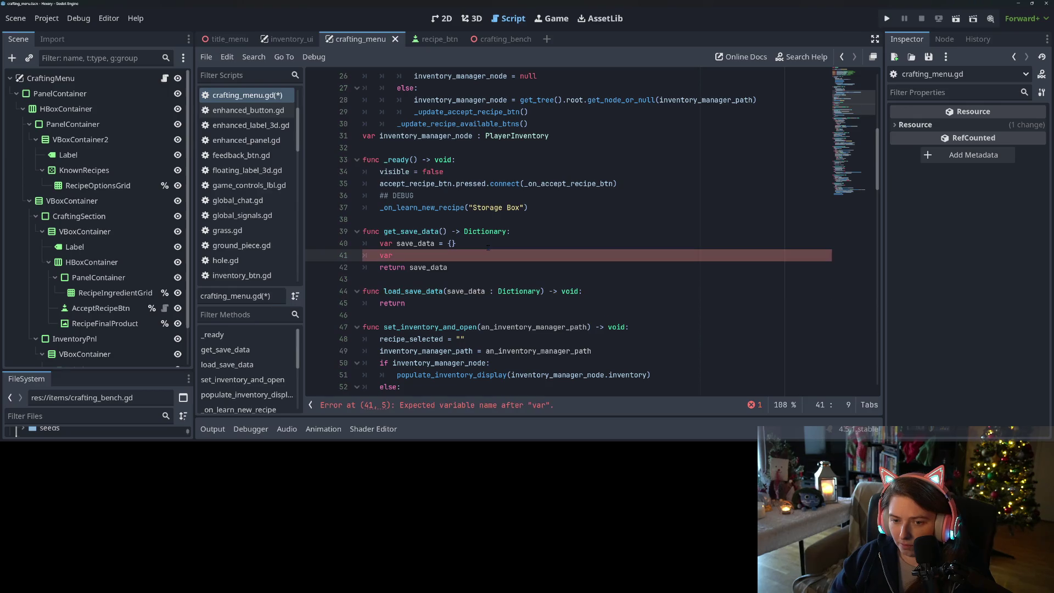
{"action": "type", "text": "recipe_l"}
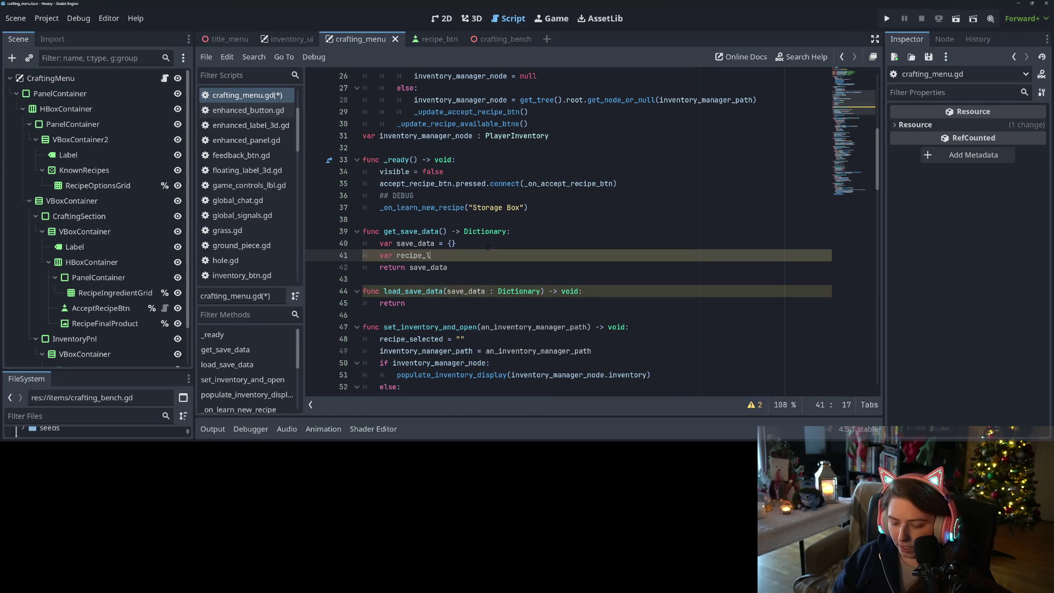
{"action": "type", "text": "ist = "}
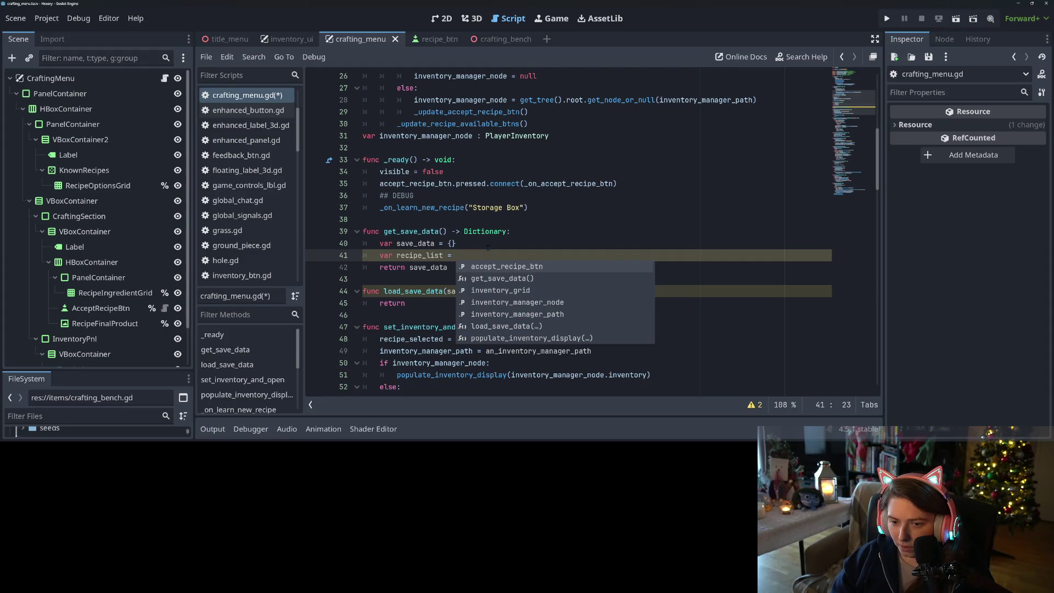
{"action": "type", "text": "[]"}
{"action": "key", "text": "Return"}
Start a 'for a_btn in' loop, then cut it back and select the recipe_list line
{"action": "type", "text": "for a_"}
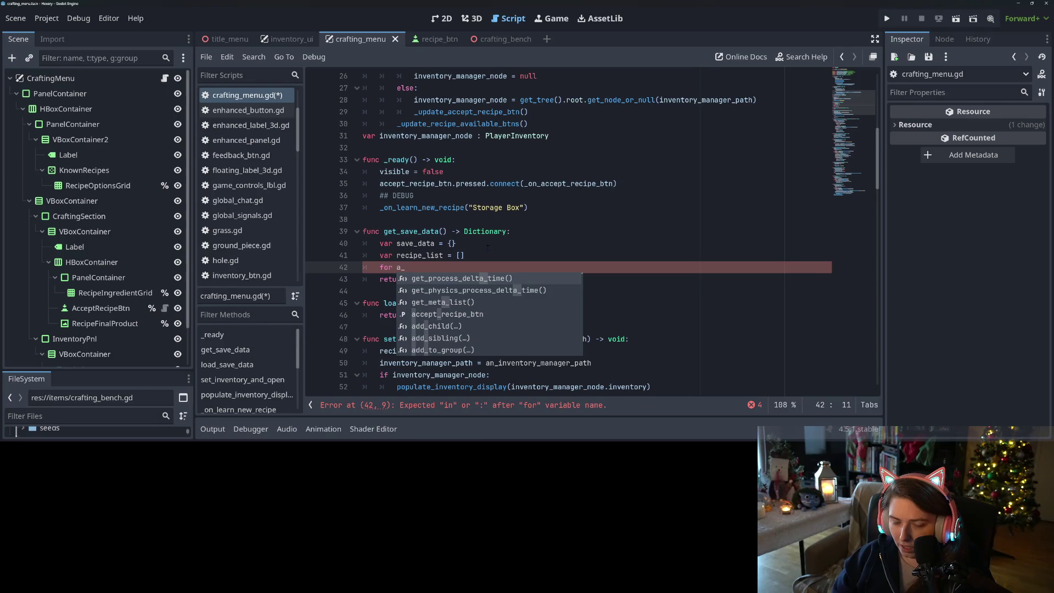
{"action": "type", "text": "btn in"}
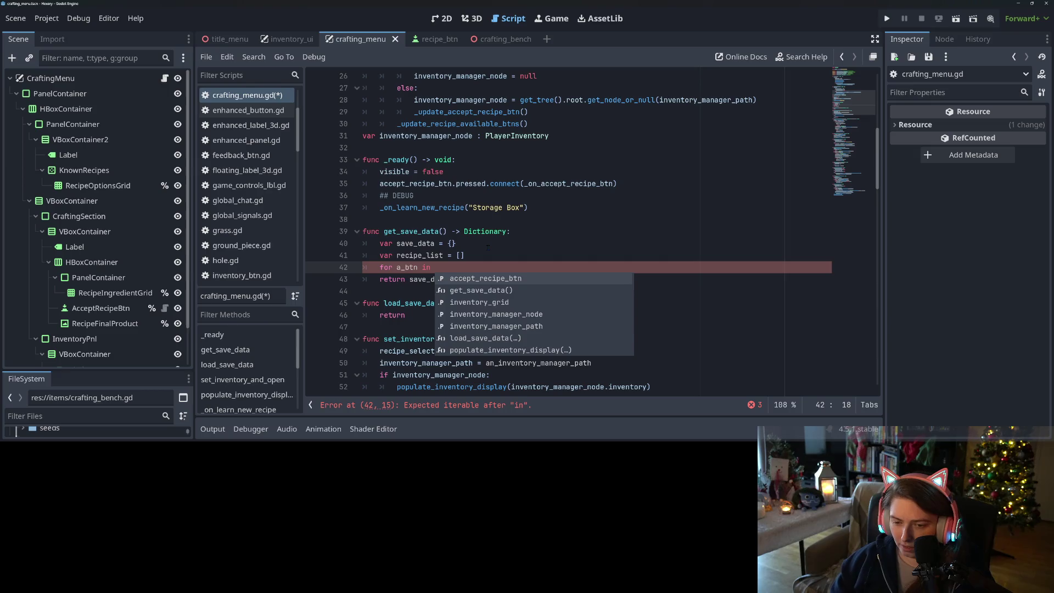
{"action": "key", "text": "Down"}
{"action": "key", "text": "Down"}
{"action": "key", "text": "Down"}
{"action": "key", "text": "Down"}
{"action": "key", "text": "Down"}
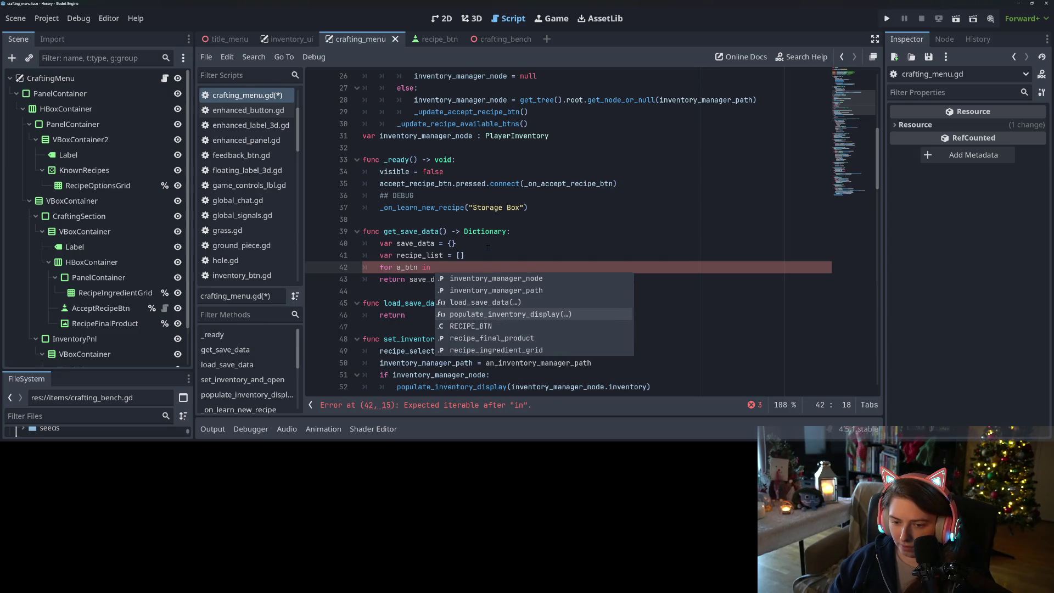
{"action": "key", "text": "Down"}
{"action": "key", "text": "Down"}
{"action": "key", "text": "Down"}
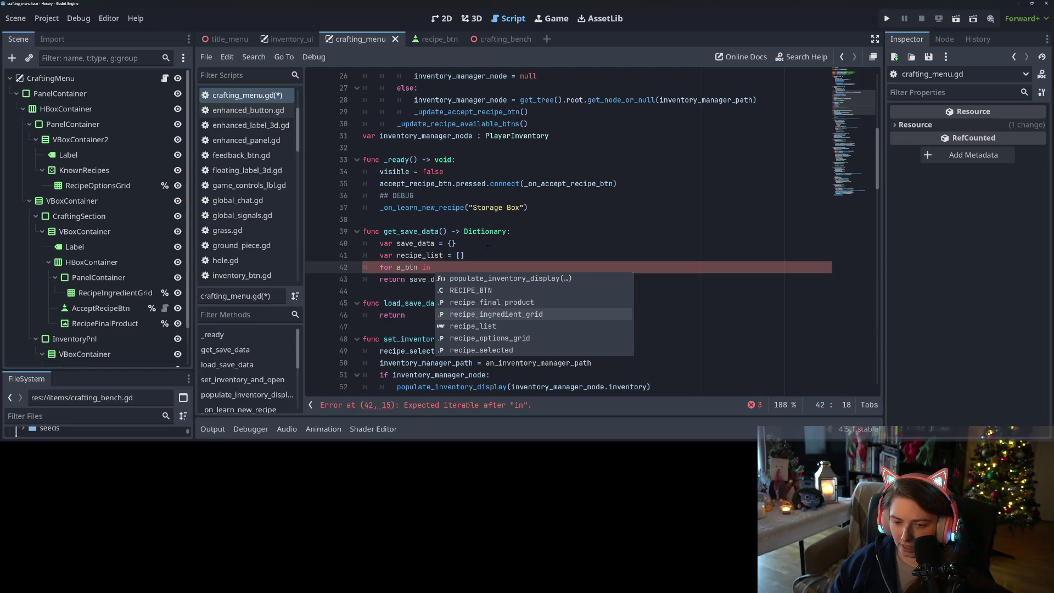
{"action": "left_click_drag", "start_coordinate": [435, 267], "coordinate": [428, 255]}
{"action": "type", "text": "list"}
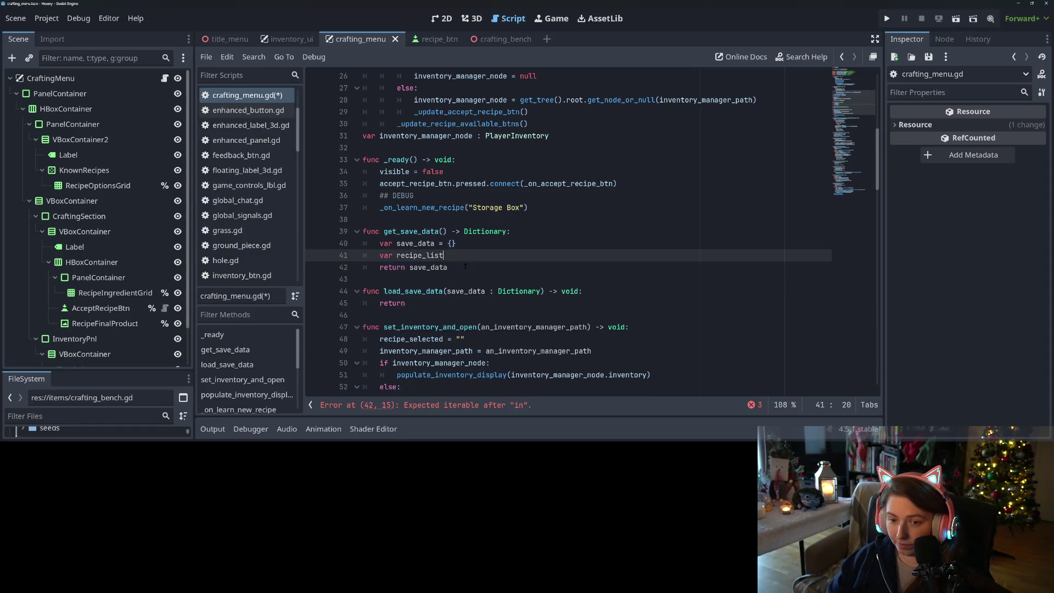
{"action": "left_click_drag", "start_coordinate": [379, 255], "coordinate": [460, 256]}
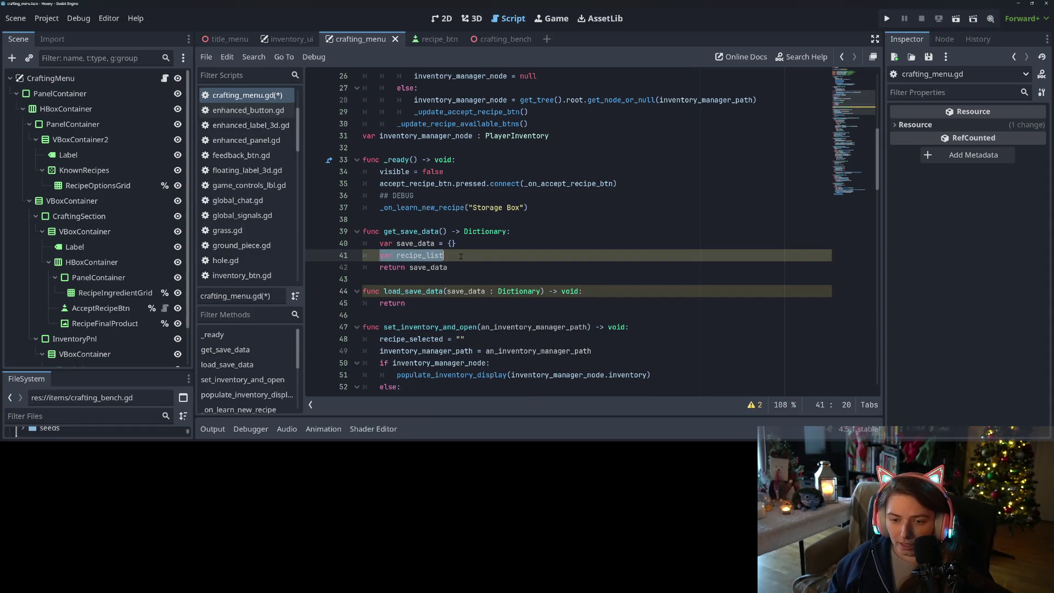
{"action": "scroll", "coordinate": [461, 256], "scroll_direction": "up", "scroll_amount": 8}
Declare a script-level 'var recipe_list = []' below the onready variables and save
{"action": "left_click", "coordinate": [469, 187]}
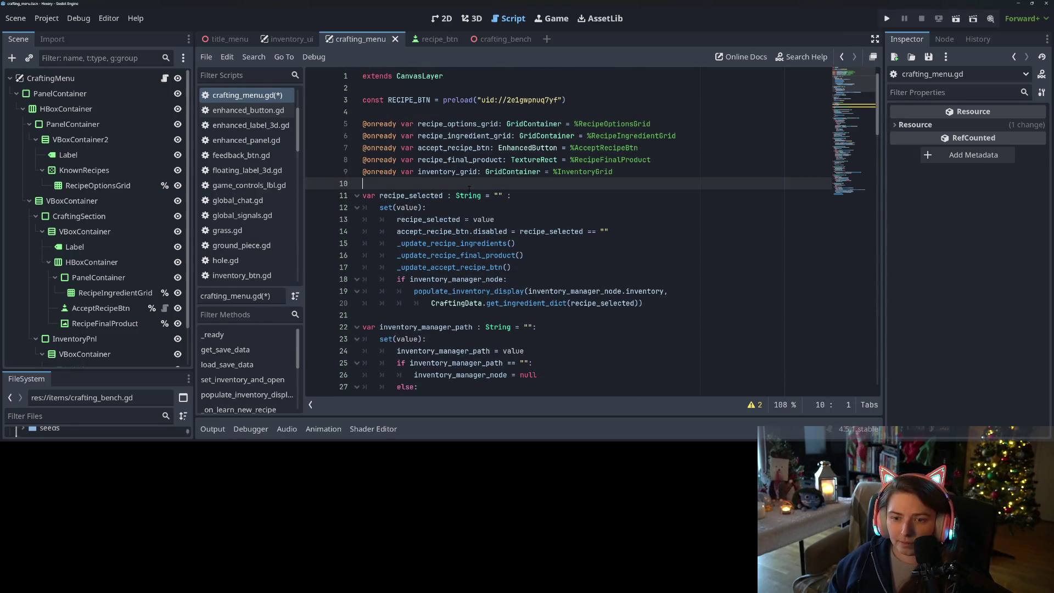
{"action": "key", "text": "Return"}
{"action": "key", "text": "Return"}
{"action": "key", "text": "Up"}
{"action": "type", "text": "var recipe_list "}
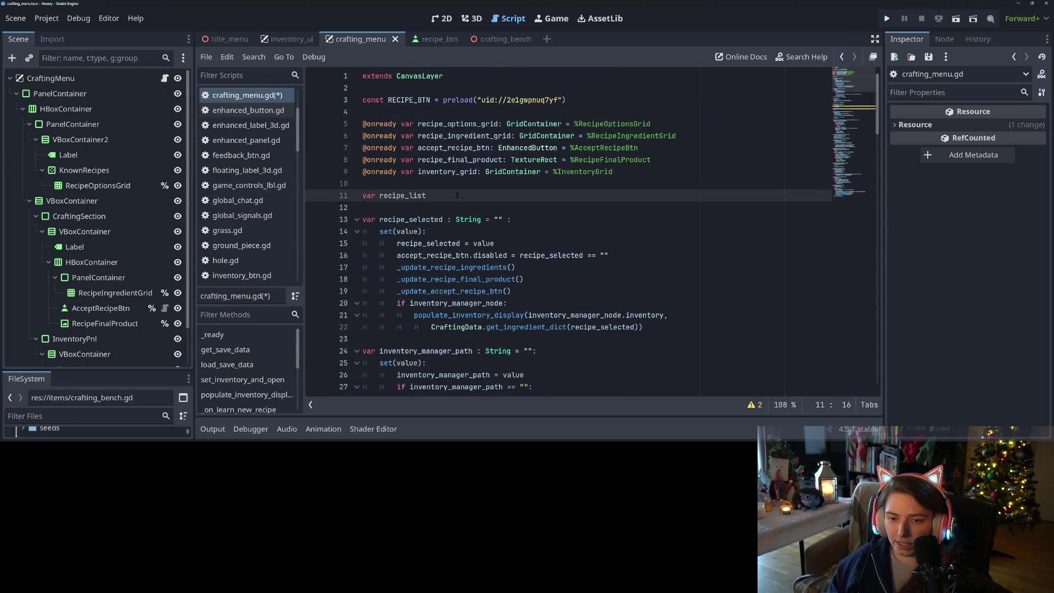
{"action": "type", "text": "= []"}
{"action": "key", "text": "ctrl+s"}
{"action": "key", "text": "Left"}
{"action": "key", "text": "Left"}
{"action": "key", "text": "Left"}
Make _on_learn_new_recipe append recipe_id to recipe_list, then select get_save_data's recipe_list stub
{"action": "scroll", "coordinate": [466, 233], "scroll_direction": "down", "scroll_amount": 9}
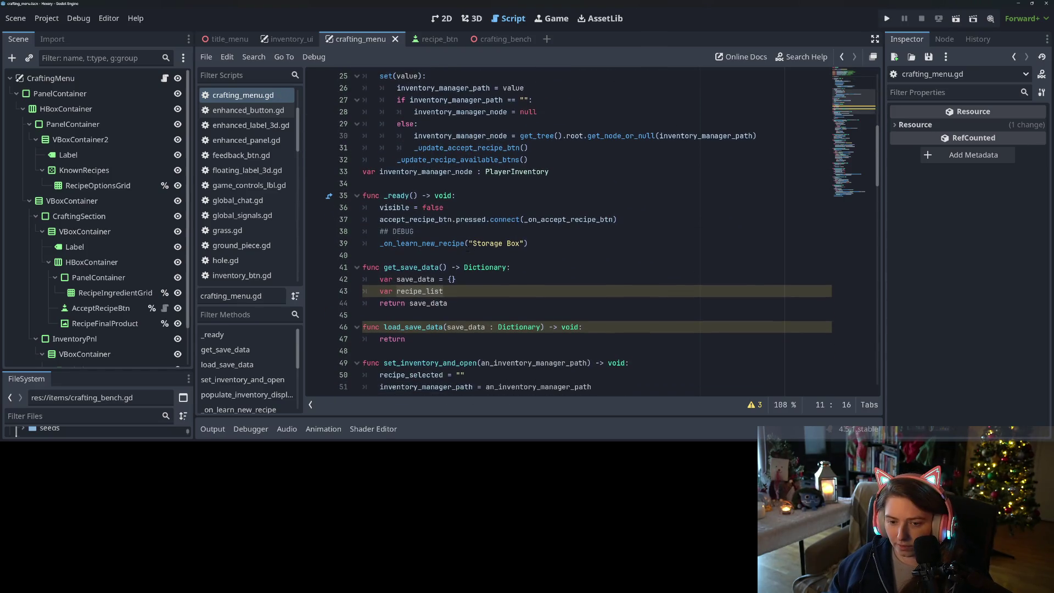
{"action": "scroll", "coordinate": [458, 255], "scroll_direction": "down", "scroll_amount": 11}
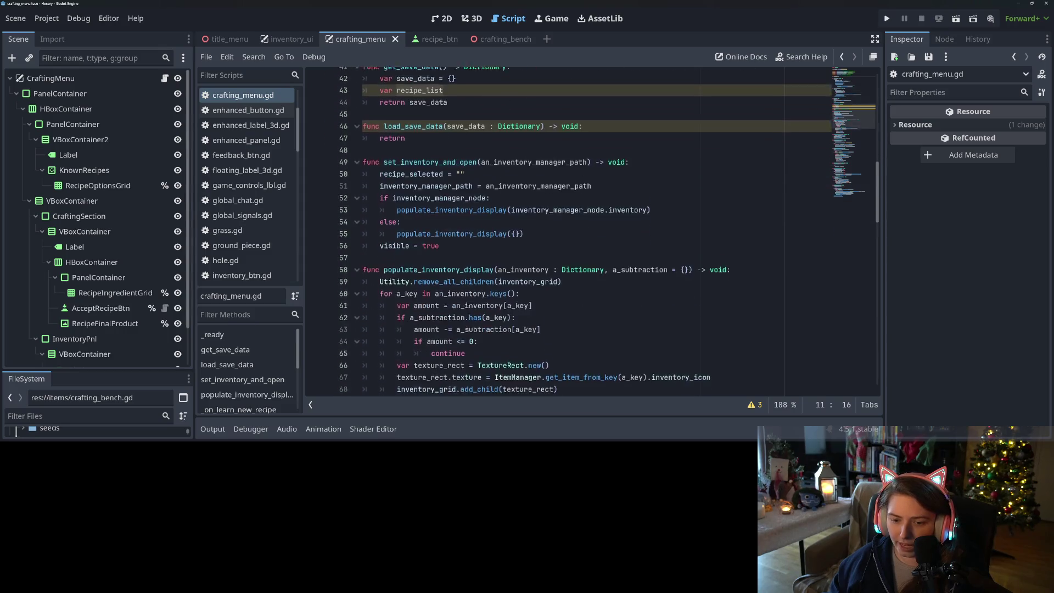
{"action": "scroll", "coordinate": [435, 268], "scroll_direction": "down", "scroll_amount": 1}
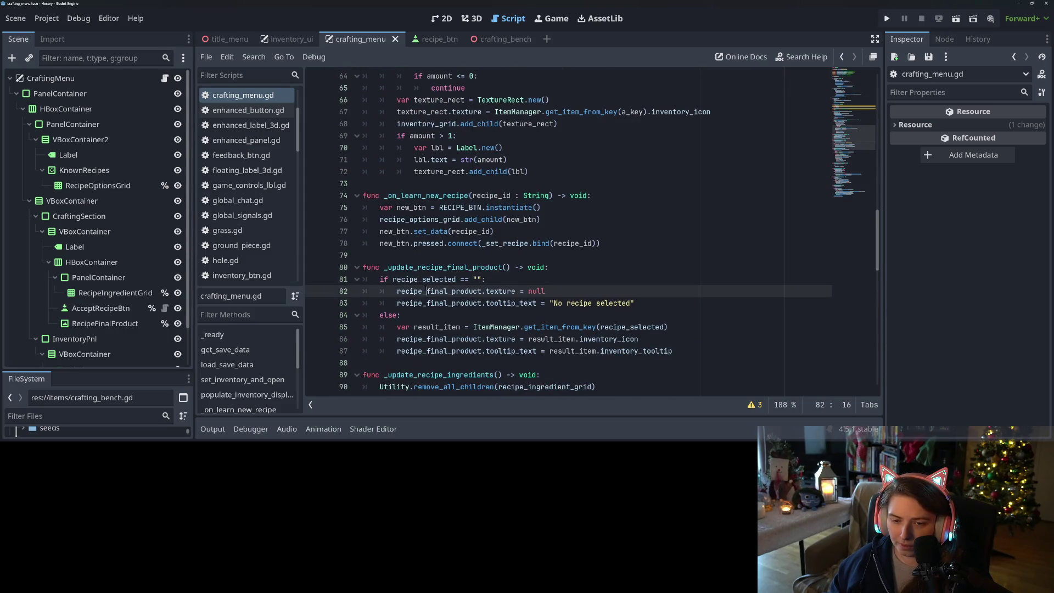
{"action": "left_click", "coordinate": [435, 267]}
{"action": "left_click", "coordinate": [626, 199]}
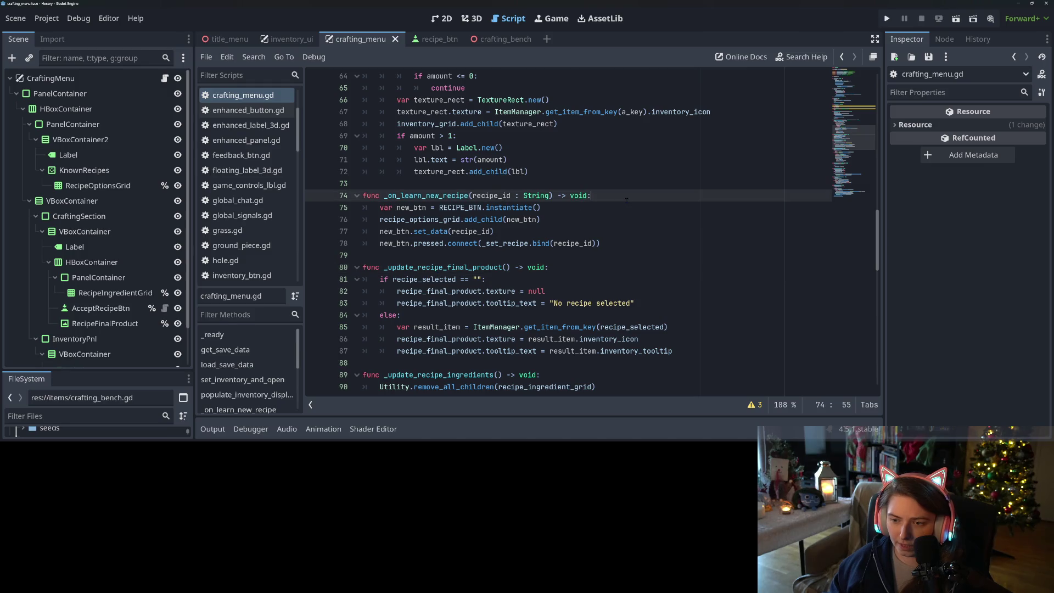
{"action": "key", "text": "Return"}
{"action": "type", "text": "recipe_list.append(re"}
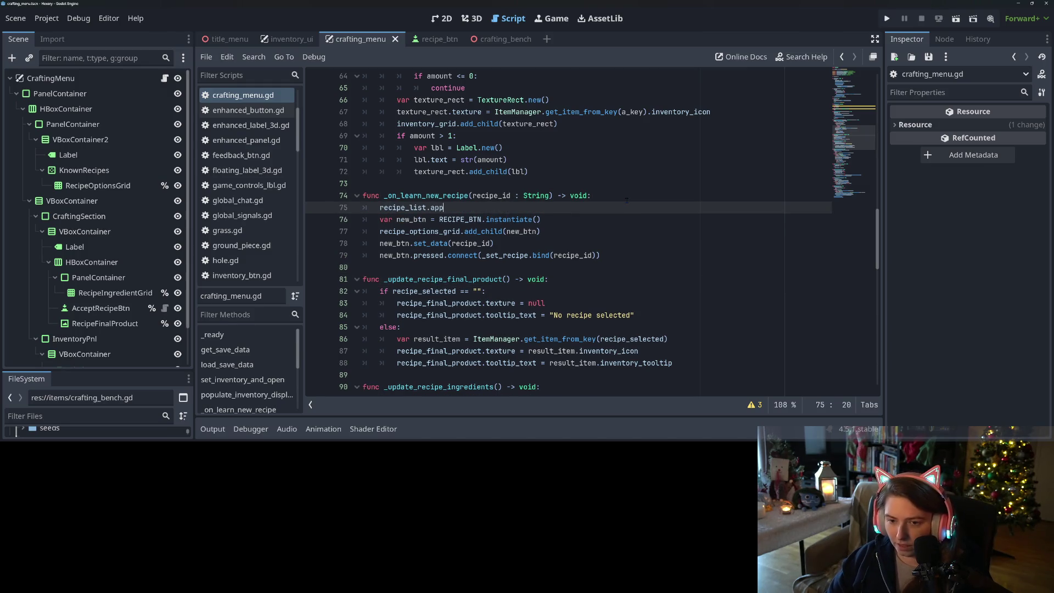
{"action": "type", "text": "cipe_id"}
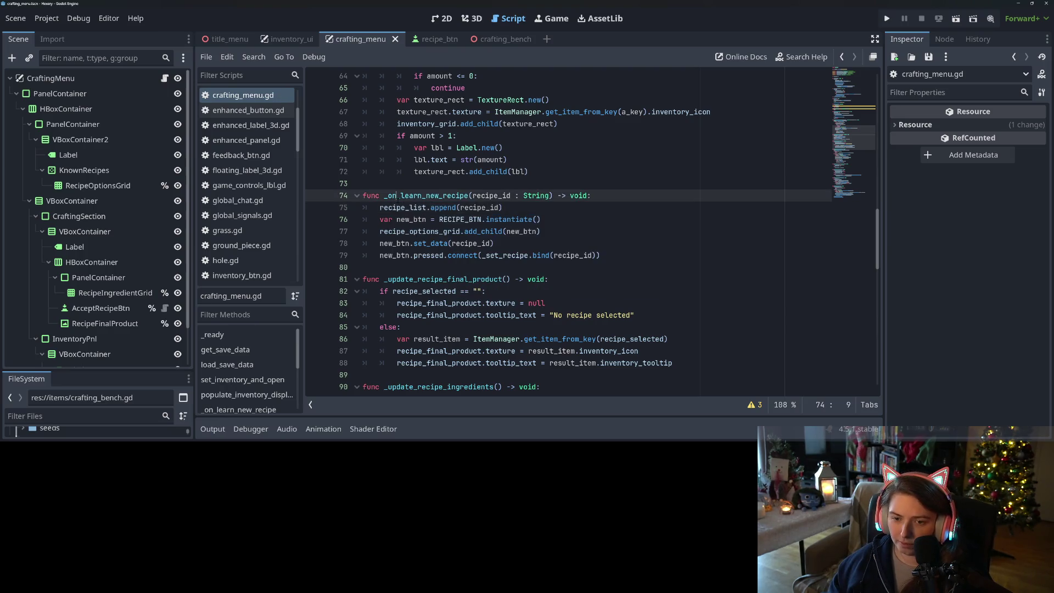
{"action": "left_click", "coordinate": [425, 208], "text": "ctrl"}
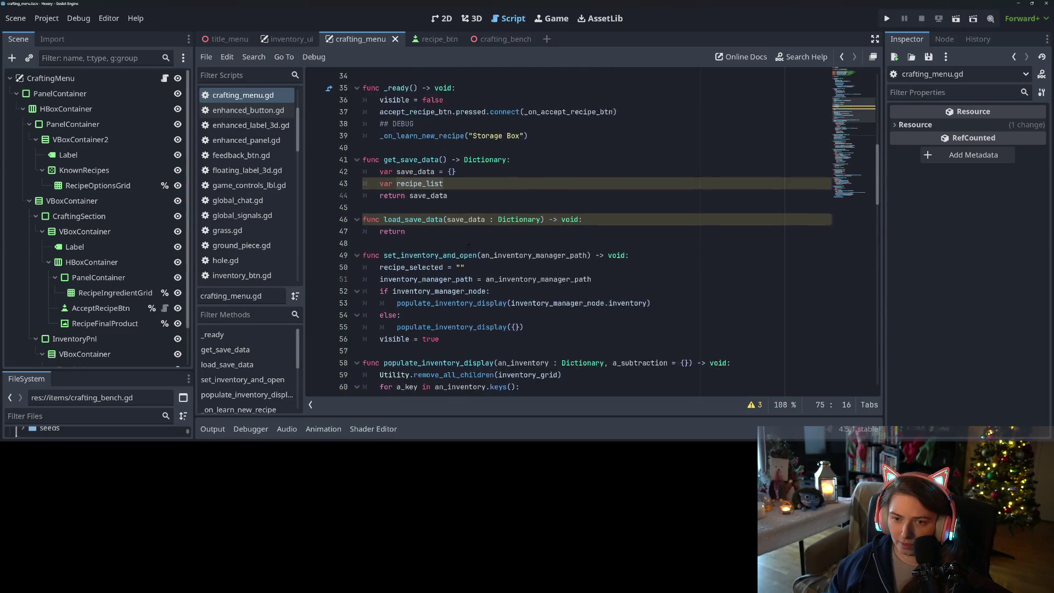
{"action": "left_click_drag", "start_coordinate": [381, 221], "coordinate": [461, 222]}
Replace the stub with save_data.merge({"recipe_list" : recipe_list}) and save
{"action": "type", "text": "save_data."}
{"action": "key", "text": "Escape"}
{"action": "type", "text": "mer"}
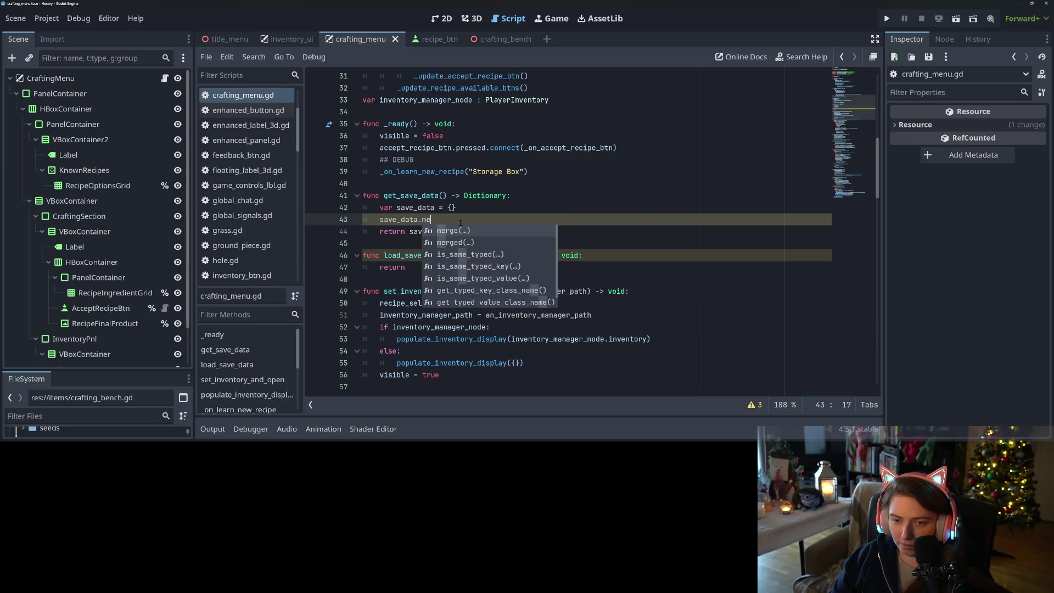
{"action": "key", "text": "Return"}
{"action": "type", "text": "{"}
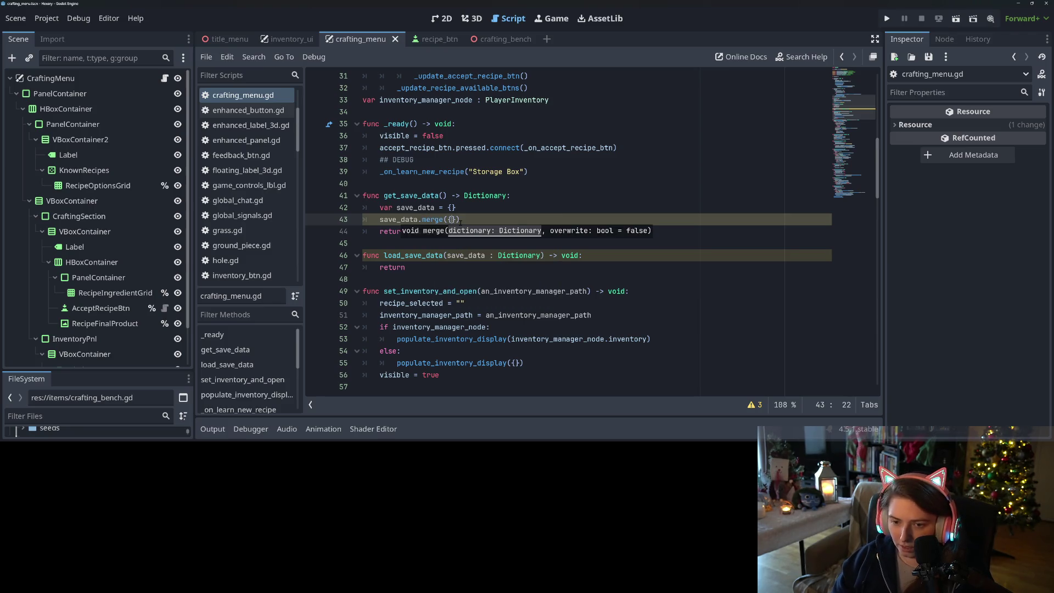
{"action": "type", "text": "\"recipe_list"}
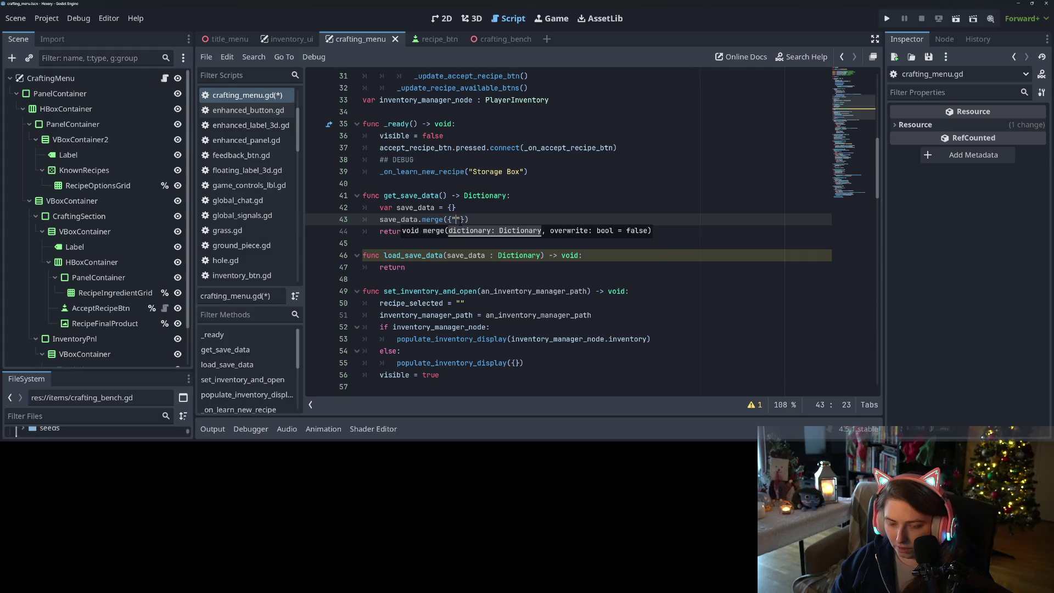
{"action": "type", "text": "\" : recipe_list"}
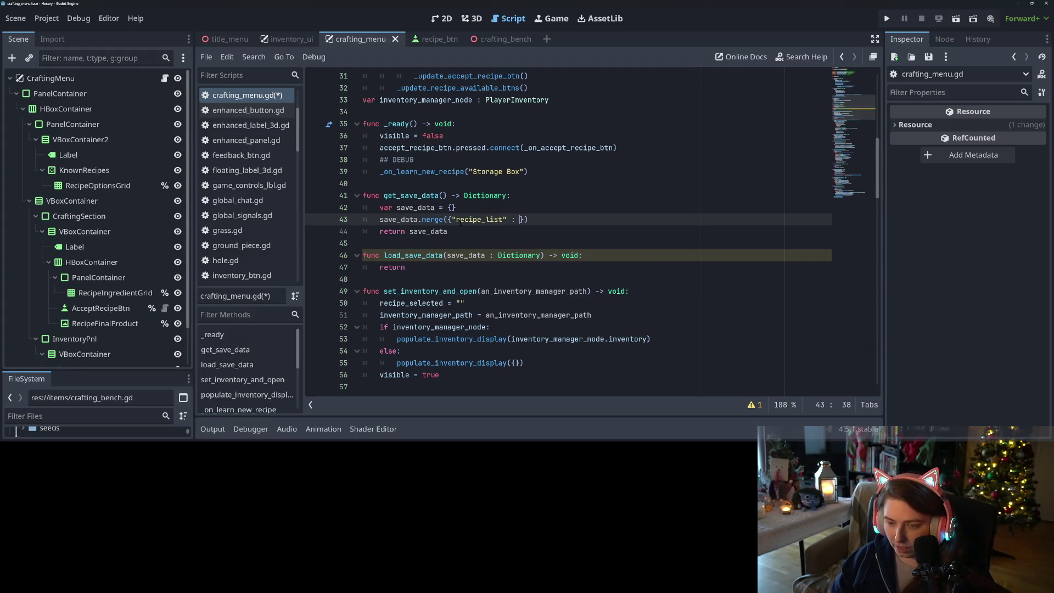
{"action": "left_click", "coordinate": [457, 228]}
{"action": "key", "text": "ctrl+s"}
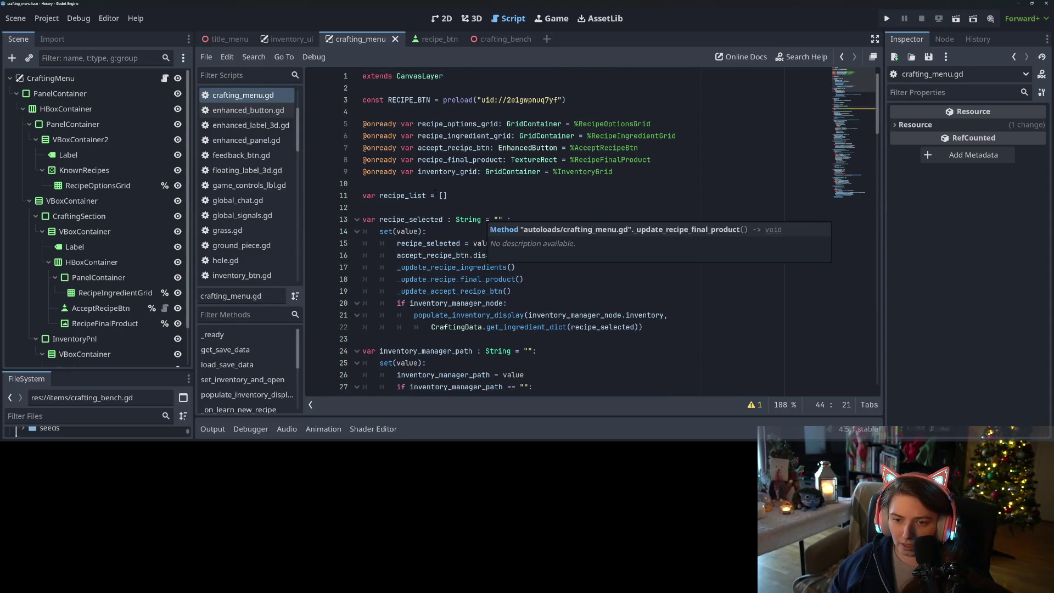
Type the recipe_list declaration on line 11 as Arry[String] and save
{"action": "left_click", "coordinate": [432, 196]}
{"action": "type", "text": ": Arry[S"}
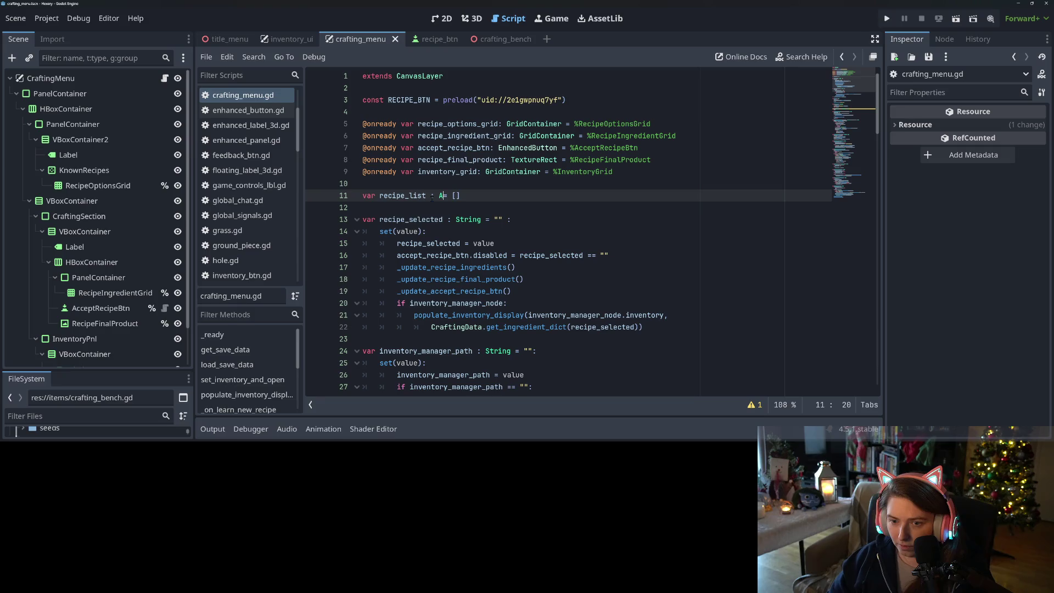
{"action": "type", "text": "tring]"}
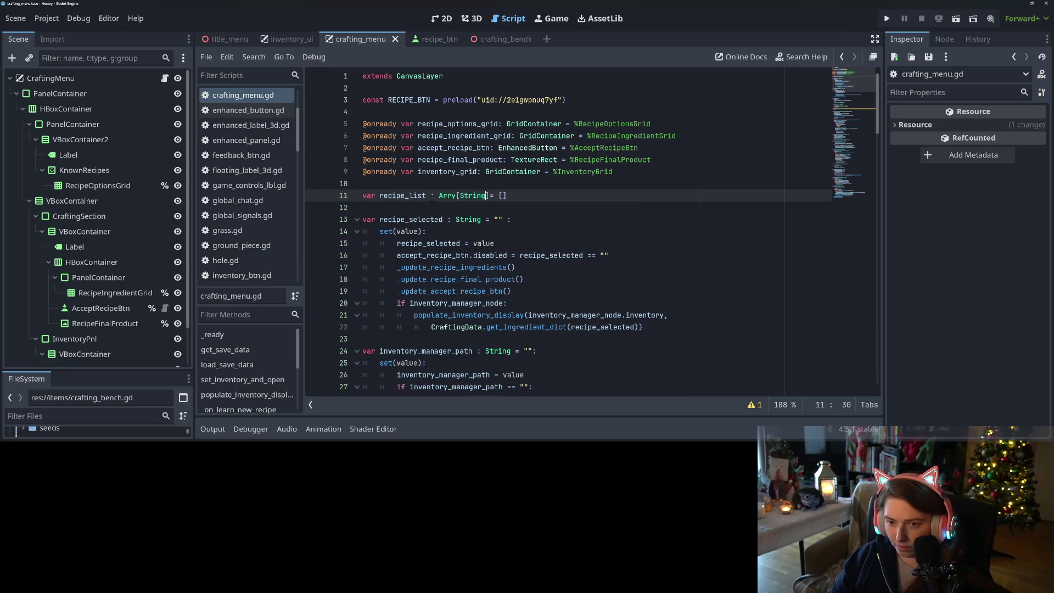
{"action": "key", "text": "ctrl+s"}
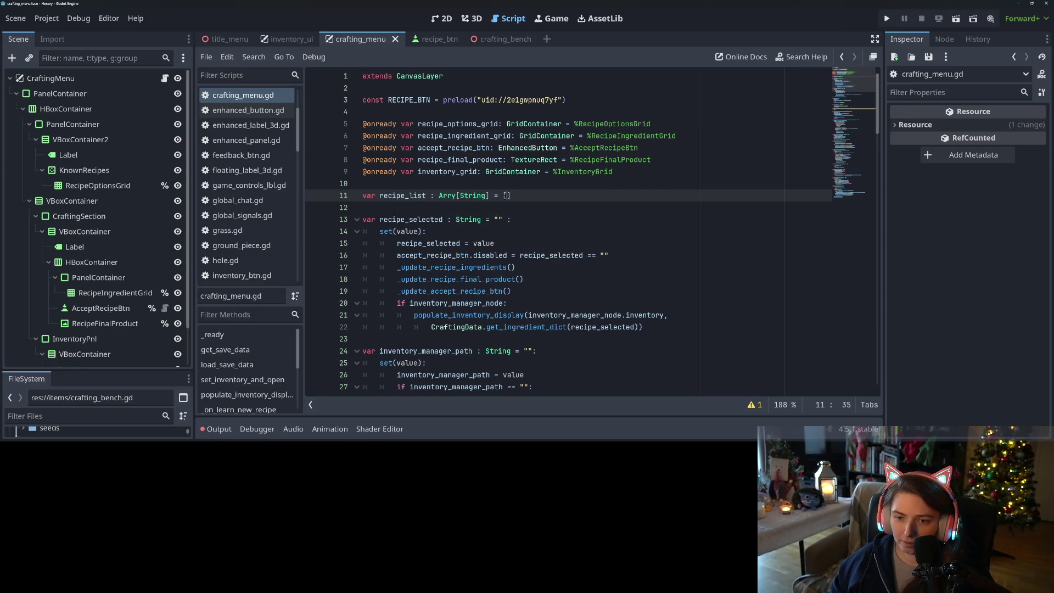
Replace load_save_data's placeholder return with an if save_data.has("recipe_list") check assigning recipe_list
{"action": "scroll", "coordinate": [608, 279], "scroll_direction": "down", "scroll_amount": 10}
{"action": "left_click", "coordinate": [514, 267]}
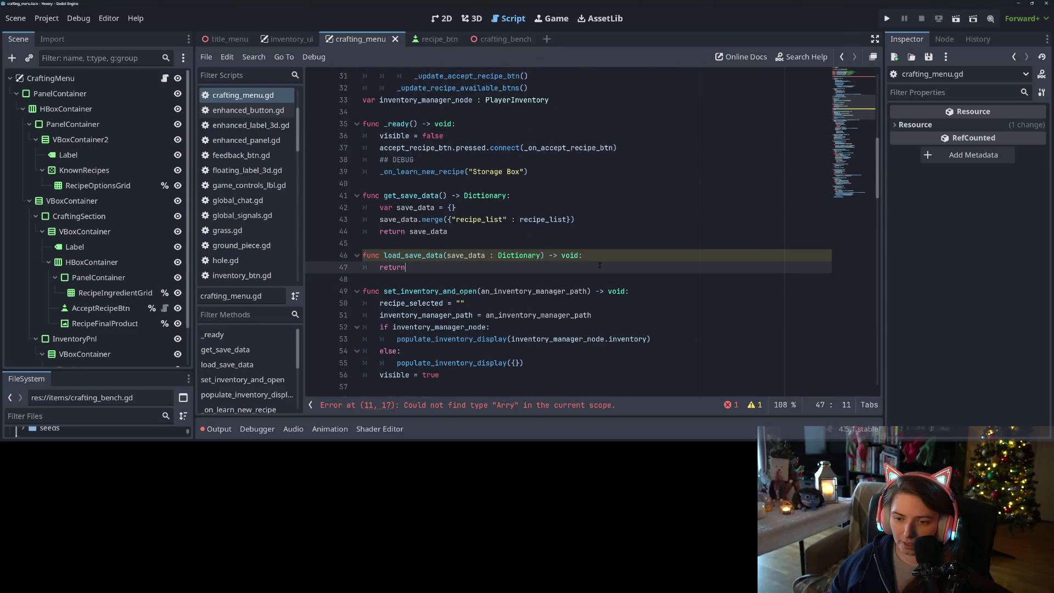
{"action": "key", "text": "ctrl+shift+Left"}
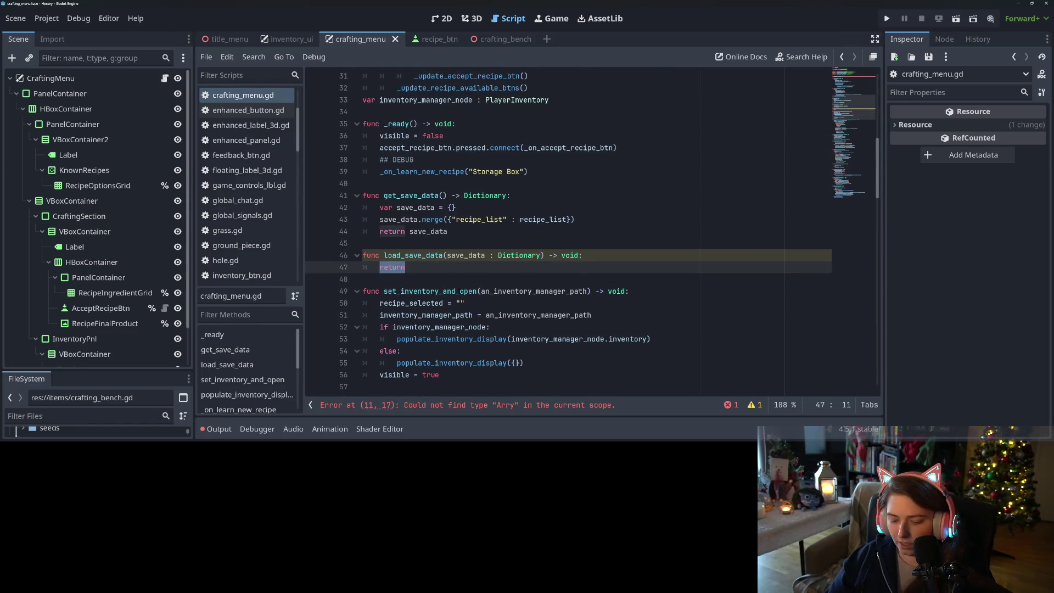
{"action": "type", "text": "if "}
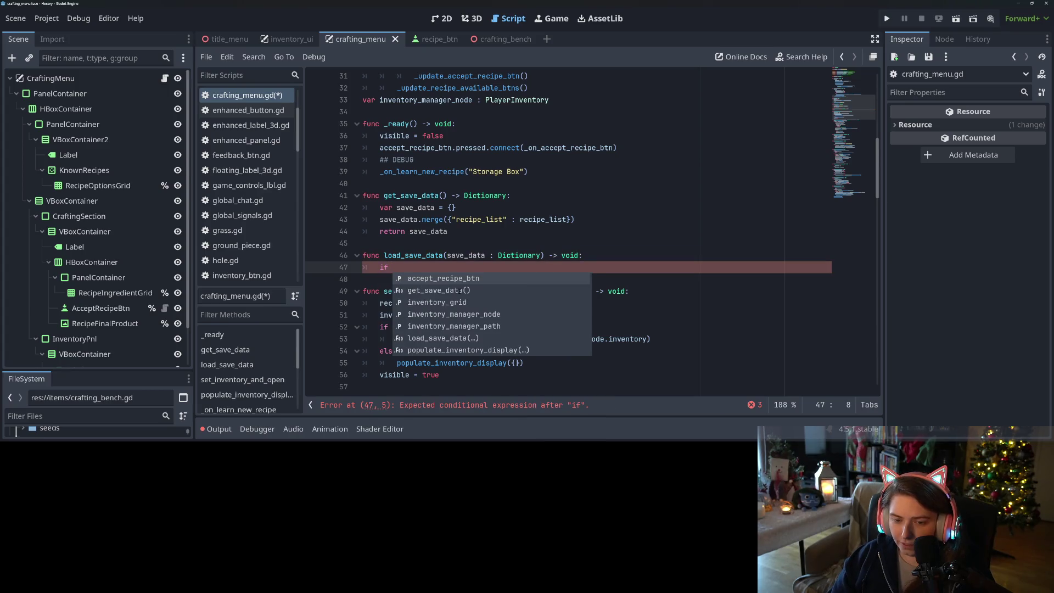
{"action": "type", "text": "save_data"}
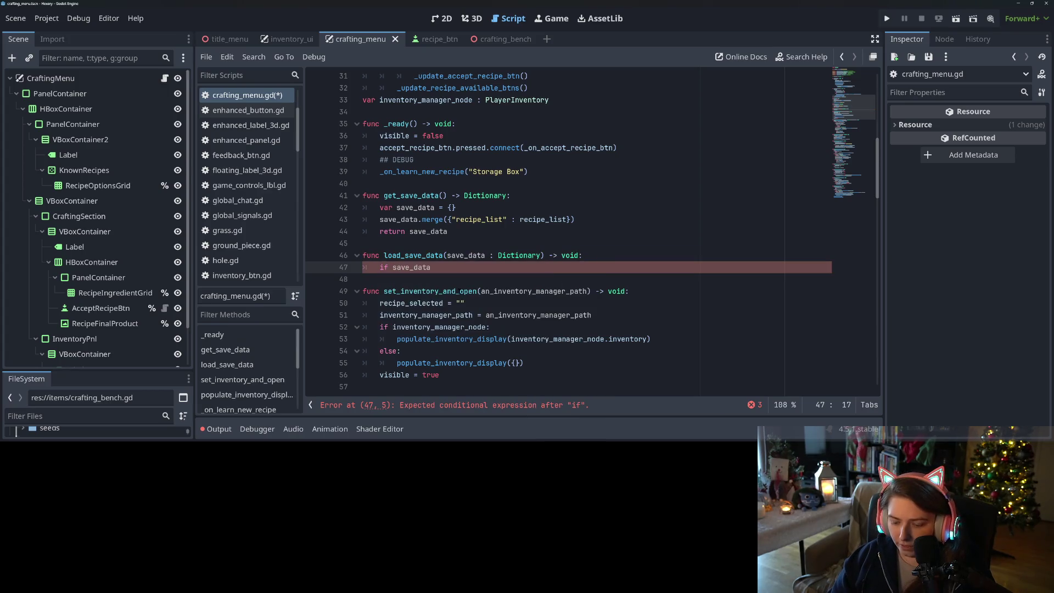
{"action": "type", "text": ".has(\"recipe_list\")"}
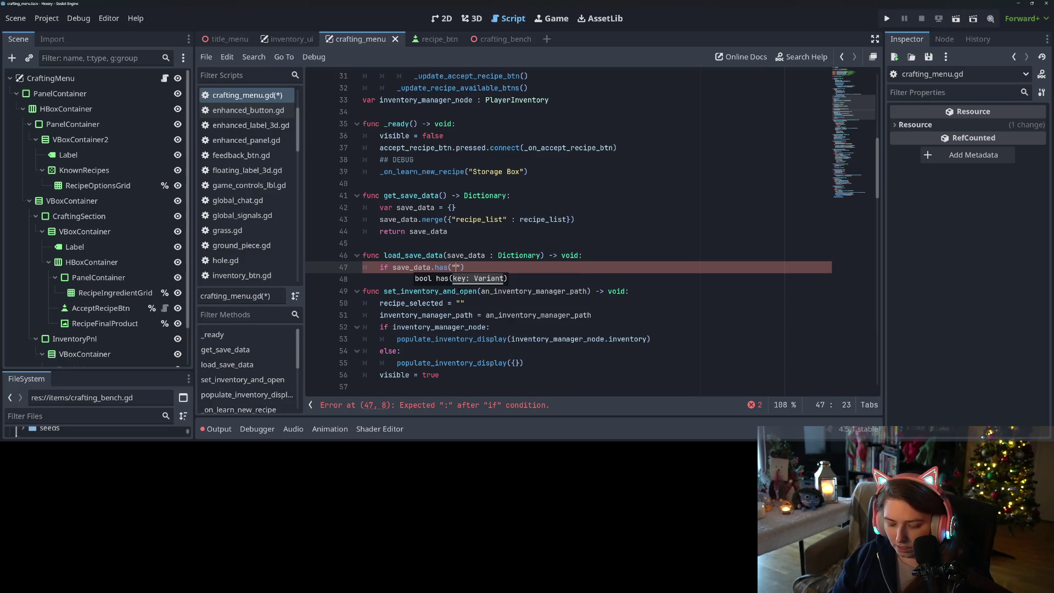
{"action": "type", "text": ":"}
{"action": "key", "text": "Return"}
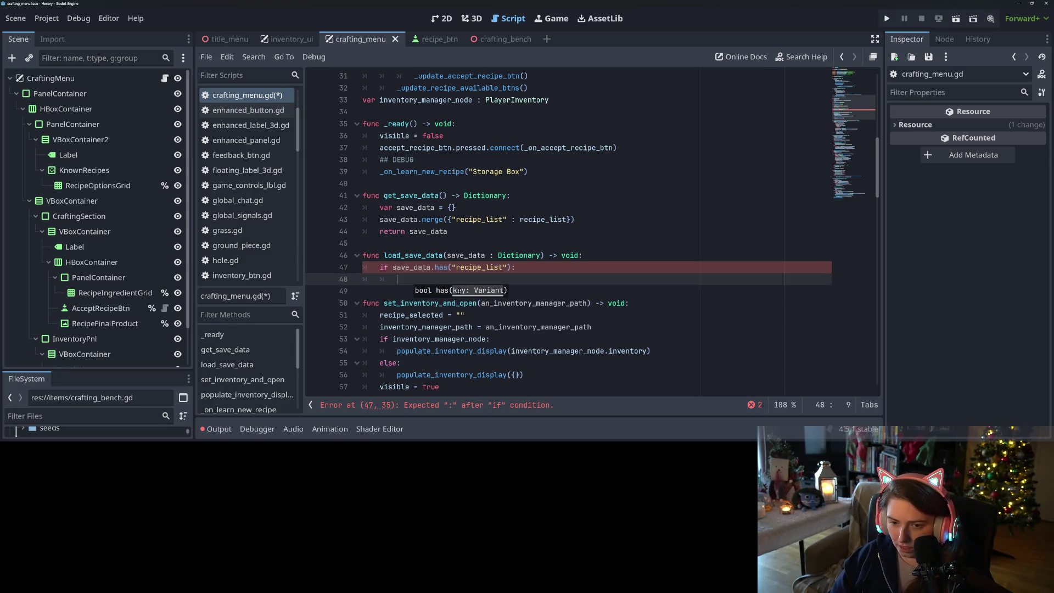
{"action": "type", "text": "recipe_list"}
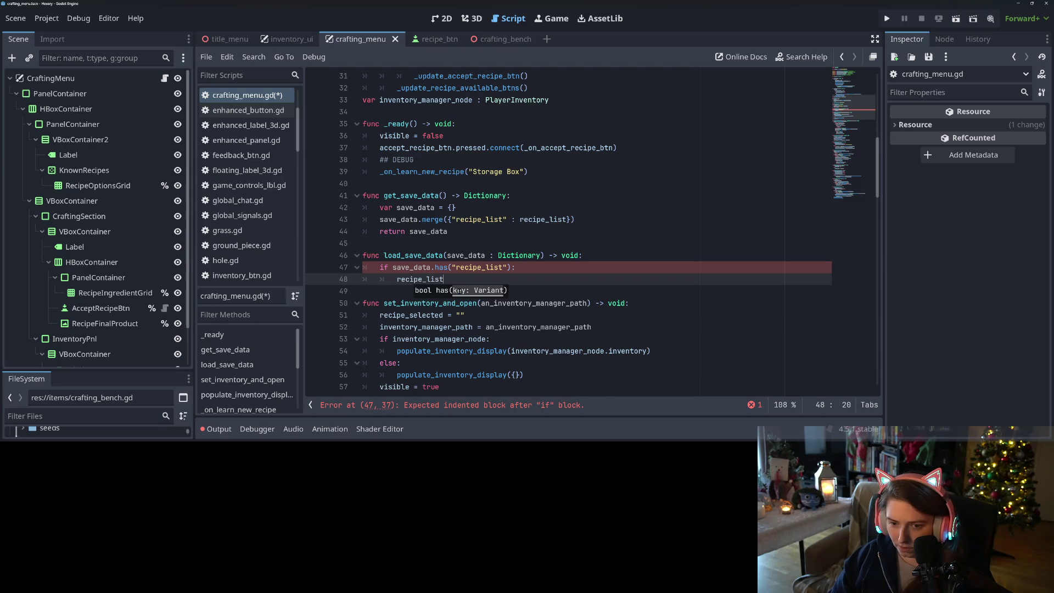
{"action": "type", "text": " = save"}
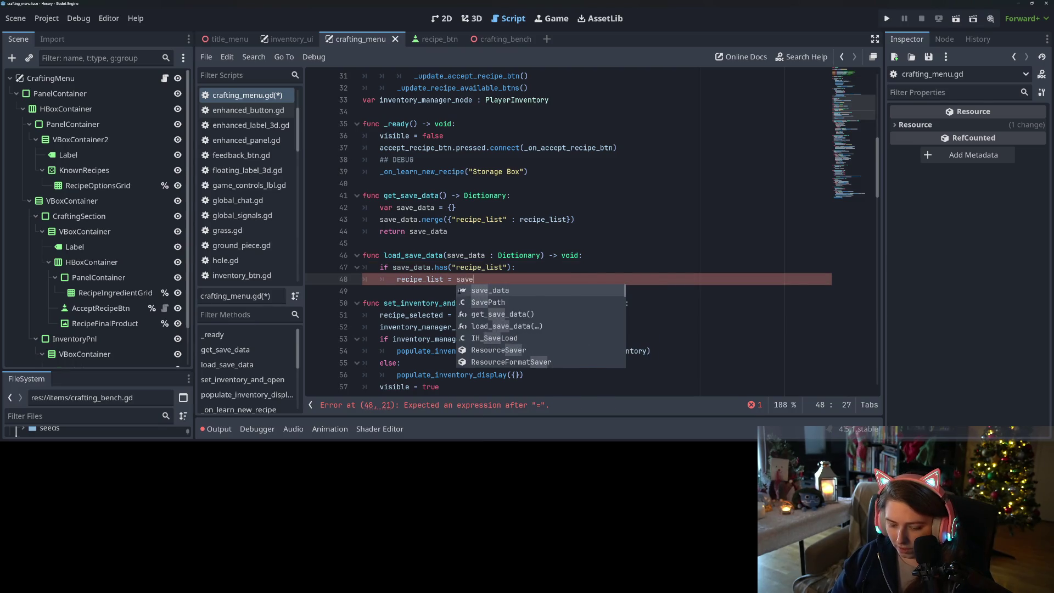
{"action": "type", "text": "_data[\"recipe_list"}
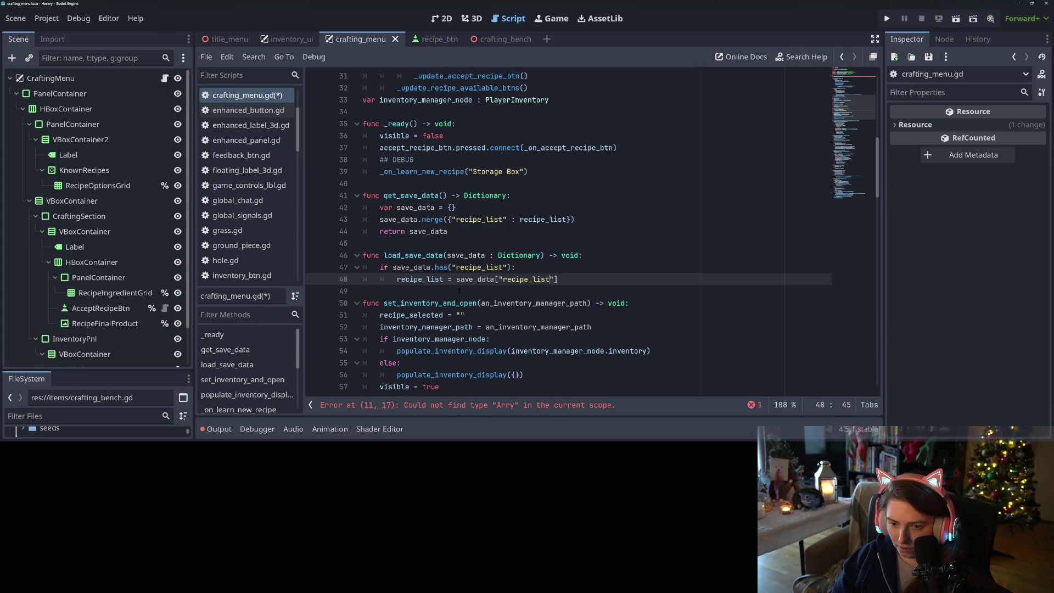
{"action": "key", "text": "ctrl+s"}
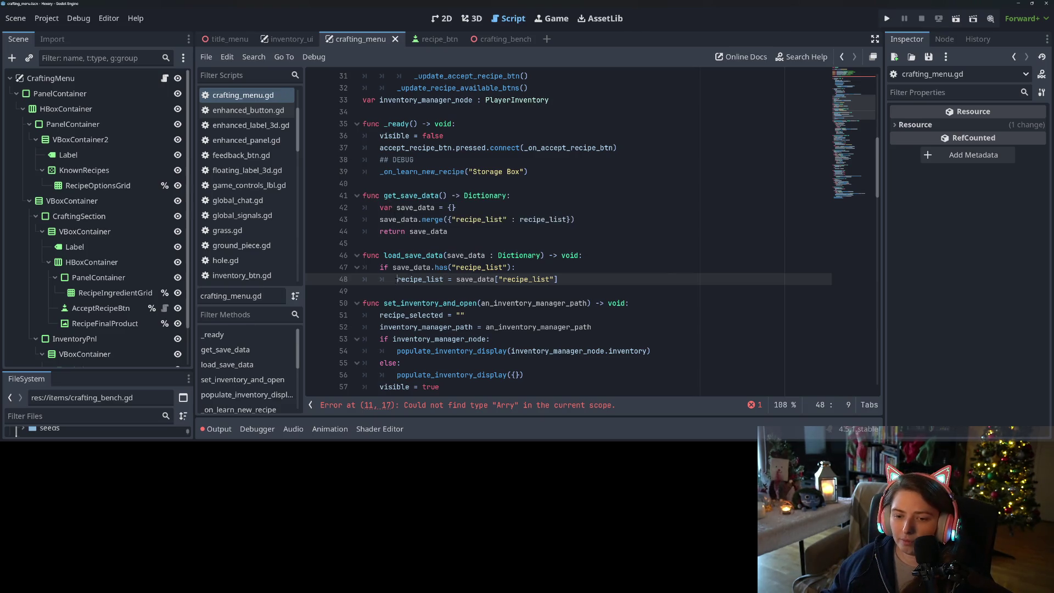
Loop over saved recipe keys calling _on_learn_new_recipe(a_key), deleting the redundant recipe_list assignment
{"action": "left_click", "coordinate": [540, 271]}
{"action": "key", "text": "Return"}
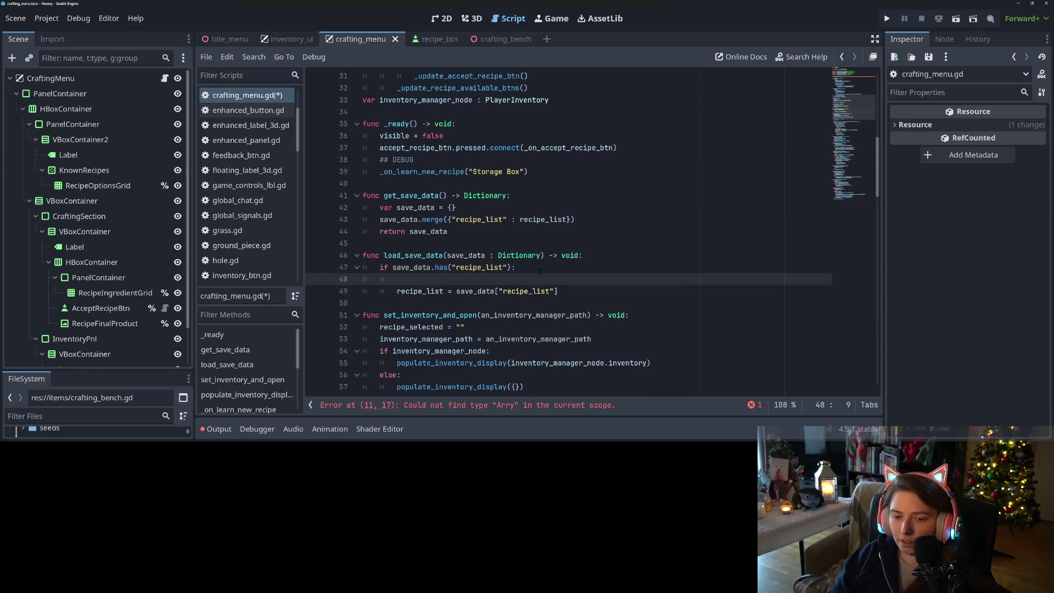
{"action": "type", "text": "for a"}
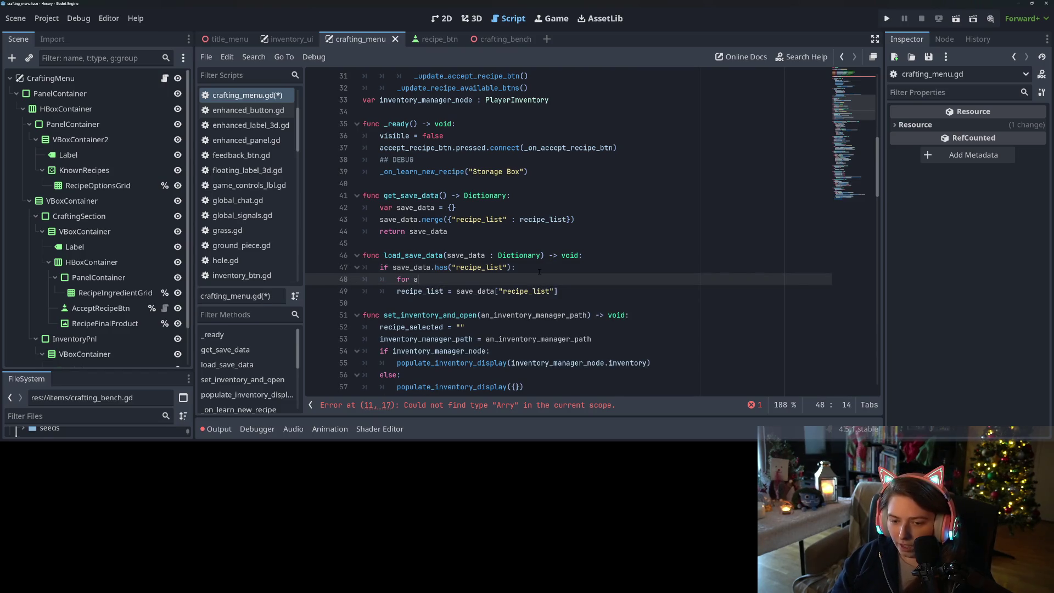
{"action": "type", "text": "_key in "}
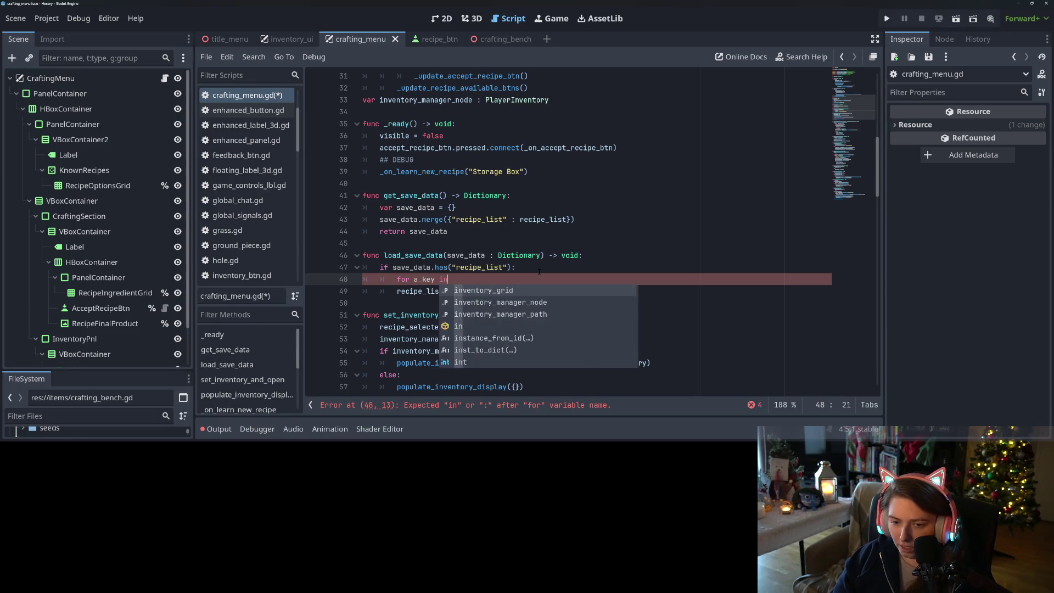
{"action": "type", "text": "save"}
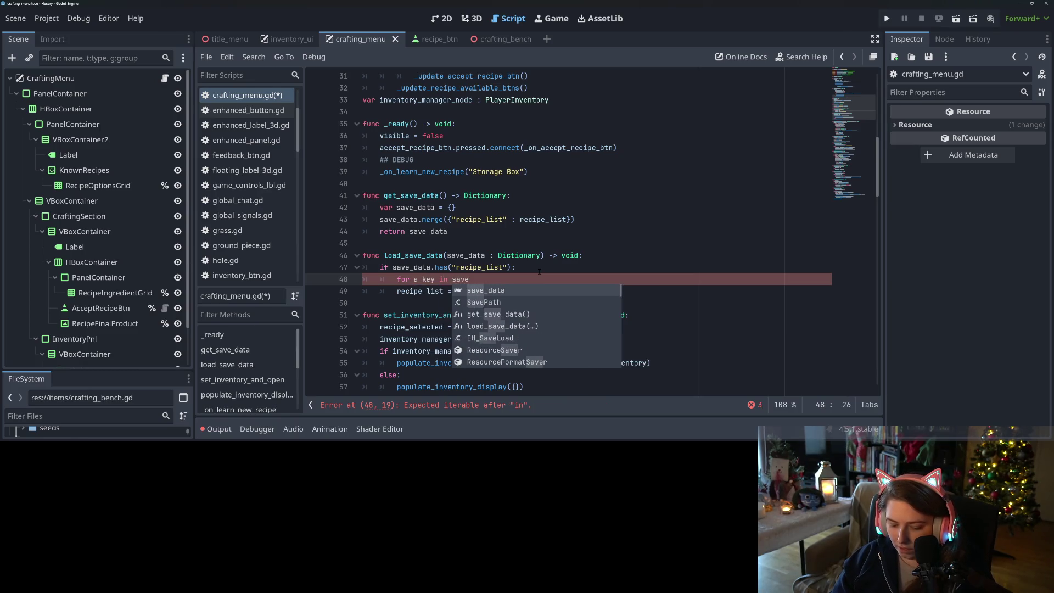
{"action": "type", "text": "_data(\"recipe_list\")"}
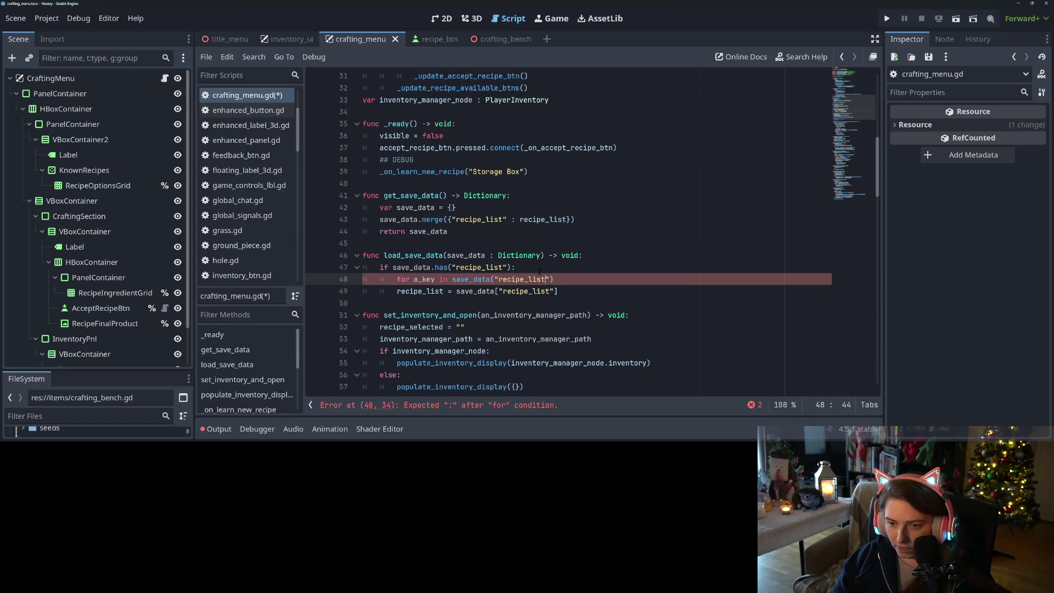
{"action": "type", "text": ":"}
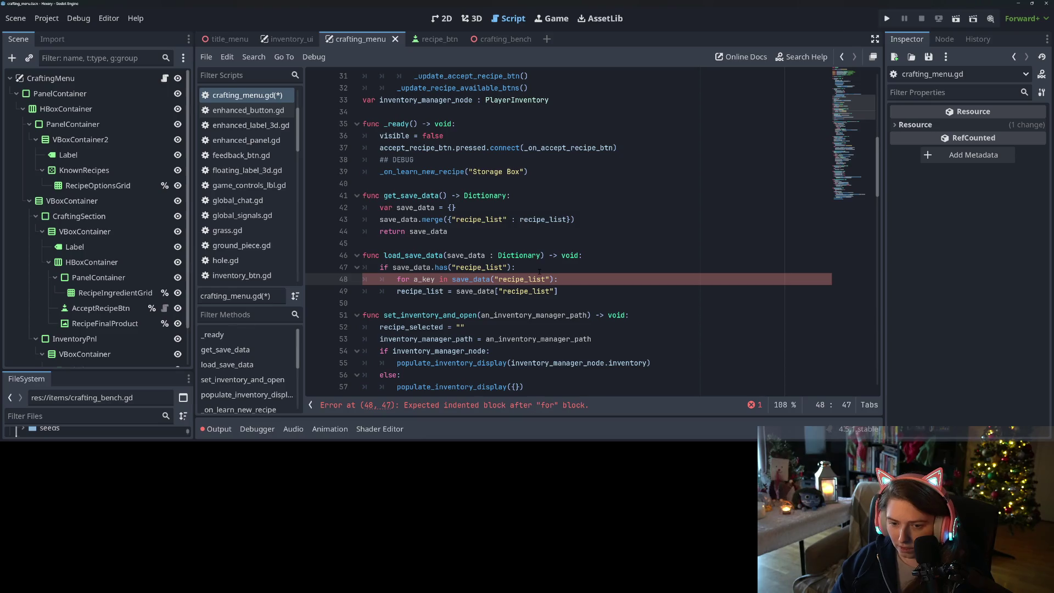
{"action": "key", "text": "Return"}
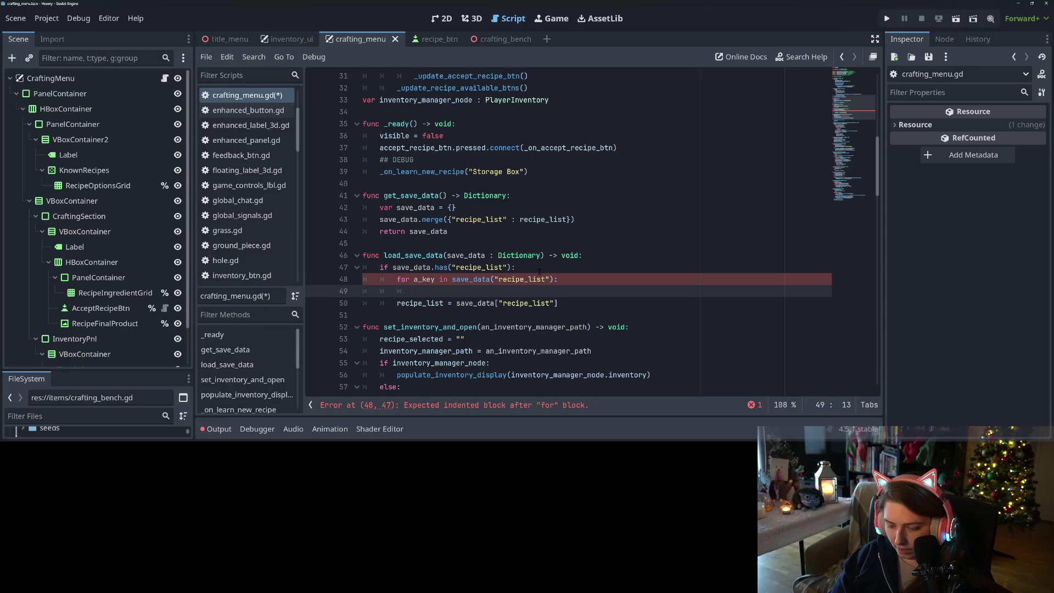
{"action": "type", "text": "_on_l"}
{"action": "key", "text": "Return"}
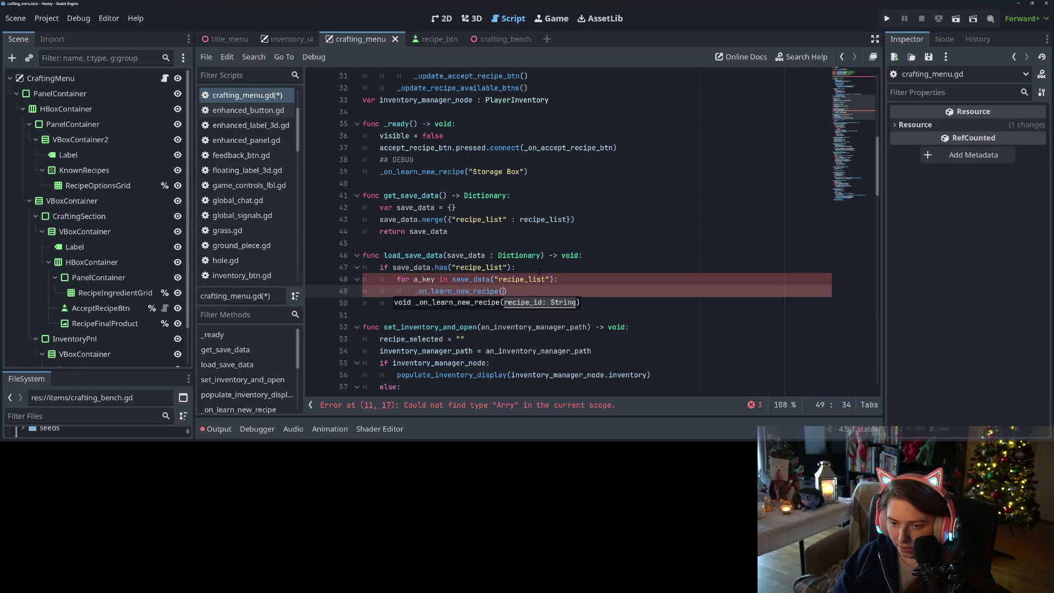
{"action": "type", "text": "a_key"}
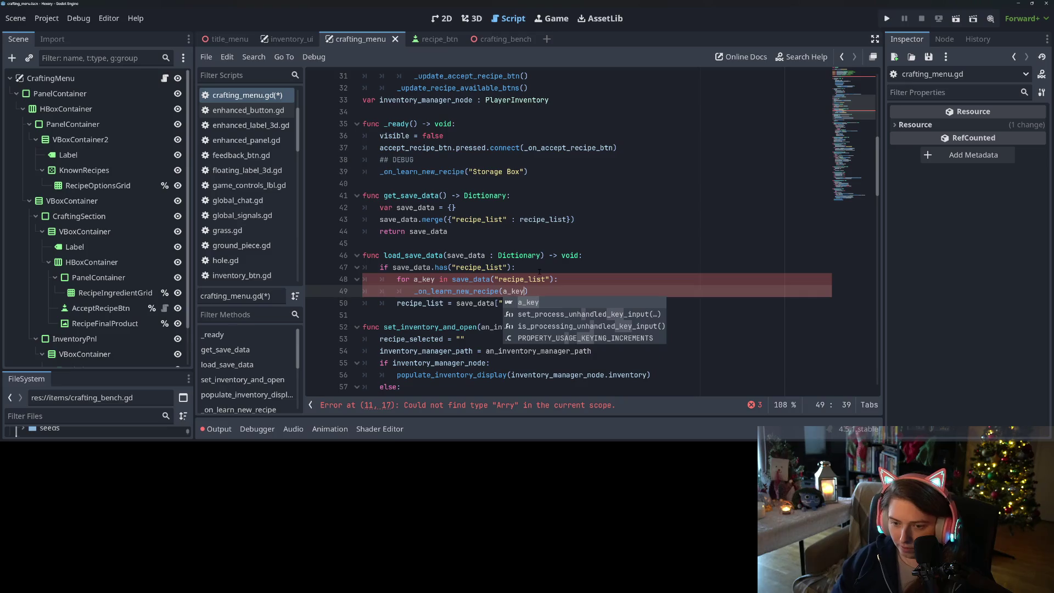
{"action": "left_click", "coordinate": [539, 271]}
{"action": "left_click_drag", "start_coordinate": [563, 306], "coordinate": [361, 303]}
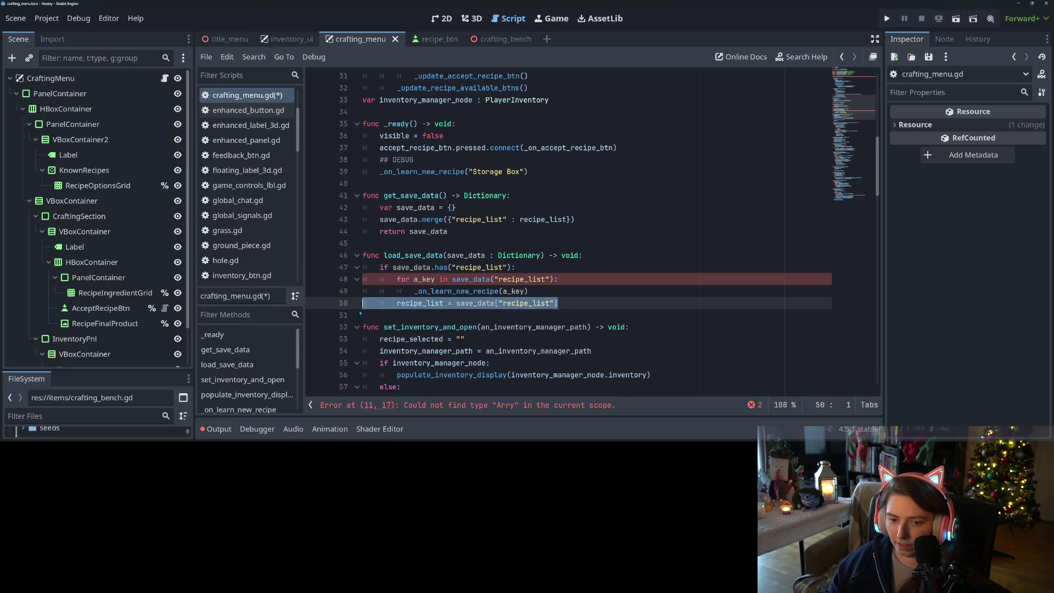
{"action": "key", "text": "BackSpace"}
{"action": "key", "text": "BackSpace"}
{"action": "left_click", "coordinate": [444, 338]}
{"action": "scroll", "coordinate": [443, 338], "scroll_direction": "down", "scroll_amount": 9}
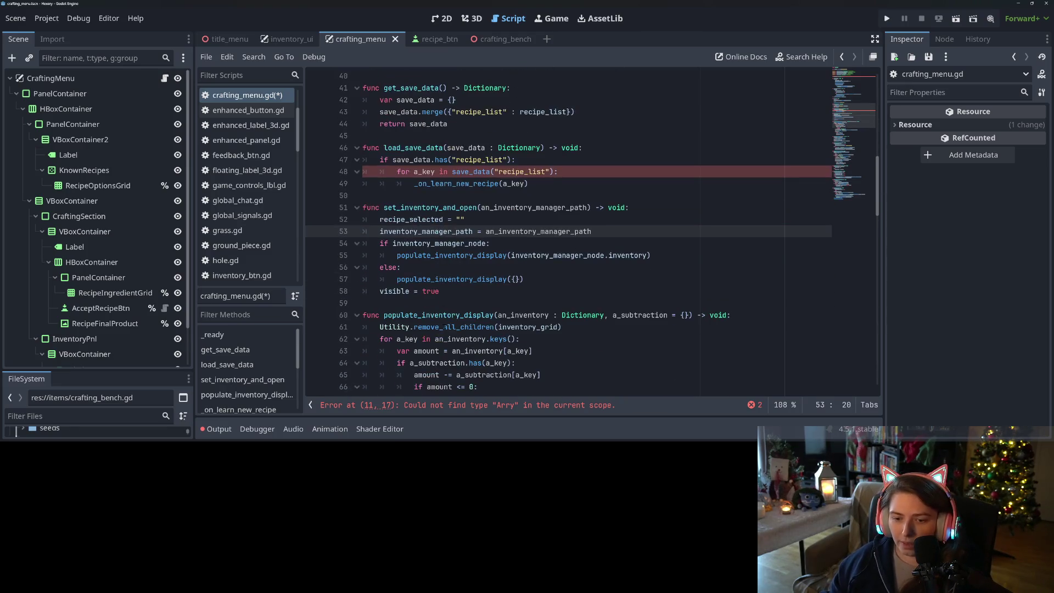
Add func _clear_recipes() -> void: below populate_inventory_display, resetting recipe_list to []
{"action": "scroll", "coordinate": [408, 212], "scroll_direction": "down", "scroll_amount": 2}
{"action": "left_click", "coordinate": [408, 211]}
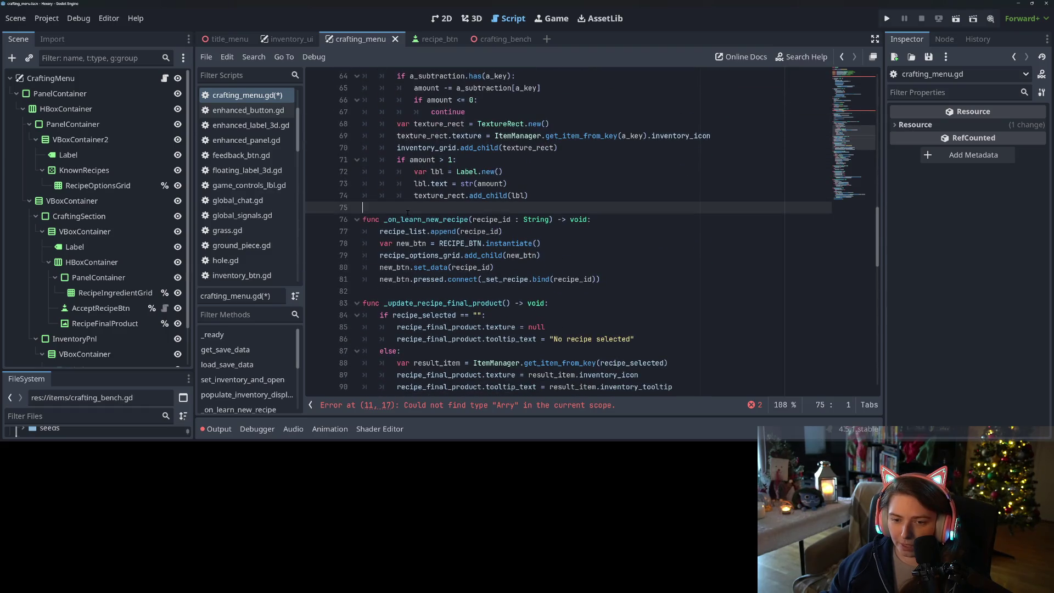
{"action": "key", "text": "Return"}
{"action": "key", "text": "Return"}
{"action": "key", "text": "Up"}
{"action": "type", "text": "func "}
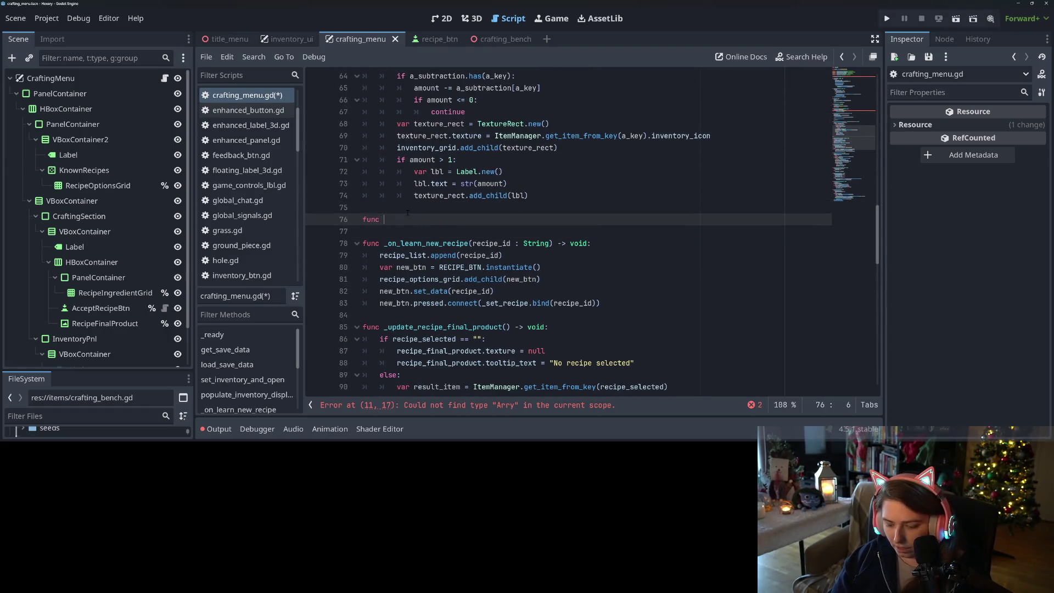
{"action": "type", "text": "_clear_recipe"}
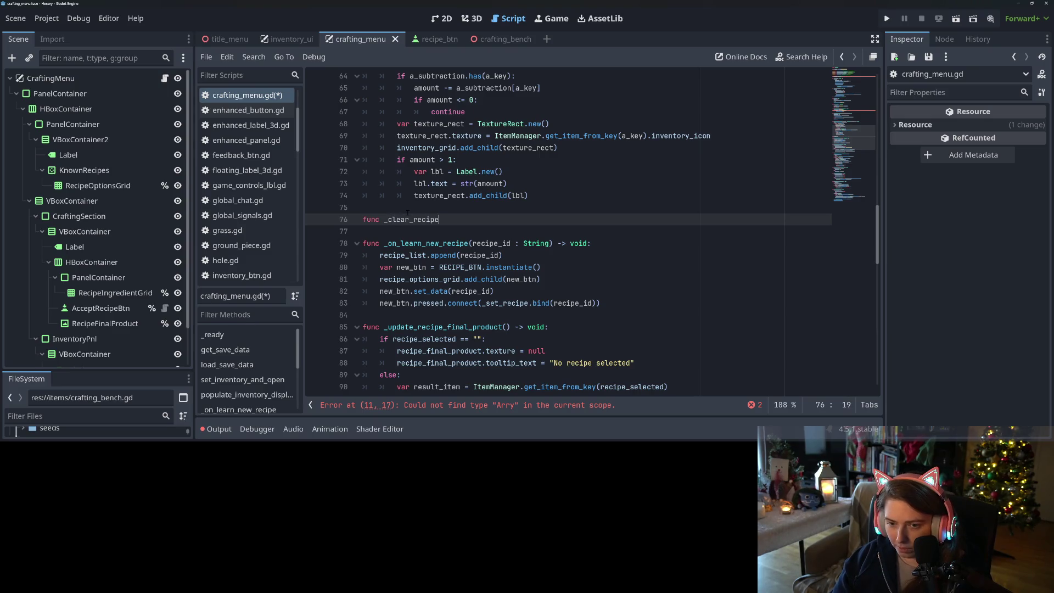
{"action": "type", "text": "s() -> v"}
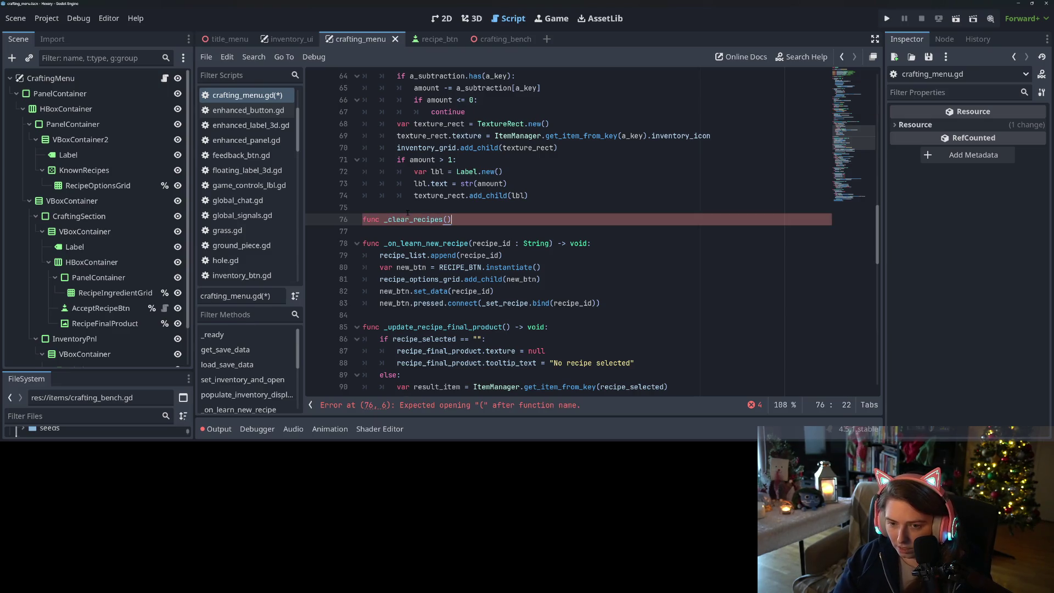
{"action": "type", "text": "oid:"}
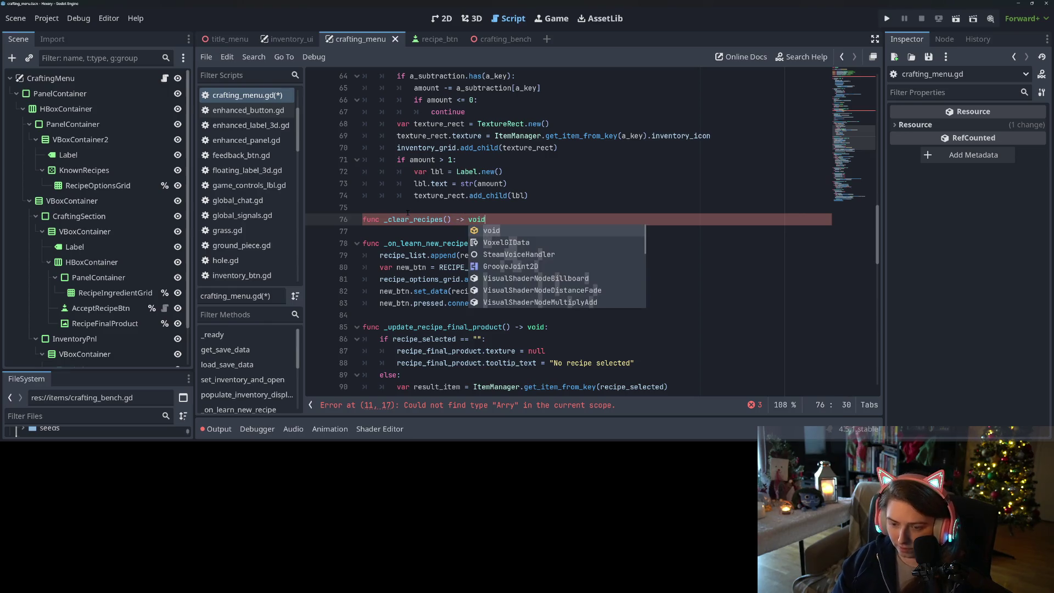
{"action": "key", "text": "Return"}
{"action": "type", "text": "recip"}
{"action": "key", "text": "Down"}
{"action": "key", "text": "Down"}
{"action": "key", "text": "Return"}
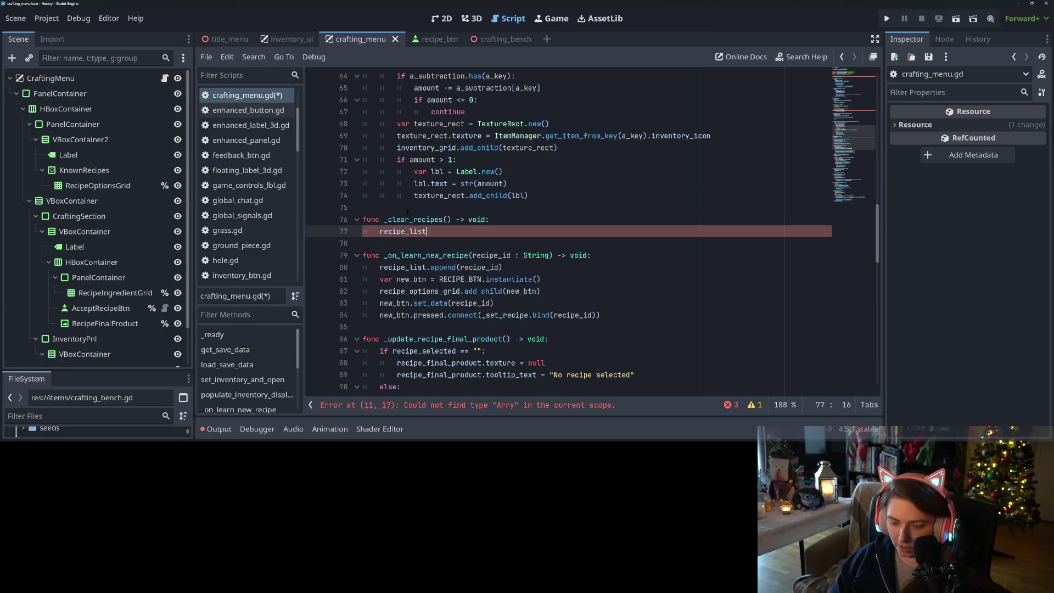
{"action": "type", "text": "[]"}
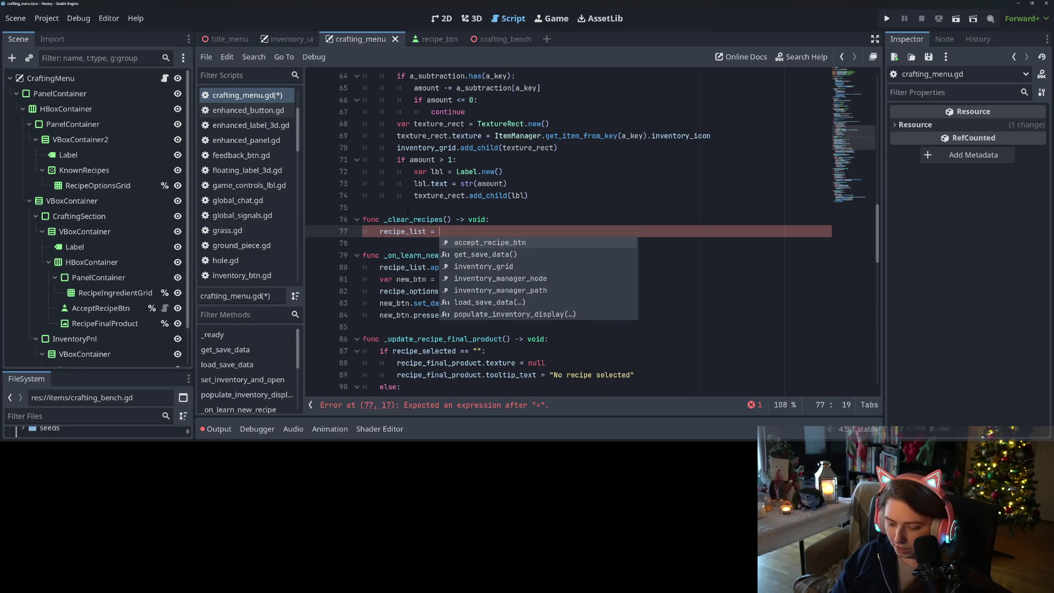
{"action": "key", "text": "Return"}
Loop over recipe_options_grid.get_children() calling a_btn.queue_free(), and save
{"action": "type", "text": "for "}
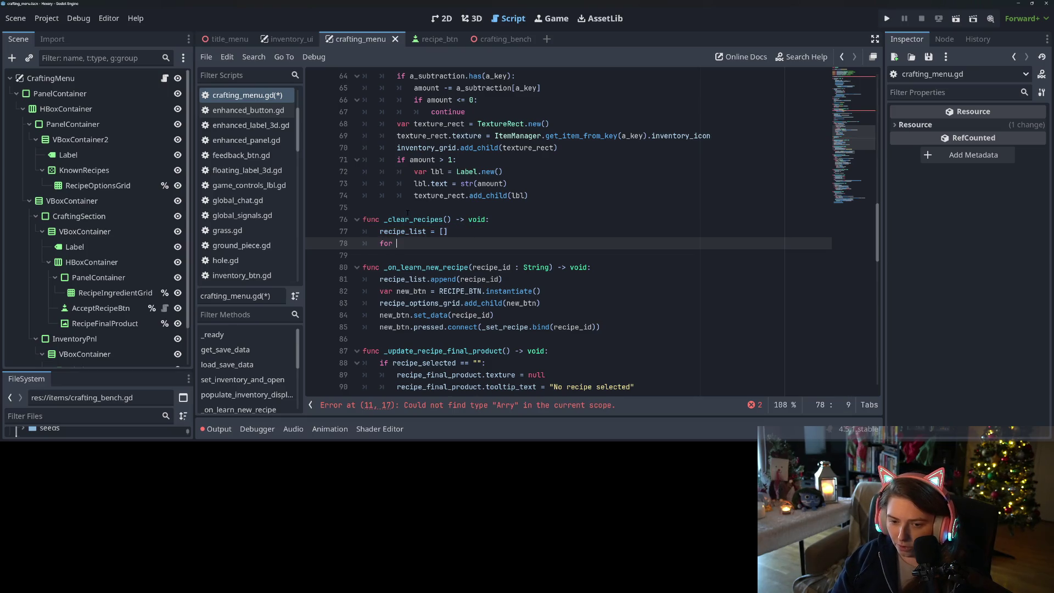
{"action": "type", "text": "a_btn in"}
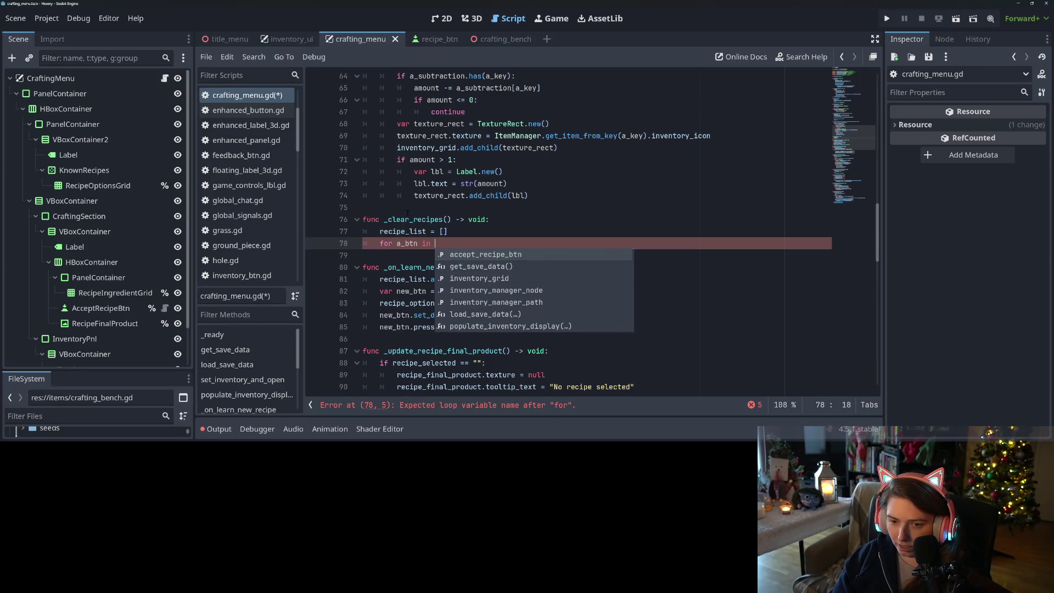
{"action": "left_click", "coordinate": [397, 292]}
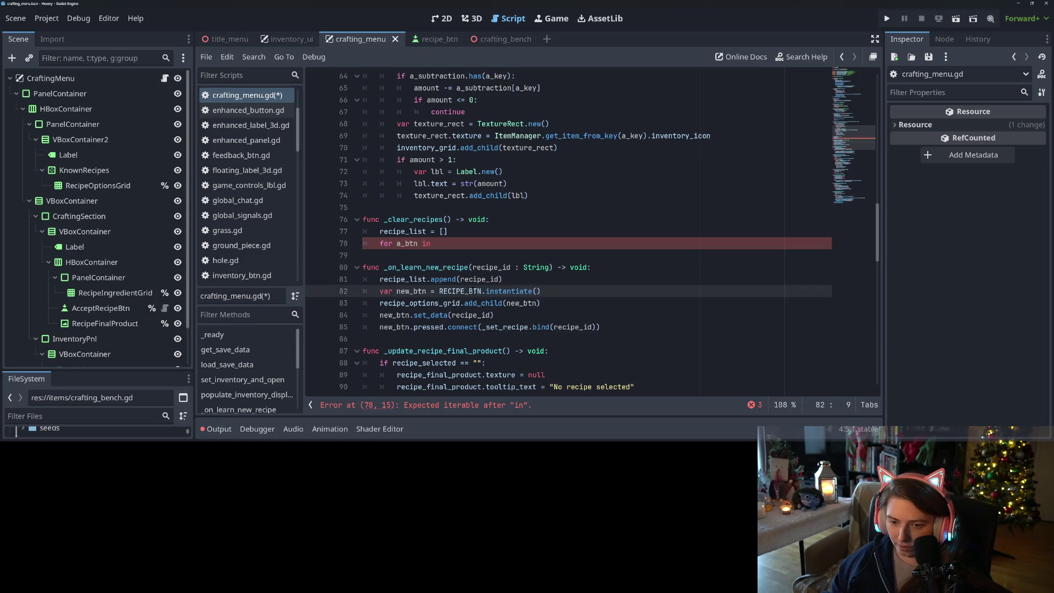
{"action": "double_click", "coordinate": [420, 303]}
{"action": "key", "text": "ctrl+c"}
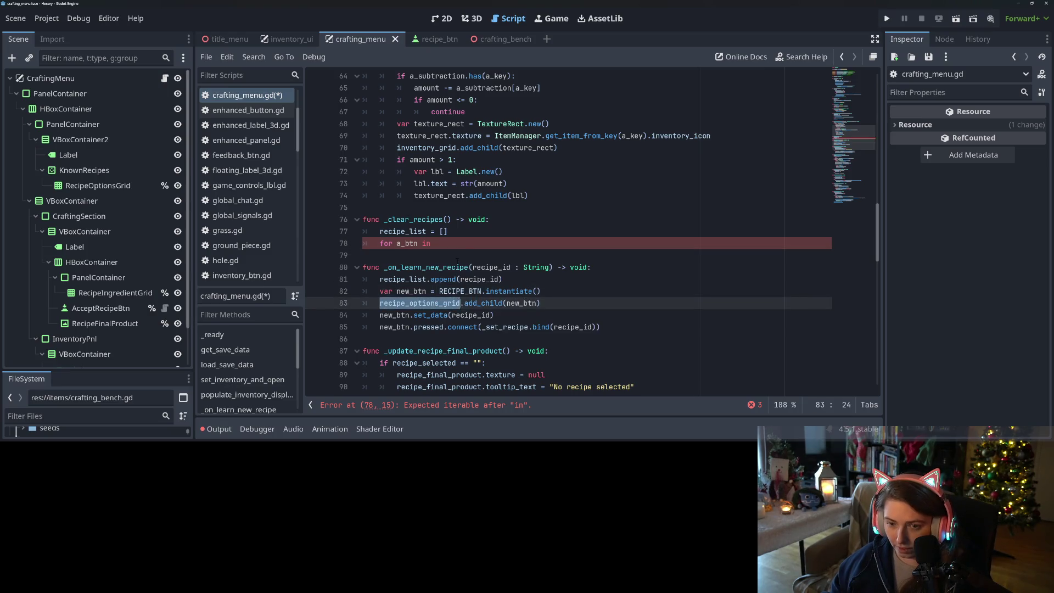
{"action": "left_click", "coordinate": [465, 245]}
{"action": "key", "text": "ctrl+v"}
{"action": "type", "text": ".get_"}
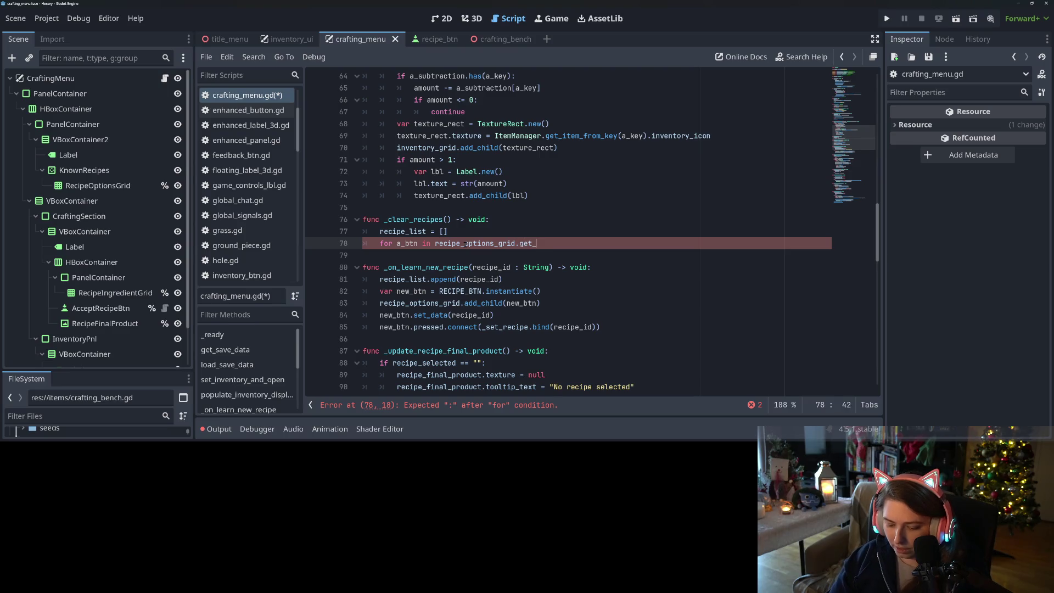
{"action": "type", "text": "children():"}
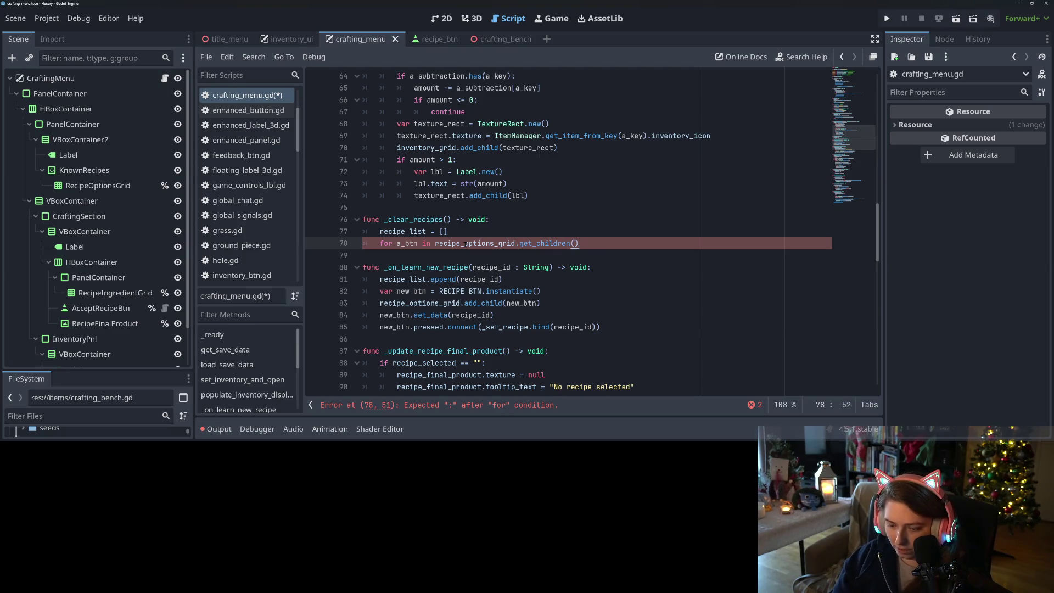
{"action": "key", "text": "Return"}
{"action": "type", "text": "a_btn."}
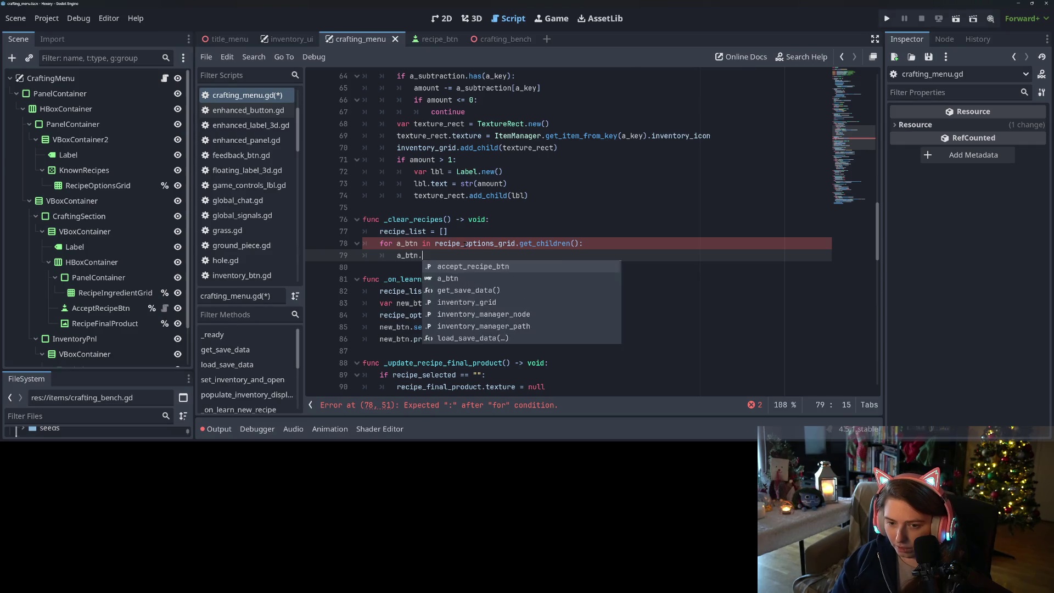
{"action": "type", "text": "queue_f"}
{"action": "key", "text": "Return"}
{"action": "key", "text": "ctrl+s"}
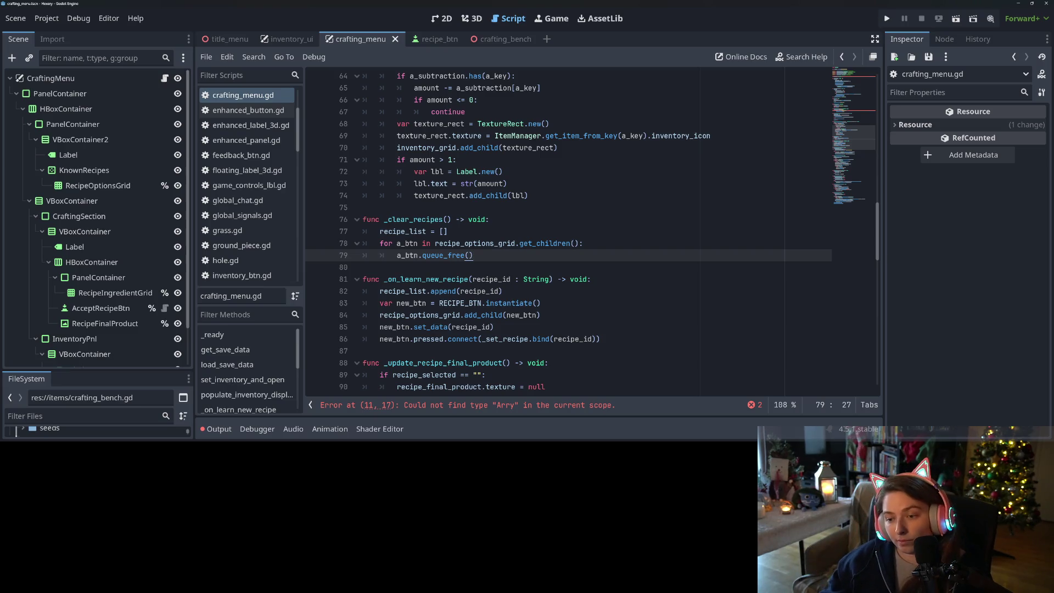
Try adding .duplicate() after get_children(), undo it, and resave the script
{"action": "left_click", "coordinate": [579, 243]}
{"action": "type", "text": ".duplicate"}
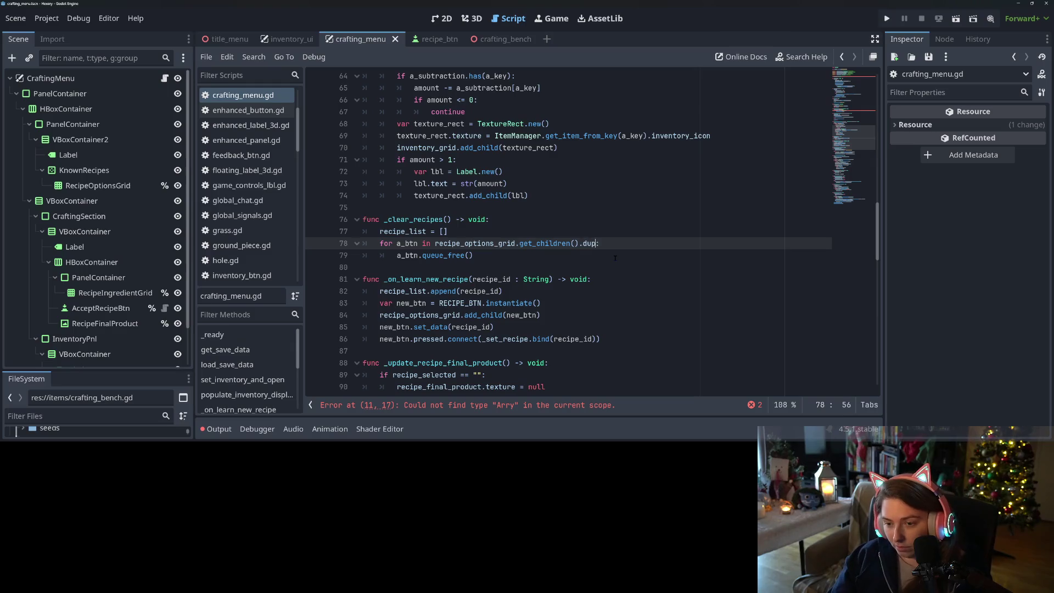
{"action": "type", "text": "()"}
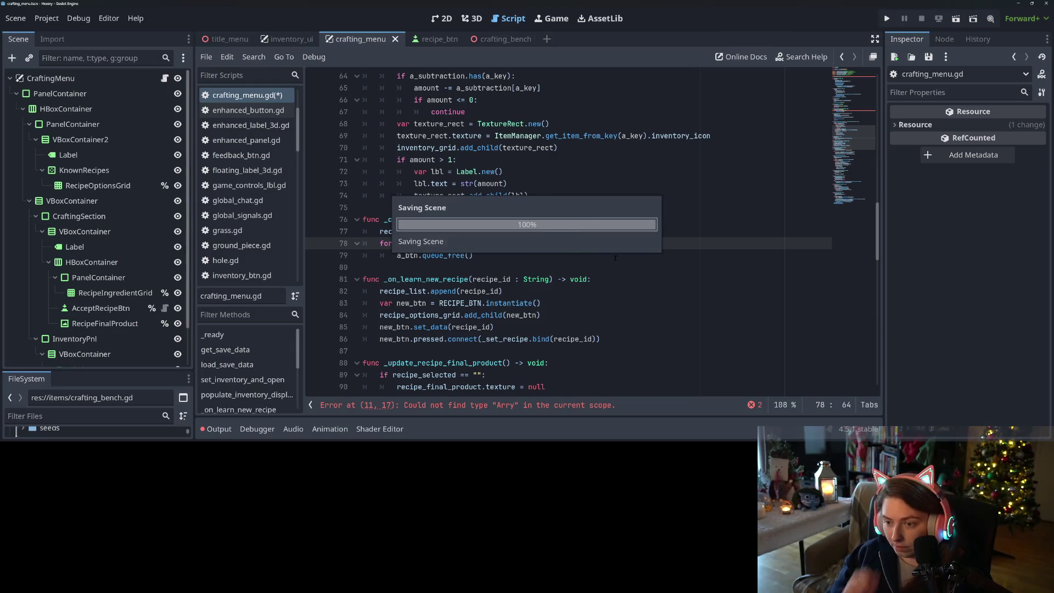
{"action": "key", "text": "ctrl+z"}
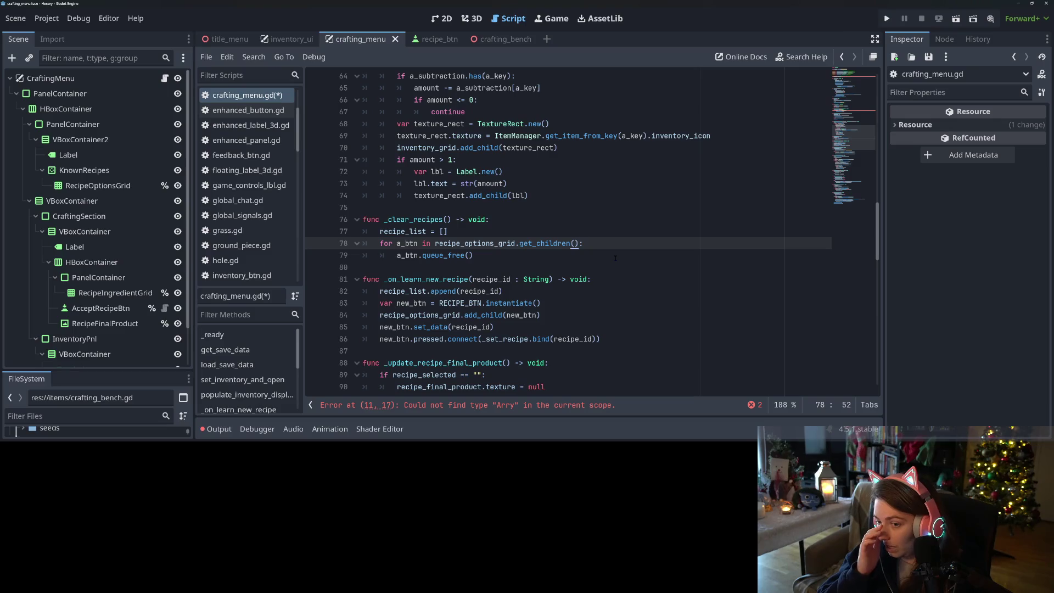
{"action": "key", "text": "ctrl+s"}
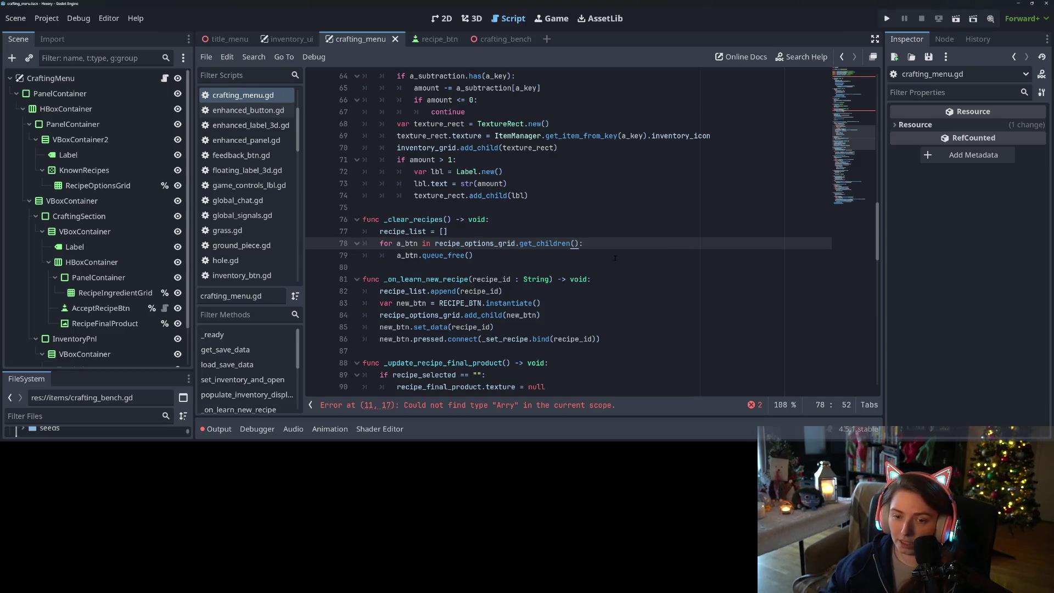
{"action": "left_click", "coordinate": [615, 257]}
{"action": "left_click", "coordinate": [418, 213]}
{"action": "double_click", "coordinate": [416, 219]}
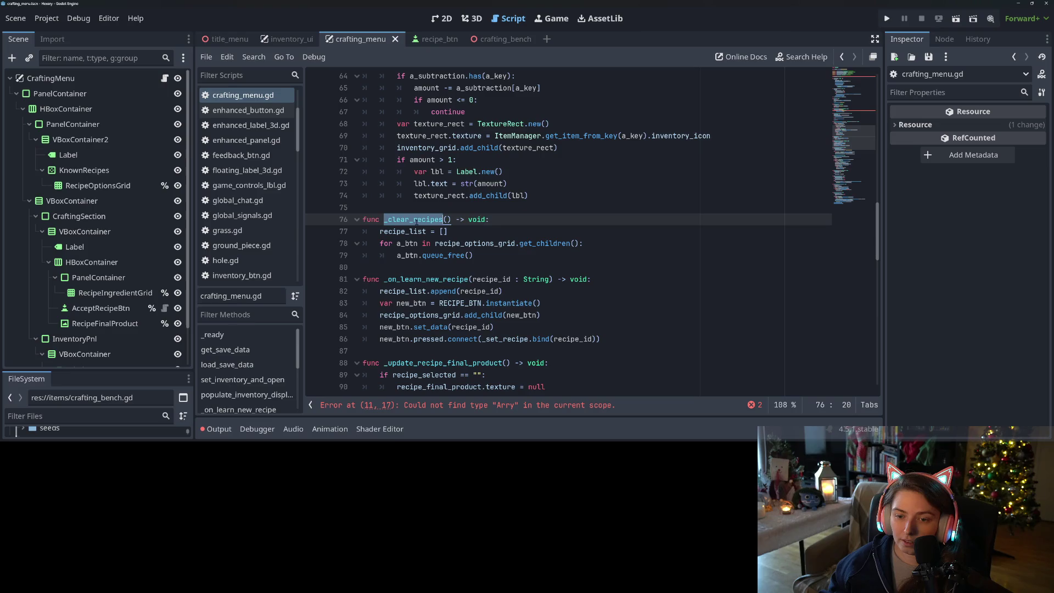
{"action": "left_click", "coordinate": [473, 255]}
{"action": "scroll", "coordinate": [568, 232], "scroll_direction": "up", "scroll_amount": 2}
{"action": "scroll", "coordinate": [568, 233], "scroll_direction": "down", "scroll_amount": 3}
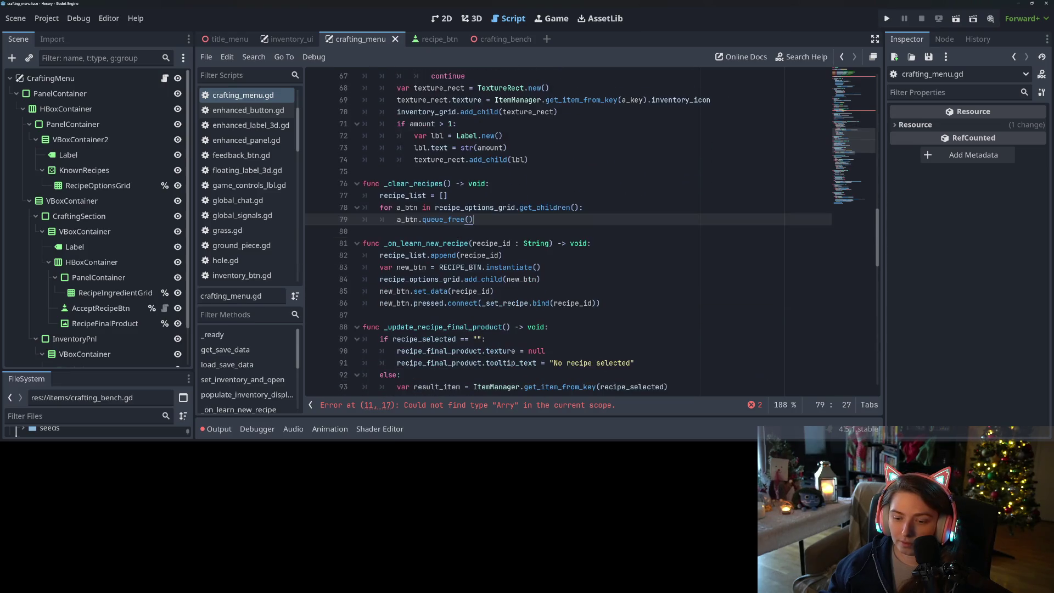
{"action": "left_click", "coordinate": [526, 407]}
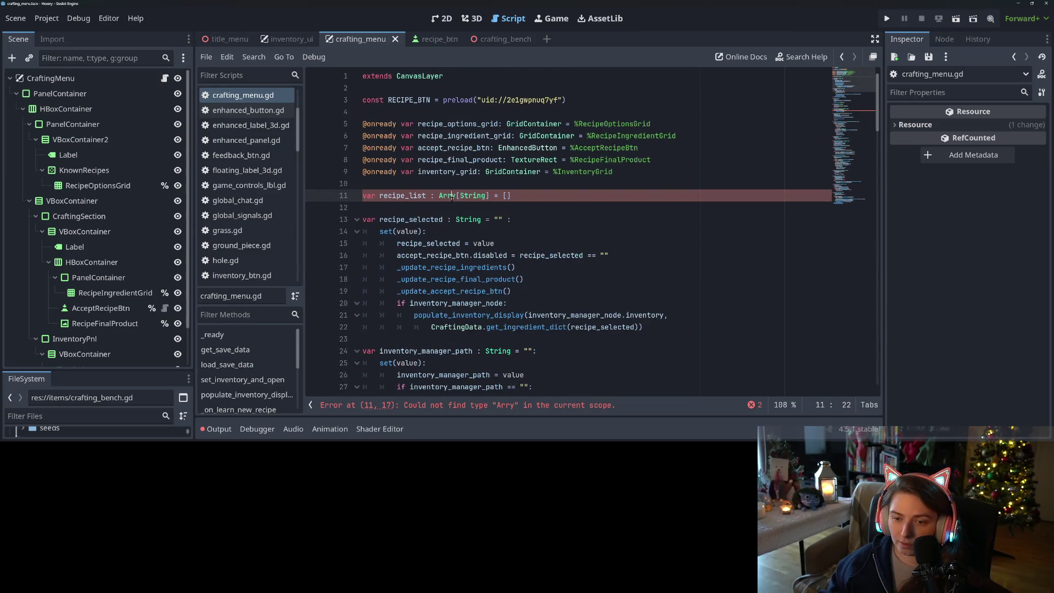
Correct the Arry typo on line 11 to Array
{"action": "type", "text": "a"}
{"action": "left_click", "coordinate": [554, 315]}
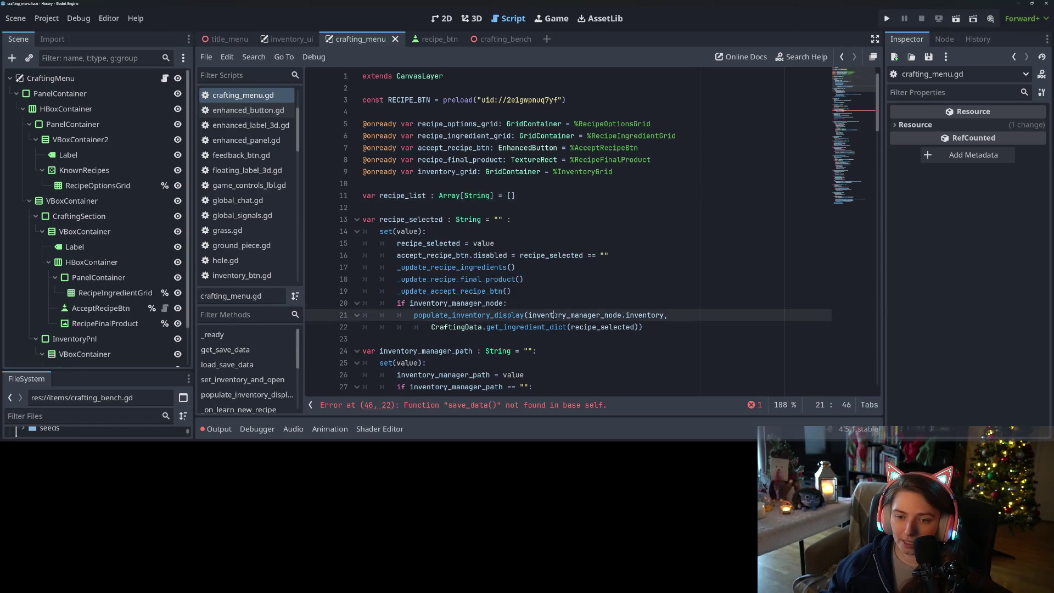
{"action": "scroll", "coordinate": [494, 274], "scroll_direction": "down", "scroll_amount": 11}
Change save_data("recipe_list") to save_data["recipe_list"] in the line 48 loop and save
{"action": "left_click", "coordinate": [450, 245]}
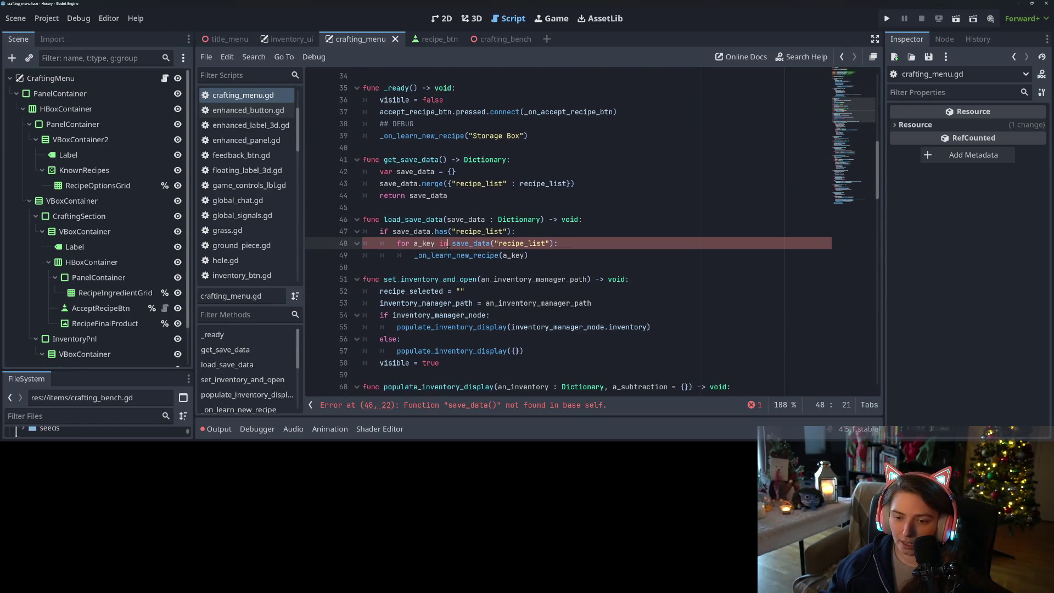
{"action": "double_click", "coordinate": [464, 244]}
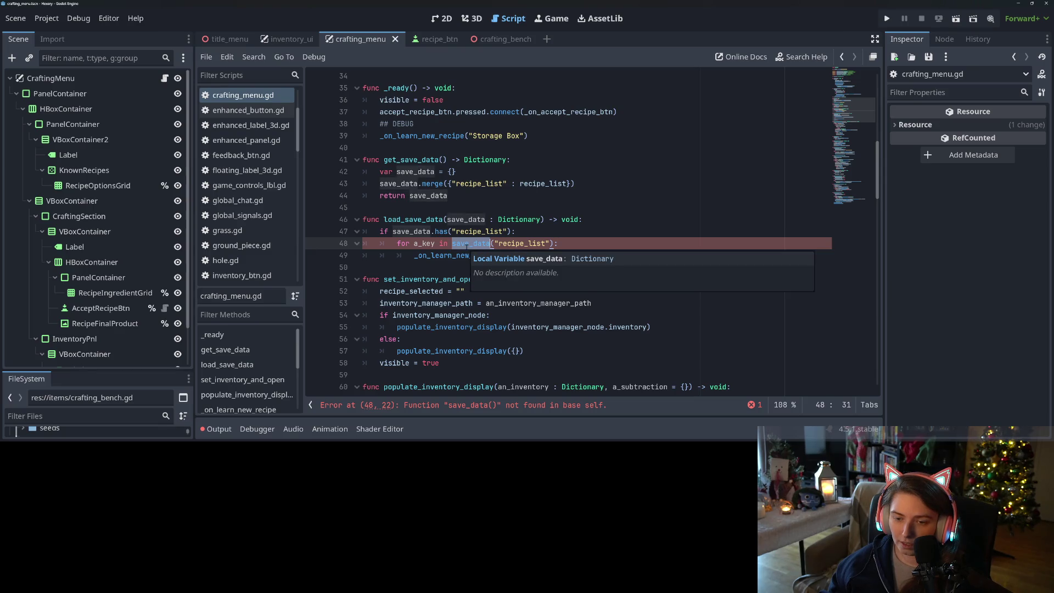
{"action": "left_click", "coordinate": [471, 244]}
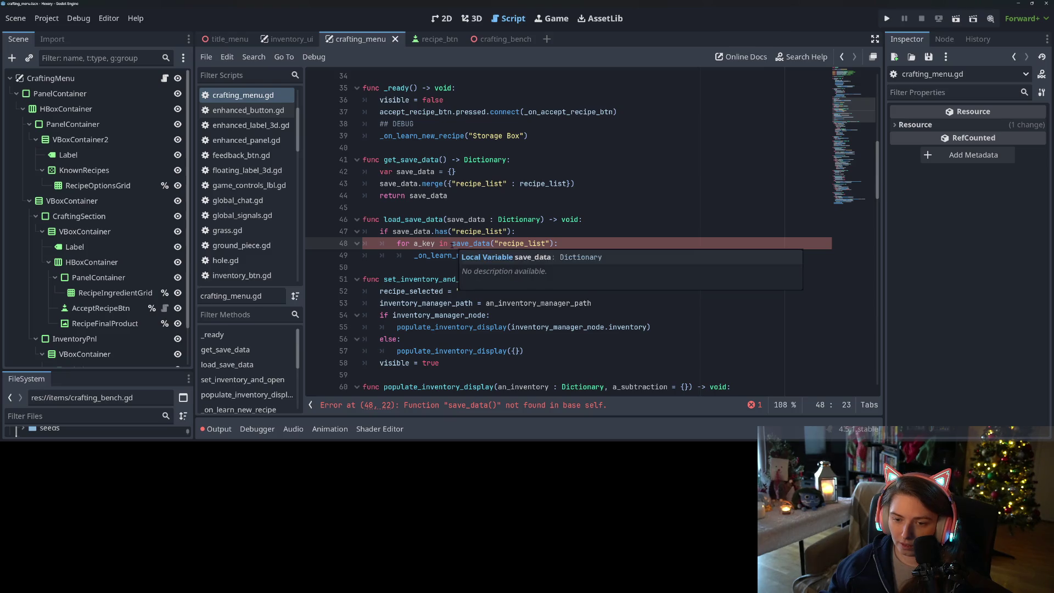
{"action": "left_click", "coordinate": [453, 243]}
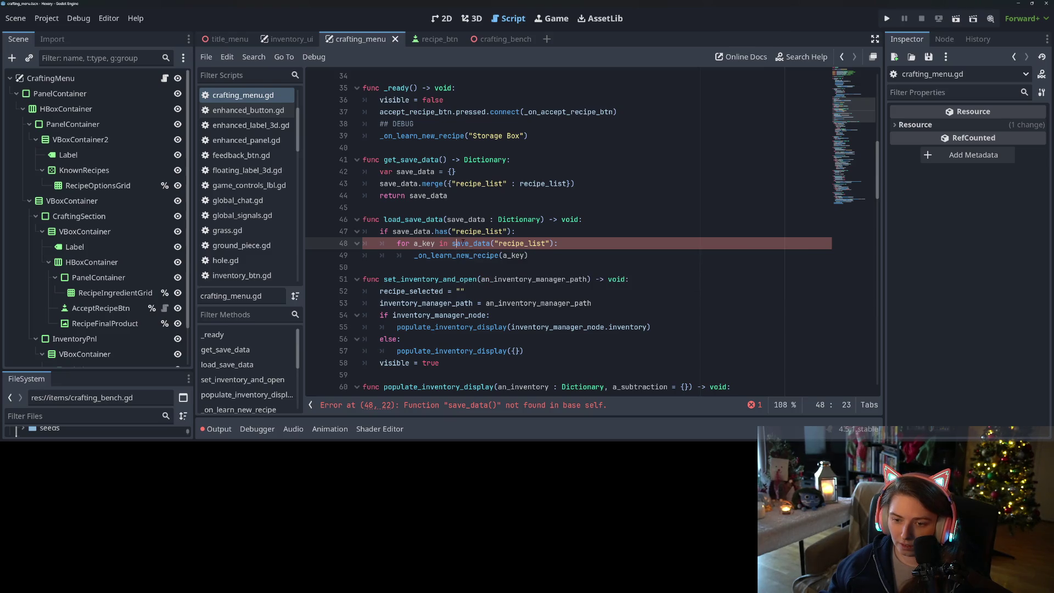
{"action": "double_click", "coordinate": [418, 232]}
{"action": "left_click", "coordinate": [491, 243]}
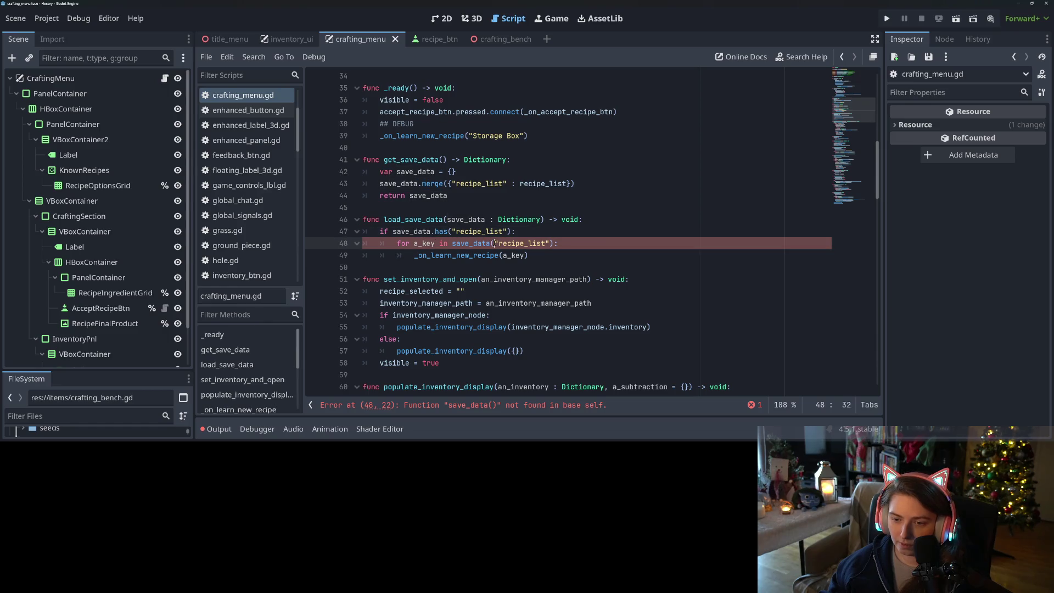
{"action": "type", "text": "["}
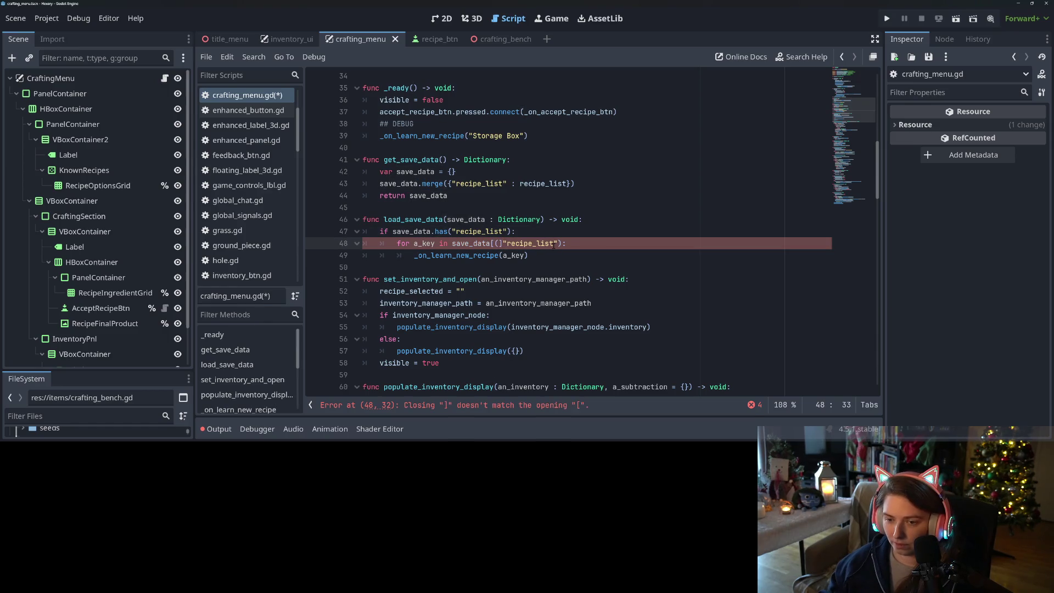
{"action": "key", "text": "BackSpace"}
{"action": "key", "text": "Delete"}
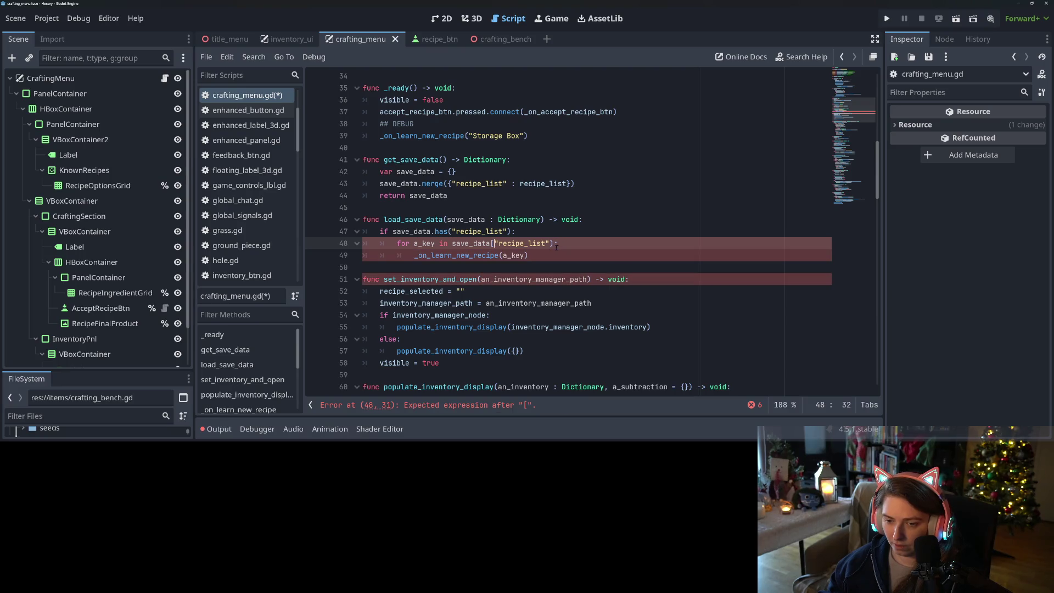
{"action": "left_click", "coordinate": [550, 244]}
{"action": "key", "text": "Delete"}
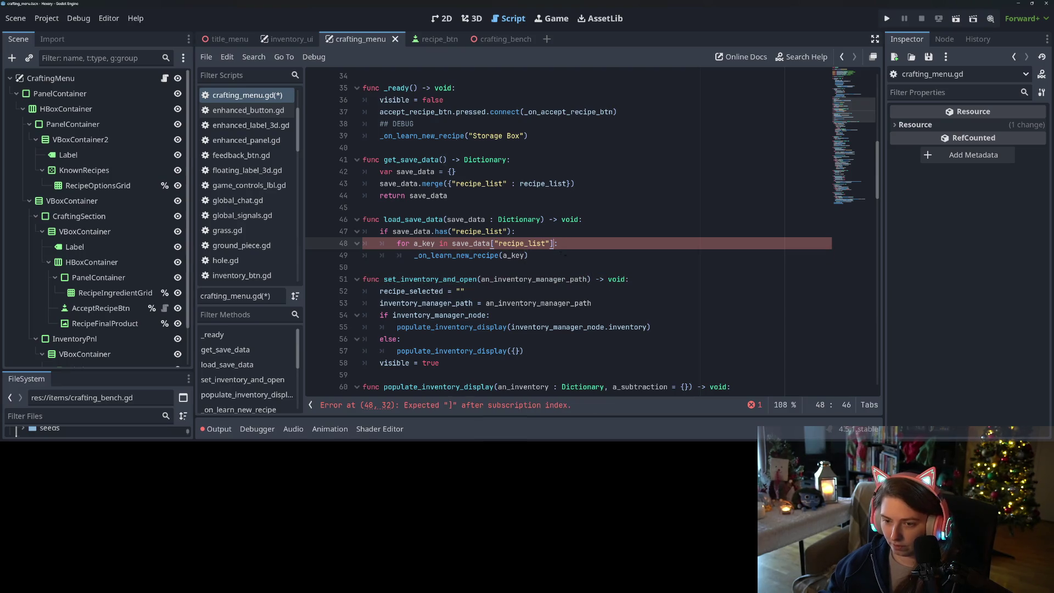
{"action": "type", "text": "]"}
{"action": "key", "text": "ctrl+s"}
{"action": "left_click", "coordinate": [566, 269]}
{"action": "left_click", "coordinate": [558, 254]}
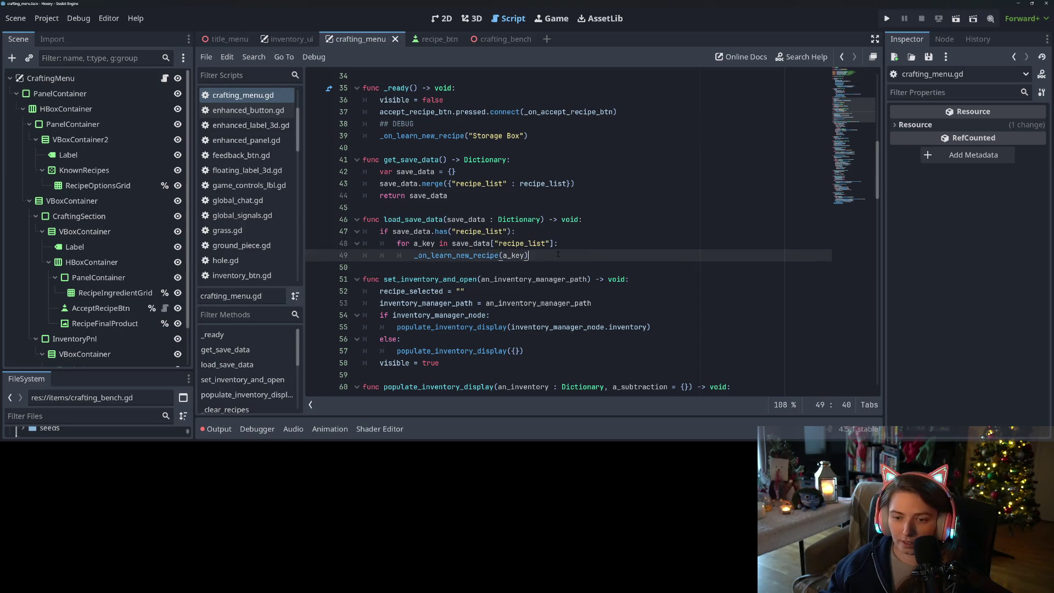
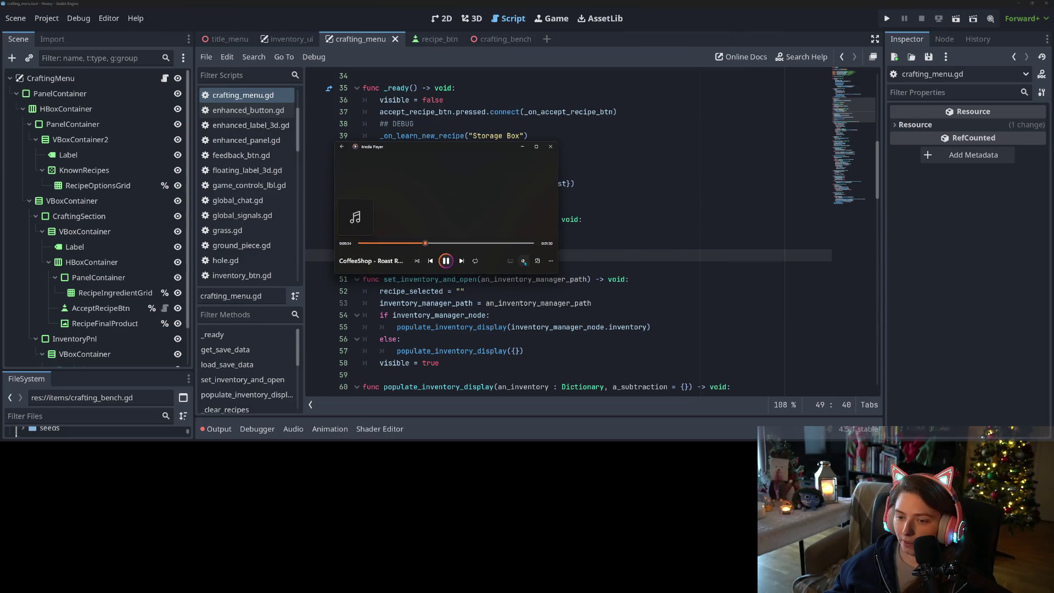
Raise the Media Player music volume a few steps, then minimize the player to show the crafting_menu script
{"action": "left_click", "coordinate": [522, 261]}
{"action": "left_click", "coordinate": [497, 245]}
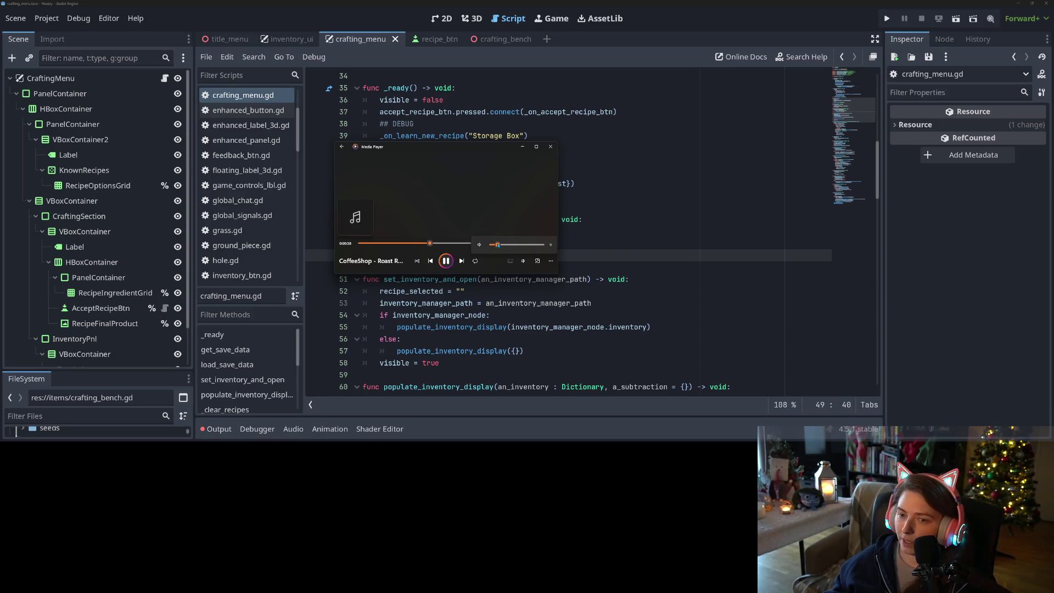
{"action": "left_click", "coordinate": [540, 256]}
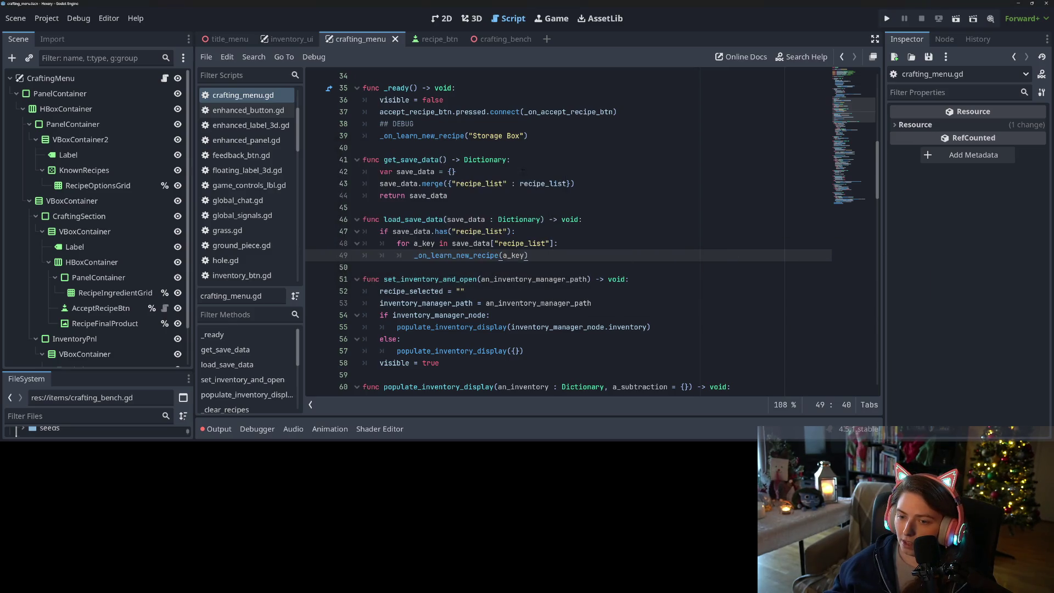
{"action": "key", "text": "alt+Tab"}
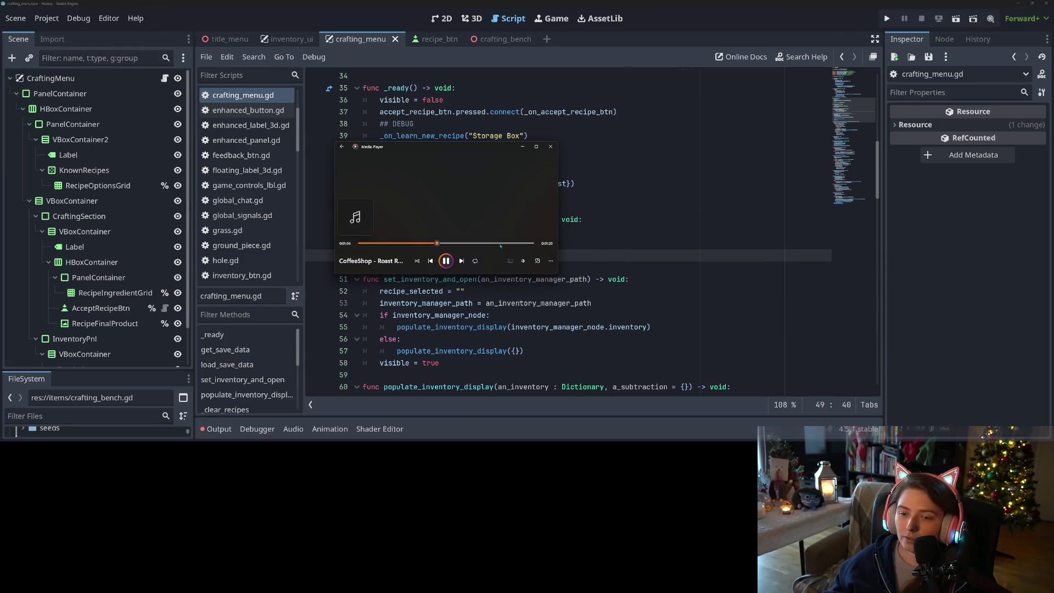
{"action": "left_click", "coordinate": [523, 261]}
{"action": "left_click_drag", "start_coordinate": [499, 246], "coordinate": [500, 245]}
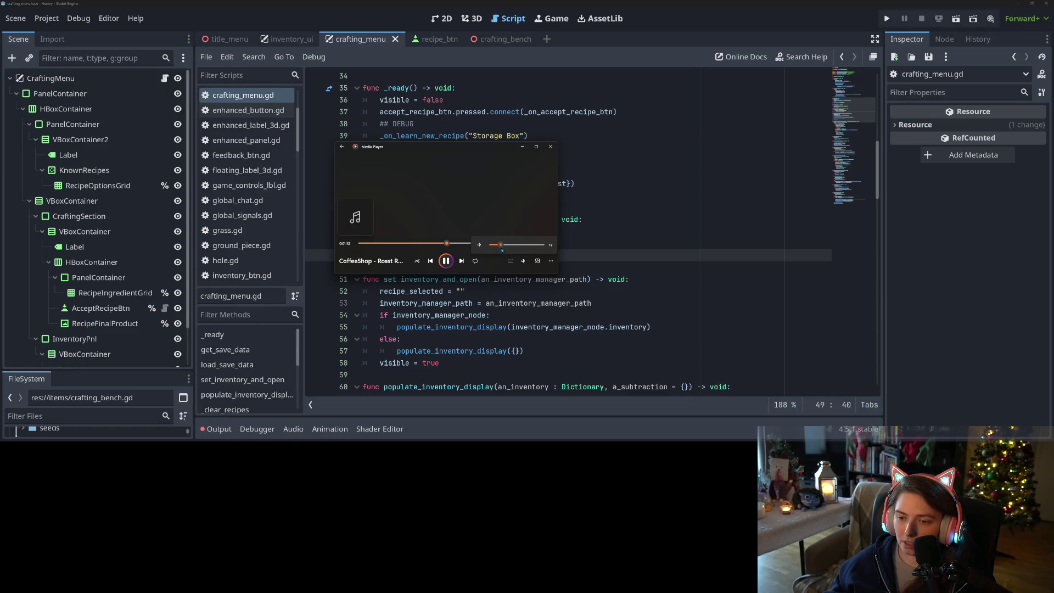
{"action": "left_click", "coordinate": [522, 146]}
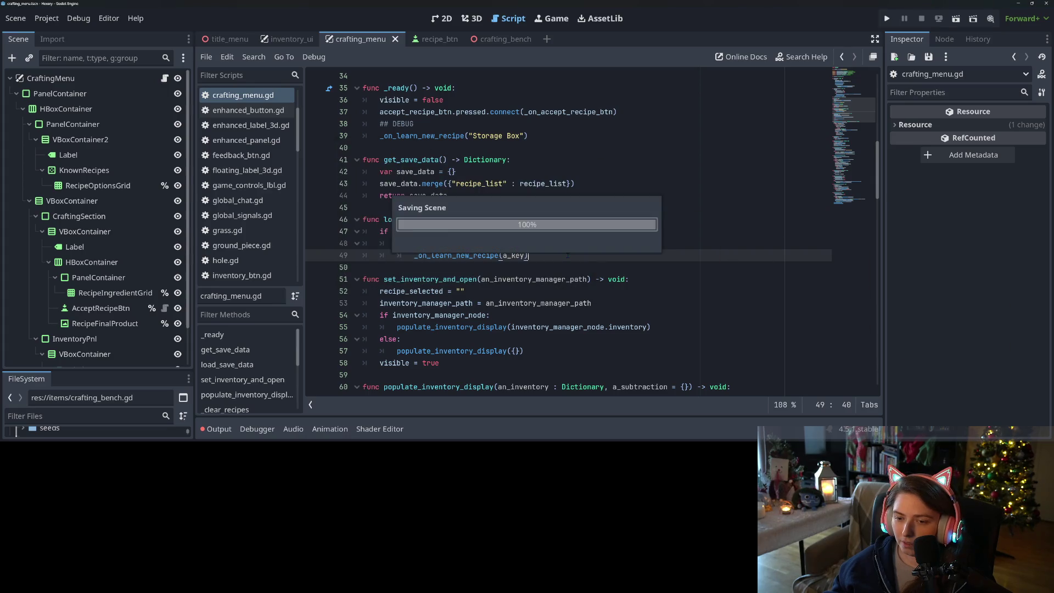
{"action": "double_click", "coordinate": [439, 219]}
{"action": "double_click", "coordinate": [415, 171]}
{"action": "scroll", "coordinate": [415, 171], "scroll_direction": "up", "scroll_amount": 1}
{"action": "scroll", "coordinate": [568, 234], "scroll_direction": "up", "scroll_amount": 6}
{"action": "scroll", "coordinate": [568, 234], "scroll_direction": "down", "scroll_amount": 4}
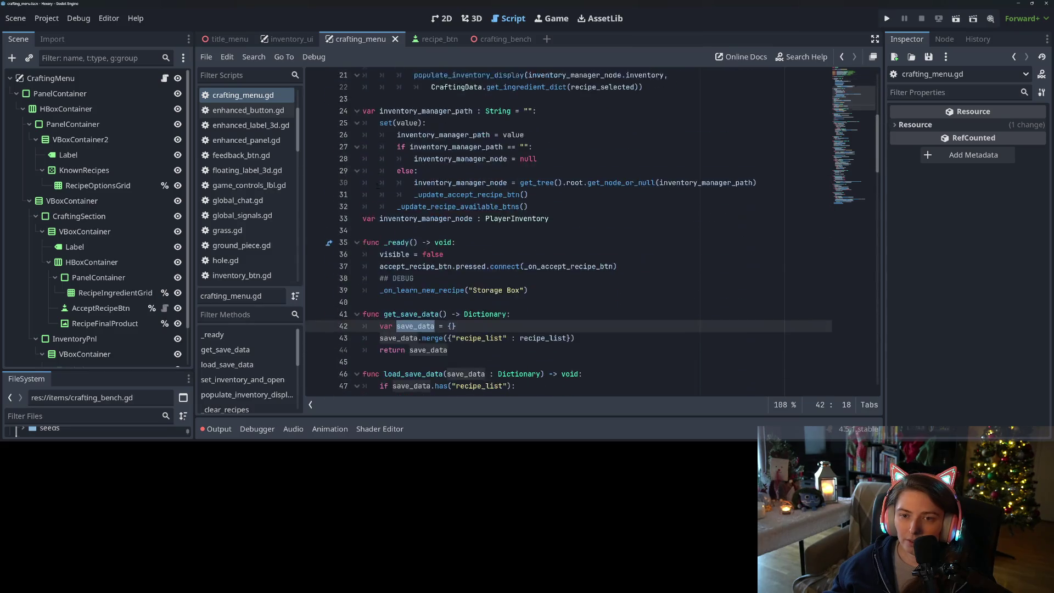
{"action": "double_click", "coordinate": [411, 267]}
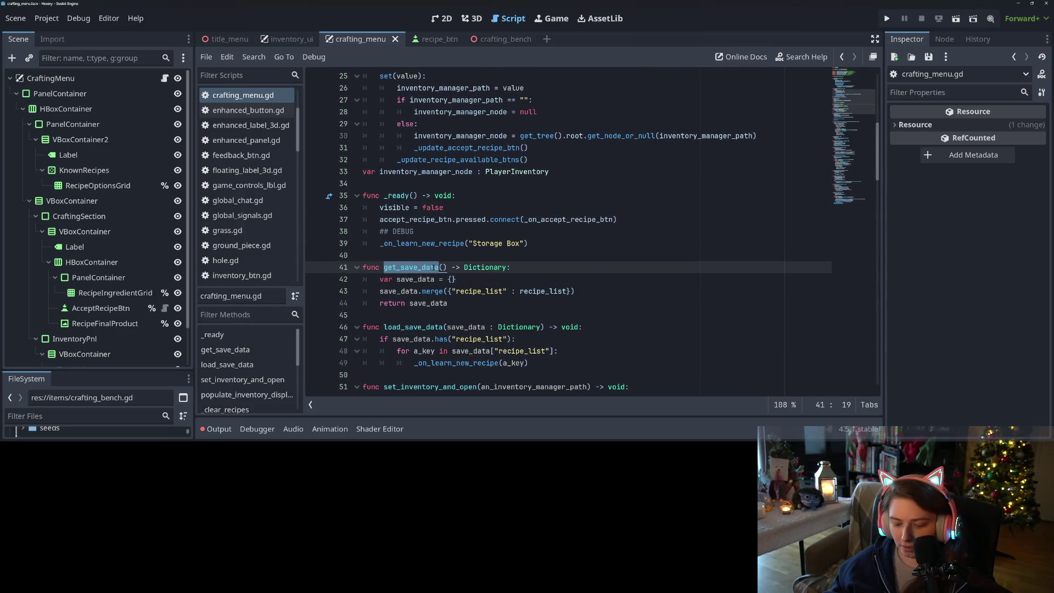
{"action": "left_click", "coordinate": [437, 267]}
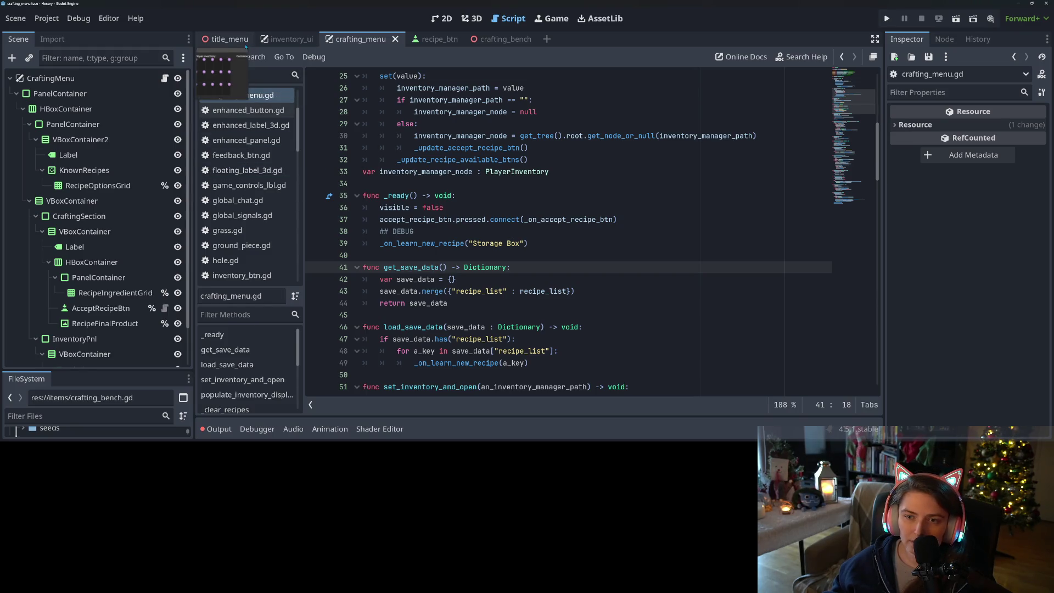
{"action": "scroll", "coordinate": [251, 232], "scroll_direction": "down", "scroll_amount": 10}
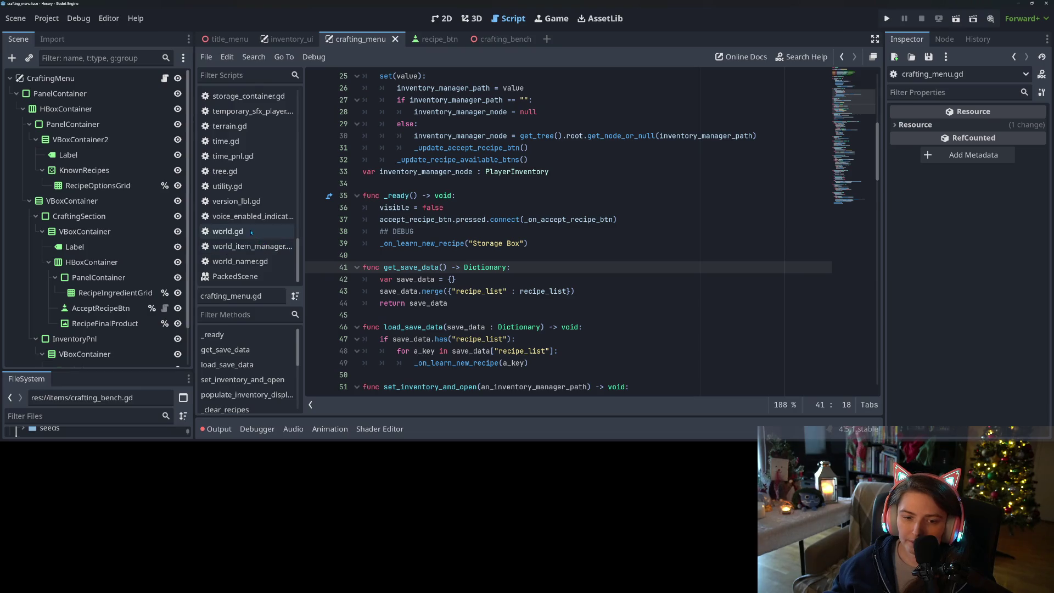
Open world.gd and scroll down to the achievements merge line in _save_game_data
{"action": "left_click", "coordinate": [252, 232]}
{"action": "left_click", "coordinate": [464, 279]}
{"action": "scroll", "coordinate": [464, 209], "scroll_direction": "down", "scroll_amount": 9}
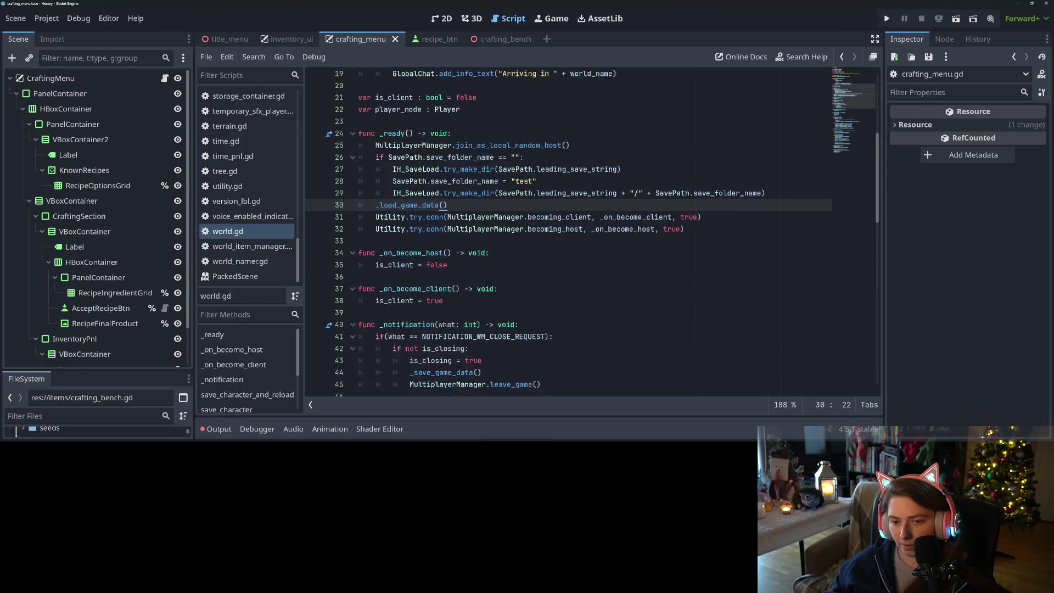
{"action": "scroll", "coordinate": [465, 210], "scroll_direction": "down", "scroll_amount": 4}
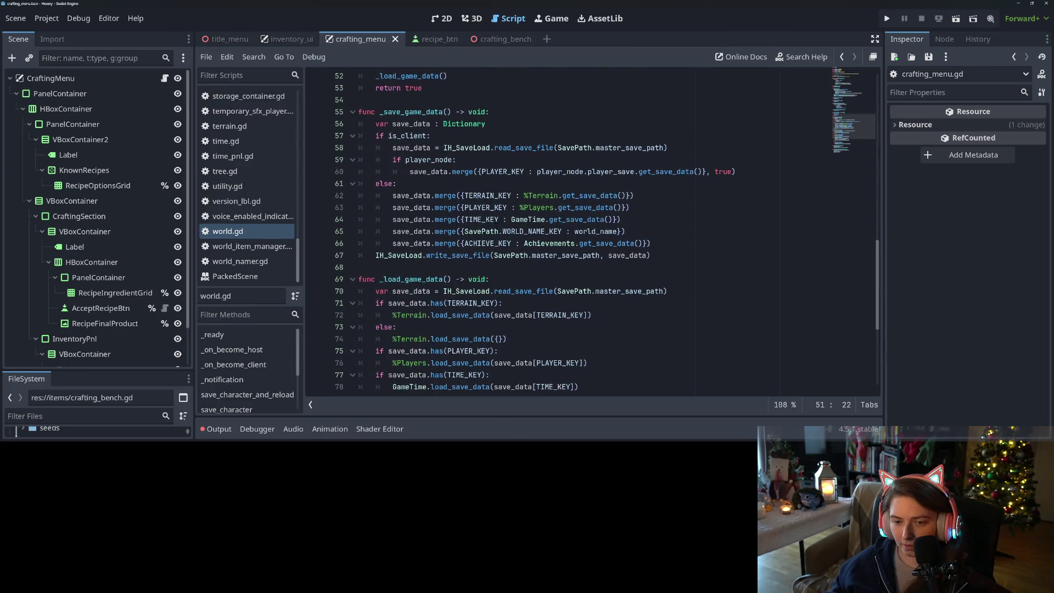
{"action": "left_click", "coordinate": [473, 243]}
{"action": "left_click", "coordinate": [673, 247]}
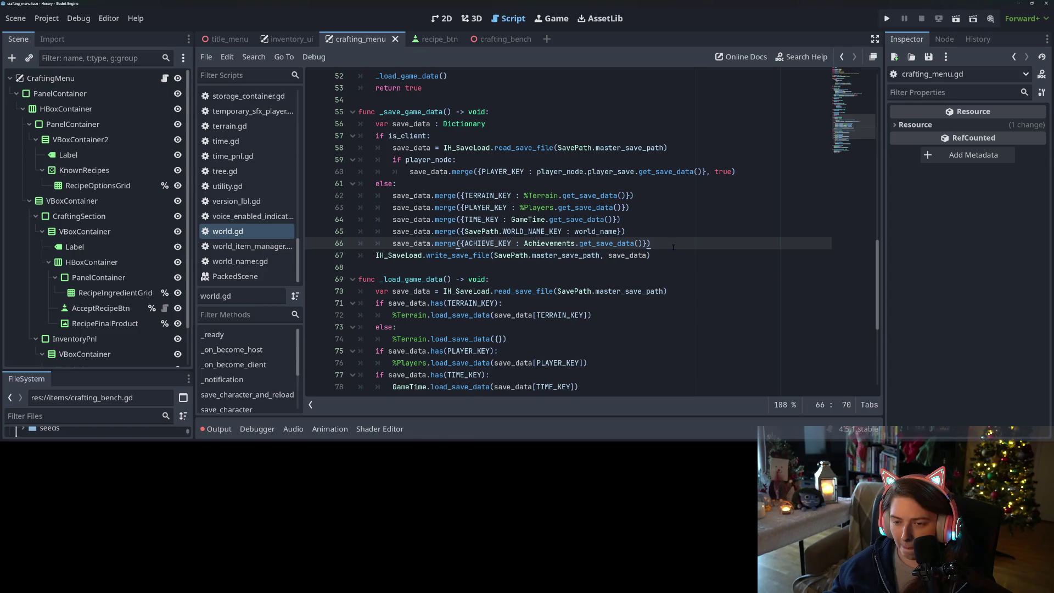
Insert an empty line after the player data merge on line 60 in the client branch
{"action": "double_click", "coordinate": [407, 136]}
{"action": "left_click", "coordinate": [419, 148]}
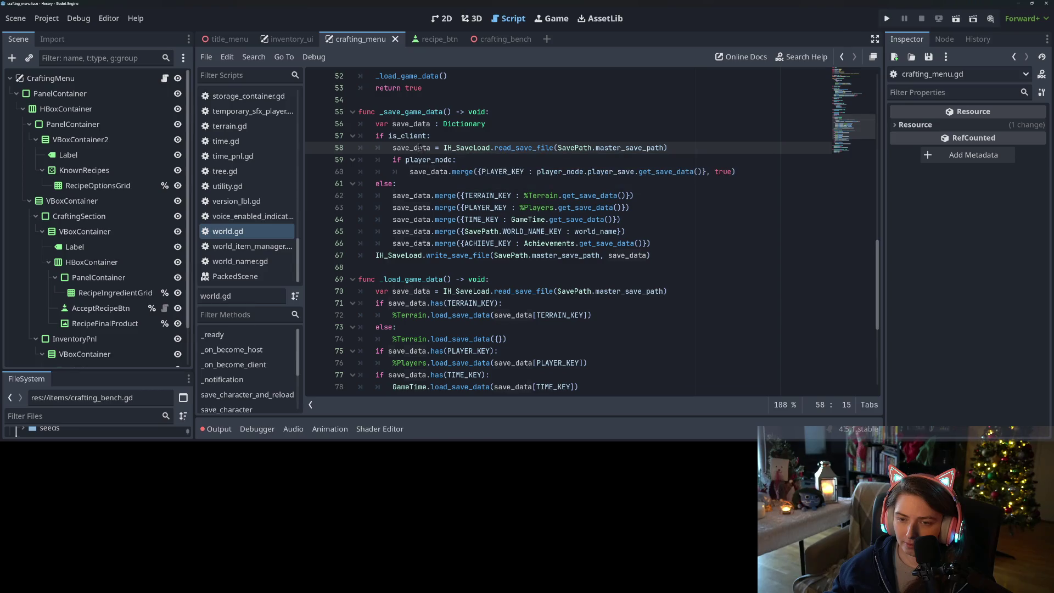
{"action": "double_click", "coordinate": [438, 171]}
{"action": "double_click", "coordinate": [432, 196]}
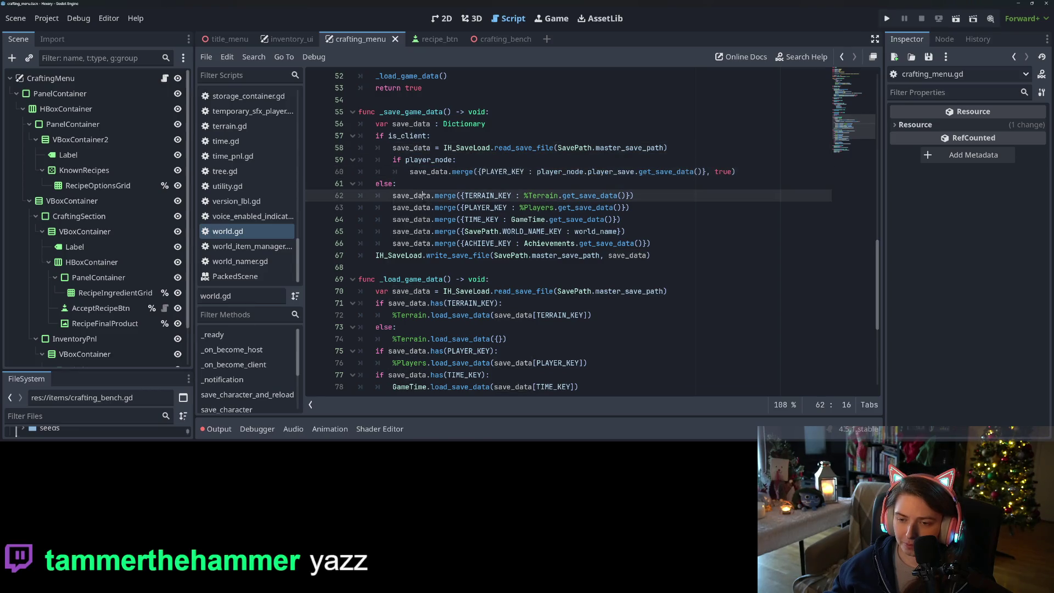
{"action": "double_click", "coordinate": [430, 171]}
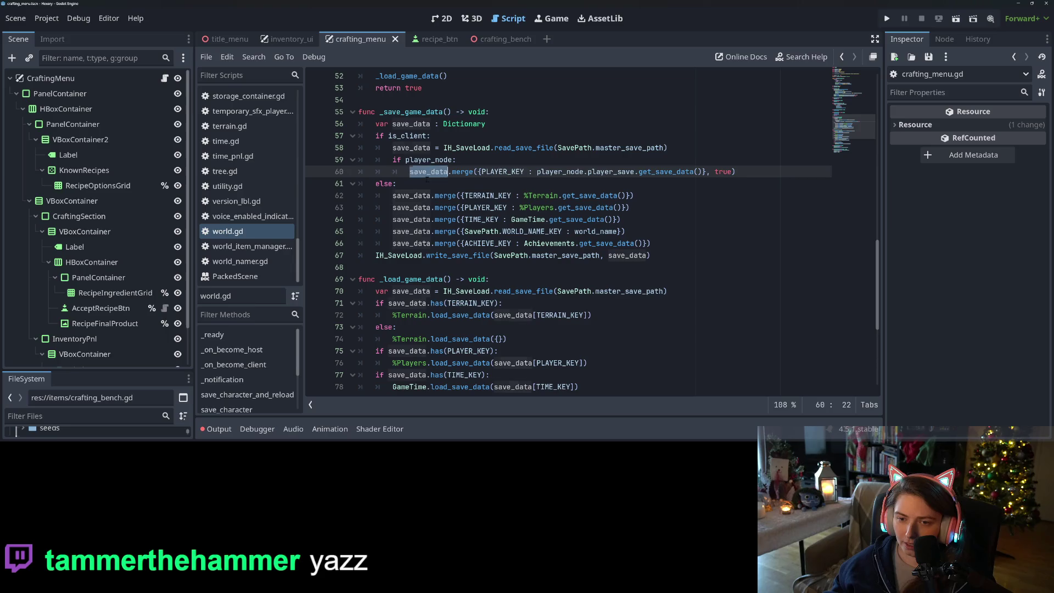
{"action": "left_click", "coordinate": [407, 160]}
{"action": "left_click", "coordinate": [425, 171]}
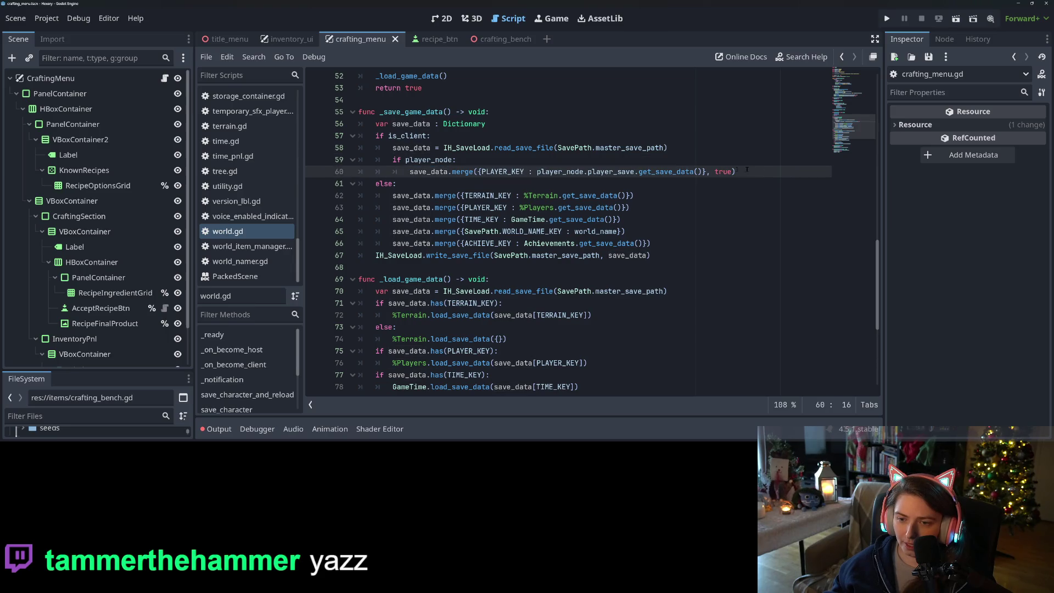
{"action": "left_click", "coordinate": [768, 174]}
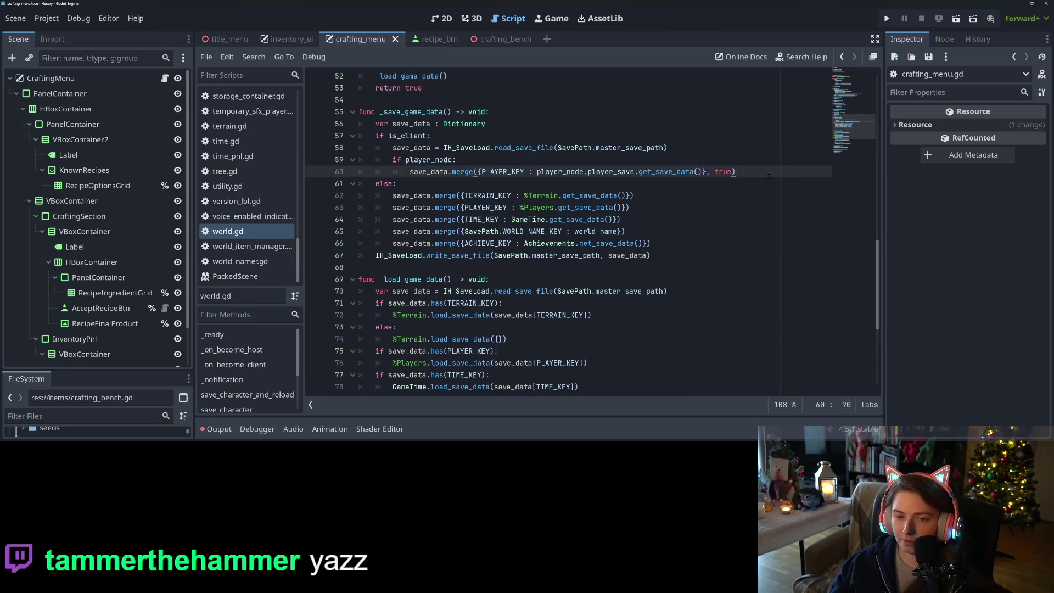
{"action": "key", "text": "Return"}
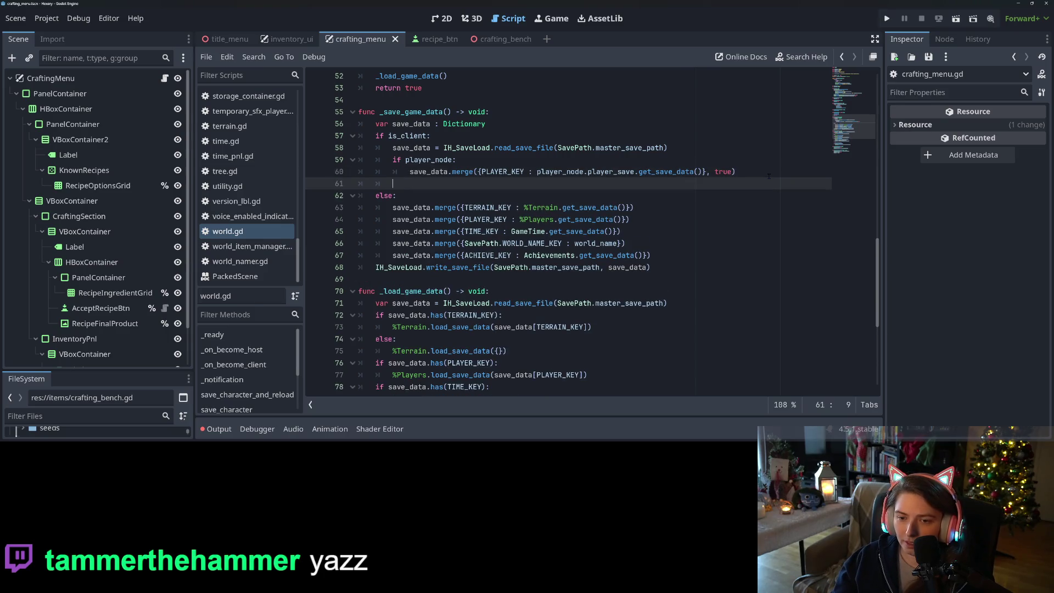
Write save_data.merge({}) on line 61 using autocomplete
{"action": "type", "text": "sa"}
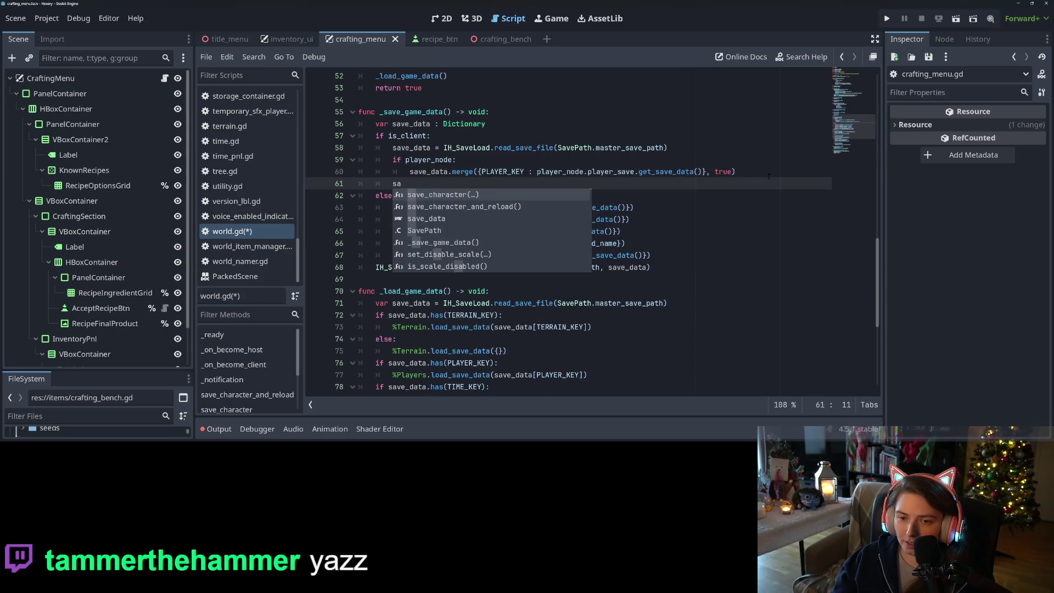
{"action": "key", "text": "Down"}
{"action": "key", "text": "Down"}
{"action": "key", "text": "Return"}
{"action": "type", "text": ".me"}
{"action": "key", "text": "Return"}
{"action": "type", "text": "{"}
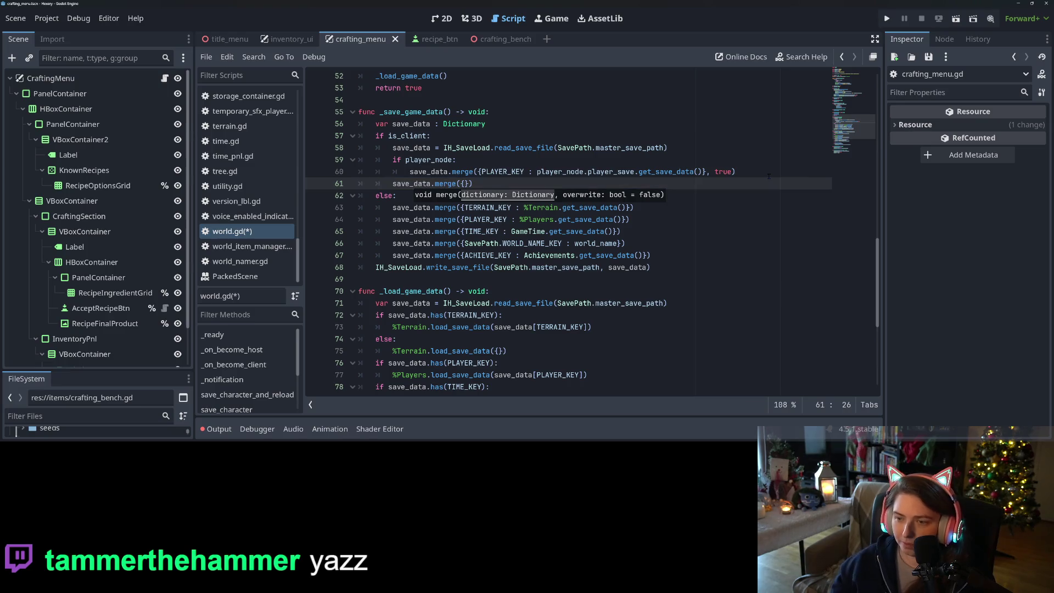
Add const RECIPE_KEY := "Recipes" below the existing key constants and select RECIPE_KEY
{"action": "scroll", "coordinate": [769, 176], "scroll_direction": "up", "scroll_amount": 17}
{"action": "left_click", "coordinate": [554, 137]}
{"action": "key", "text": "Return"}
{"action": "type", "text": "const RECIPE_KEY"}
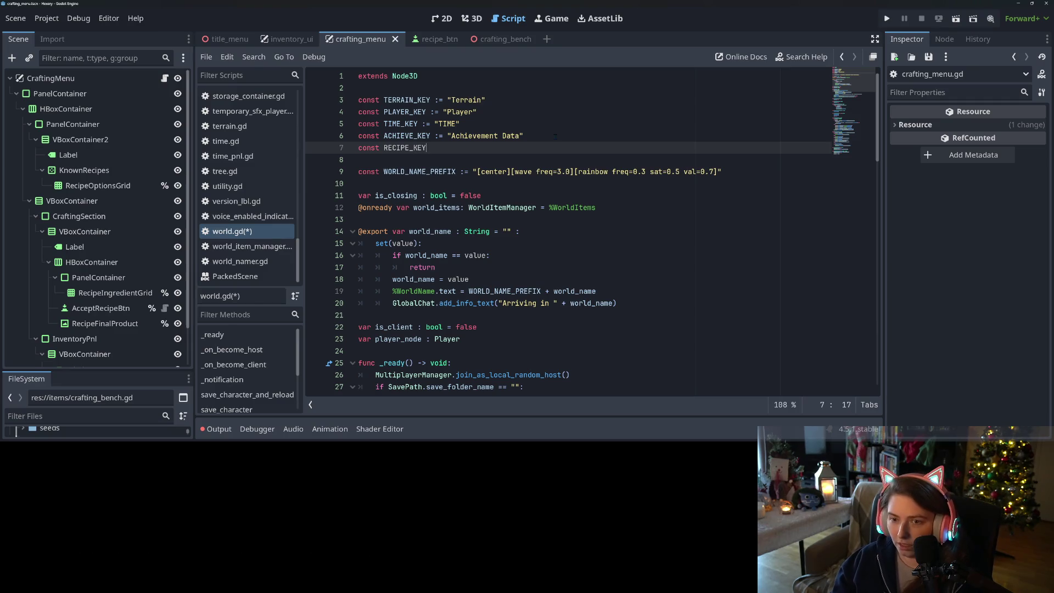
{"action": "type", "text": " := "}
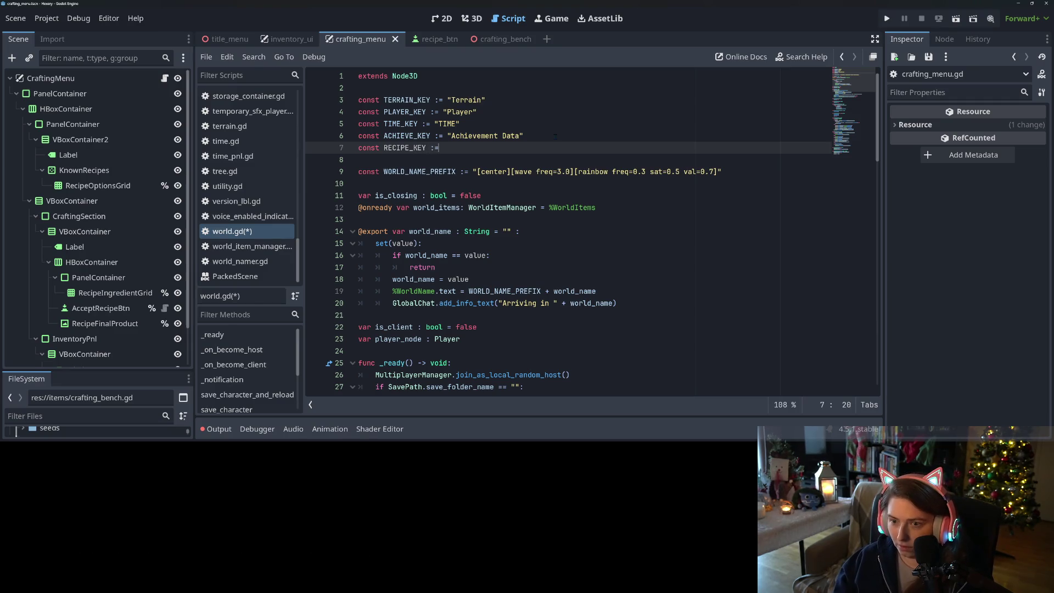
{"action": "type", "text": "\"Recipes"}
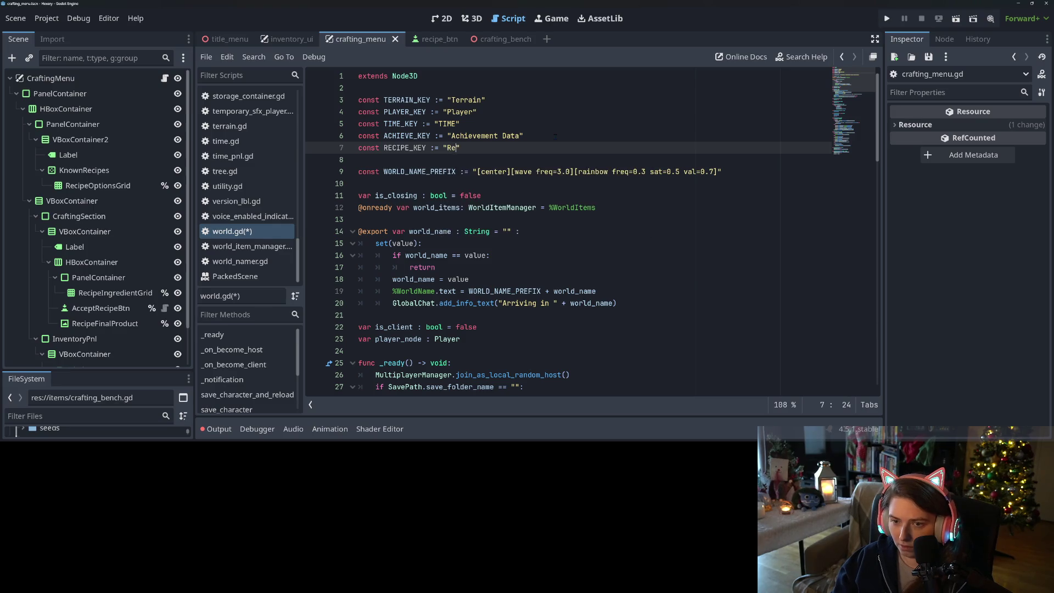
{"action": "double_click", "coordinate": [407, 147]}
{"action": "scroll", "coordinate": [428, 161], "scroll_direction": "down", "scroll_amount": 15}
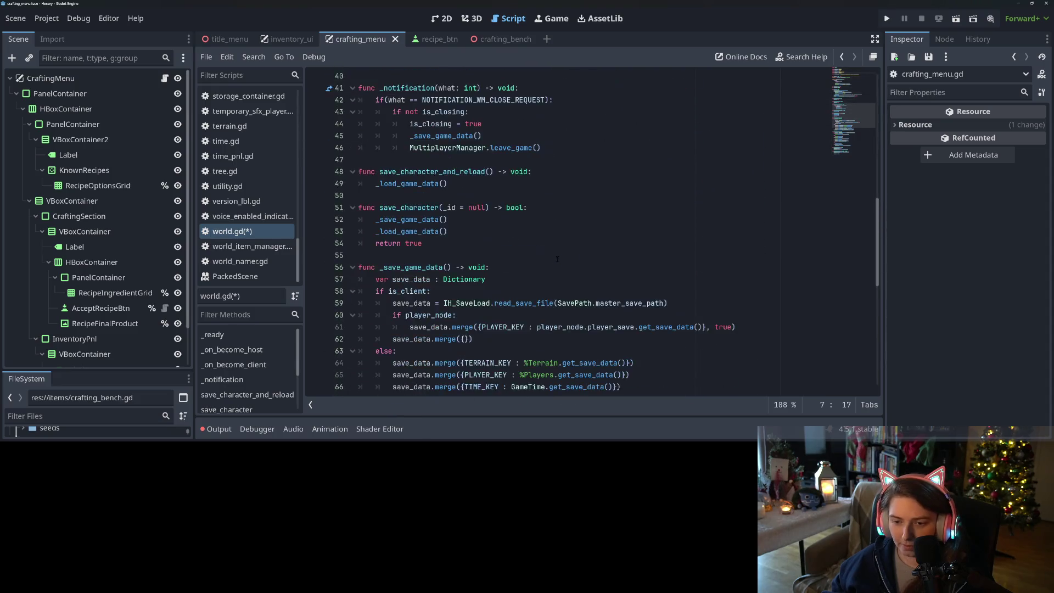
Fill line 62's merge with RECIPE_KEY : CraftingMenu.get_save_data() and overwrite true, then save
{"action": "scroll", "coordinate": [428, 161], "scroll_direction": "down", "scroll_amount": 3}
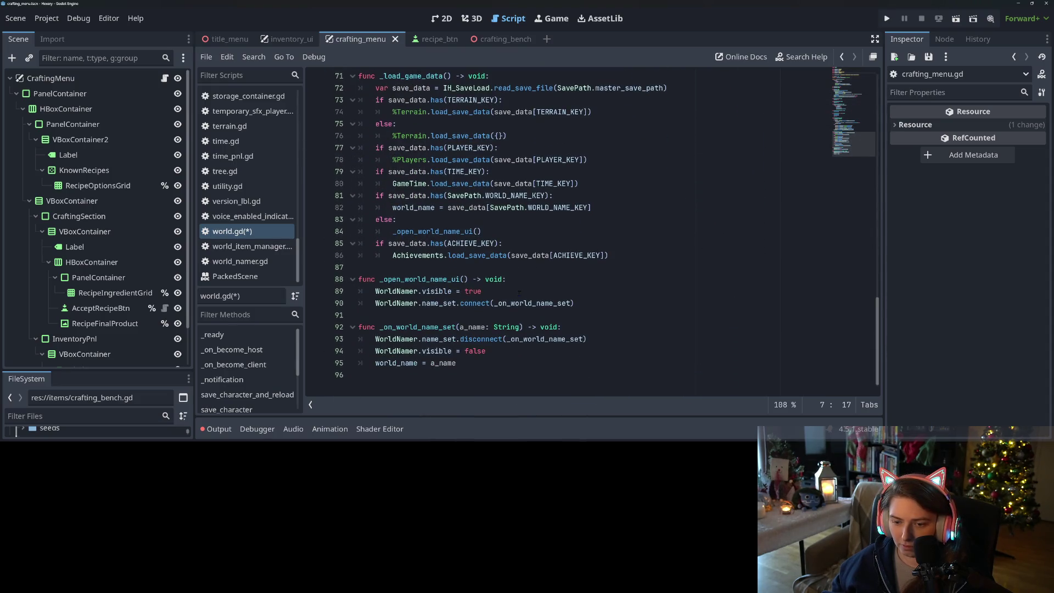
{"action": "scroll", "coordinate": [428, 160], "scroll_direction": "up", "scroll_amount": 5}
{"action": "left_click", "coordinate": [531, 281]}
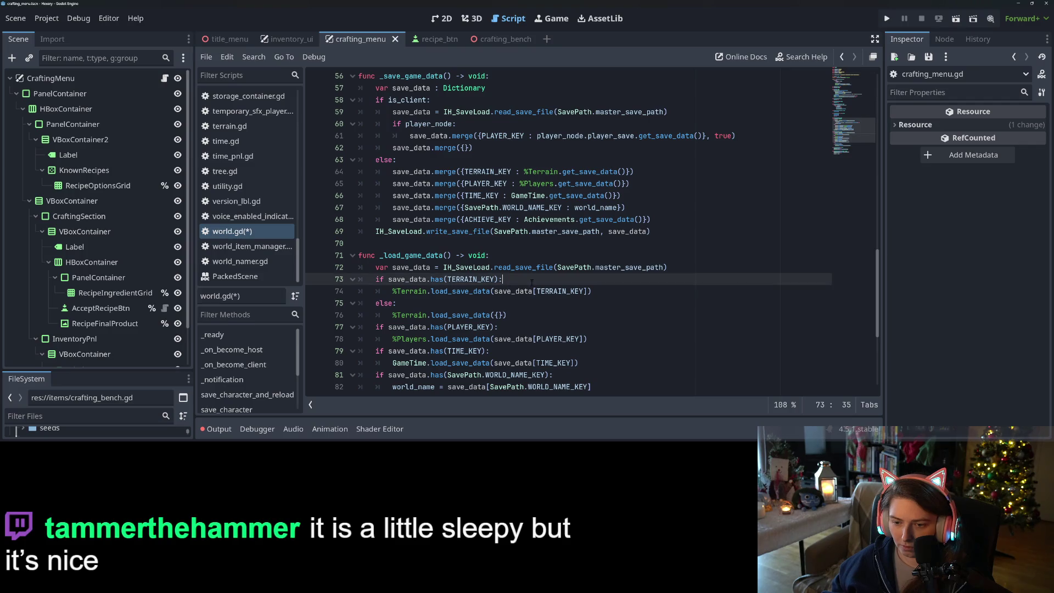
{"action": "left_click", "coordinate": [498, 315]}
{"action": "scroll", "coordinate": [552, 345], "scroll_direction": "down", "scroll_amount": 2}
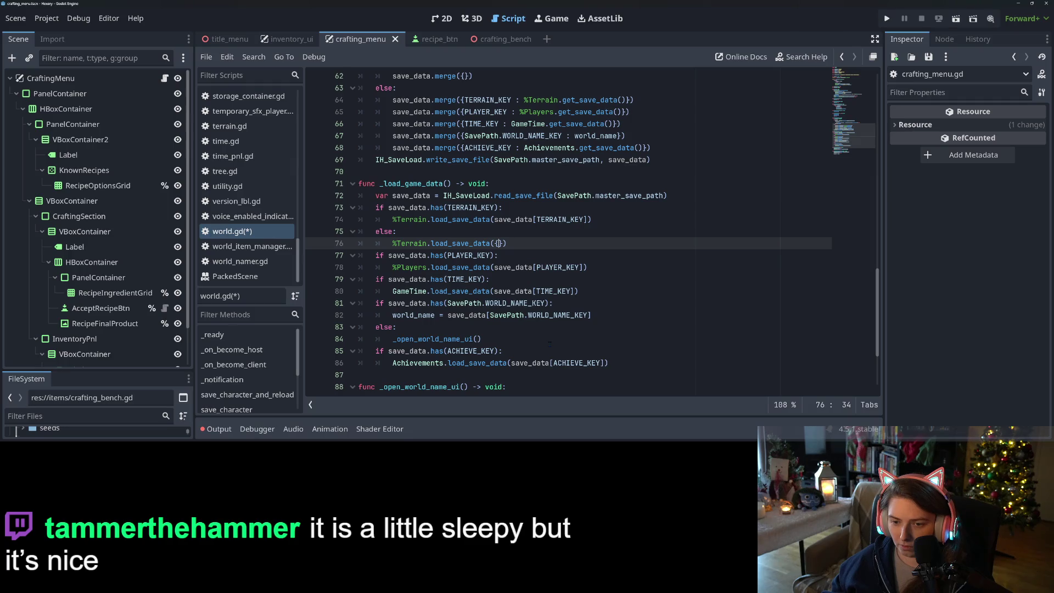
{"action": "scroll", "coordinate": [550, 344], "scroll_direction": "up", "scroll_amount": 4}
{"action": "left_click", "coordinate": [471, 220]}
{"action": "type", "text": "RECIPE_KEY : "}
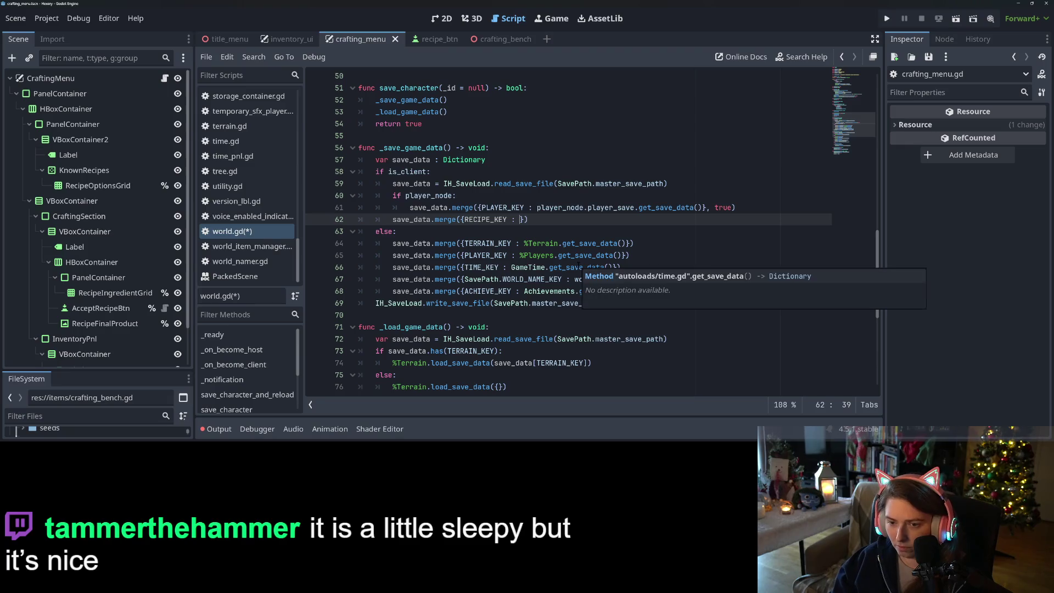
{"action": "type", "text": "Cra"}
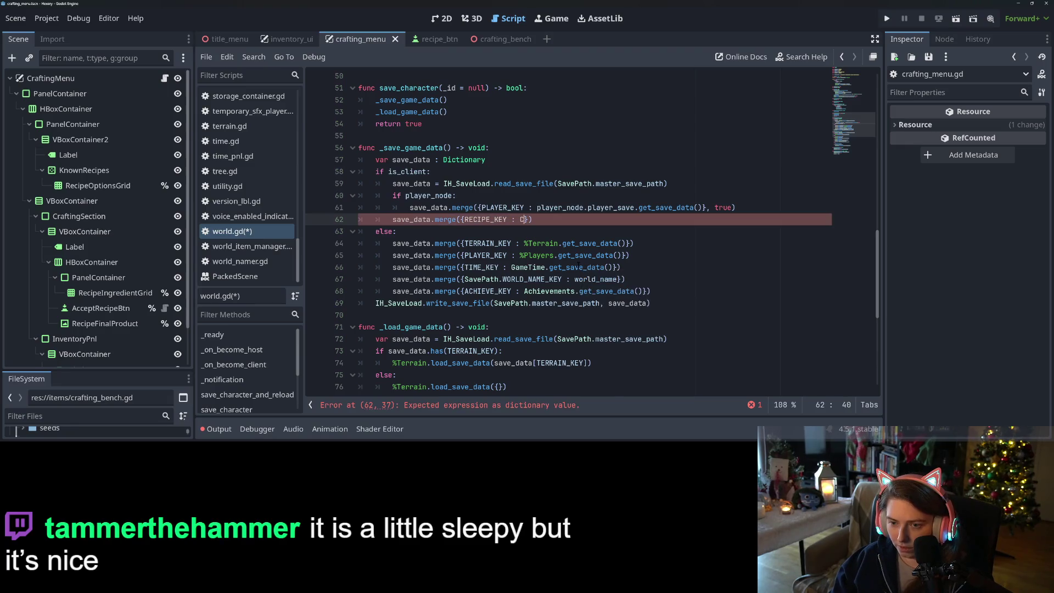
{"action": "type", "text": "ftingMenu."}
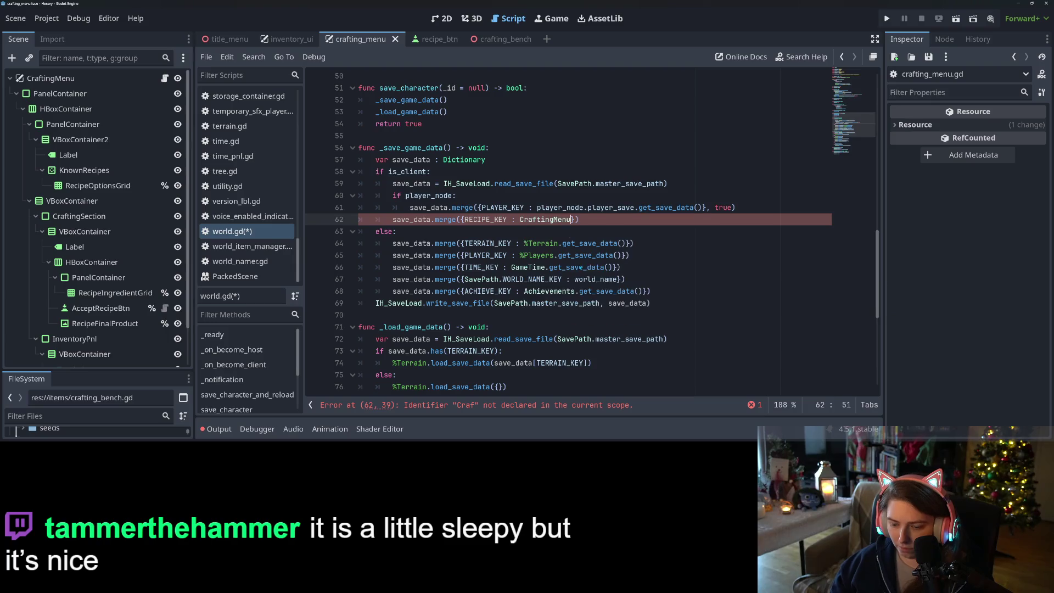
{"action": "type", "text": "get"}
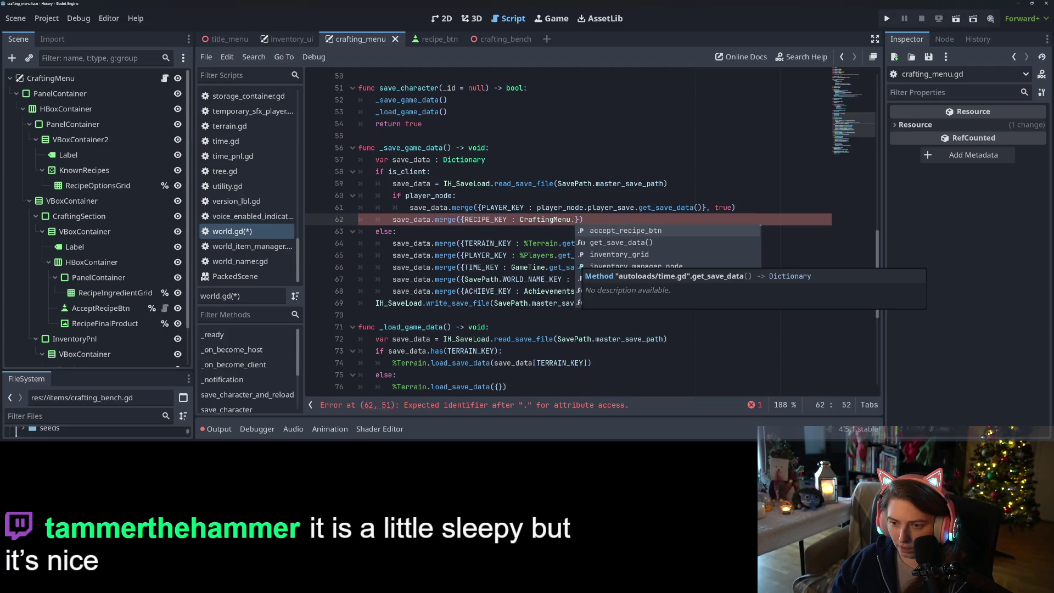
{"action": "key", "text": "Return"}
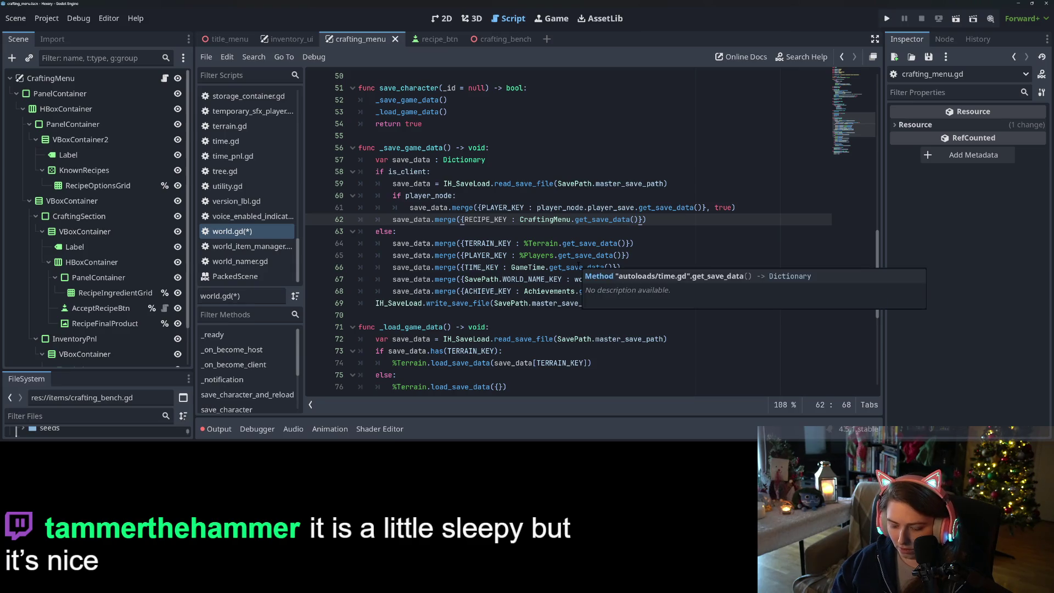
{"action": "type", "text": "}, true"}
{"action": "key", "text": "ctrl+s"}
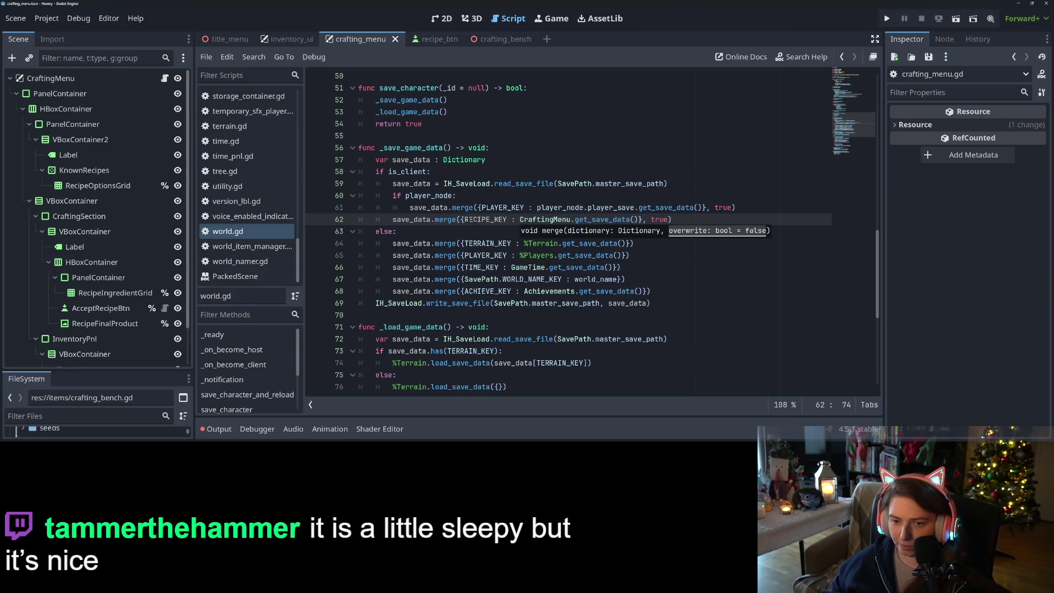
Copy the recipe merge into the host branch as line 69 without ', true', then save
{"action": "left_click", "coordinate": [435, 219]}
{"action": "left_click", "coordinate": [415, 255]}
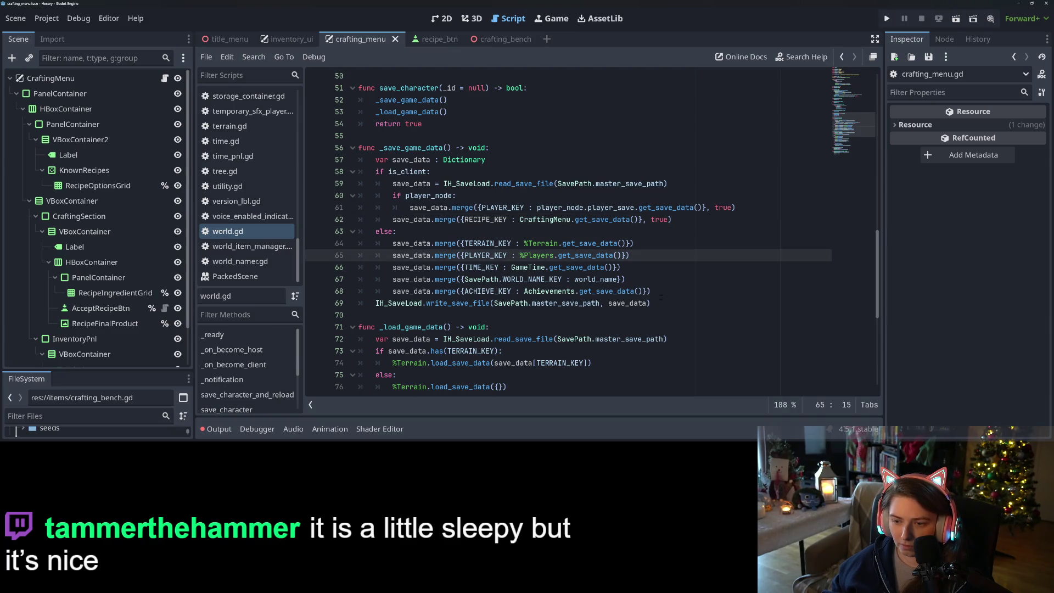
{"action": "left_click", "coordinate": [651, 291]}
{"action": "left_click_drag", "start_coordinate": [392, 219], "coordinate": [673, 219]}
{"action": "key", "text": "ctrl+c"}
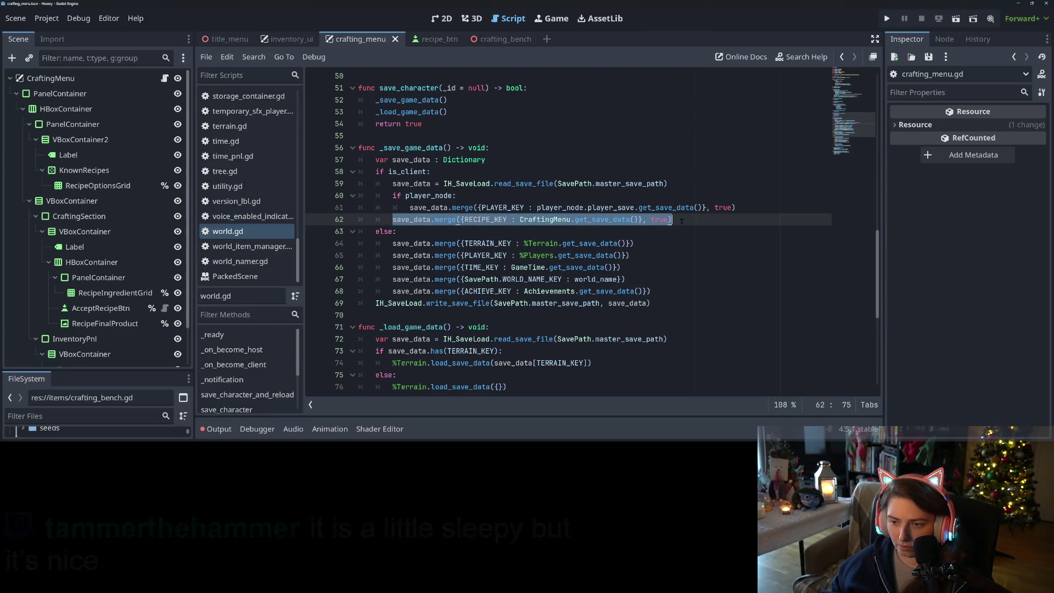
{"action": "left_click", "coordinate": [672, 291]}
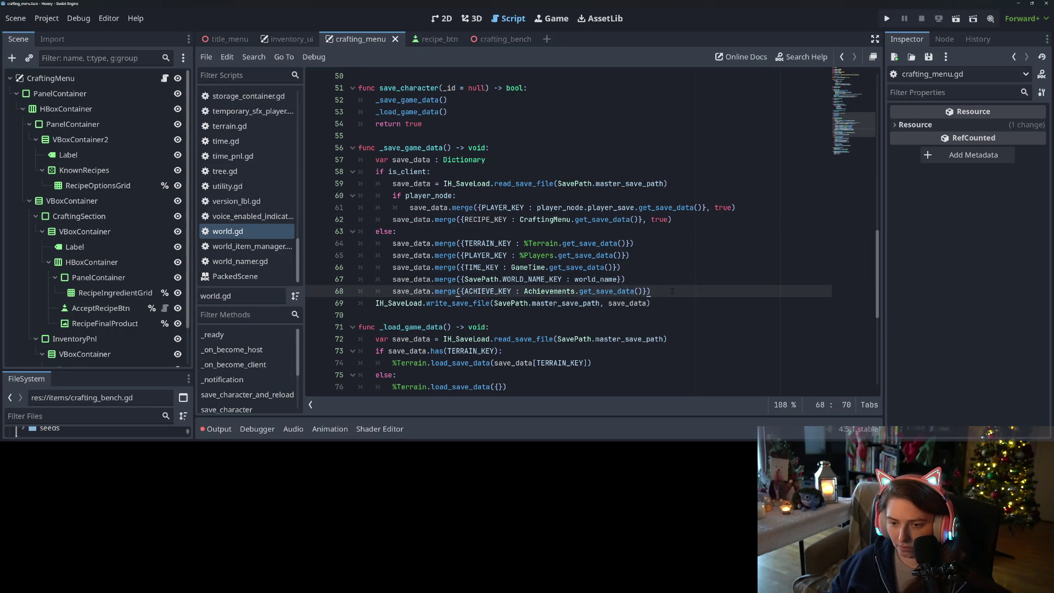
{"action": "key", "text": "Return"}
{"action": "key", "text": "ctrl+v"}
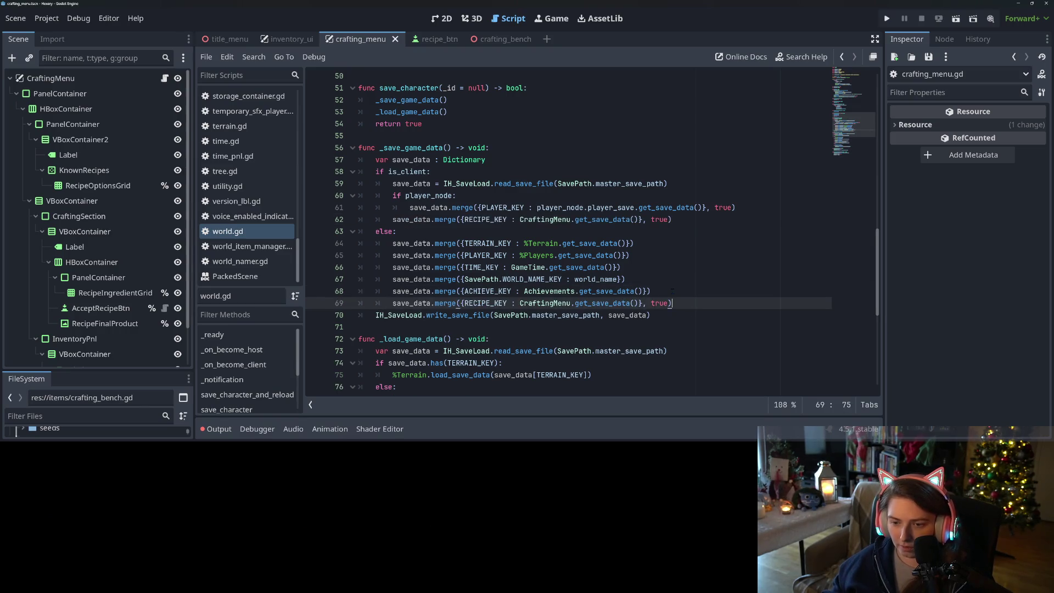
{"action": "left_click_drag", "start_coordinate": [642, 303], "coordinate": [667, 303]}
{"action": "key", "text": "BackSpace"}
{"action": "key", "text": "ctrl+s"}
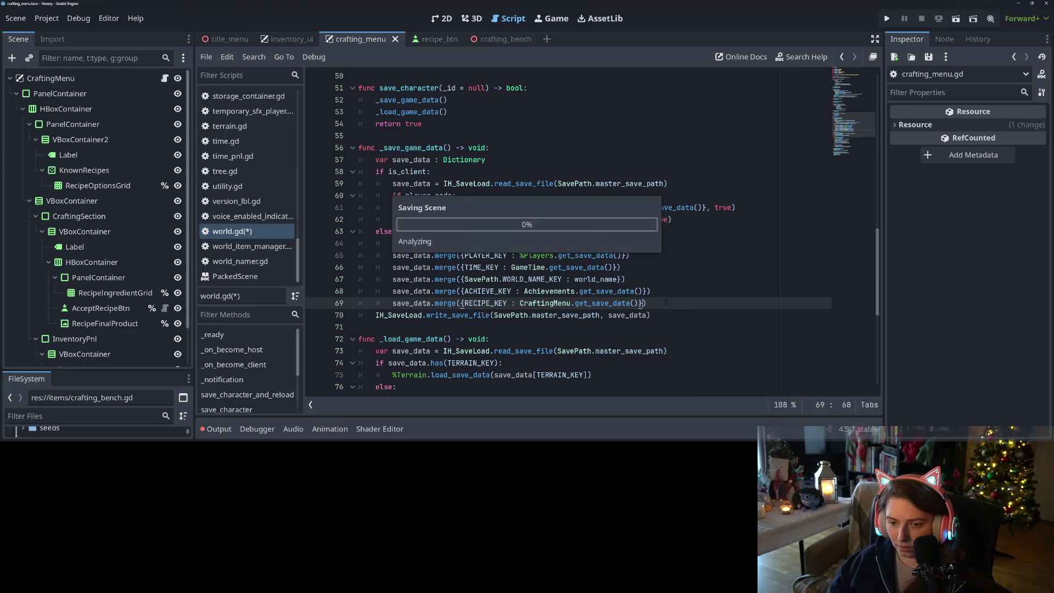
Add 'if save_data.has(RECIPE_KEY):' after the achievements load on line 87
{"action": "left_click", "coordinate": [430, 303]}
{"action": "scroll", "coordinate": [430, 303], "scroll_direction": "down", "scroll_amount": 5}
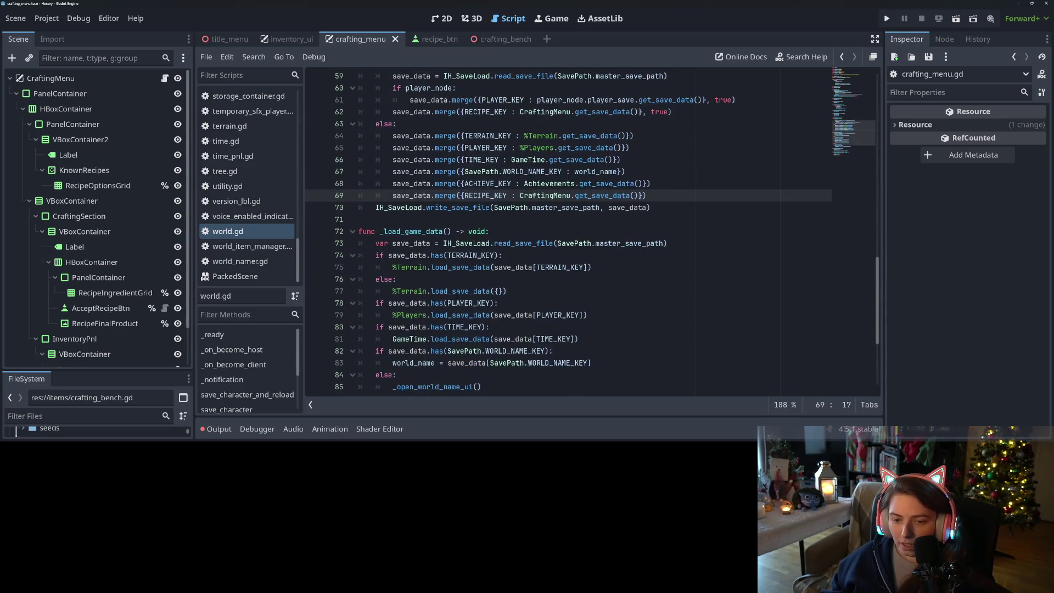
{"action": "left_click", "coordinate": [623, 339]}
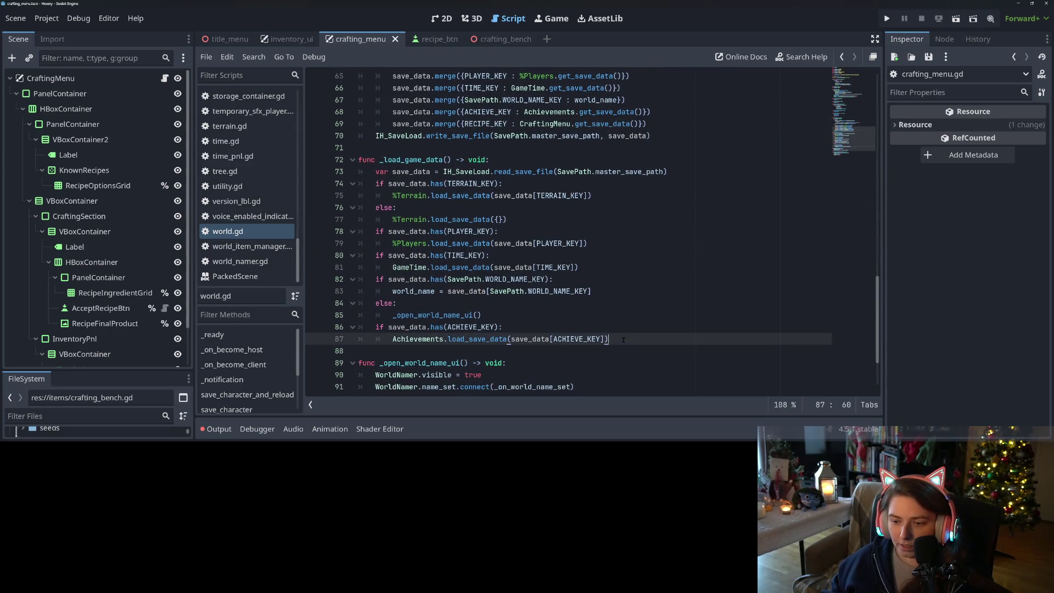
{"action": "key", "text": "Return"}
{"action": "type", "text": "if save"}
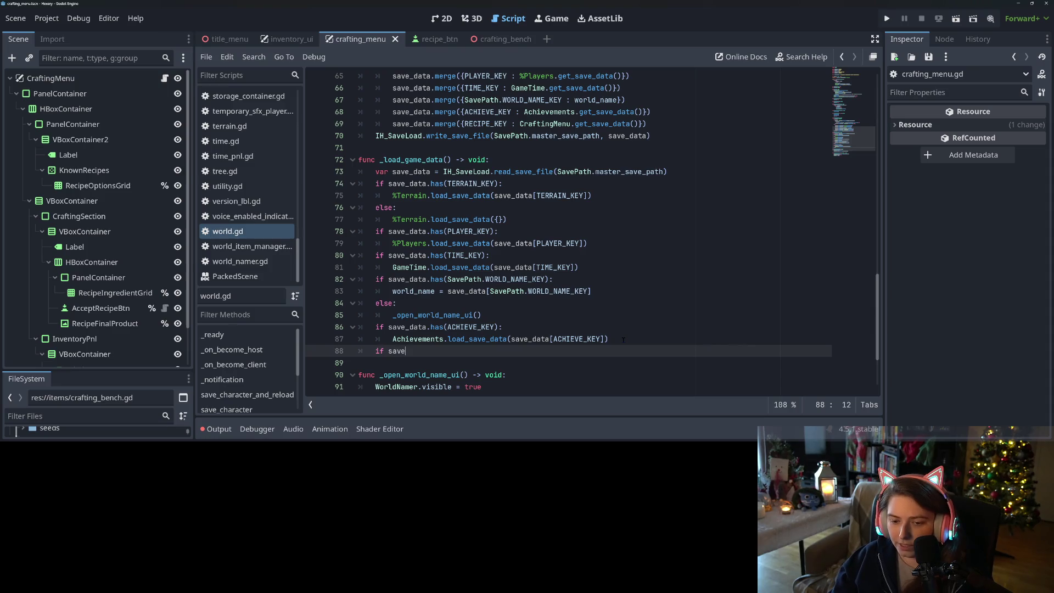
{"action": "type", "text": "_data"}
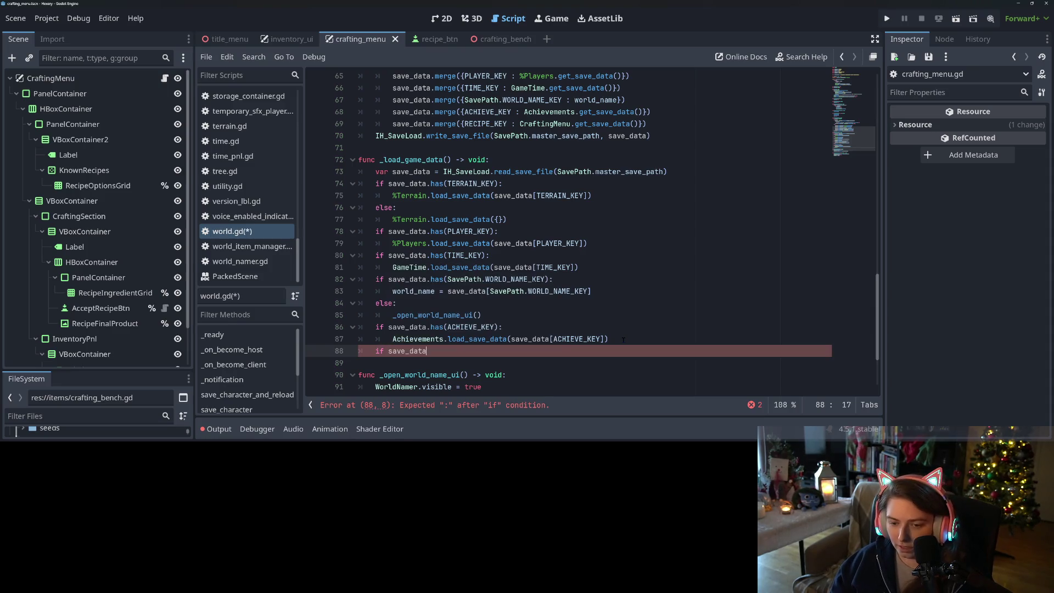
{"action": "type", "text": ".has"}
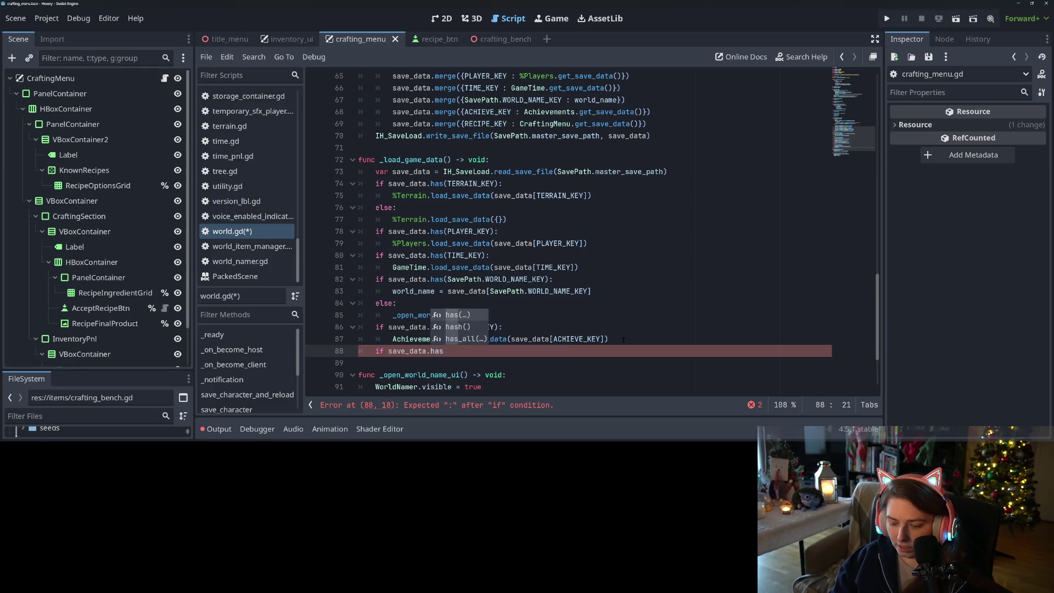
{"action": "type", "text": "("}
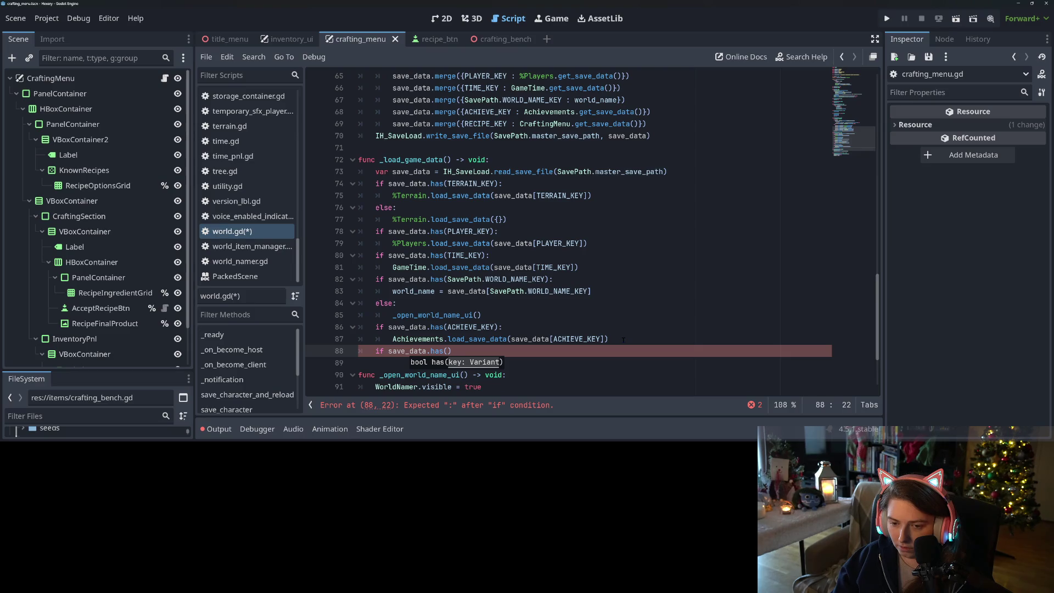
{"action": "type", "text": "REC"}
{"action": "key", "text": "Return"}
{"action": "type", "text": "):"}
{"action": "key", "text": "Return"}
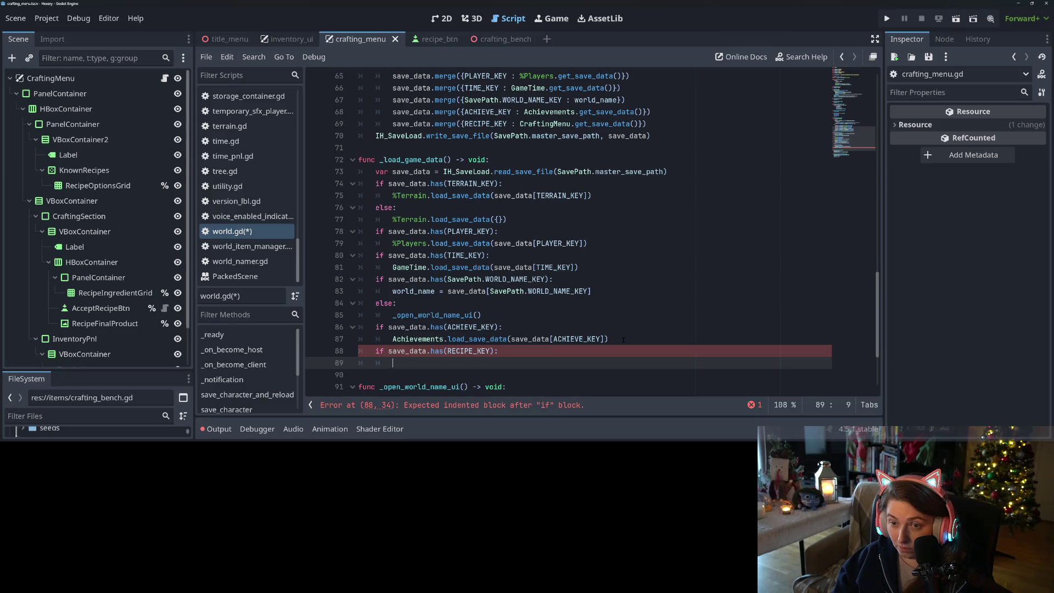
Call CraftingMenu.load_save_data(save_data[RECIPE_KEY]) inside the check and save the script
{"action": "type", "text": "Craf"}
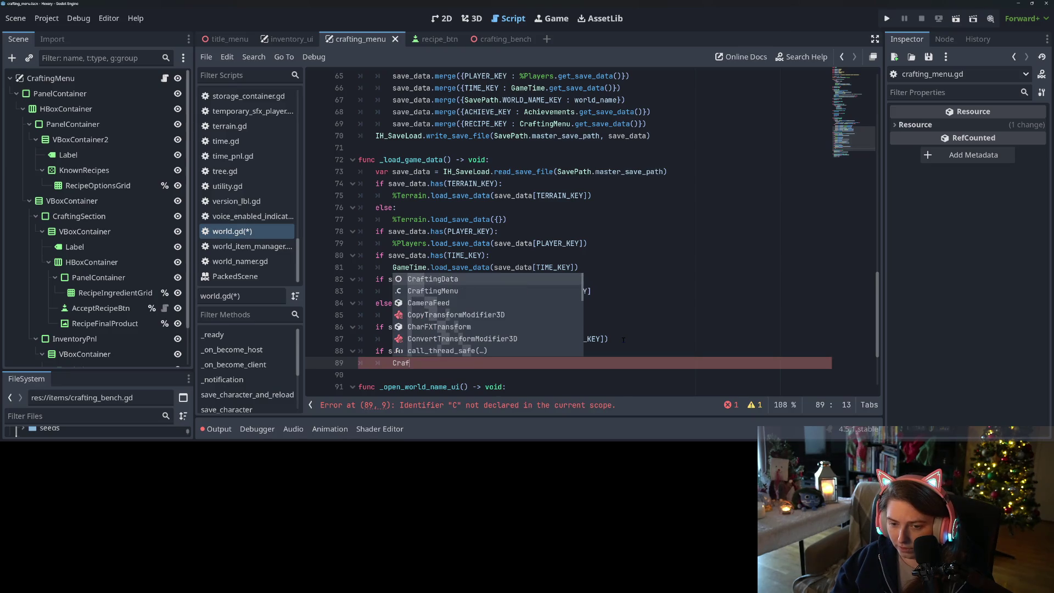
{"action": "key", "text": "Return"}
{"action": "type", "text": ".lo"}
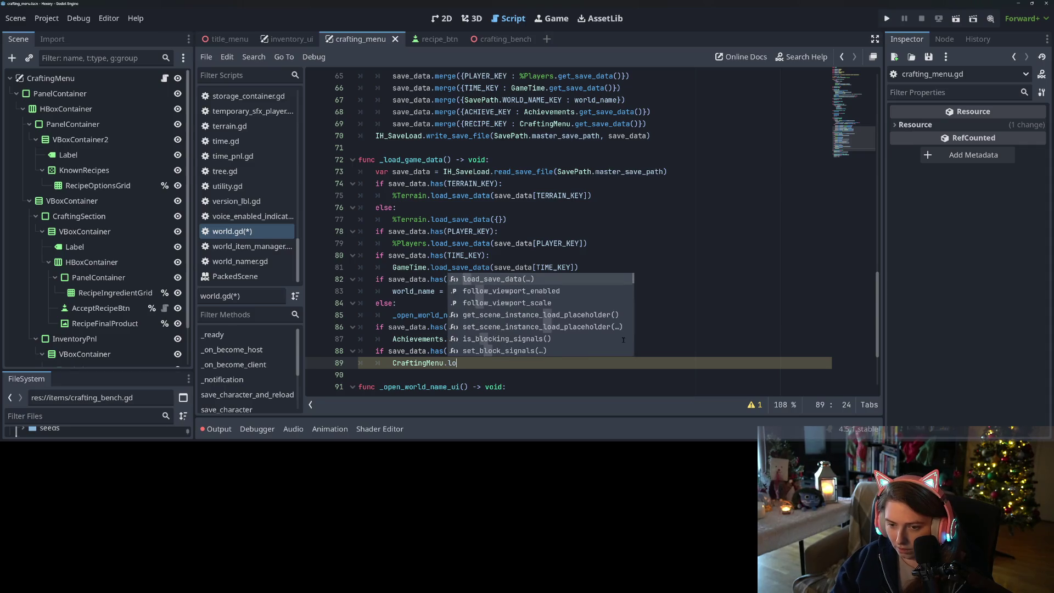
{"action": "key", "text": "Return"}
{"action": "type", "text": "save"}
{"action": "type", "text": "_data[RE"}
{"action": "type", "text": "C"}
{"action": "key", "text": "Return"}
{"action": "key", "text": "ctrl+s"}
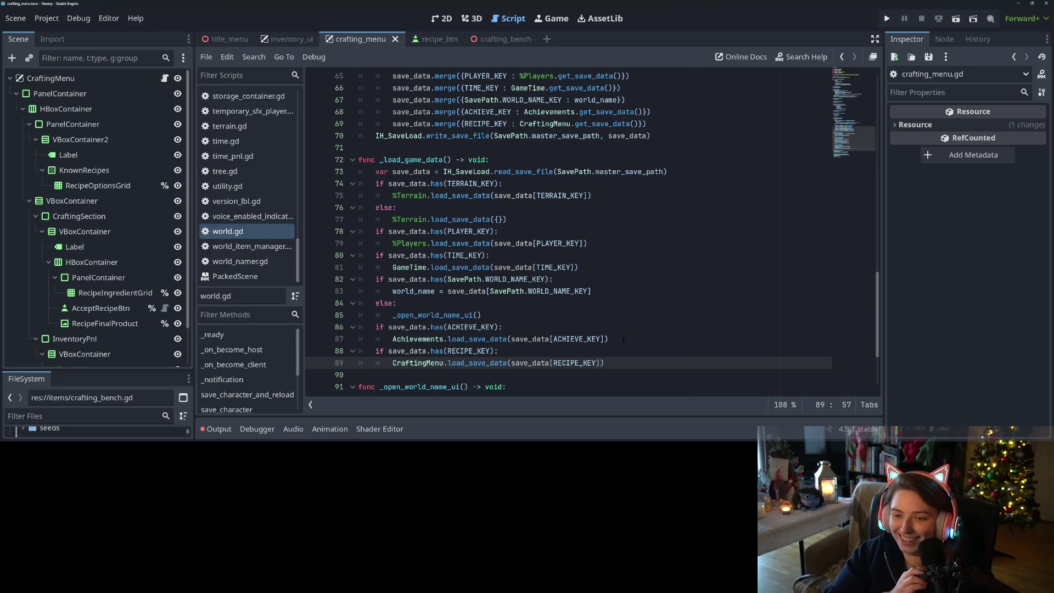
{"action": "left_click", "coordinate": [624, 339]}
{"action": "key", "text": "ctrl+s"}
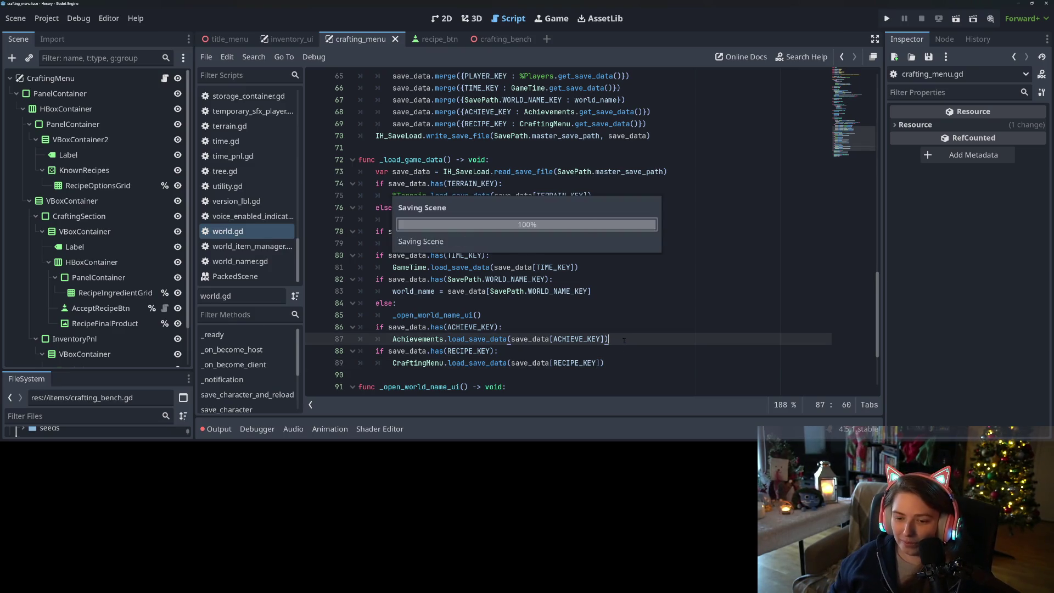
{"action": "scroll", "coordinate": [604, 346], "scroll_direction": "down", "scroll_amount": 3}
{"action": "scroll", "coordinate": [600, 349], "scroll_direction": "up", "scroll_amount": 1}
{"action": "scroll", "coordinate": [600, 348], "scroll_direction": "down", "scroll_amount": 1}
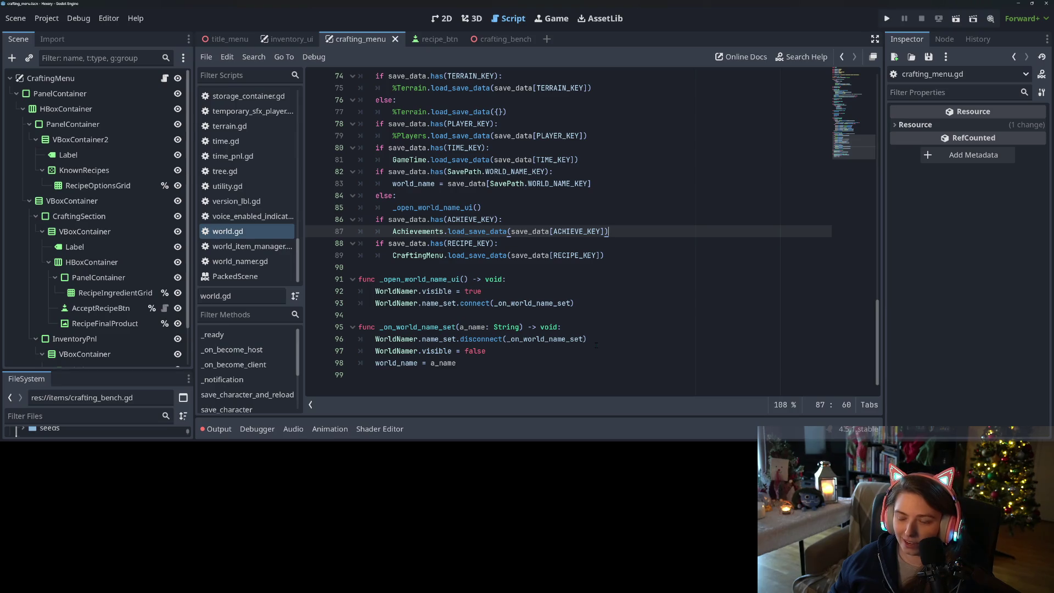
{"action": "key", "text": "Down"}
{"action": "key", "text": "Down"}
{"action": "scroll", "coordinate": [639, 300], "scroll_direction": "up", "scroll_amount": 2}
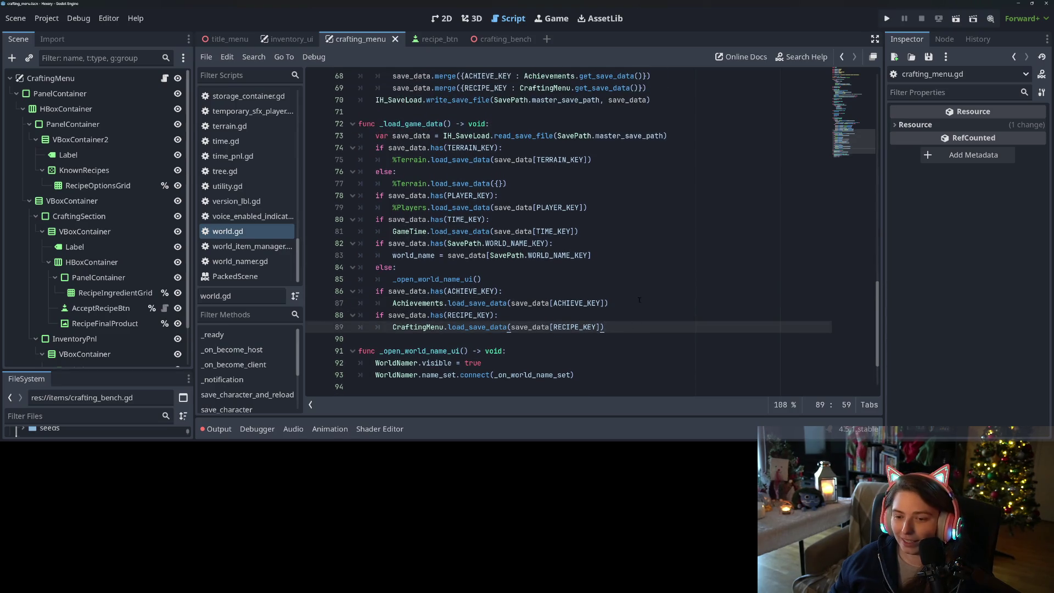
{"action": "left_click", "coordinate": [625, 299]}
{"action": "scroll", "coordinate": [615, 304], "scroll_direction": "up", "scroll_amount": 12}
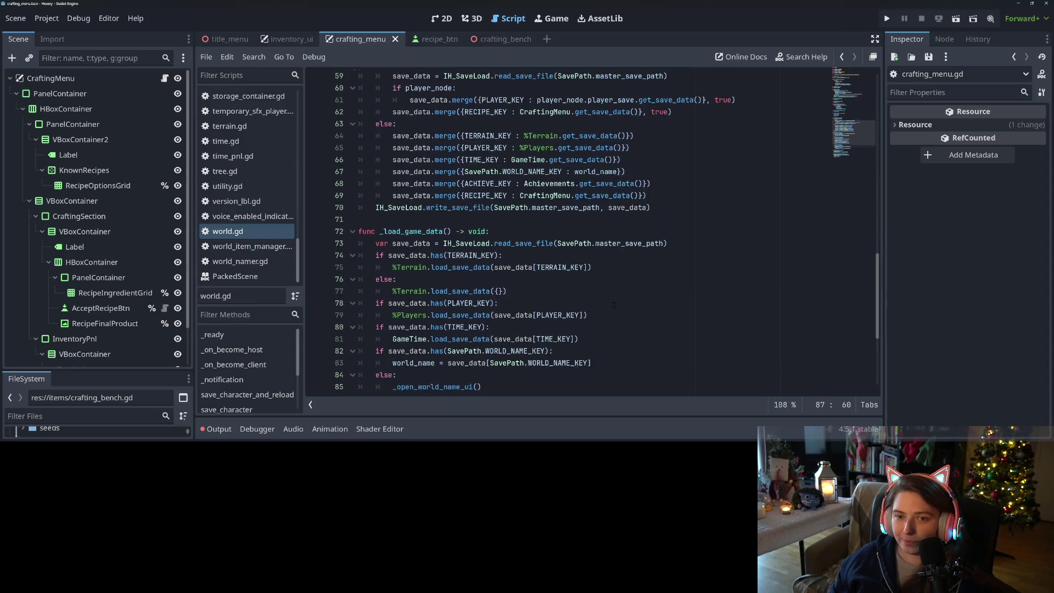
{"action": "scroll", "coordinate": [639, 314], "scroll_direction": "up", "scroll_amount": 10}
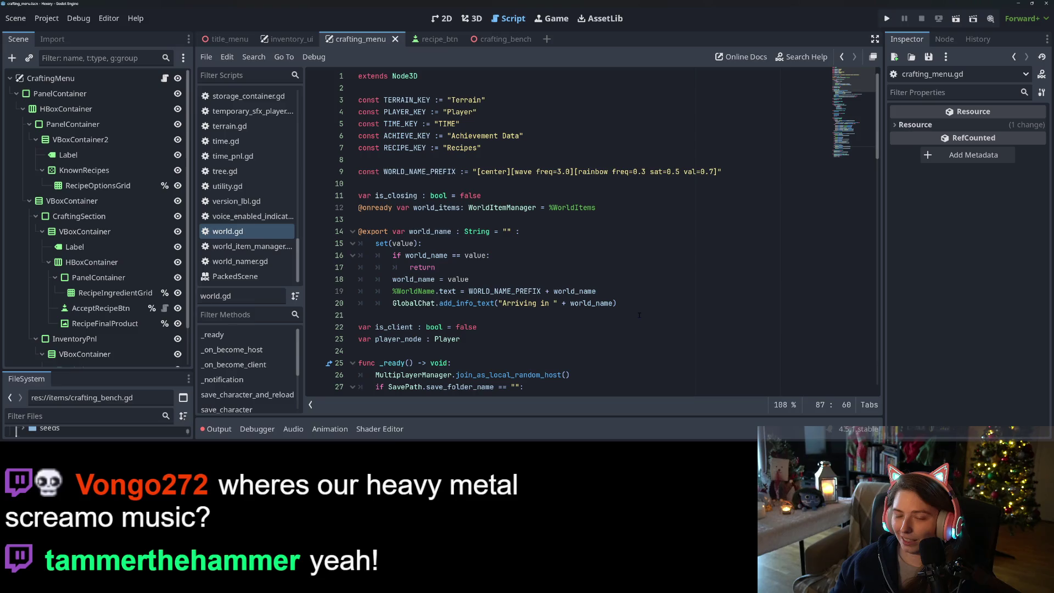
{"action": "key", "text": "ctrl+s"}
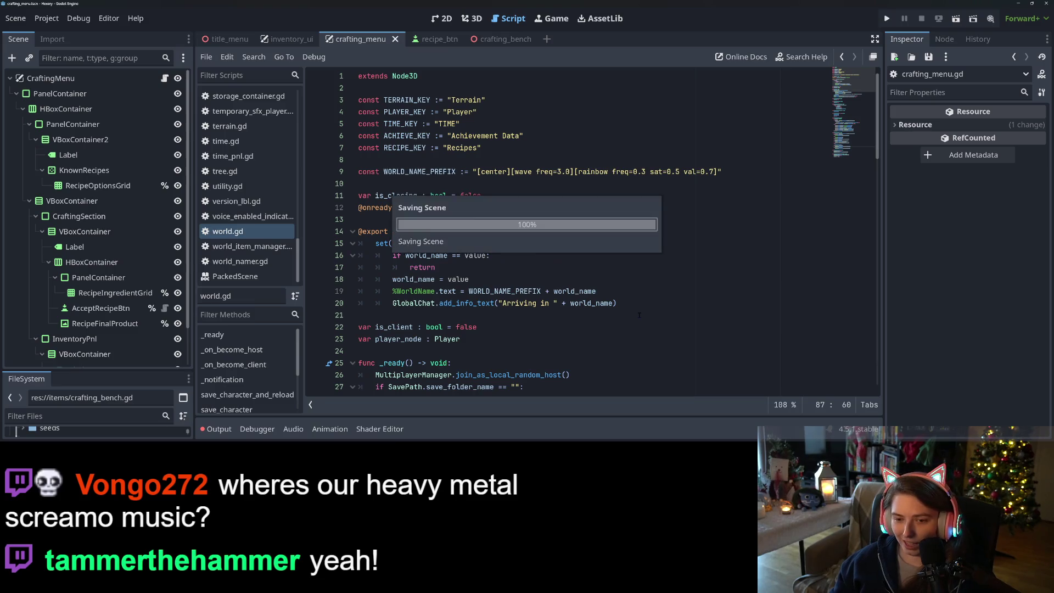
Scroll to the load function, then bring up File Explorer showing the Coffee Shop Loop folder
{"action": "scroll", "coordinate": [639, 315], "scroll_direction": "down", "scroll_amount": 20}
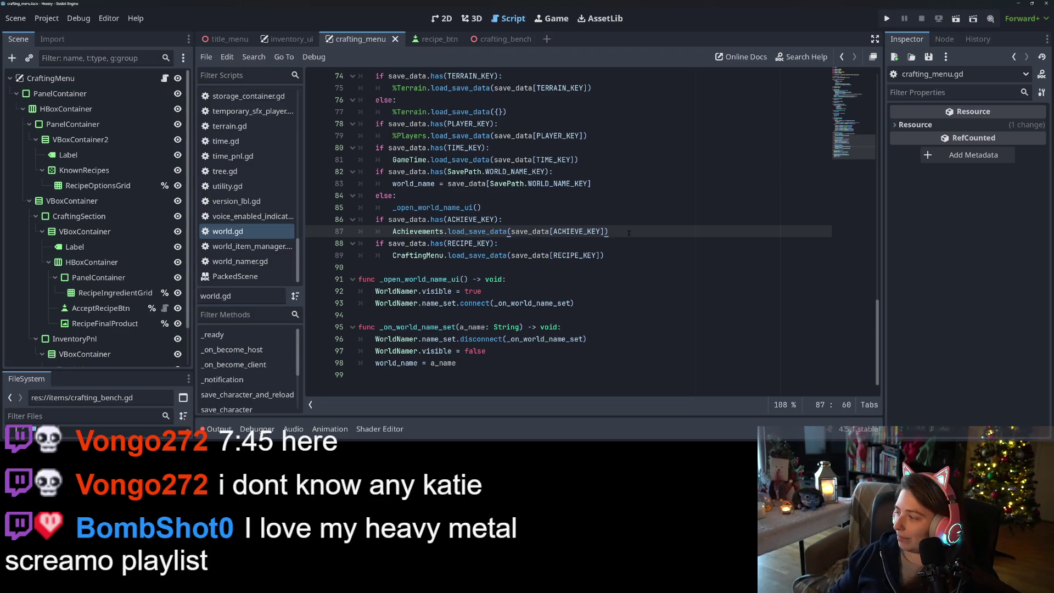
{"action": "key", "text": "alt+Tab"}
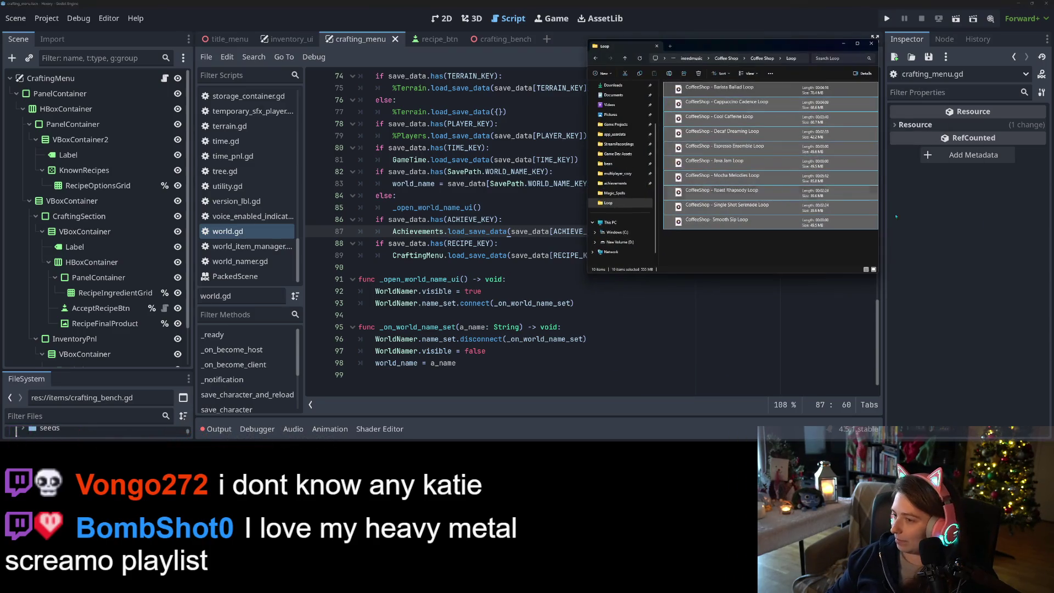
Browse the ineedmusic folder, checking Bossa Nova, to locate the Spanish folder
{"action": "left_click", "coordinate": [698, 59]}
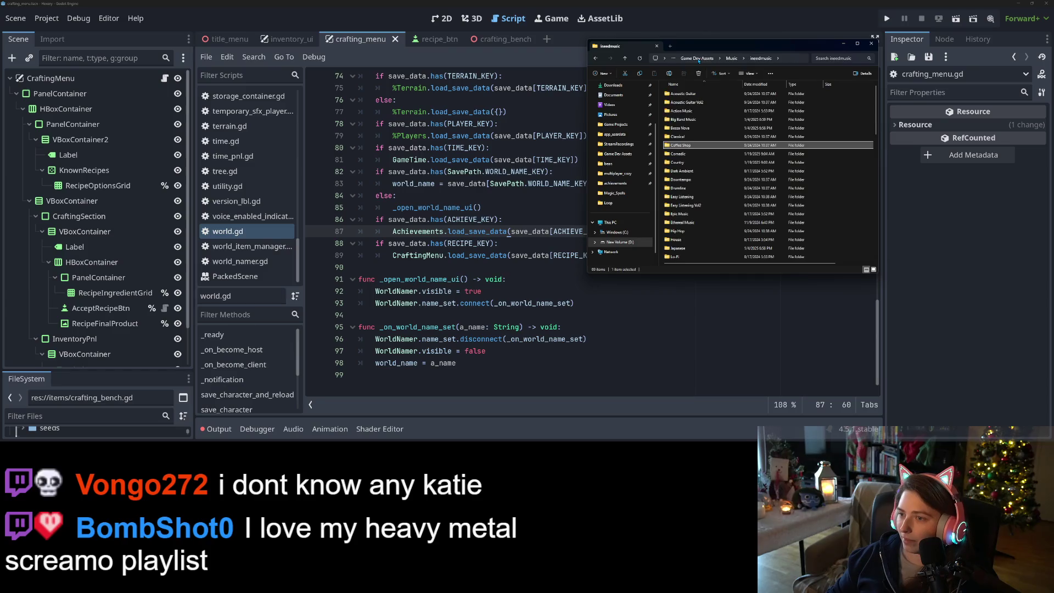
{"action": "double_click", "coordinate": [694, 128]}
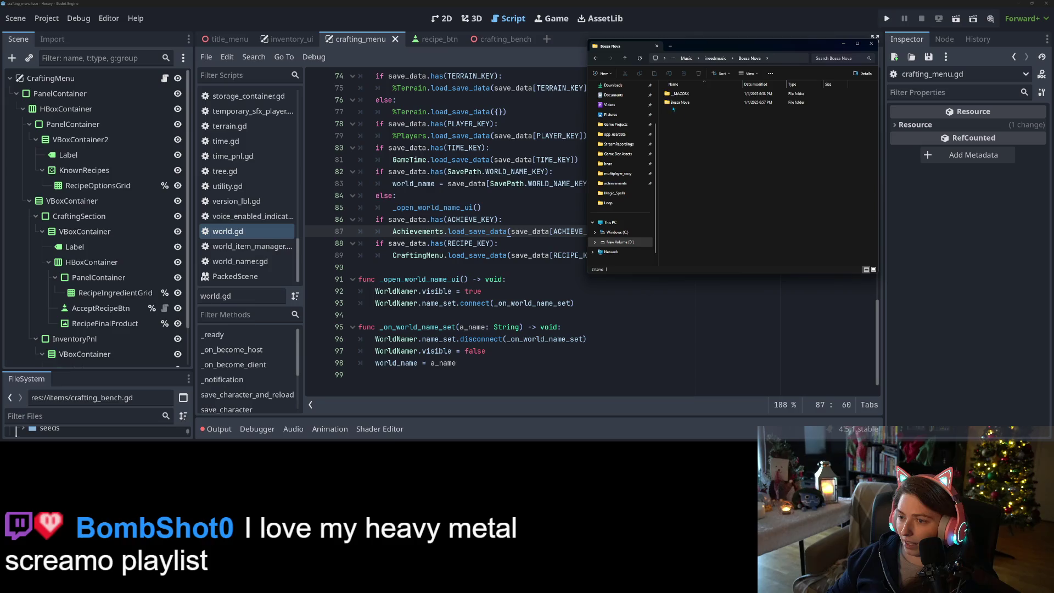
{"action": "double_click", "coordinate": [681, 102]}
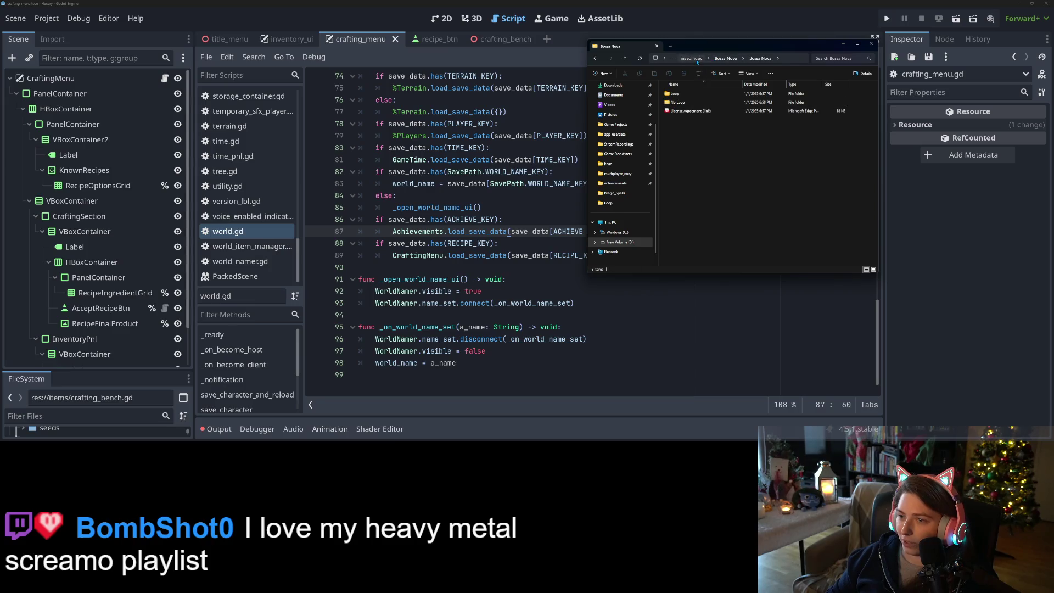
{"action": "left_click", "coordinate": [691, 58]}
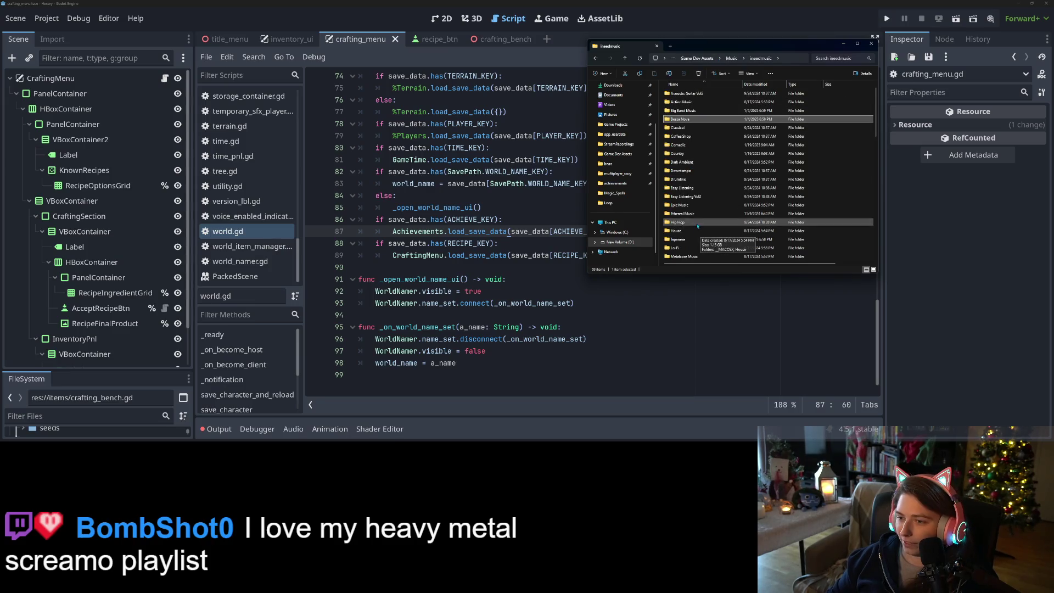
{"action": "scroll", "coordinate": [705, 229], "scroll_direction": "down", "scroll_amount": 1}
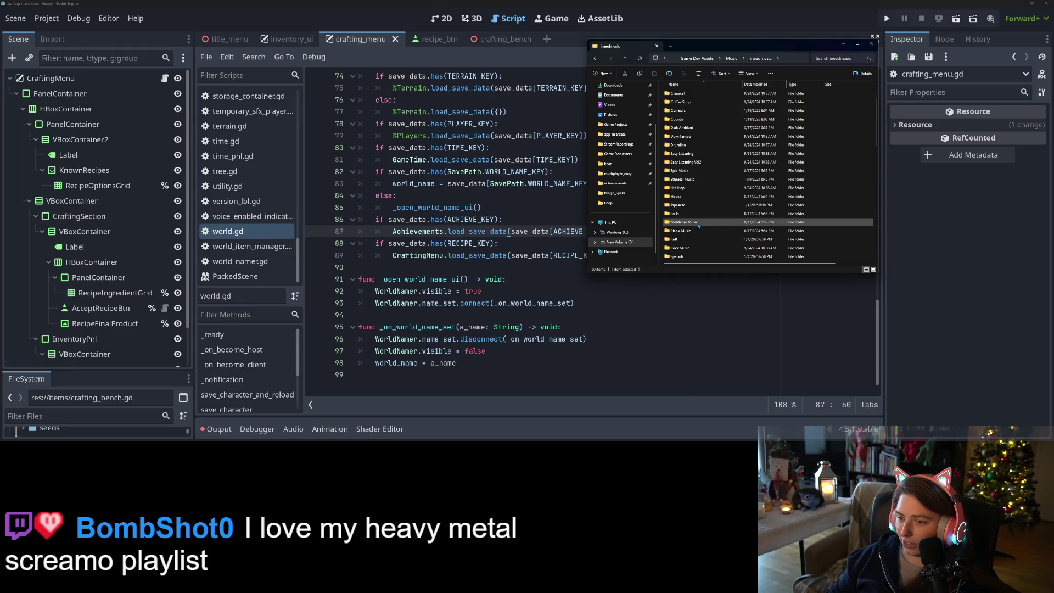
{"action": "scroll", "coordinate": [712, 231], "scroll_direction": "down", "scroll_amount": 3}
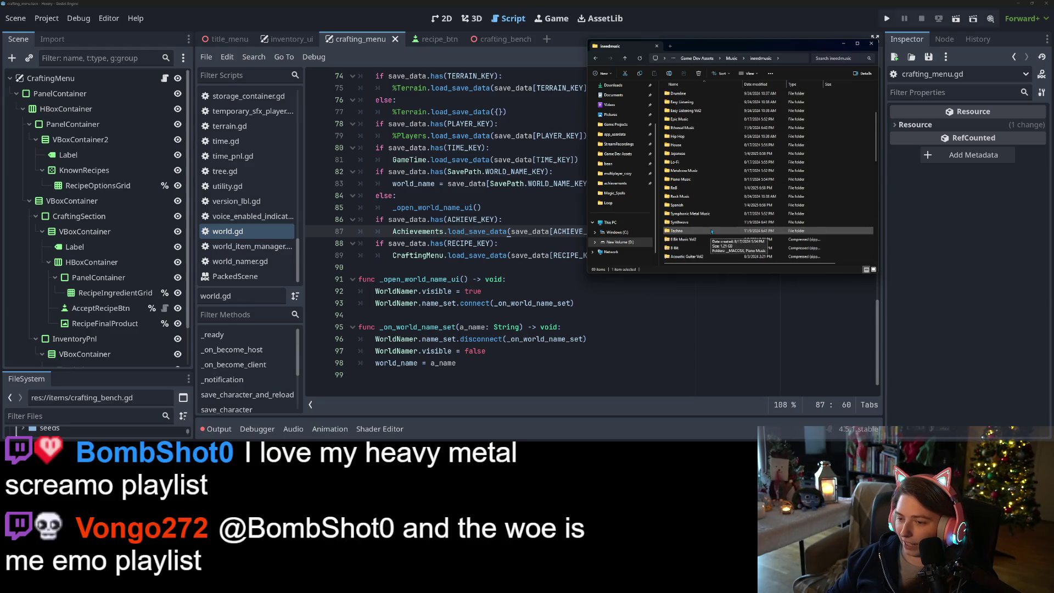
{"action": "scroll", "coordinate": [705, 229], "scroll_direction": "up", "scroll_amount": 1}
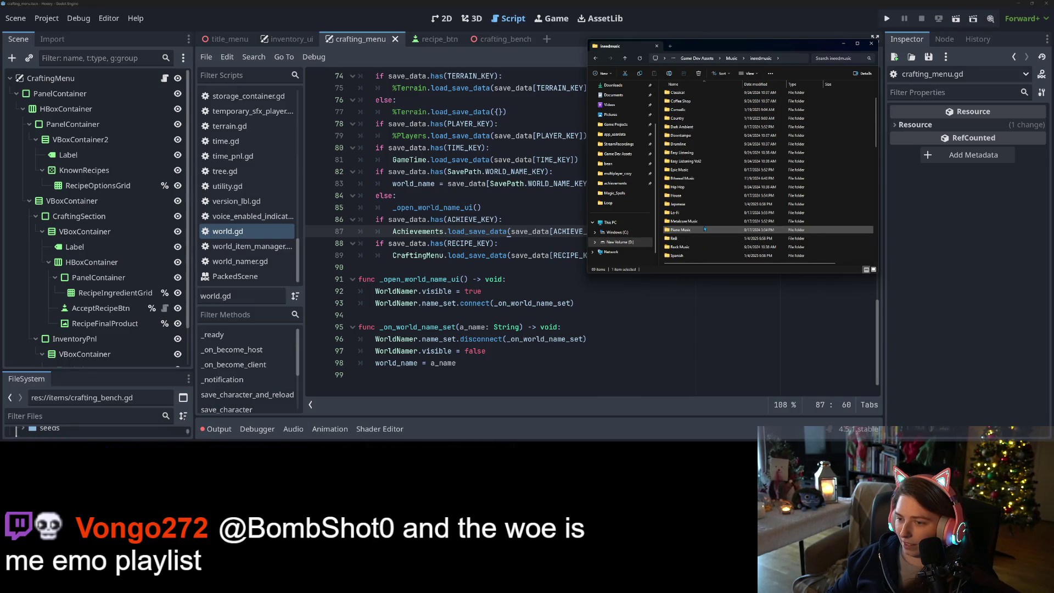
{"action": "scroll", "coordinate": [691, 222], "scroll_direction": "up", "scroll_amount": 1}
{"action": "scroll", "coordinate": [691, 222], "scroll_direction": "up", "scroll_amount": 1}
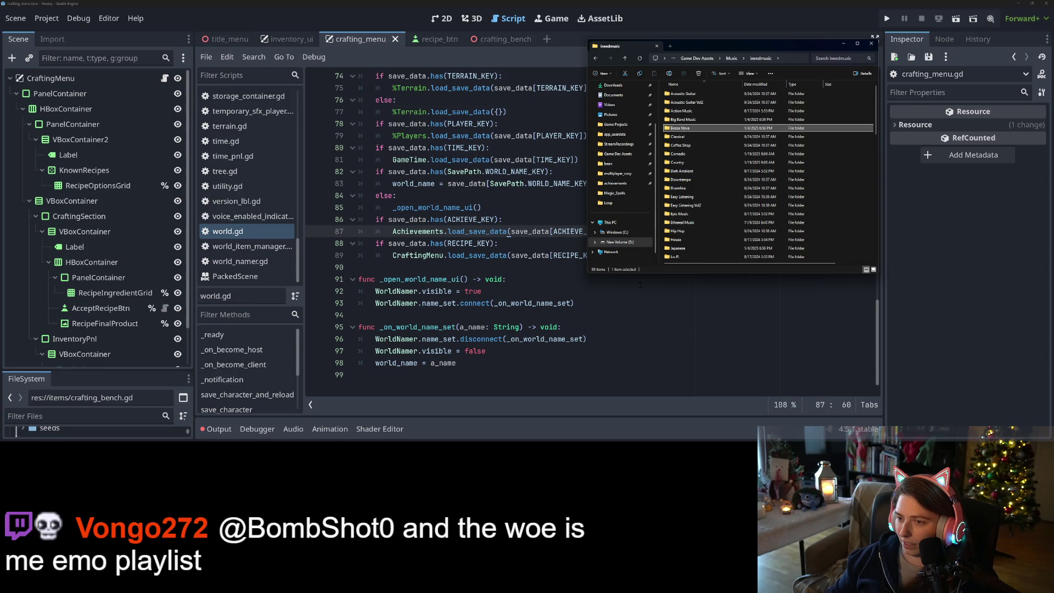
{"action": "scroll", "coordinate": [695, 204], "scroll_direction": "down", "scroll_amount": 2}
{"action": "scroll", "coordinate": [696, 205], "scroll_direction": "down", "scroll_amount": 1}
Open Spanish > Spanish > Loop and play all eight loop files
{"action": "double_click", "coordinate": [693, 207]}
{"action": "double_click", "coordinate": [677, 94]}
{"action": "double_click", "coordinate": [678, 94]}
{"action": "left_click_drag", "start_coordinate": [715, 221], "coordinate": [699, 87]}
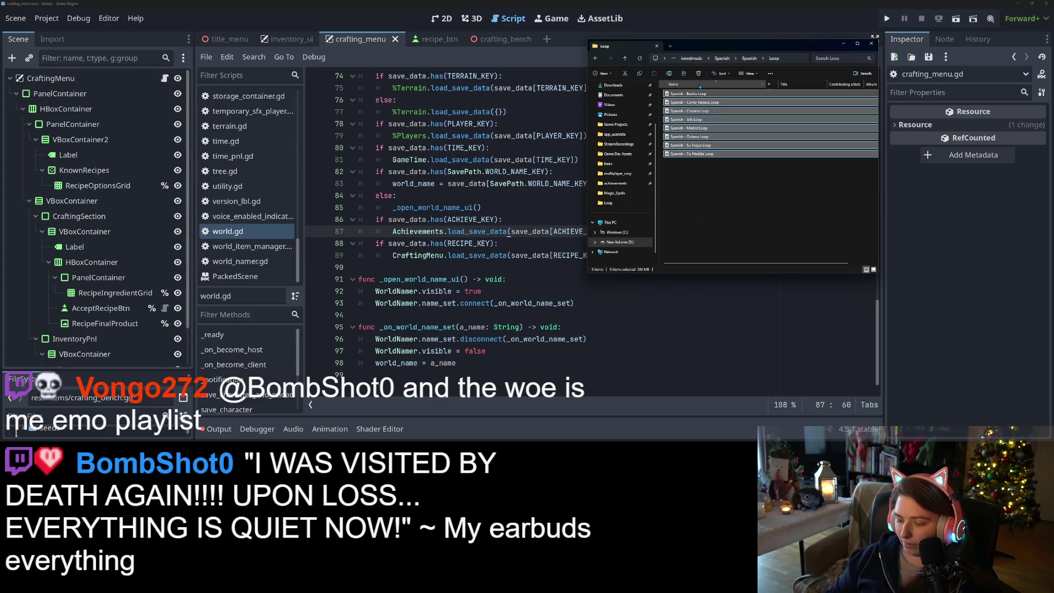
{"action": "key", "text": "Return"}
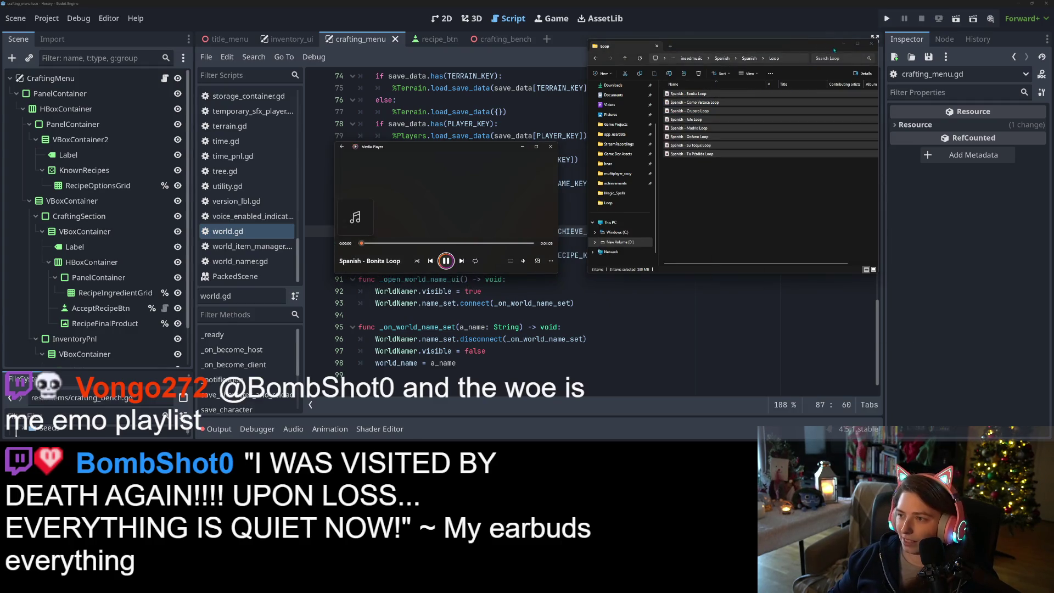
Hide Explorer, raise Media Player volume to 37, minimize it, and save in Godot
{"action": "left_click", "coordinate": [843, 43]}
{"action": "left_click", "coordinate": [523, 261]}
{"action": "left_click", "coordinate": [510, 244]}
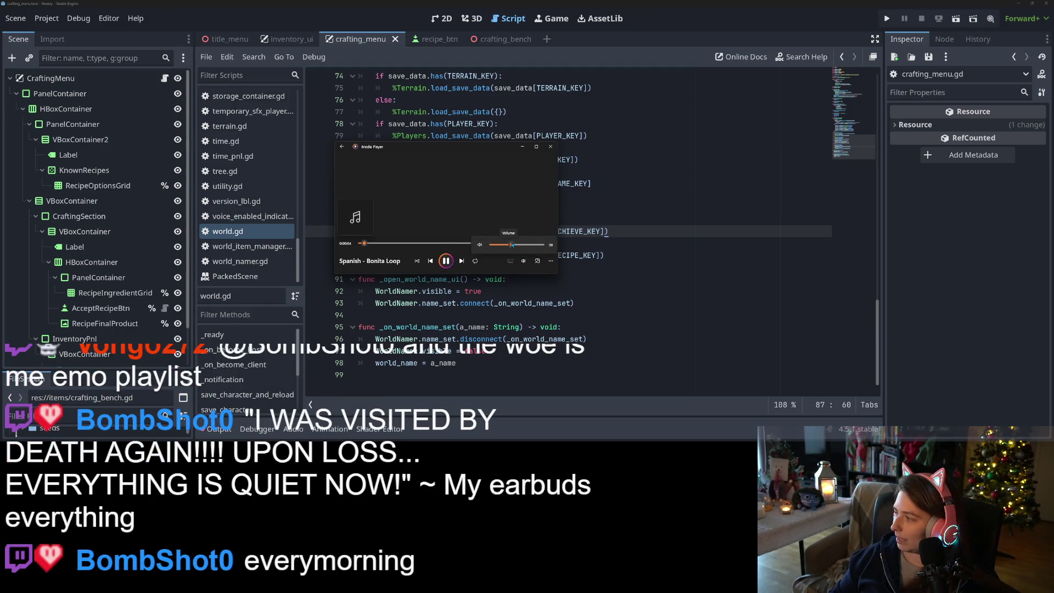
{"action": "left_click", "coordinate": [522, 147]}
{"action": "left_click", "coordinate": [522, 147]}
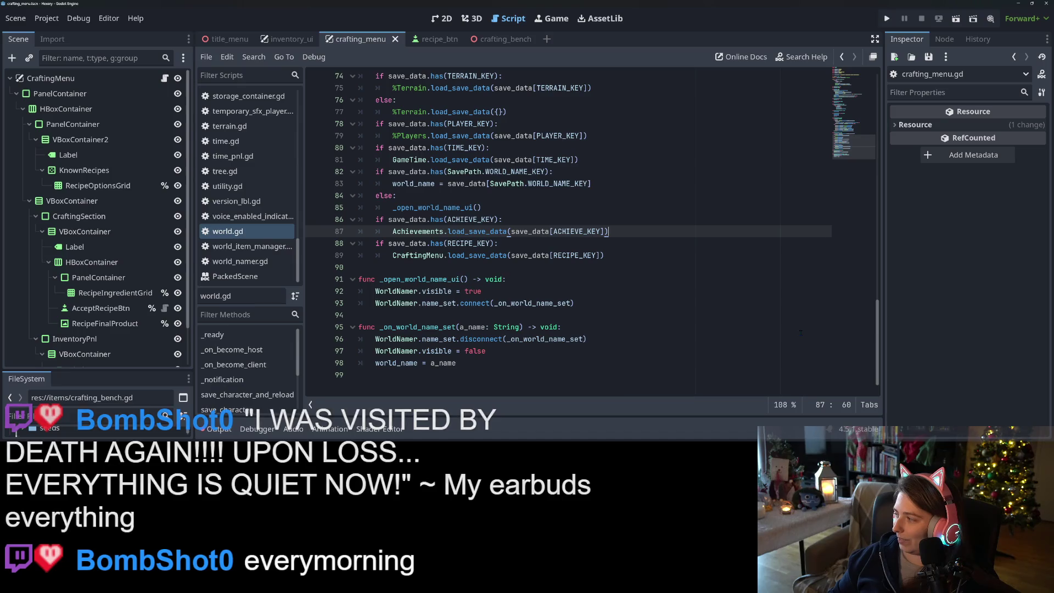
{"action": "left_click", "coordinate": [760, 328]}
{"action": "key", "text": "ctrl+s"}
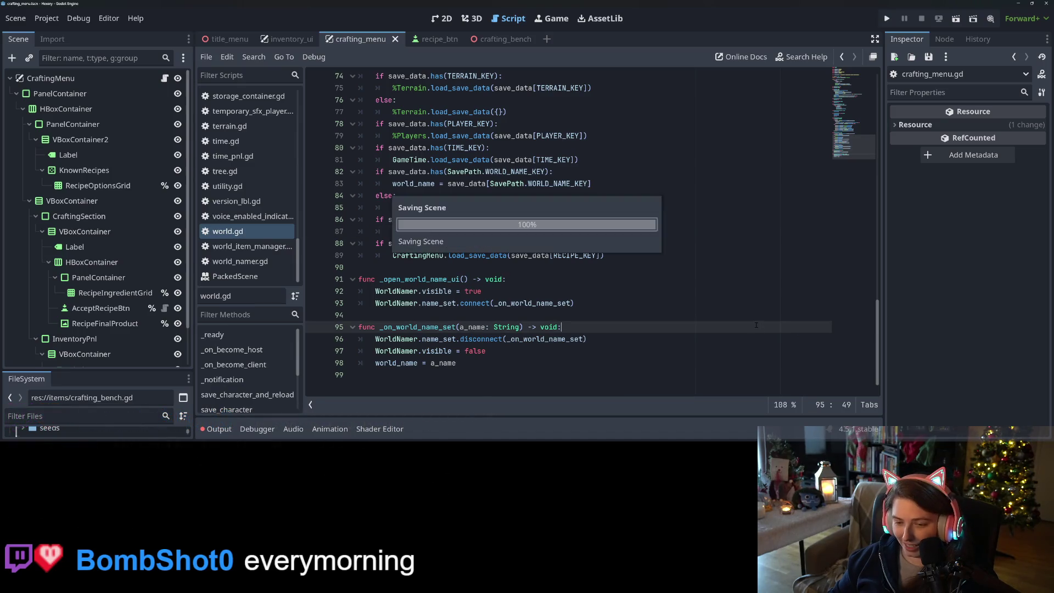
Scroll to the top of world.gd and place the caret at the end of line 16
{"action": "scroll", "coordinate": [657, 336], "scroll_direction": "up", "scroll_amount": 7}
{"action": "scroll", "coordinate": [656, 336], "scroll_direction": "up", "scroll_amount": 17}
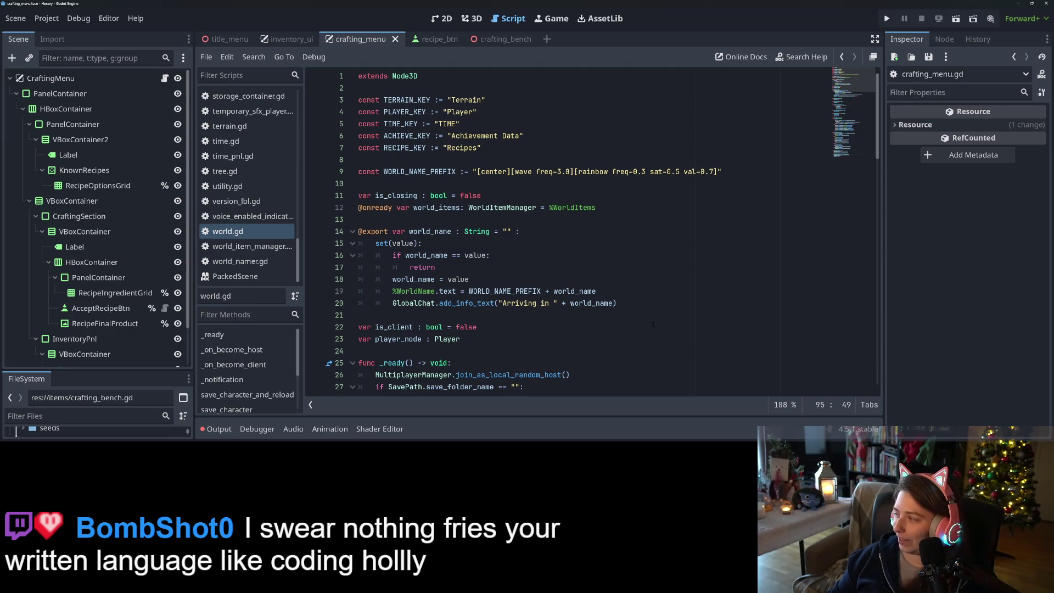
{"action": "scroll", "coordinate": [662, 339], "scroll_direction": "down", "scroll_amount": 2}
{"action": "scroll", "coordinate": [628, 332], "scroll_direction": "up", "scroll_amount": 2}
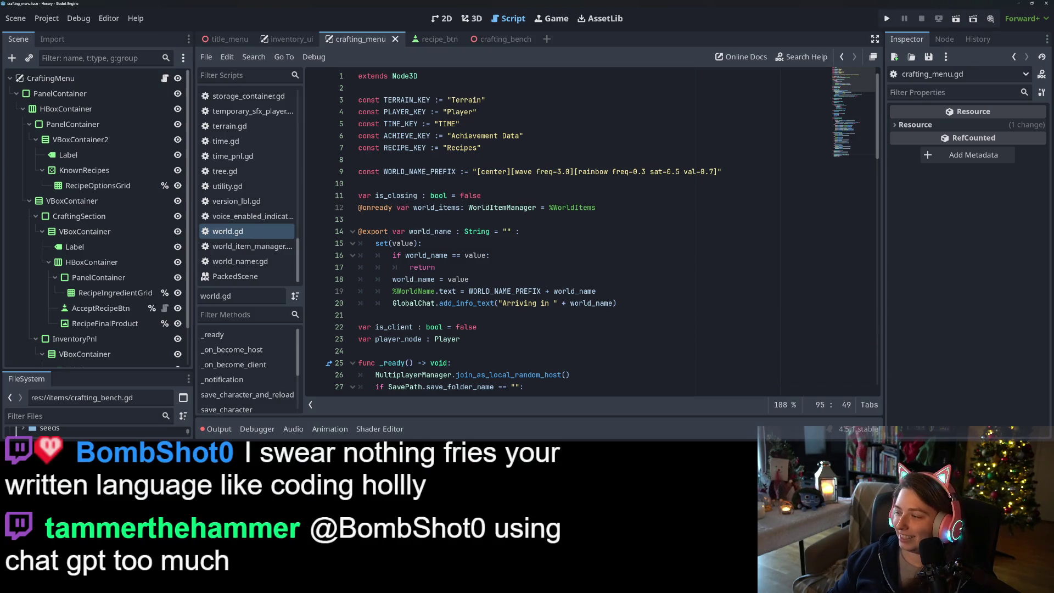
{"action": "left_click", "coordinate": [481, 256]}
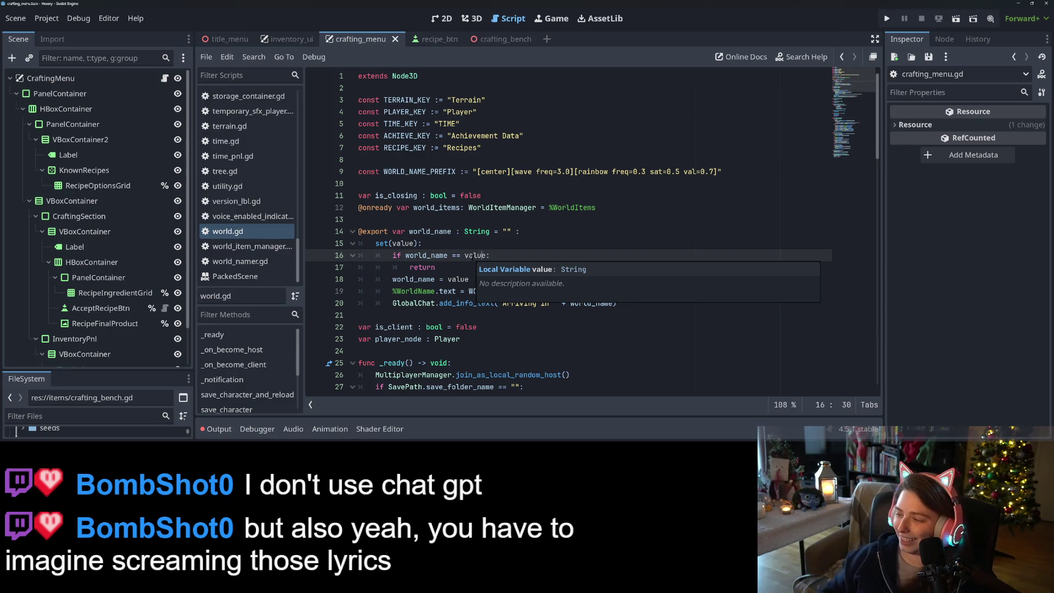
{"action": "left_click", "coordinate": [518, 260]}
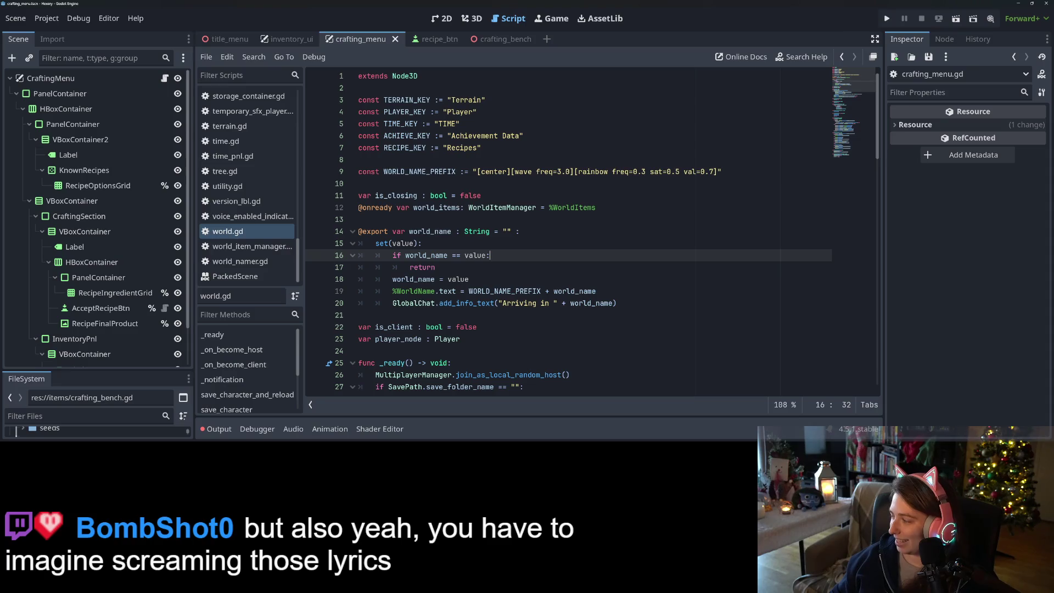
Check Media Player's volume briefly, then switch to the Hexery Trello board in the browser
{"action": "key", "text": "alt+Tab"}
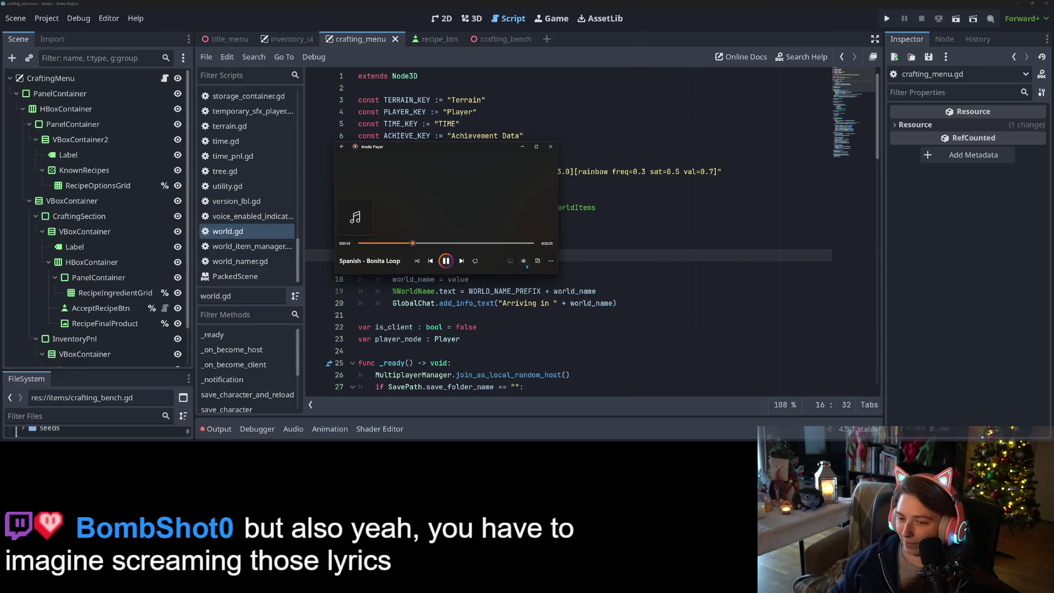
{"action": "left_click", "coordinate": [523, 261]}
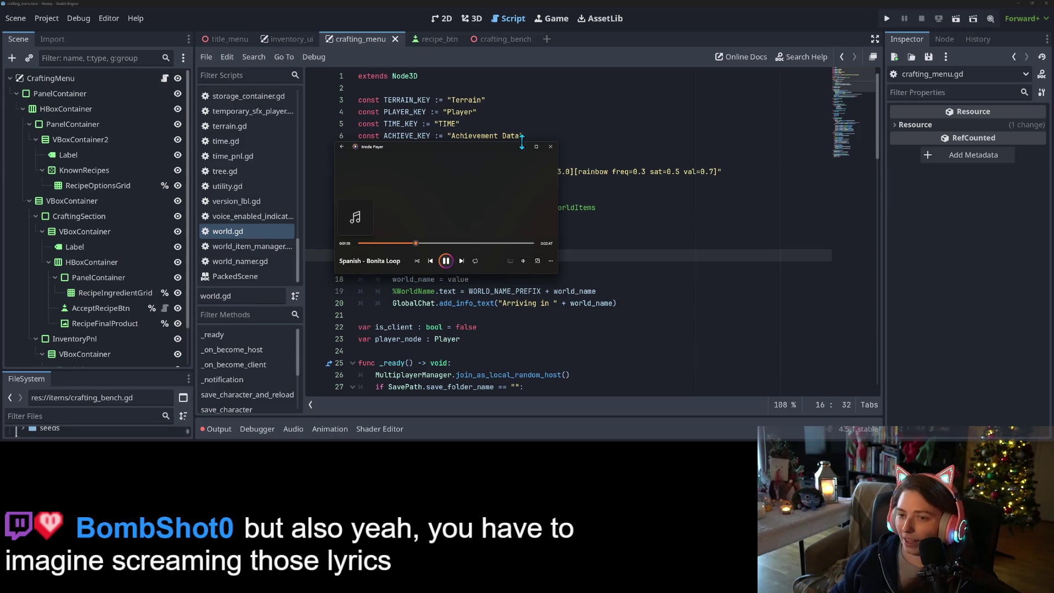
{"action": "key", "text": "alt+Tab"}
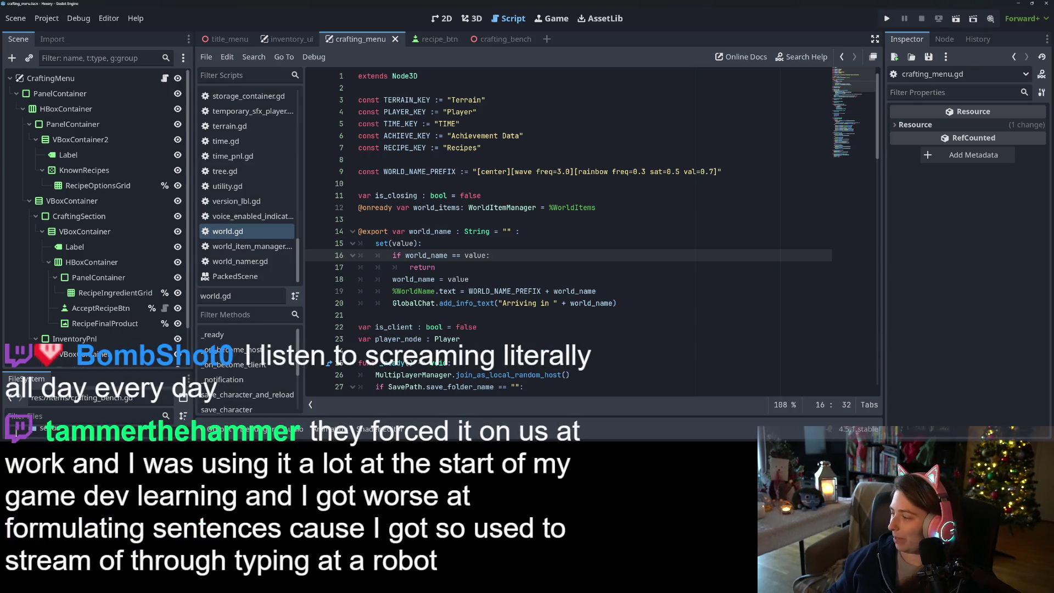
{"action": "key", "text": "alt+Tab"}
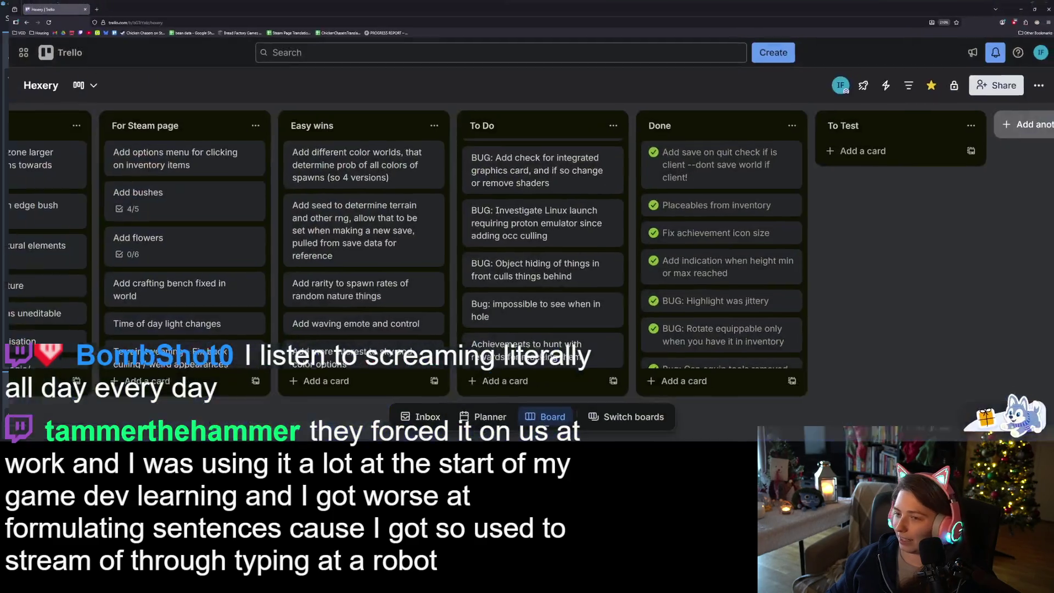
Open YouTube in a new Firefox tab and bring up the 'atmosphere flicker' search results
{"action": "left_click", "coordinate": [88, 7]}
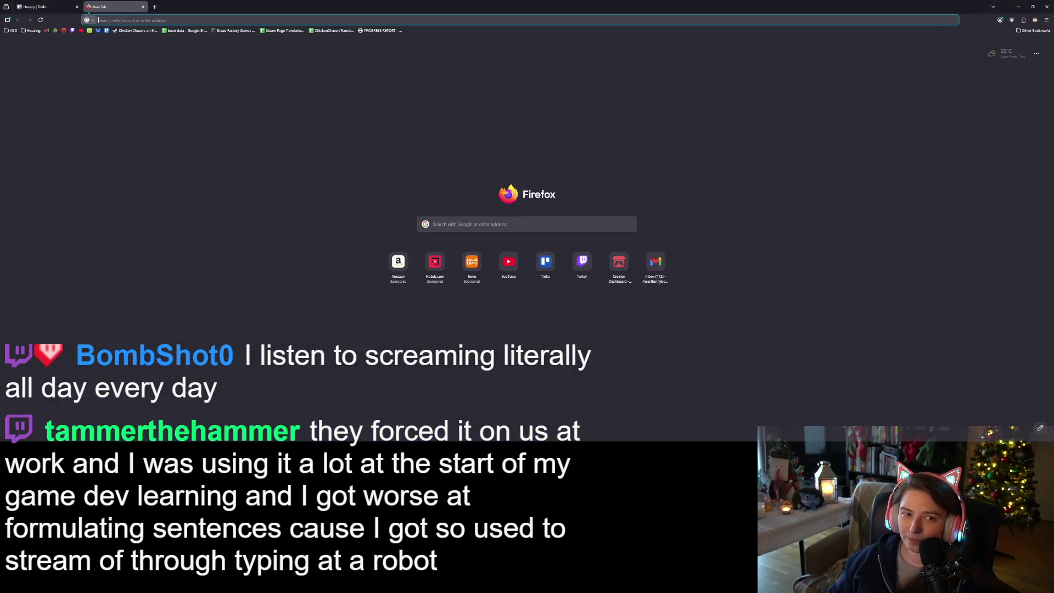
{"action": "left_click", "coordinate": [80, 34]}
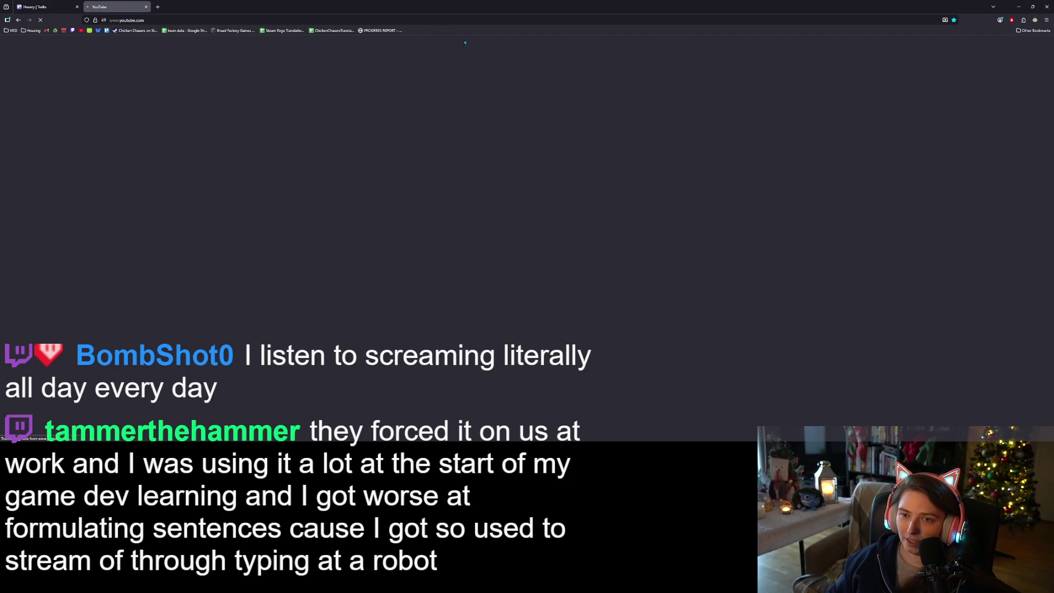
{"action": "left_click", "coordinate": [439, 44]}
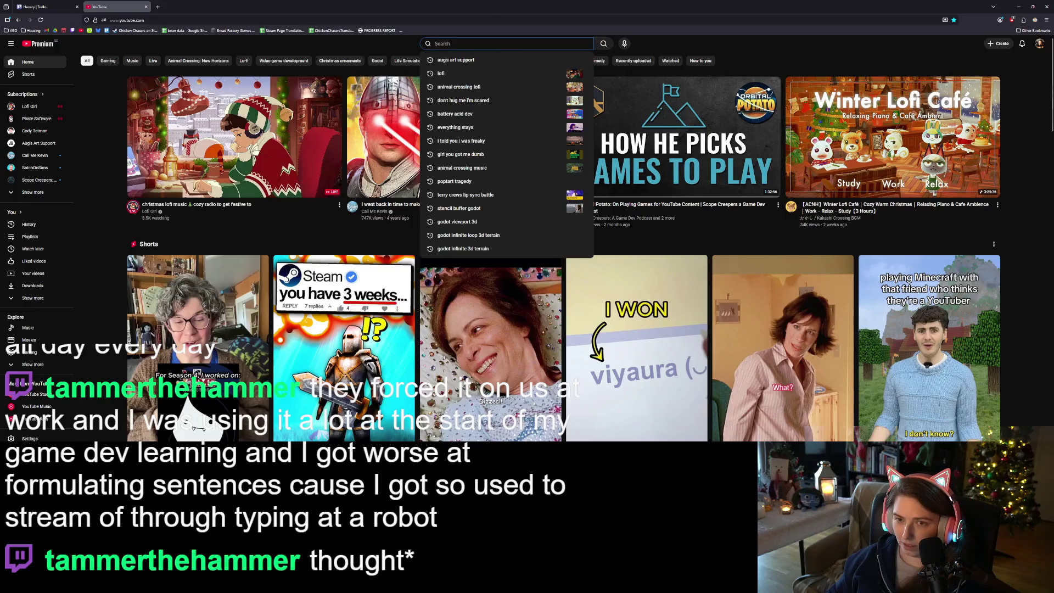
{"action": "key", "text": "alt+Tab"}
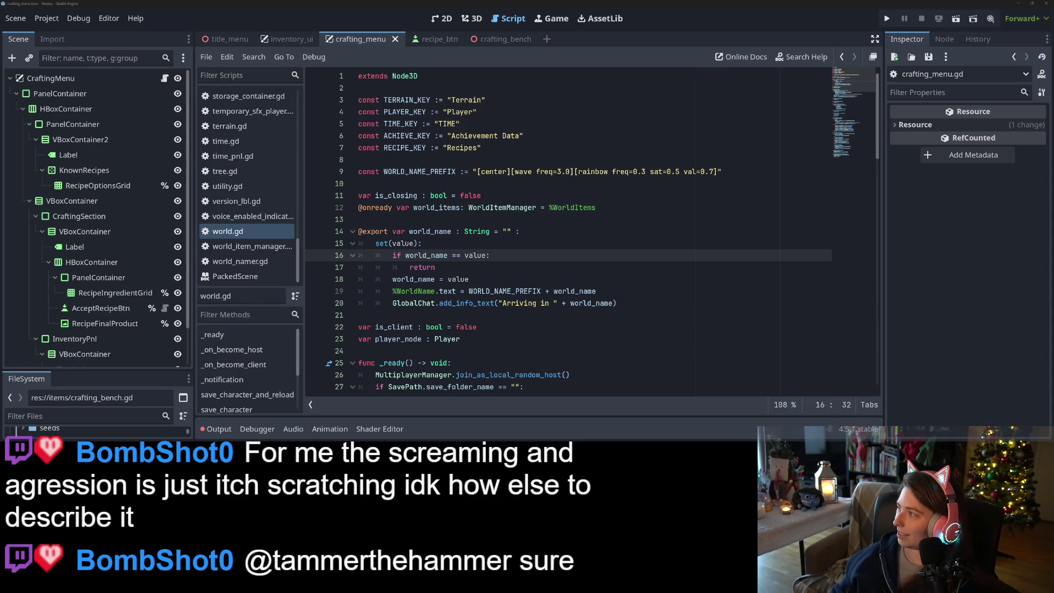
{"action": "key", "text": "alt+Tab"}
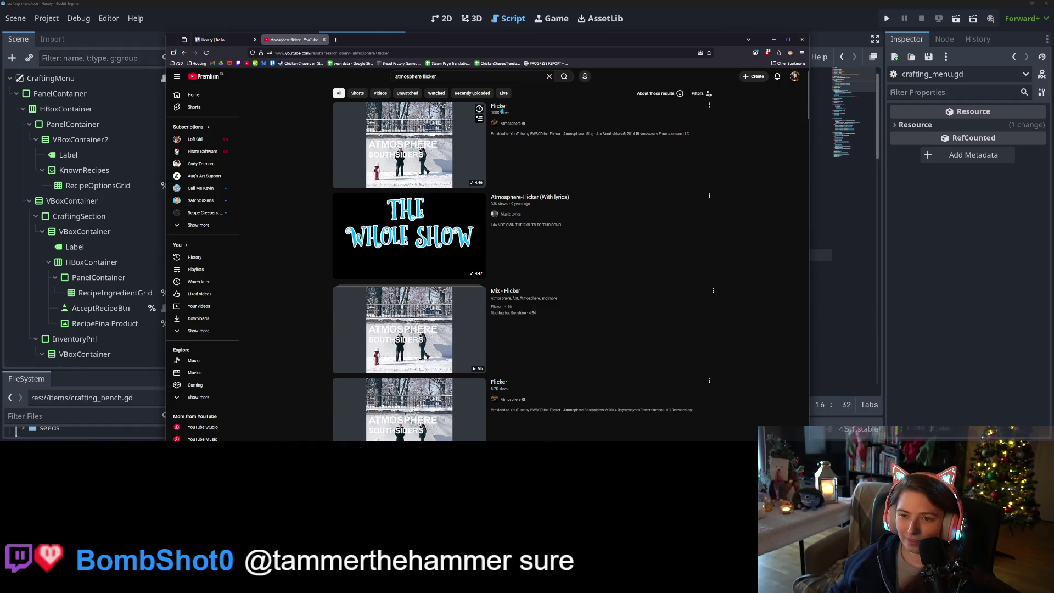
Open Atmosphere's Flicker video in a separate YouTube tab, then return to the Hexery Trello board
{"action": "middle_click", "coordinate": [535, 133]}
{"action": "left_click", "coordinate": [362, 41]}
{"action": "left_click", "coordinate": [362, 53]}
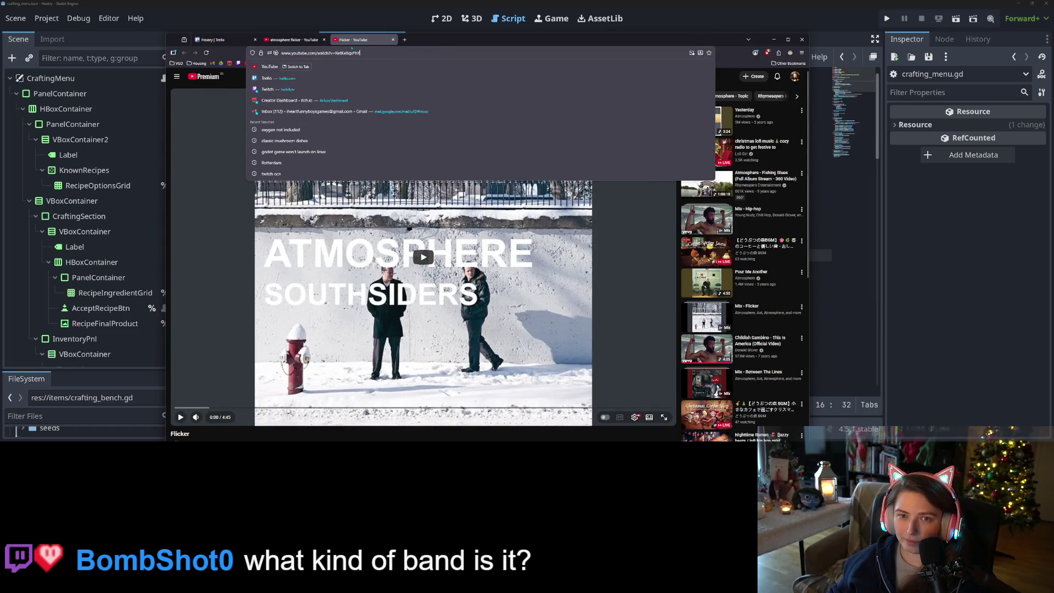
{"action": "key", "text": "Escape"}
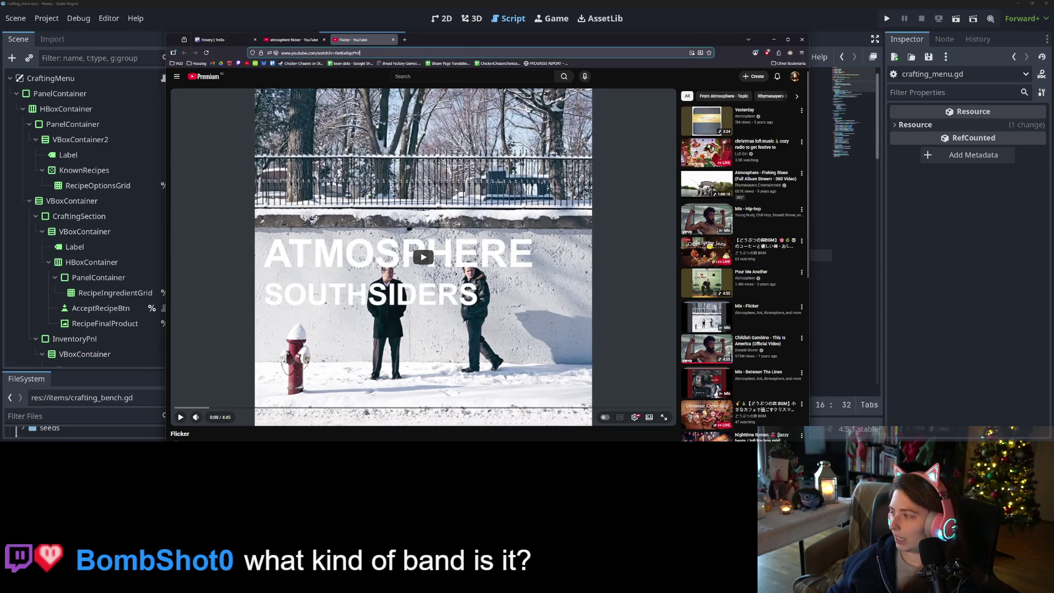
{"action": "left_click", "coordinate": [632, 97]}
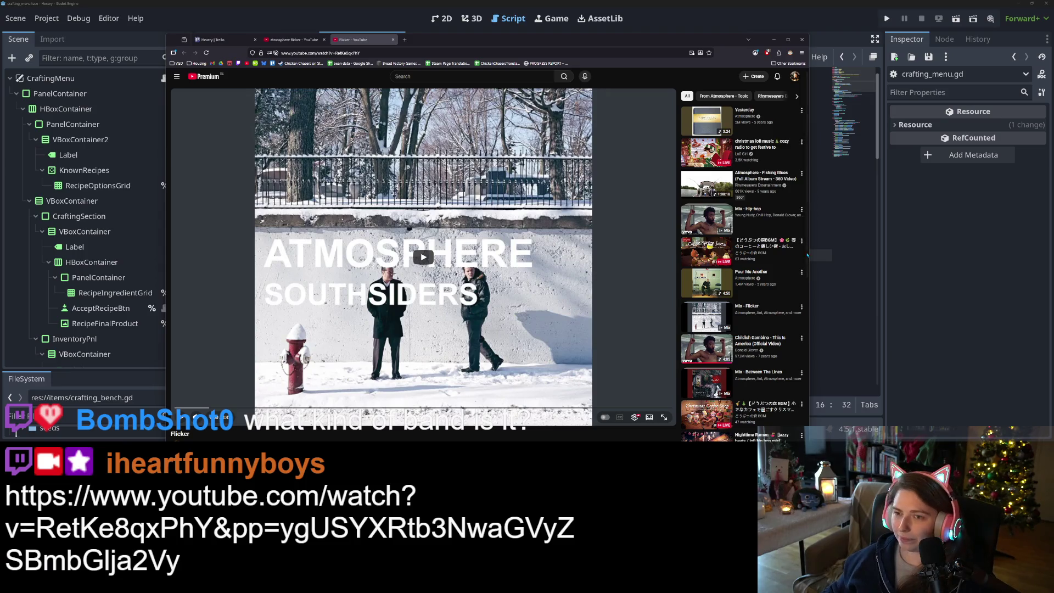
{"action": "left_click", "coordinate": [219, 40]}
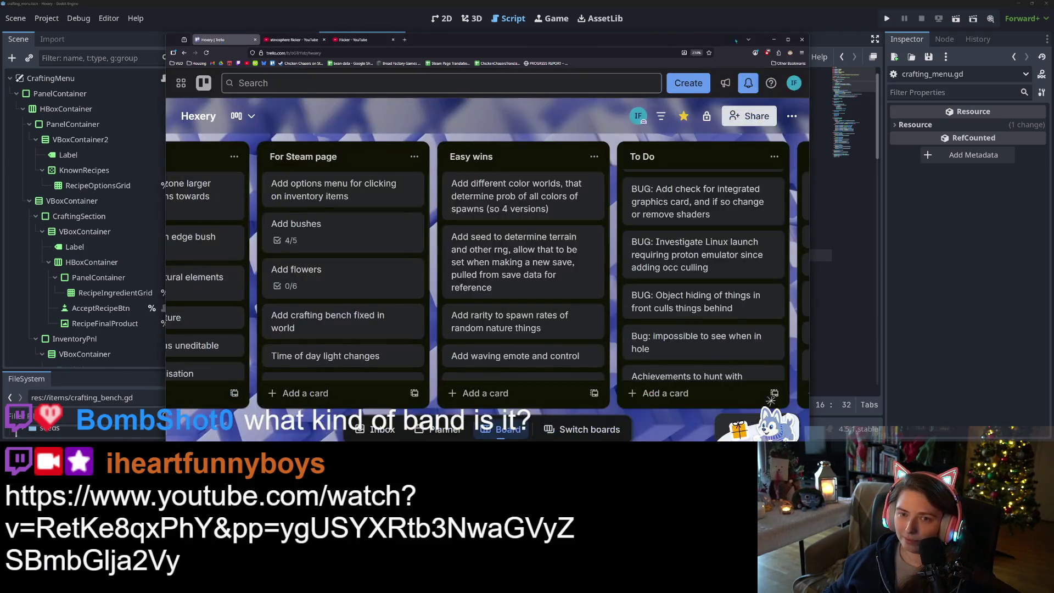
Minimize the browser to bring Godot's world.gd script back into view
{"action": "left_click", "coordinate": [774, 40]}
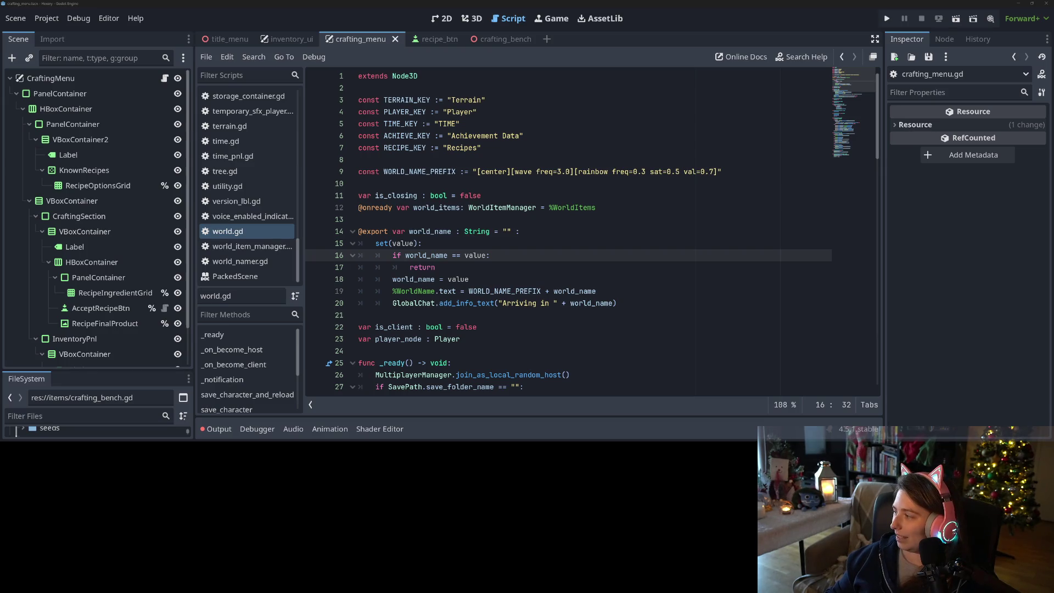
Save the world.gd changes with Ctrl+S
{"action": "scroll", "coordinate": [657, 267], "scroll_direction": "down", "scroll_amount": 2}
{"action": "scroll", "coordinate": [657, 267], "scroll_direction": "up", "scroll_amount": 2}
{"action": "left_click", "coordinate": [657, 267]}
{"action": "key", "text": "ctrl+s"}
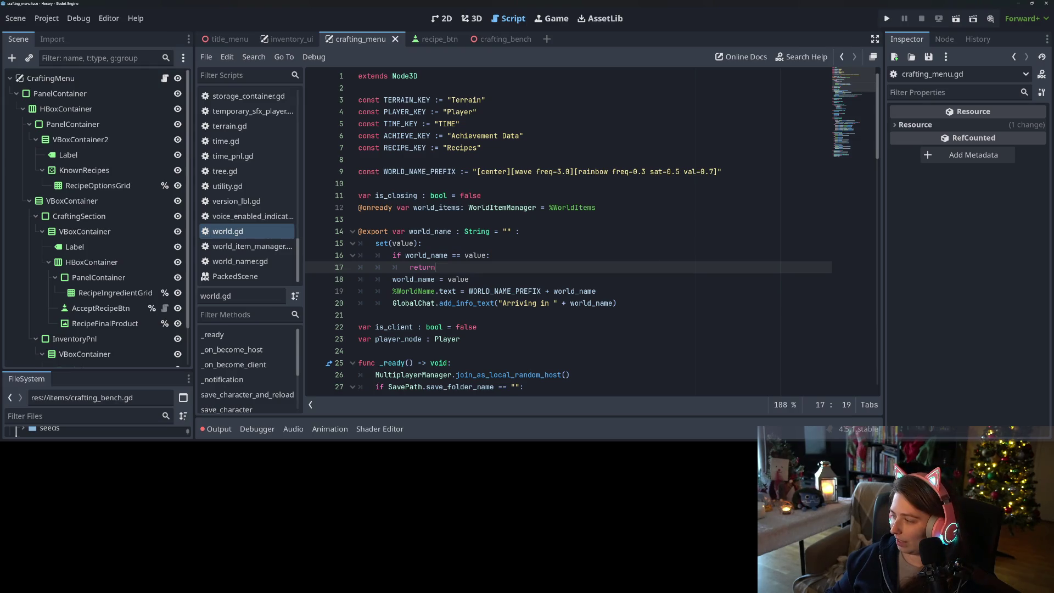
{"action": "left_click", "coordinate": [641, 172]}
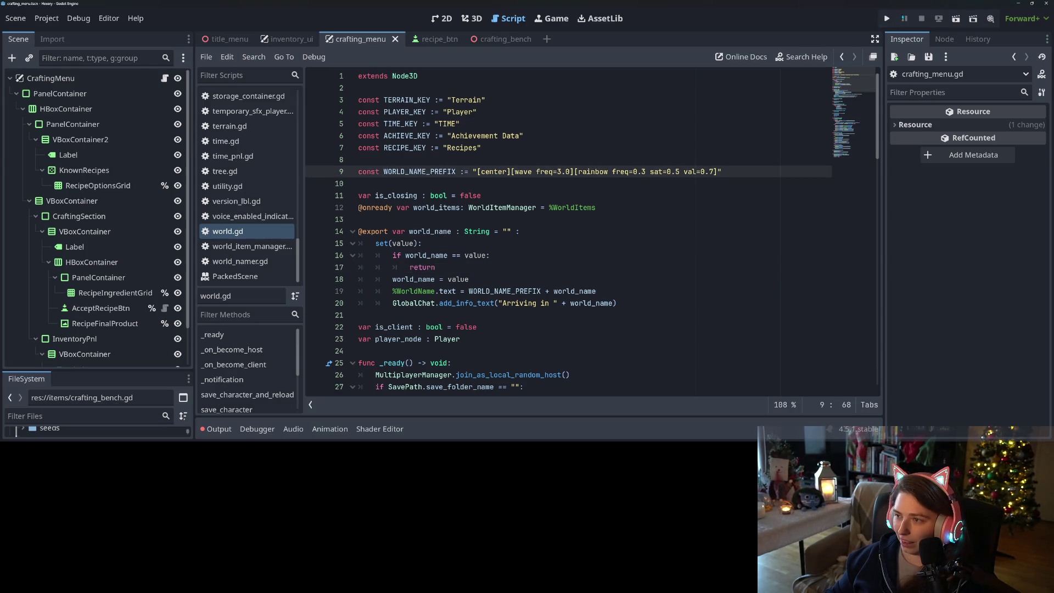
Run Hexery, load bugworld, check the crafting menu's Known Recipes, then quit the game
{"action": "left_click", "coordinate": [887, 19]}
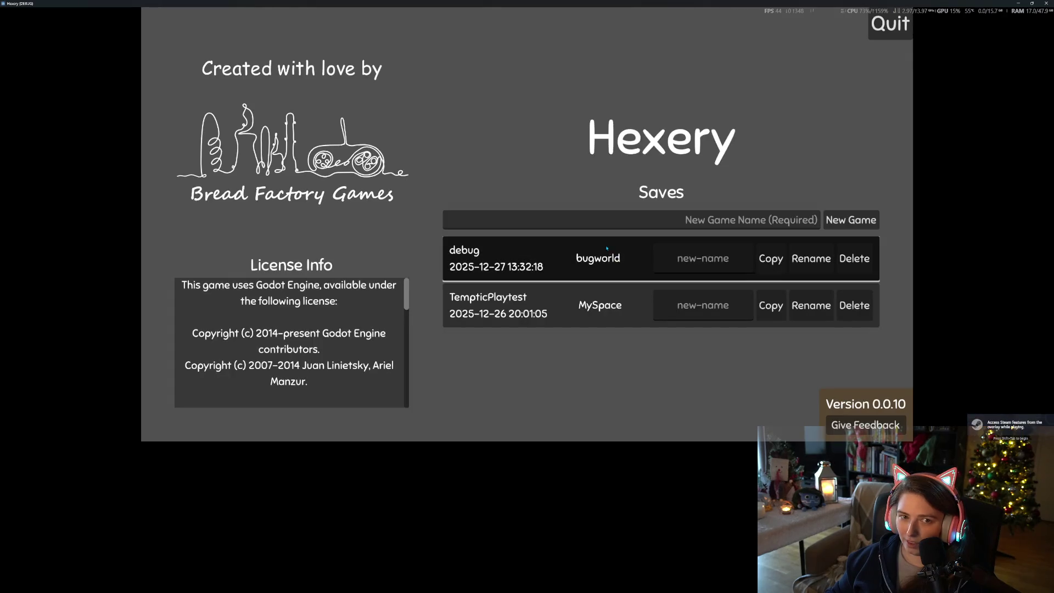
{"action": "left_click", "coordinate": [626, 259]}
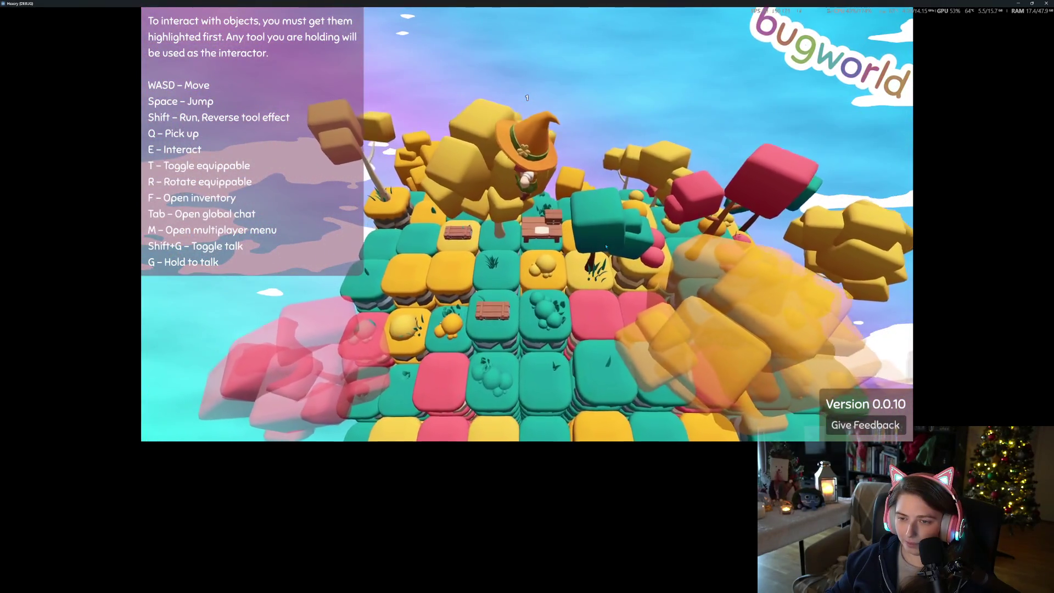
{"action": "key", "text": "f"}
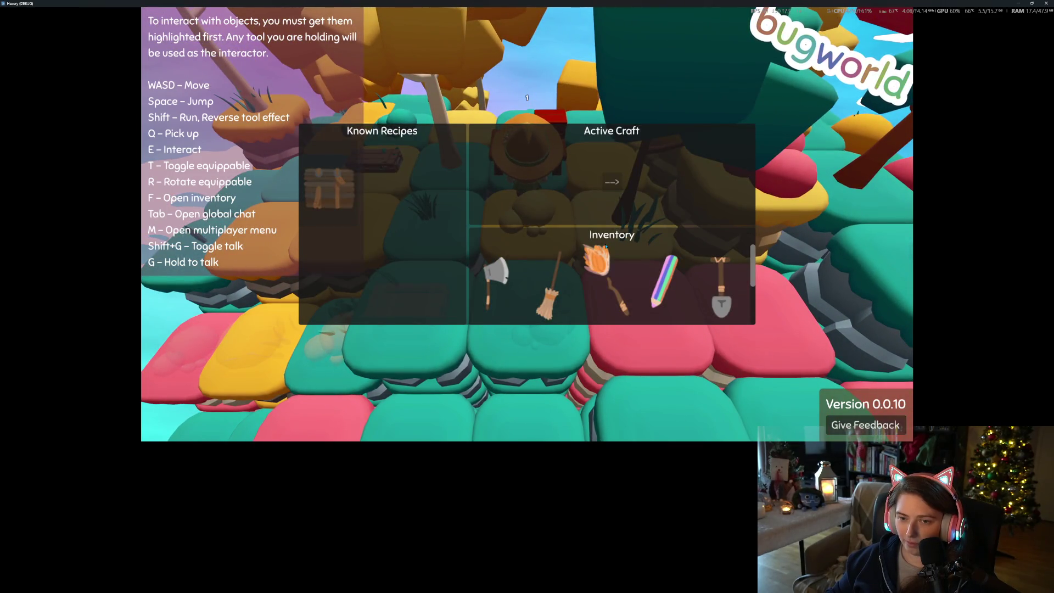
{"action": "key", "text": "f"}
{"action": "key", "text": "Escape"}
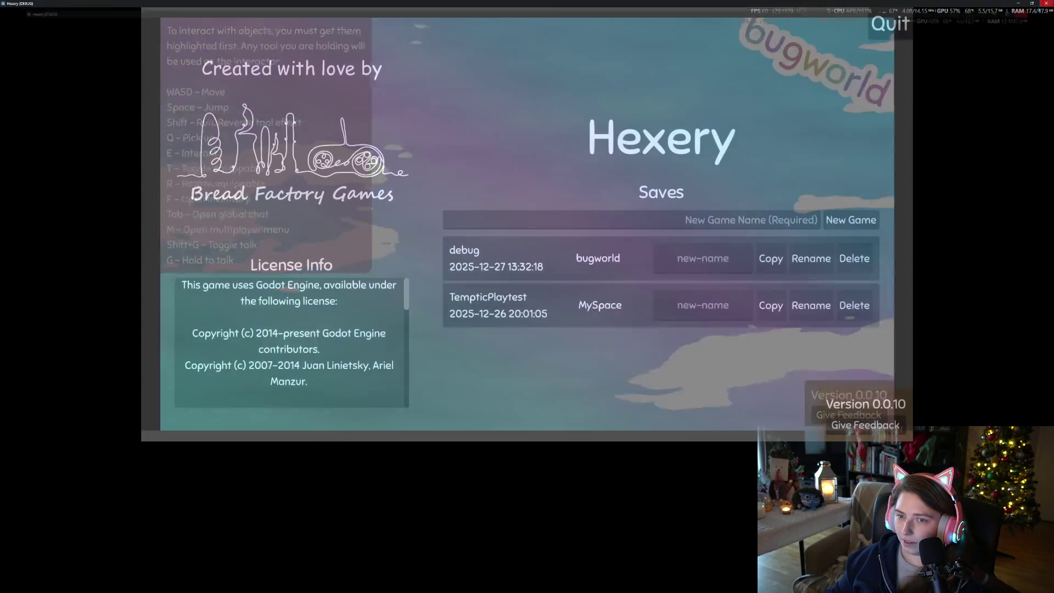
{"action": "key", "text": "alt+F4"}
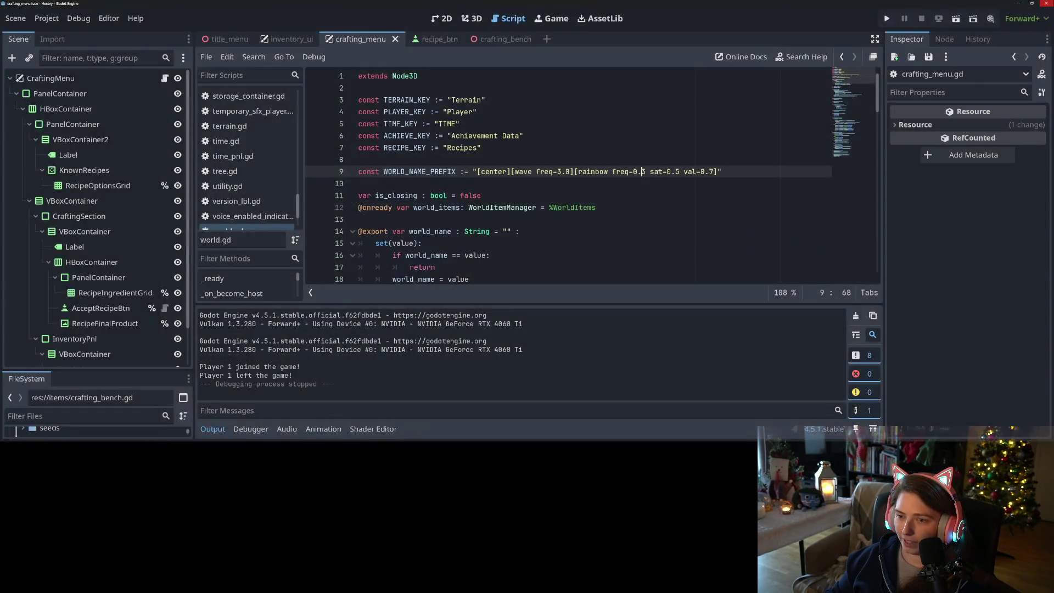
In crafting_menu.gd, comment out line 39's _on_learn_new_recipe("Storage Box") call and run the game
{"action": "scroll", "coordinate": [261, 210], "scroll_direction": "down", "scroll_amount": 3}
{"action": "scroll", "coordinate": [261, 210], "scroll_direction": "up", "scroll_amount": 8}
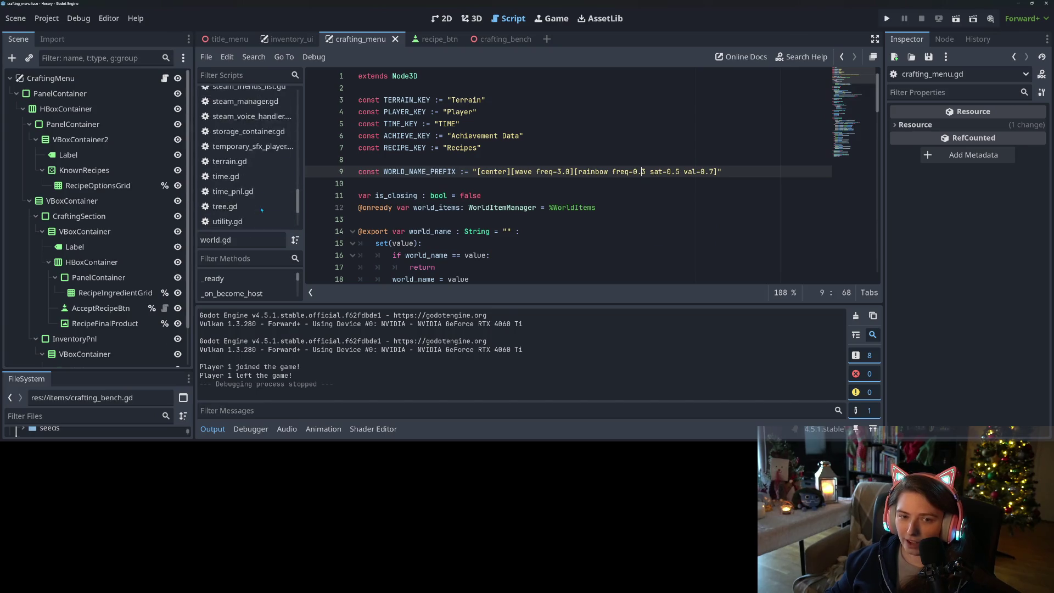
{"action": "scroll", "coordinate": [261, 209], "scroll_direction": "up", "scroll_amount": 3}
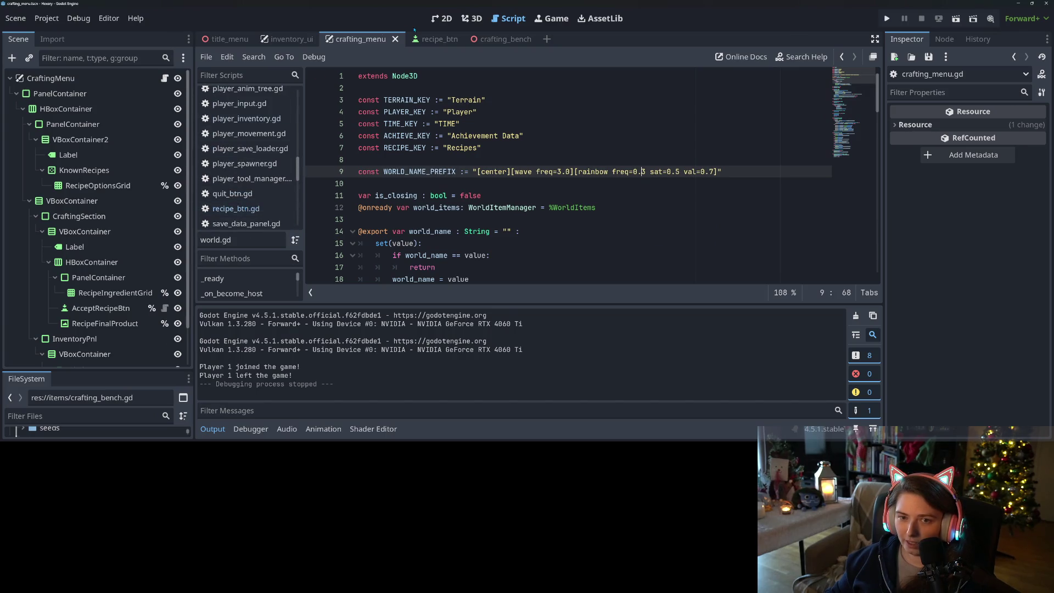
{"action": "left_click", "coordinate": [165, 78]}
{"action": "scroll", "coordinate": [494, 192], "scroll_direction": "down", "scroll_amount": 1}
{"action": "left_click", "coordinate": [438, 196]}
{"action": "scroll", "coordinate": [462, 219], "scroll_direction": "up", "scroll_amount": 2}
{"action": "left_click", "coordinate": [422, 243]}
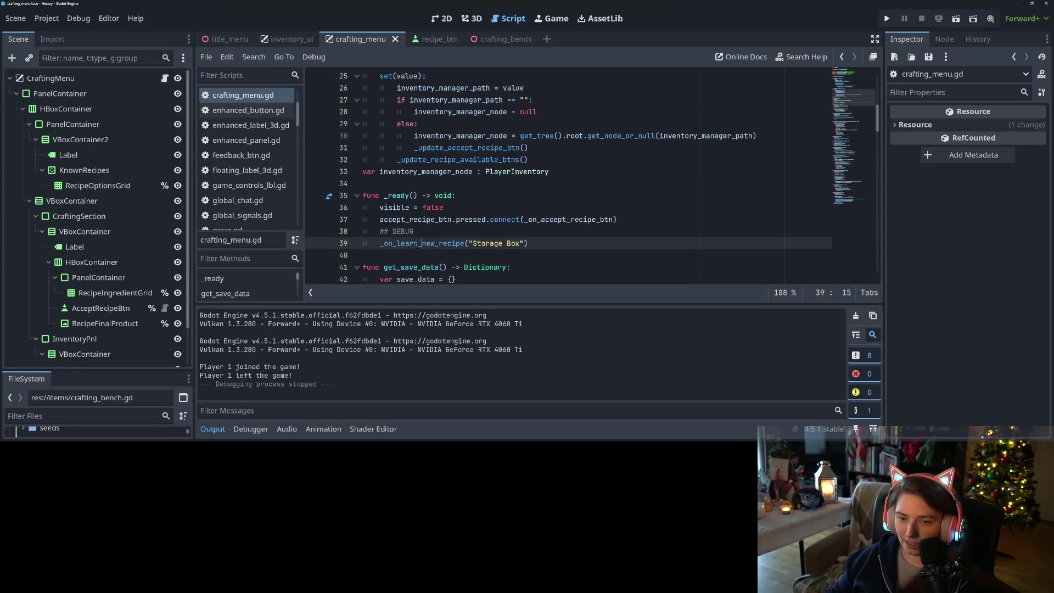
{"action": "key", "text": "ctrl+k"}
{"action": "left_click", "coordinate": [886, 18]}
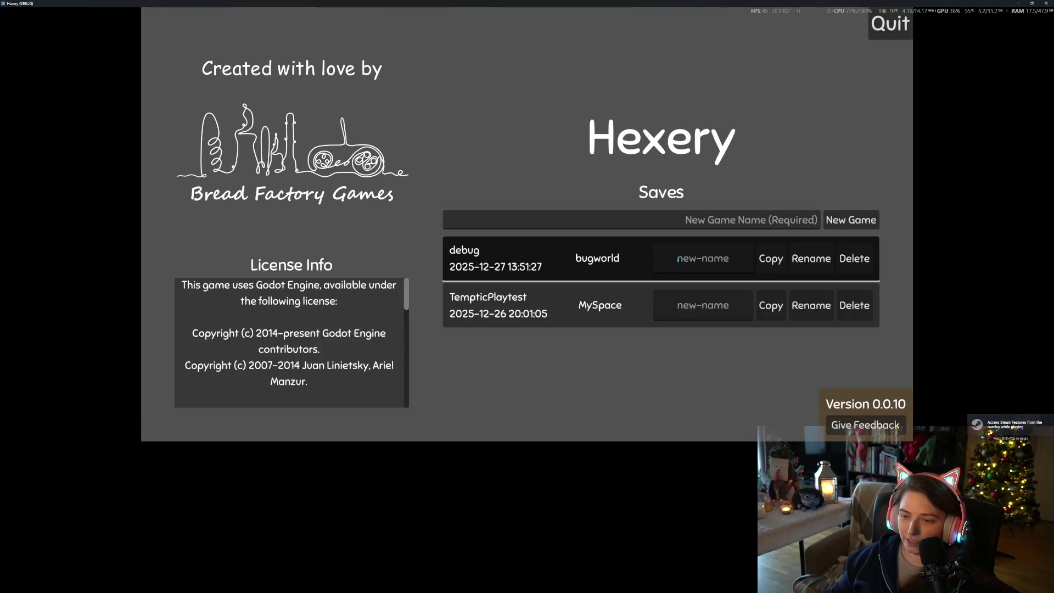
Load the bugworld save and check the crafting panel's Known Recipes list
{"action": "left_click", "coordinate": [696, 268]}
{"action": "scroll", "coordinate": [738, 273], "scroll_direction": "up", "scroll_amount": 5}
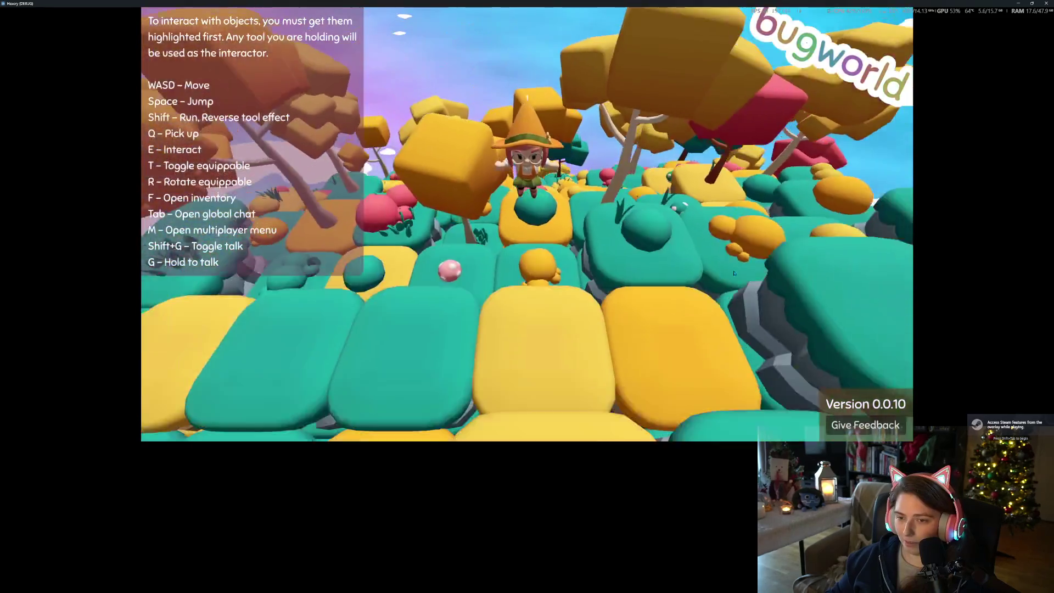
{"action": "scroll", "coordinate": [734, 273], "scroll_direction": "down", "scroll_amount": 5}
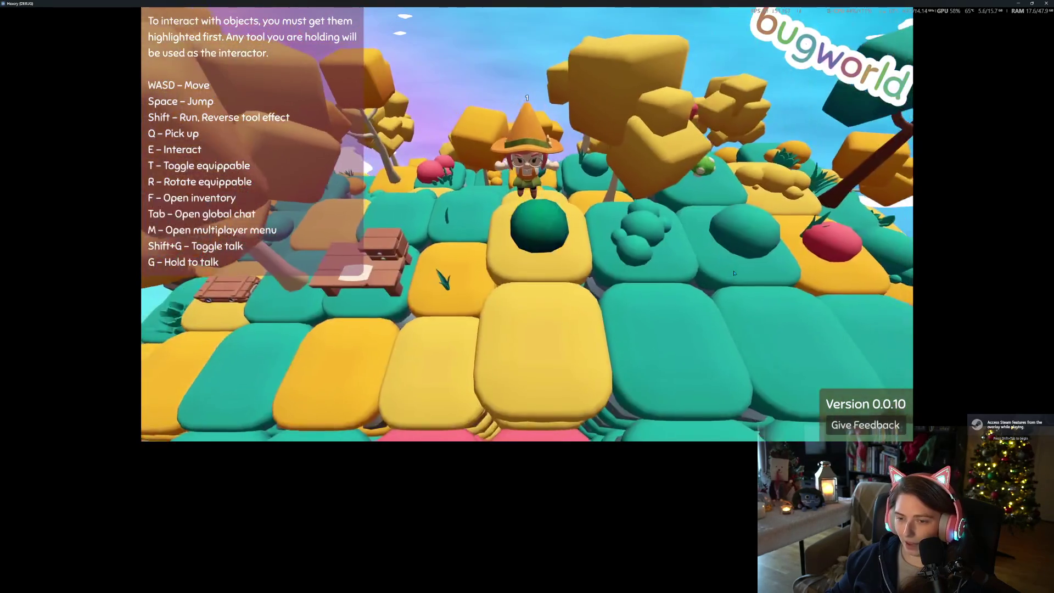
{"action": "key", "text": "f"}
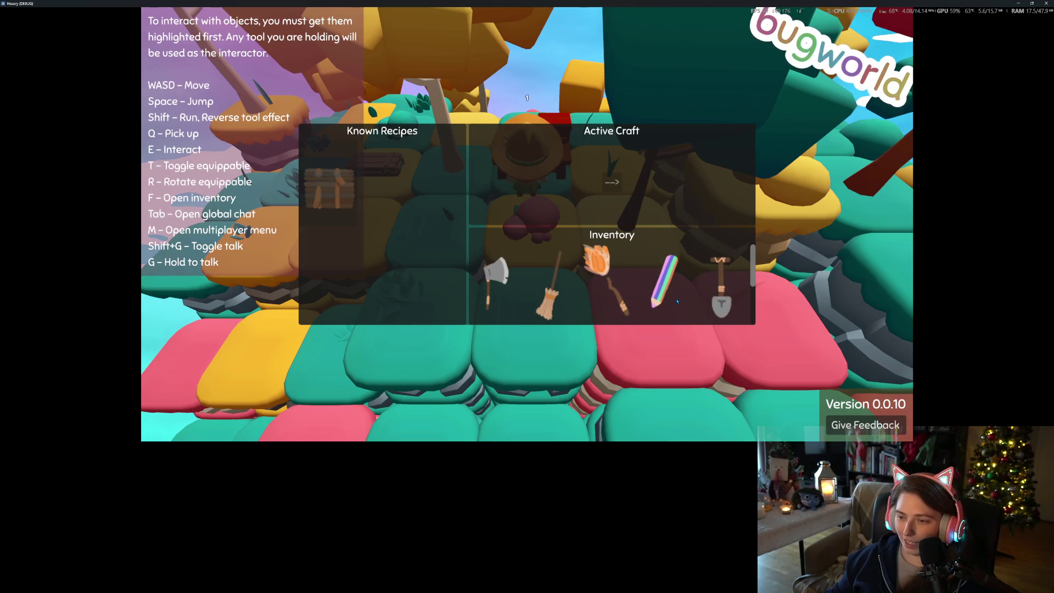
{"action": "scroll", "coordinate": [678, 301], "scroll_direction": "down", "scroll_amount": 2}
{"action": "scroll", "coordinate": [678, 301], "scroll_direction": "up", "scroll_amount": 2}
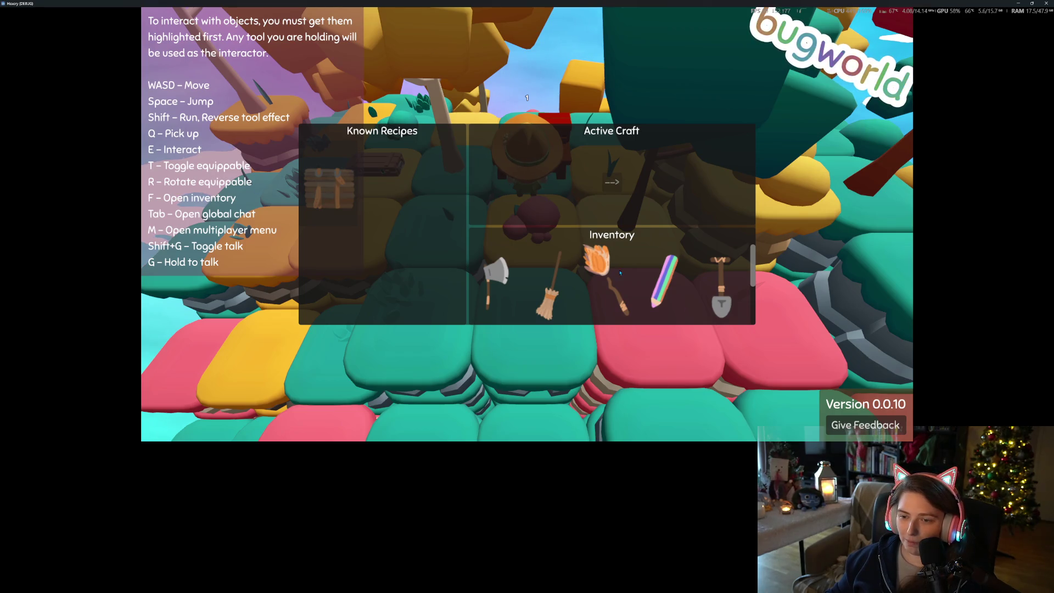
{"action": "scroll", "coordinate": [678, 292], "scroll_direction": "down", "scroll_amount": 2}
{"action": "scroll", "coordinate": [683, 295], "scroll_direction": "up", "scroll_amount": 1}
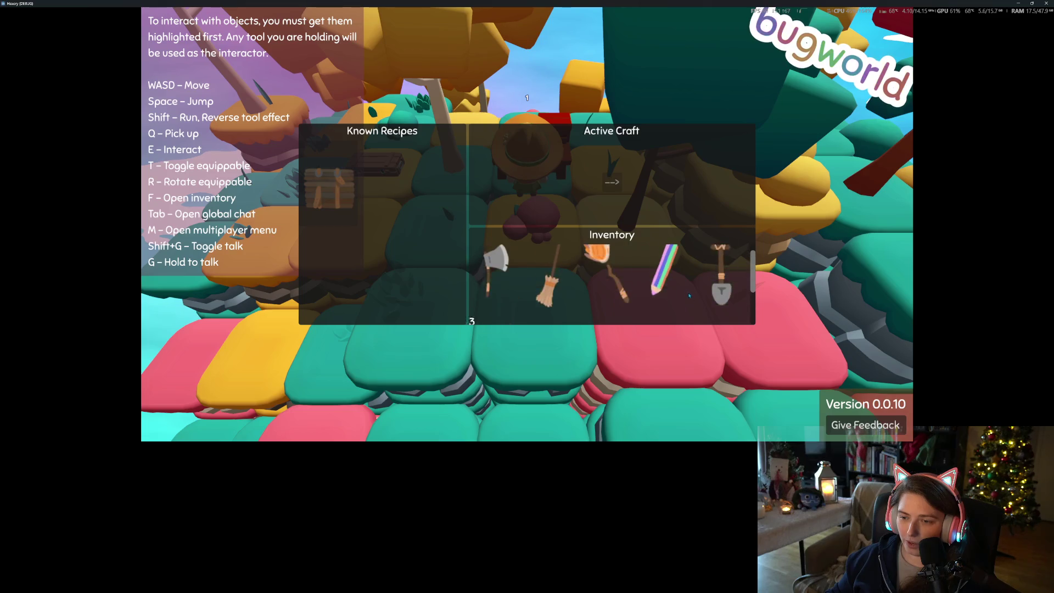
{"action": "scroll", "coordinate": [684, 293], "scroll_direction": "up", "scroll_amount": 1}
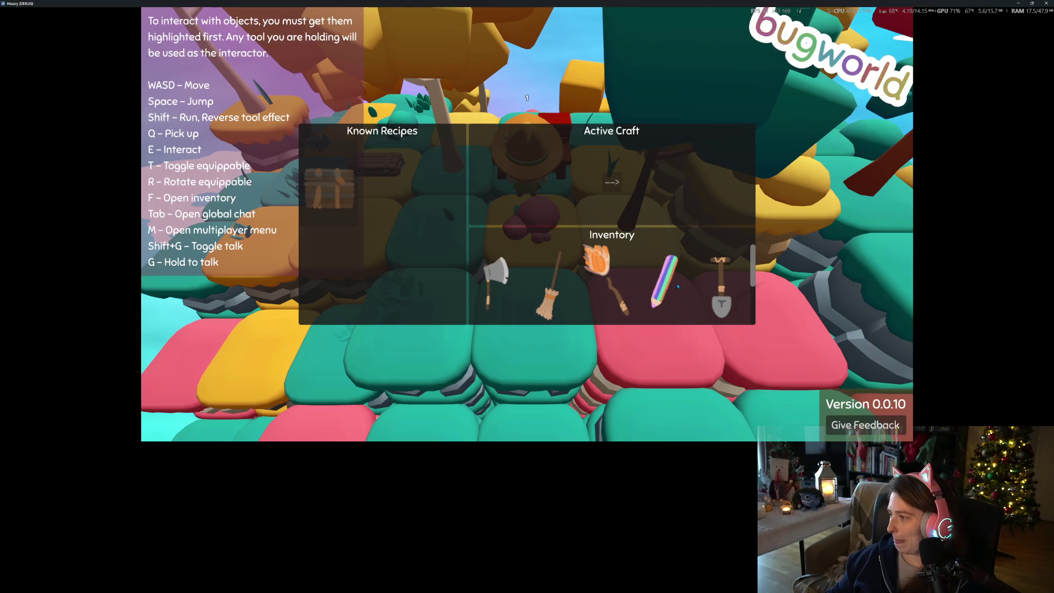
{"action": "key", "text": "f"}
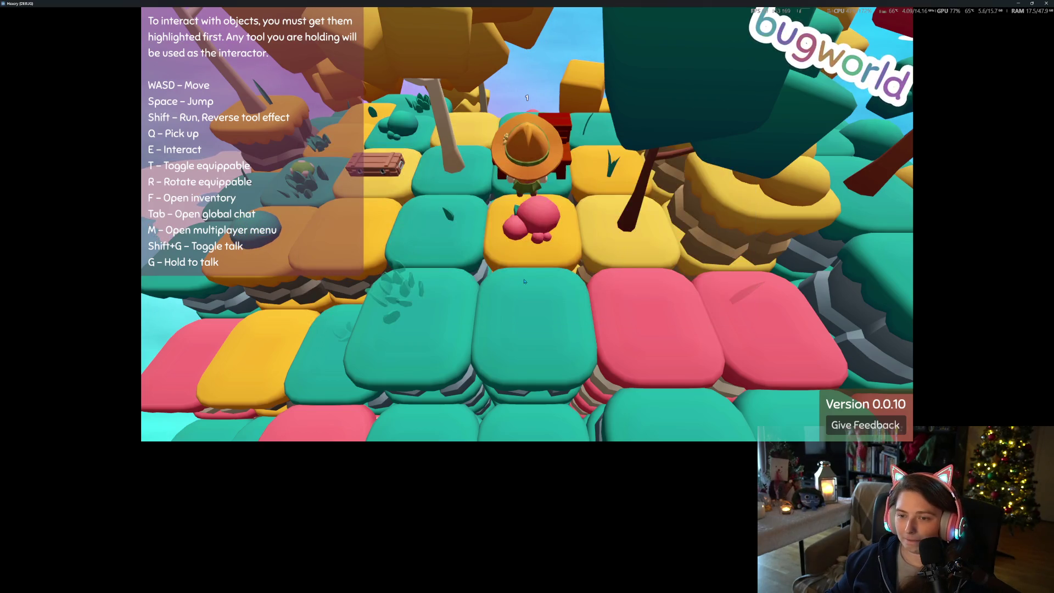
Open and close the player inventory, then open the global chat
{"action": "scroll", "coordinate": [524, 281], "scroll_direction": "down", "scroll_amount": 5}
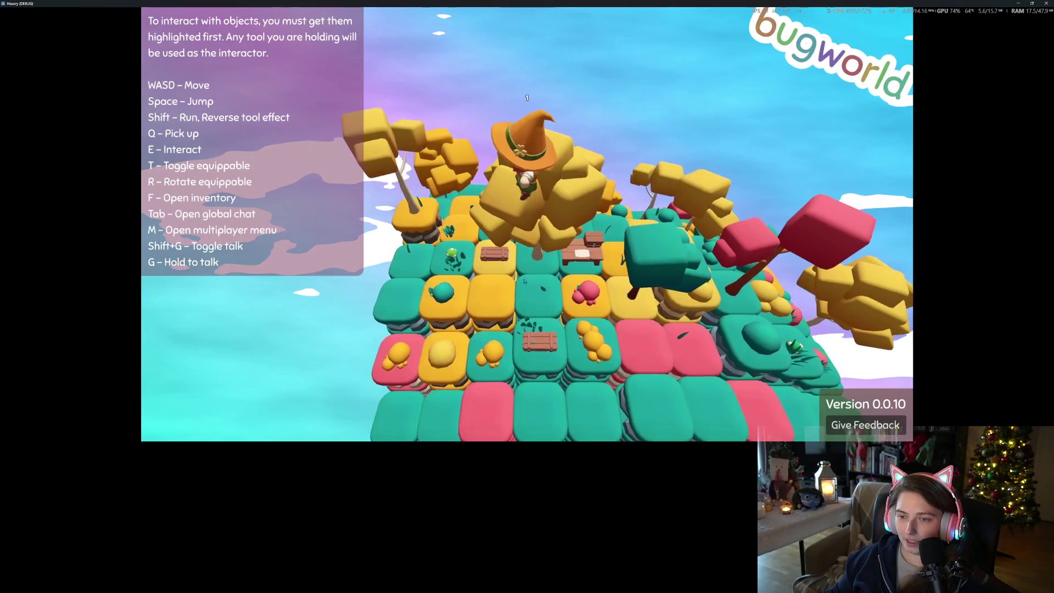
{"action": "scroll", "coordinate": [525, 282], "scroll_direction": "up", "scroll_amount": 5}
{"action": "scroll", "coordinate": [525, 282], "scroll_direction": "down", "scroll_amount": 3}
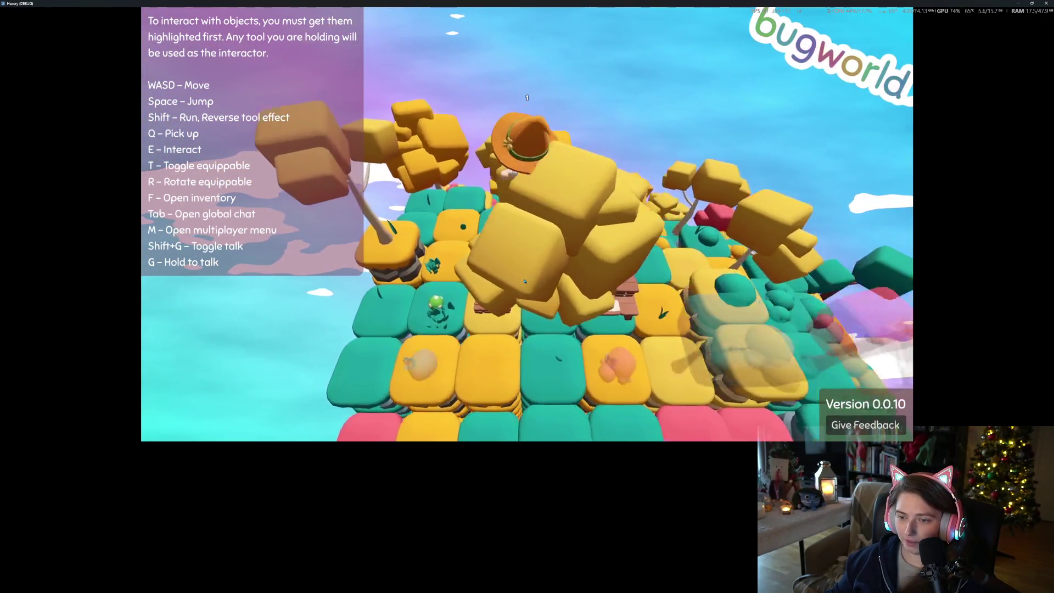
{"action": "scroll", "coordinate": [524, 282], "scroll_direction": "up", "scroll_amount": 3}
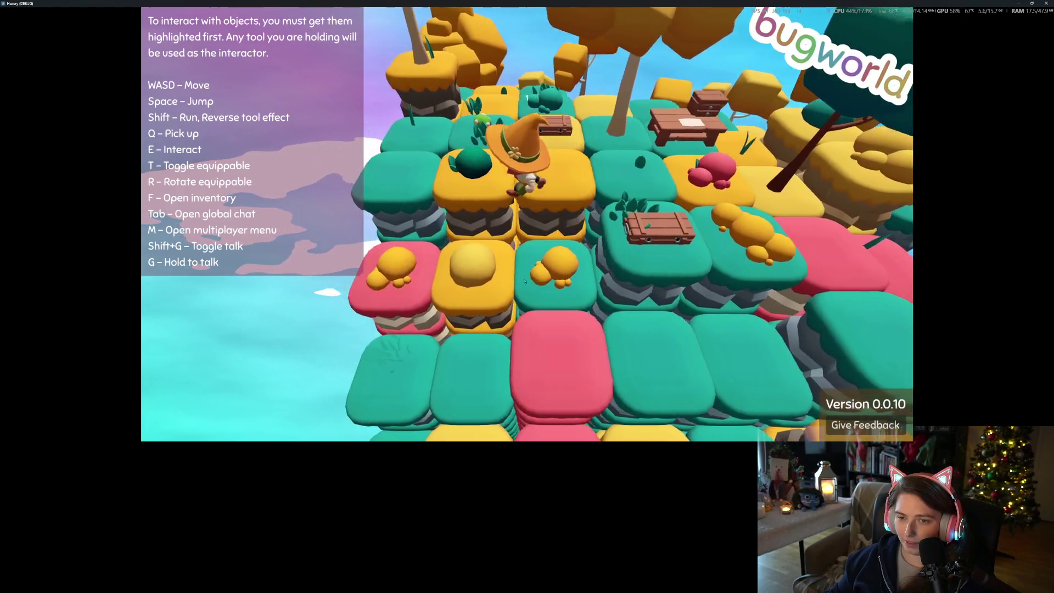
{"action": "scroll", "coordinate": [525, 282], "scroll_direction": "up", "scroll_amount": 3}
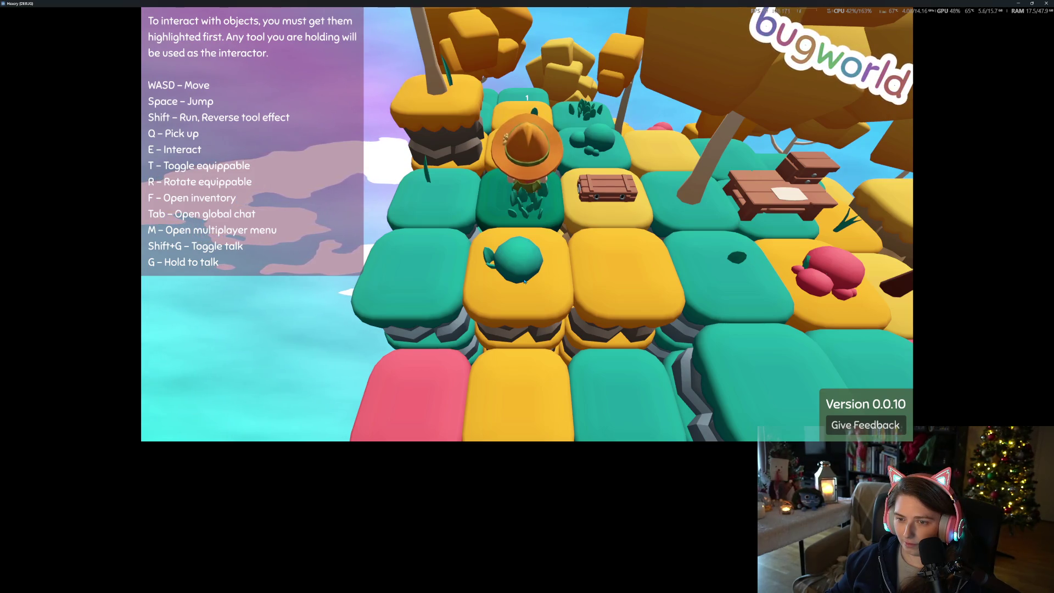
{"action": "scroll", "coordinate": [524, 282], "scroll_direction": "down", "scroll_amount": 5}
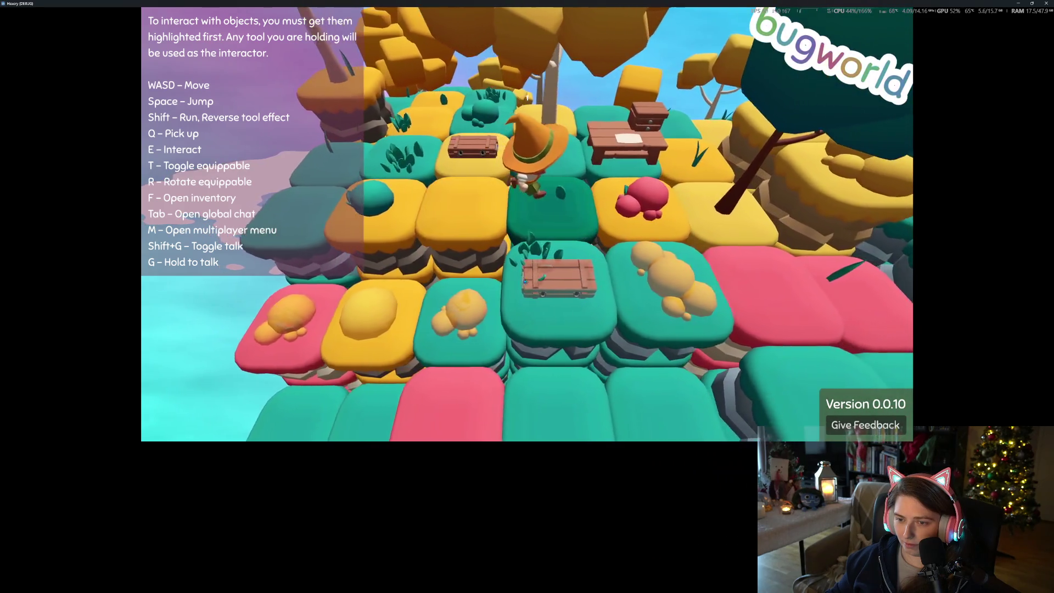
{"action": "key", "text": "f"}
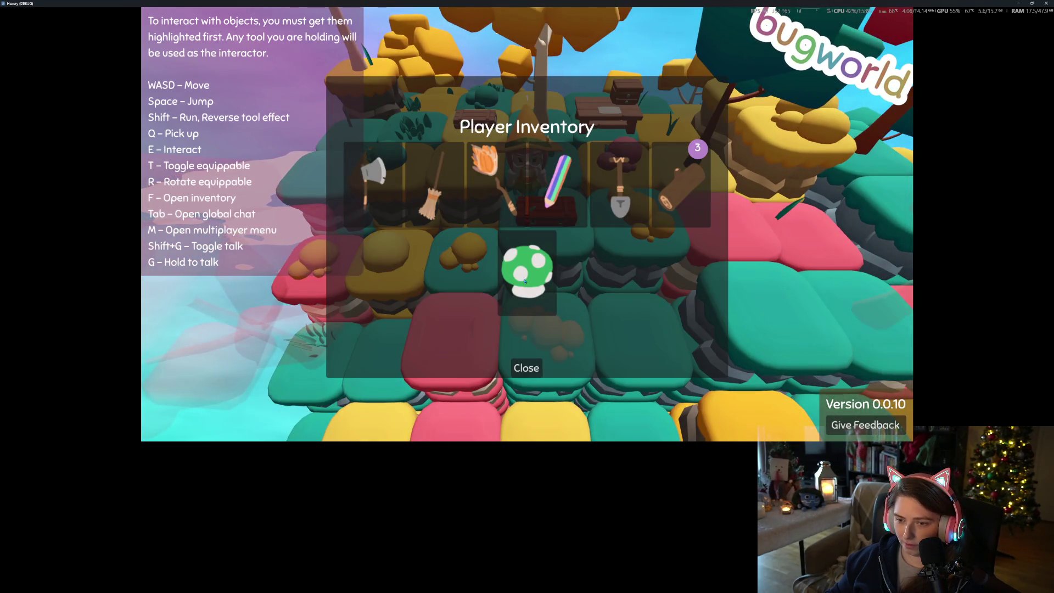
{"action": "key", "text": "f"}
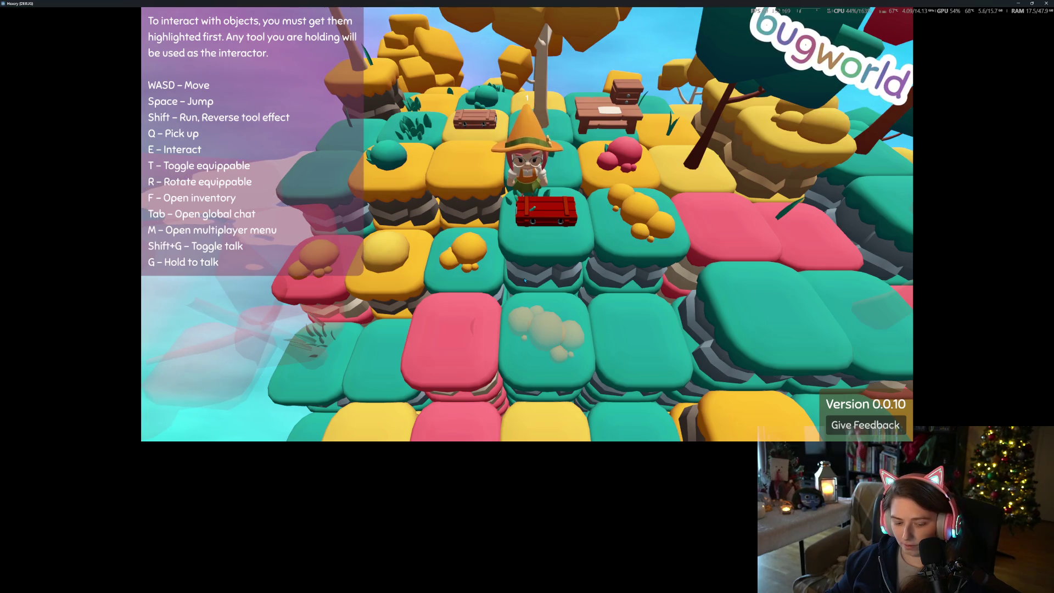
{"action": "key", "text": "Tab"}
{"action": "key", "text": "Tab"}
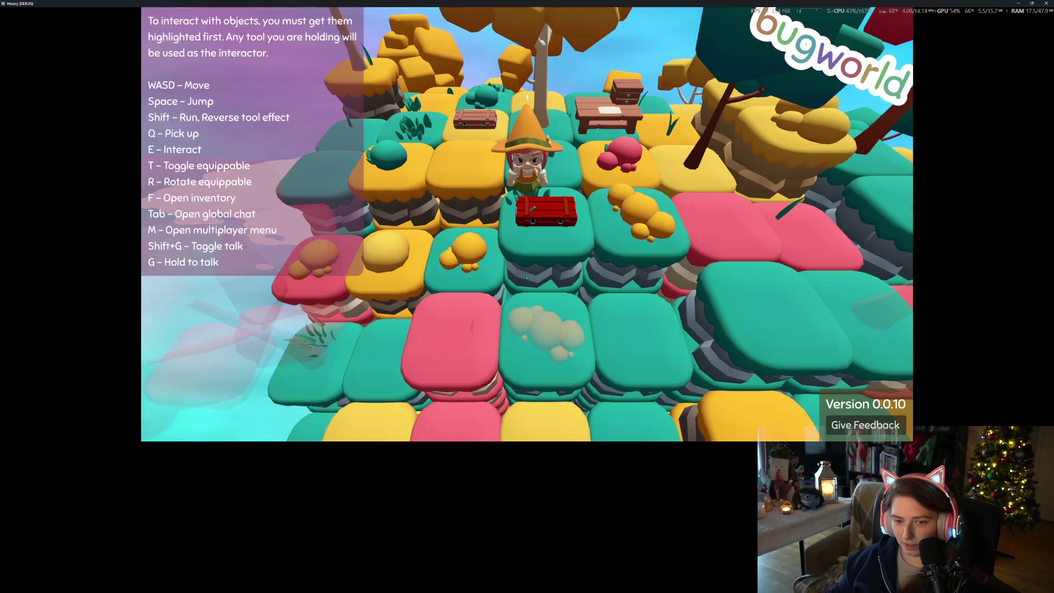
{"action": "key", "text": "w"}
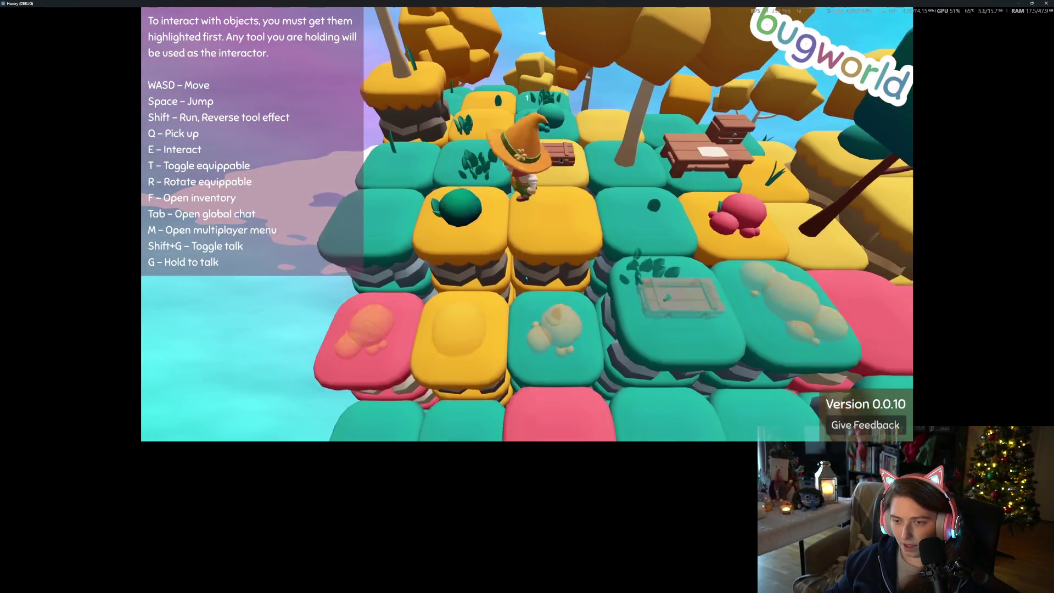
Walk the character across the island past the red bush, then exit and close the game
{"action": "scroll", "coordinate": [526, 278], "scroll_direction": "down", "scroll_amount": 5}
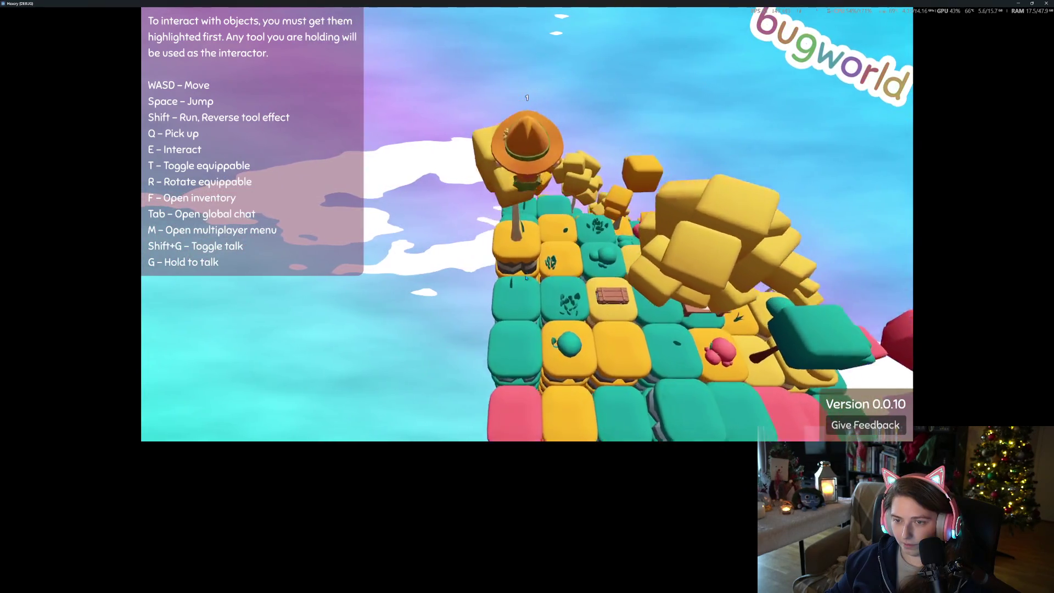
{"action": "scroll", "coordinate": [526, 278], "scroll_direction": "up", "scroll_amount": 5}
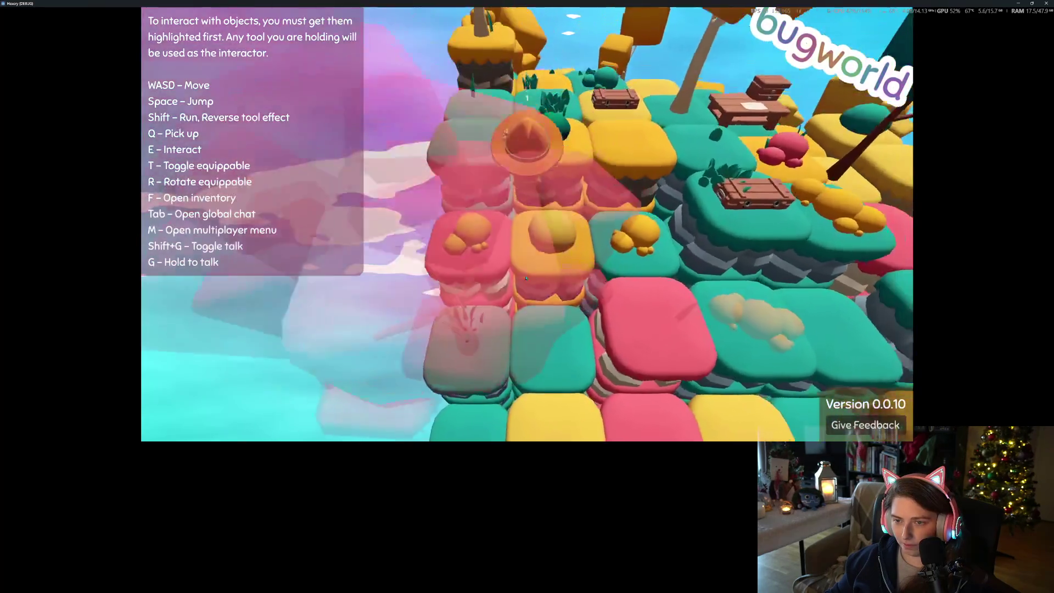
{"action": "scroll", "coordinate": [526, 278], "scroll_direction": "up", "scroll_amount": 5}
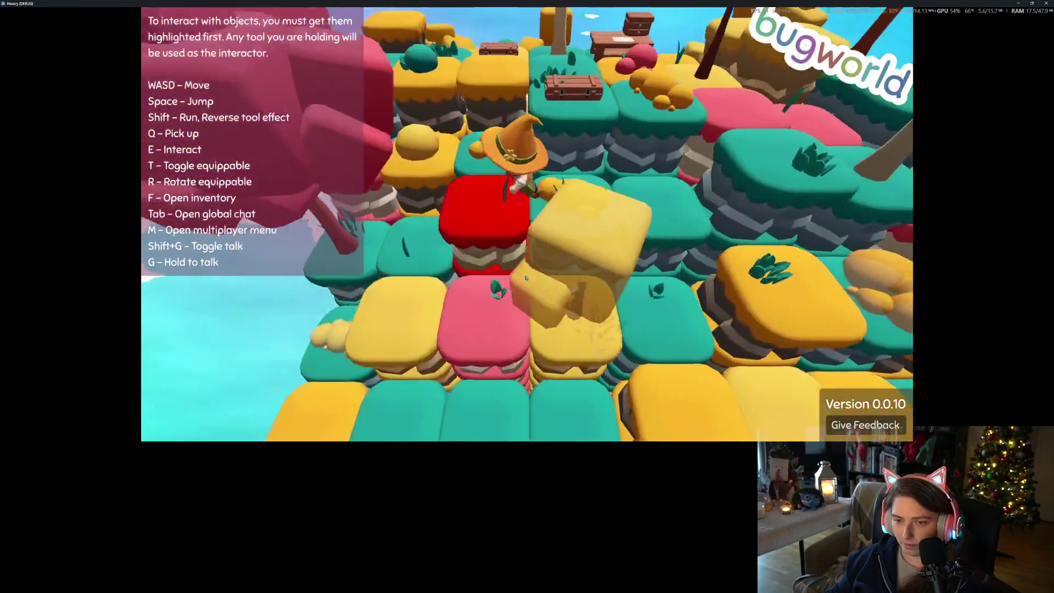
{"action": "scroll", "coordinate": [526, 278], "scroll_direction": "down", "scroll_amount": 5}
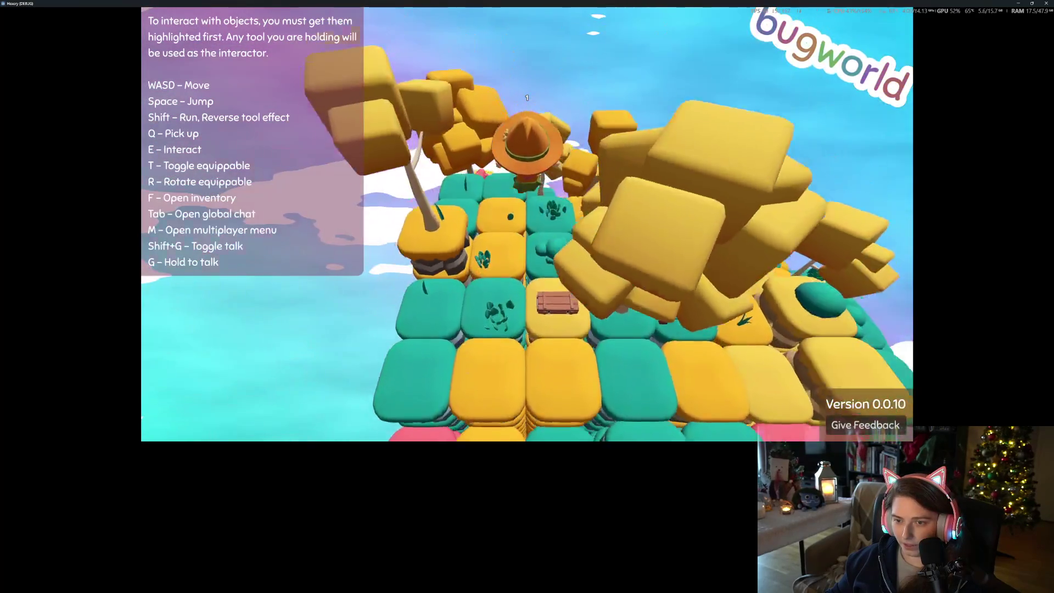
{"action": "scroll", "coordinate": [526, 277], "scroll_direction": "up", "scroll_amount": 5}
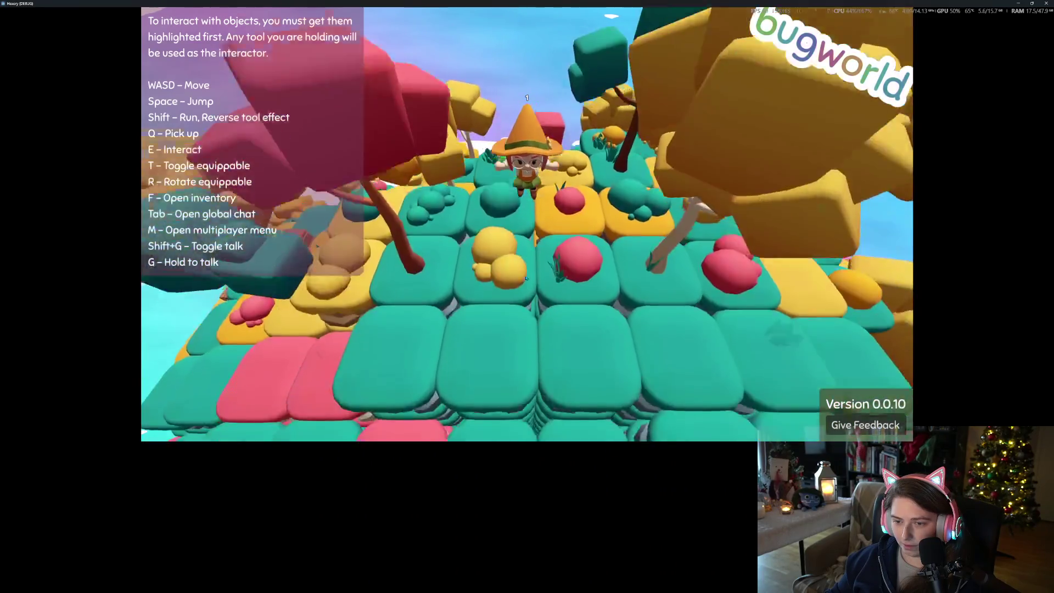
{"action": "key", "text": "w"}
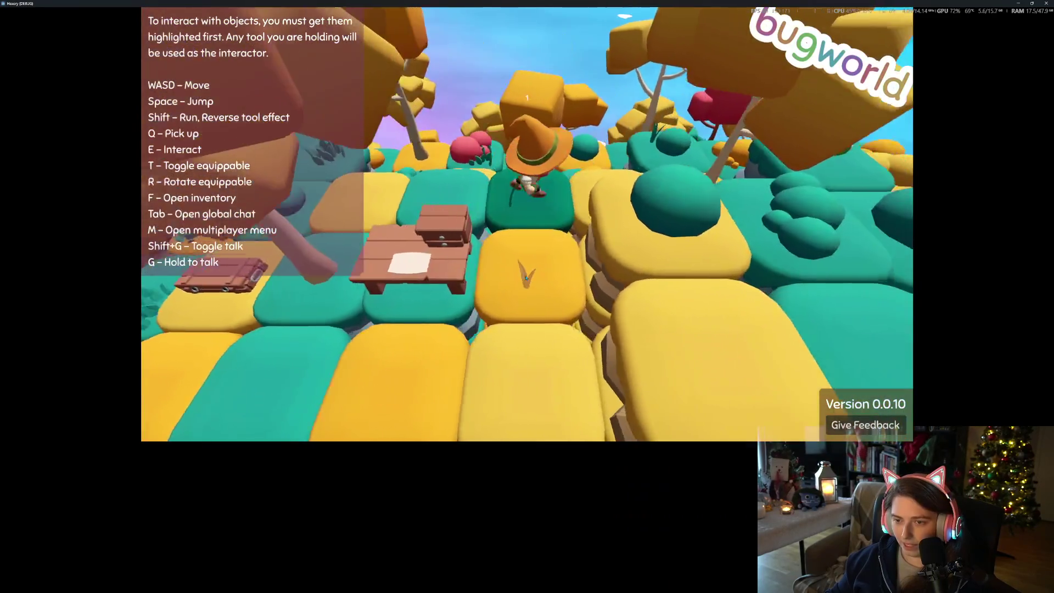
{"action": "key", "text": "d"}
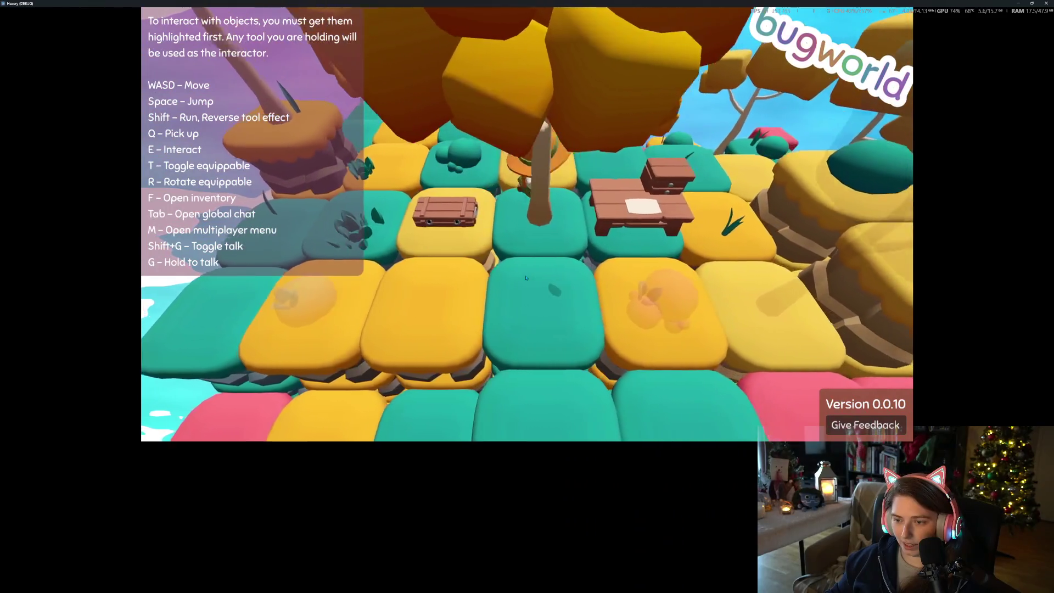
{"action": "key", "text": "d"}
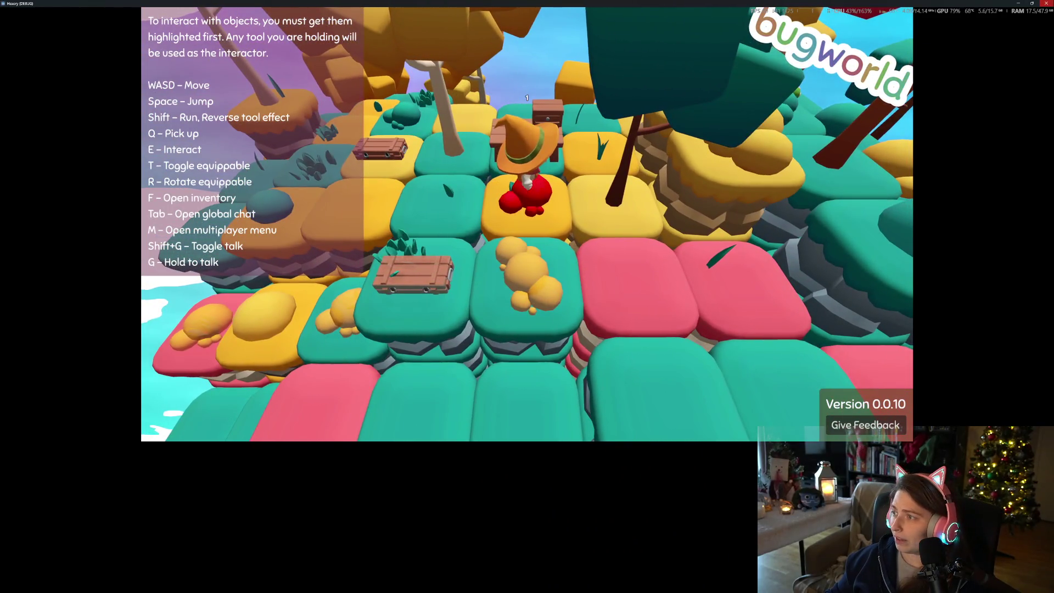
{"action": "key", "text": "Escape"}
{"action": "left_click", "coordinate": [1047, 3]}
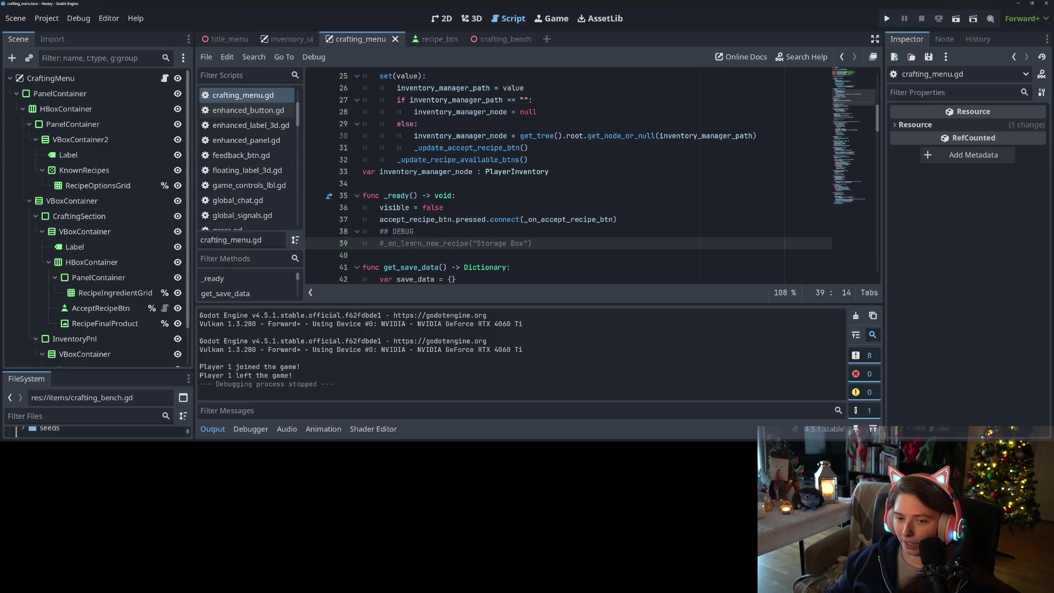
Restore the debug Storage Box recipe call, save, and jump to the _on_learn_new_recipe definition
{"action": "key", "text": "ctrl+k"}
{"action": "key", "text": "ctrl+s"}
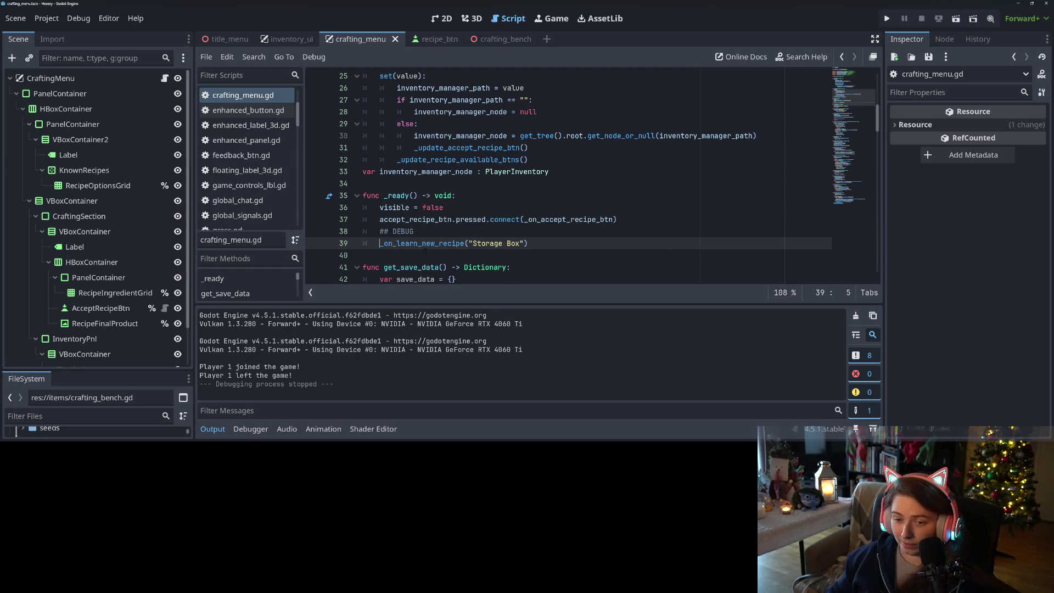
{"action": "left_click", "coordinate": [464, 243], "text": "ctrl"}
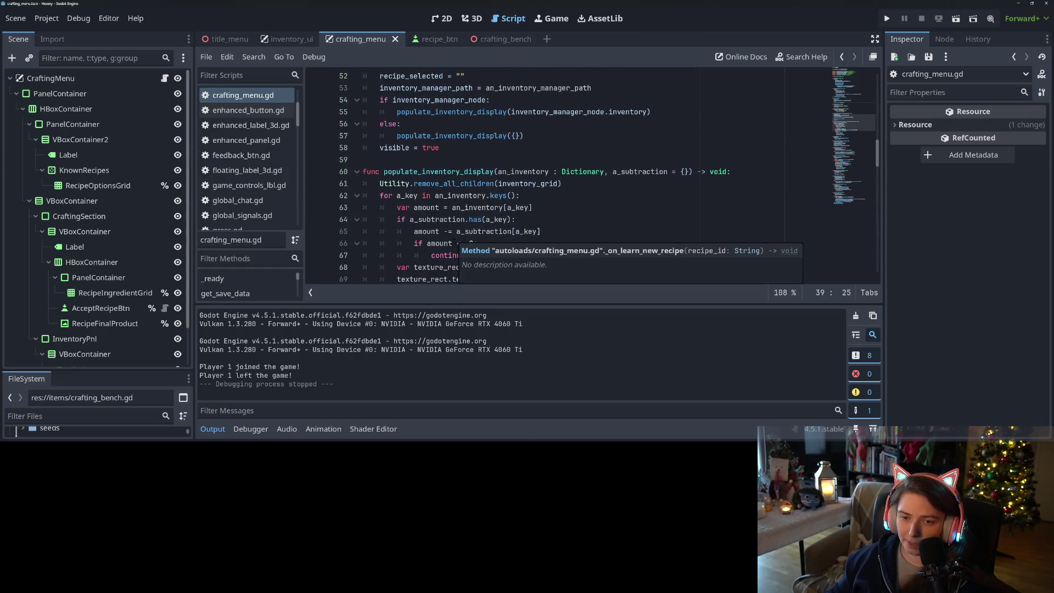
{"action": "scroll", "coordinate": [464, 243], "scroll_direction": "up", "scroll_amount": 5}
{"action": "left_click", "coordinate": [439, 100], "text": "ctrl"}
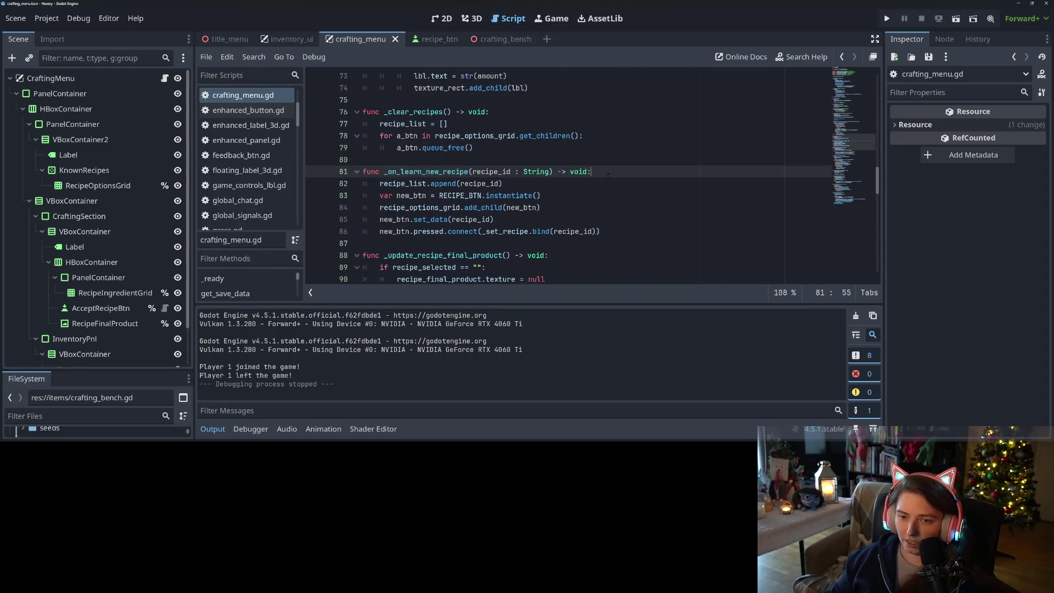
Add 'if recipe_list.has(recipe_id): return' on line 82 of _on_learn_new_recipe and save
{"action": "key", "text": "Return"}
{"action": "type", "text": "if reci"}
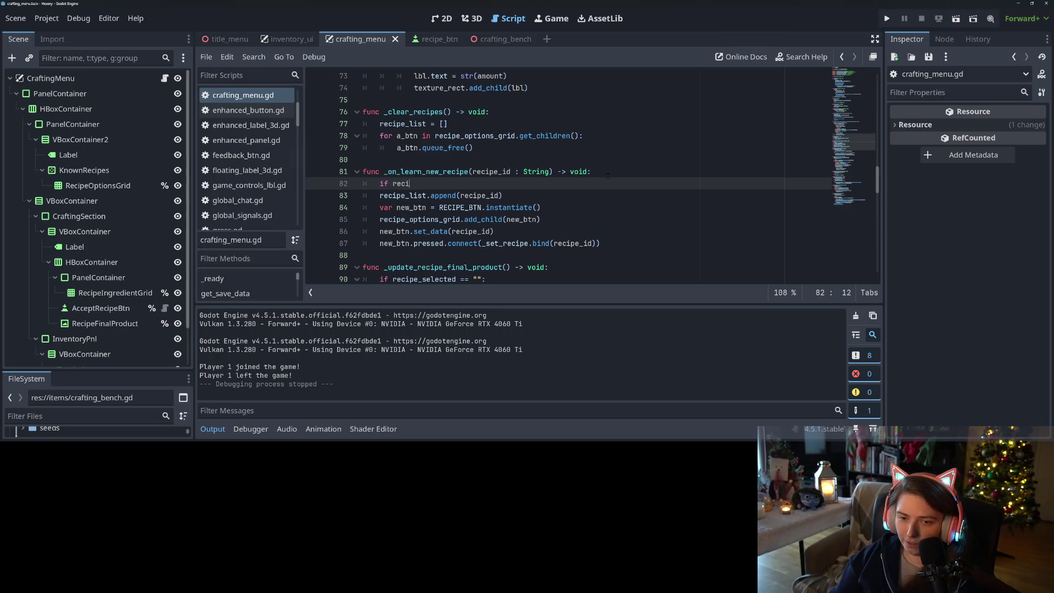
{"action": "key", "text": "Down"}
{"action": "key", "text": "Down"}
{"action": "key", "text": "Down"}
{"action": "key", "text": "Return"}
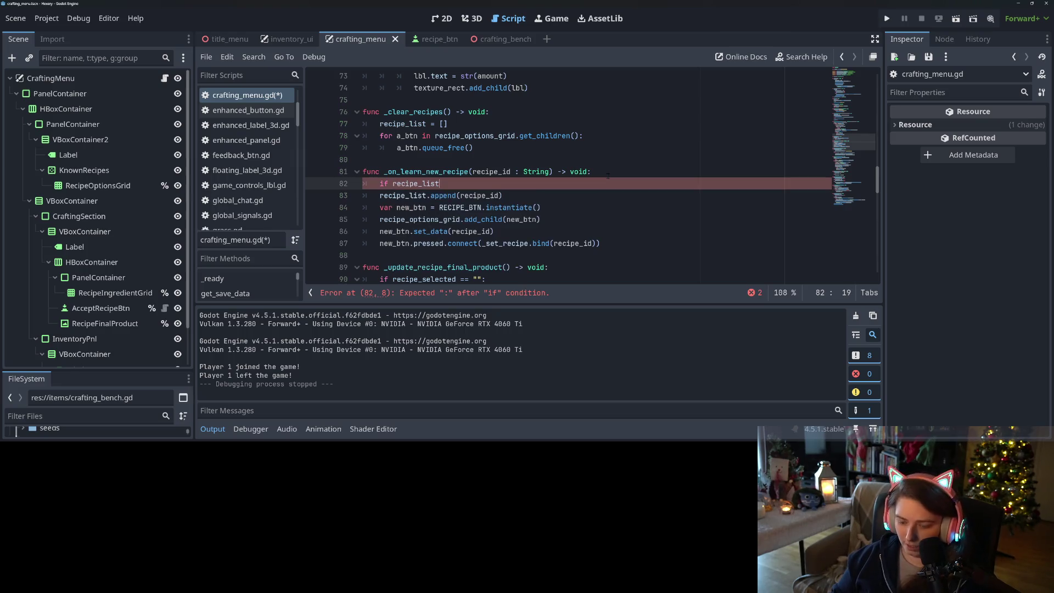
{"action": "type", "text": ".has"}
{"action": "key", "text": "Return"}
{"action": "type", "text": "rec"}
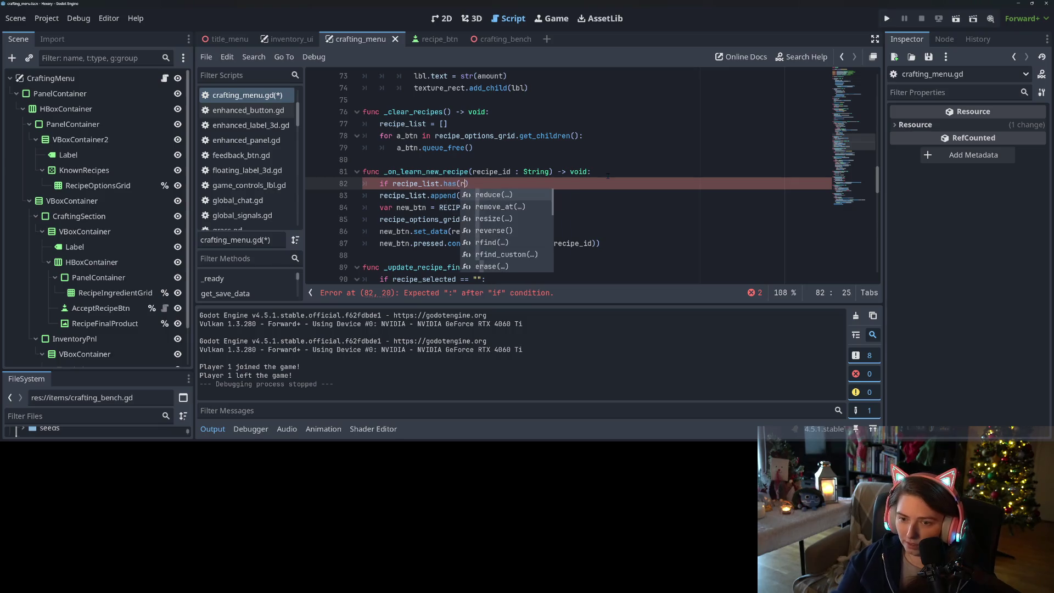
{"action": "key", "text": "Down"}
{"action": "key", "text": "Return"}
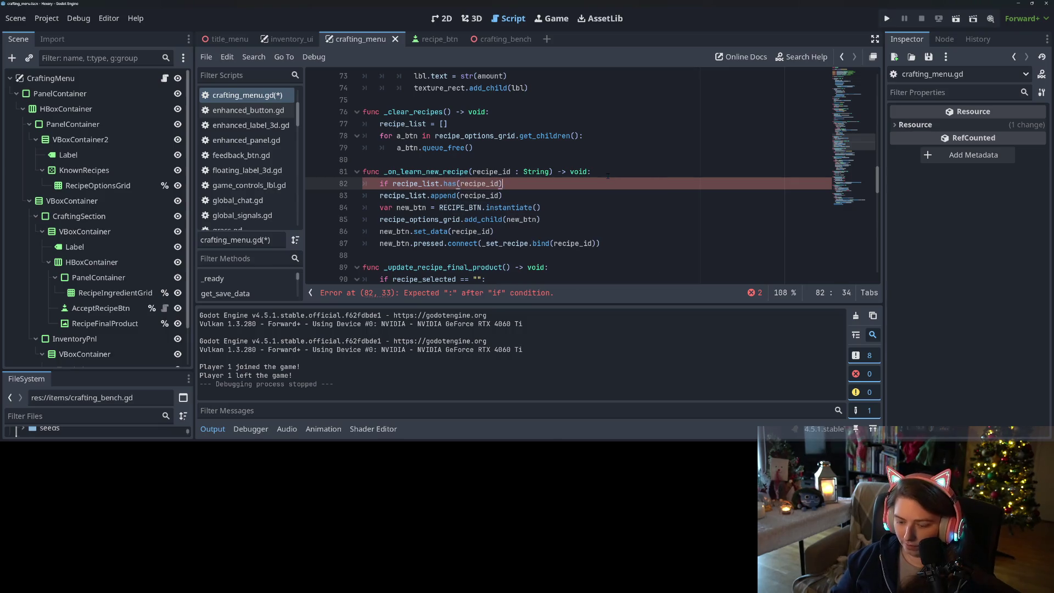
{"action": "type", "text": ":"}
{"action": "key", "text": "Return"}
{"action": "type", "text": "return"}
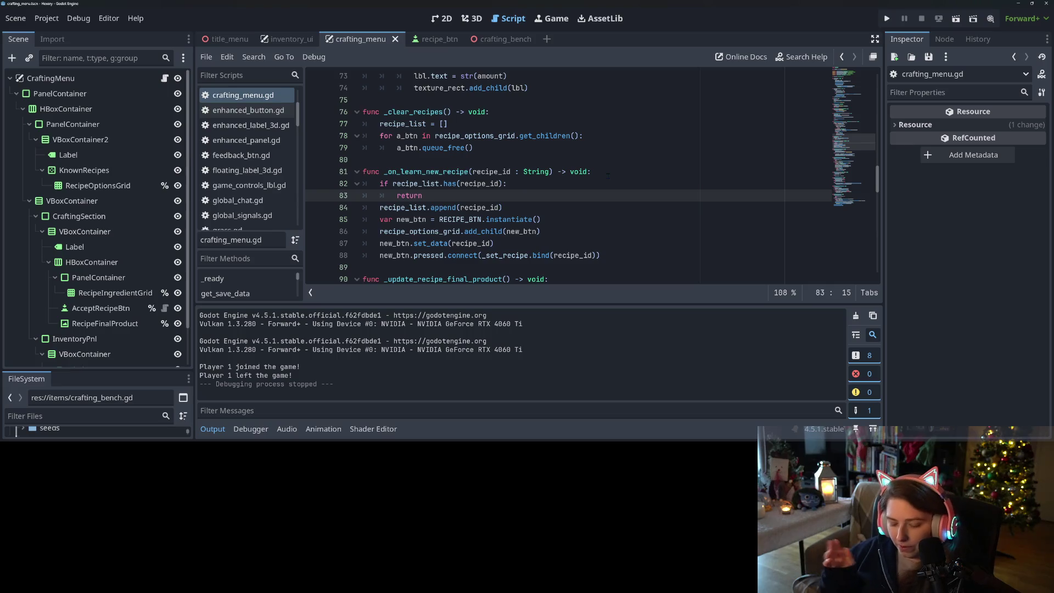
{"action": "key", "text": "ctrl+s"}
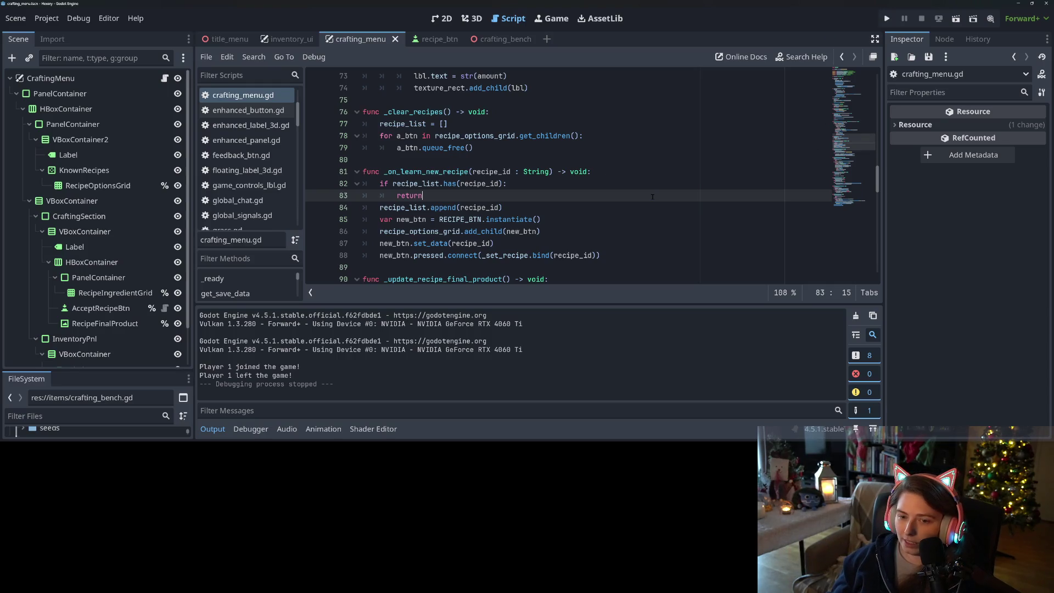
{"action": "left_click", "coordinate": [432, 160]}
Select the _clear_recipes function name and hide the output log to enlarge the code view
{"action": "double_click", "coordinate": [418, 111]}
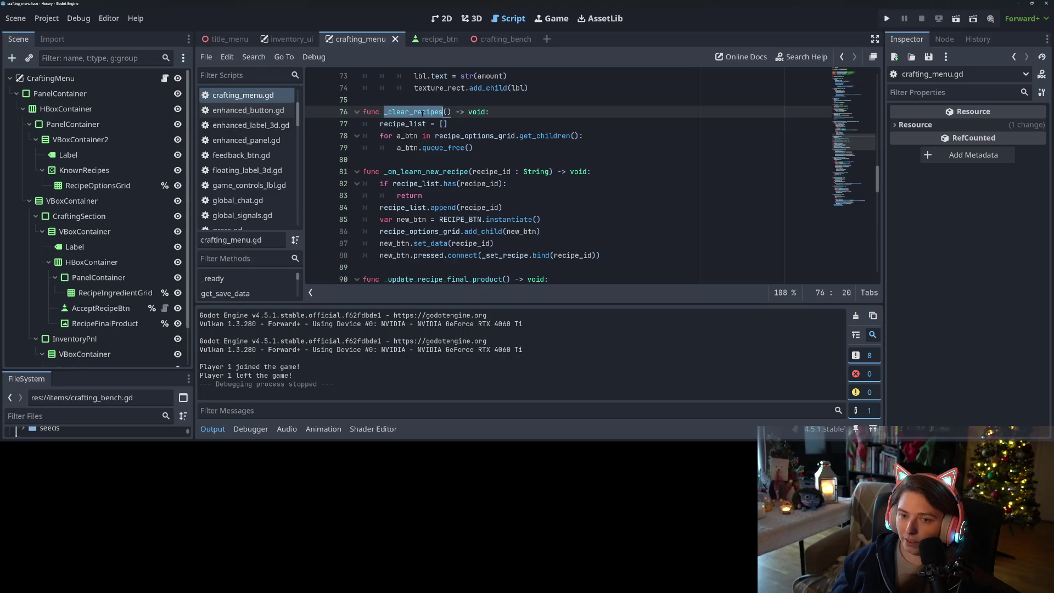
{"action": "scroll", "coordinate": [494, 175], "scroll_direction": "up", "scroll_amount": 5}
{"action": "scroll", "coordinate": [591, 176], "scroll_direction": "down", "scroll_amount": 5}
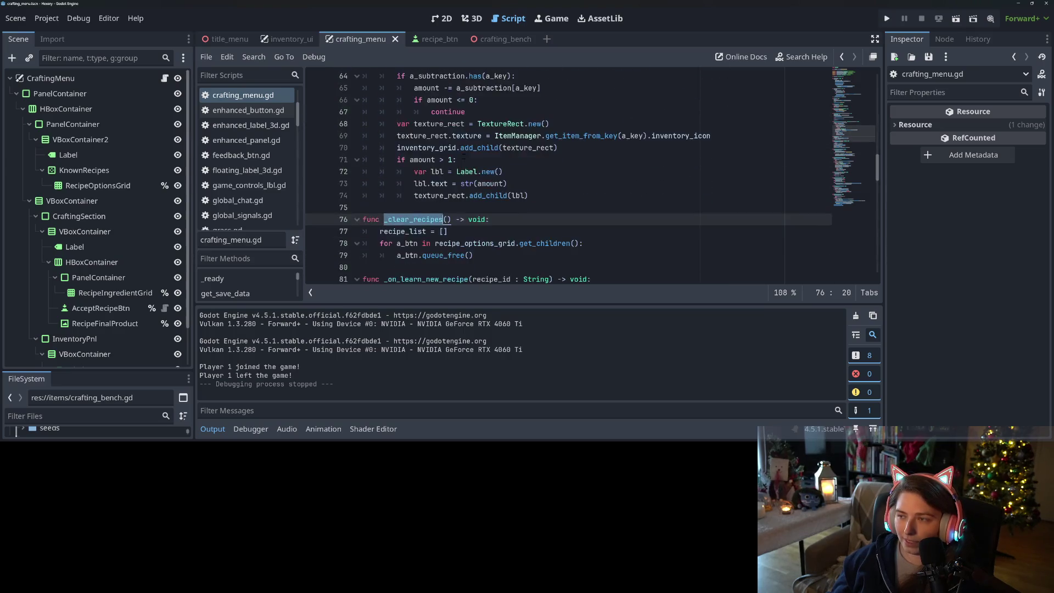
{"action": "left_click", "coordinate": [213, 429]}
{"action": "left_click", "coordinate": [541, 291]}
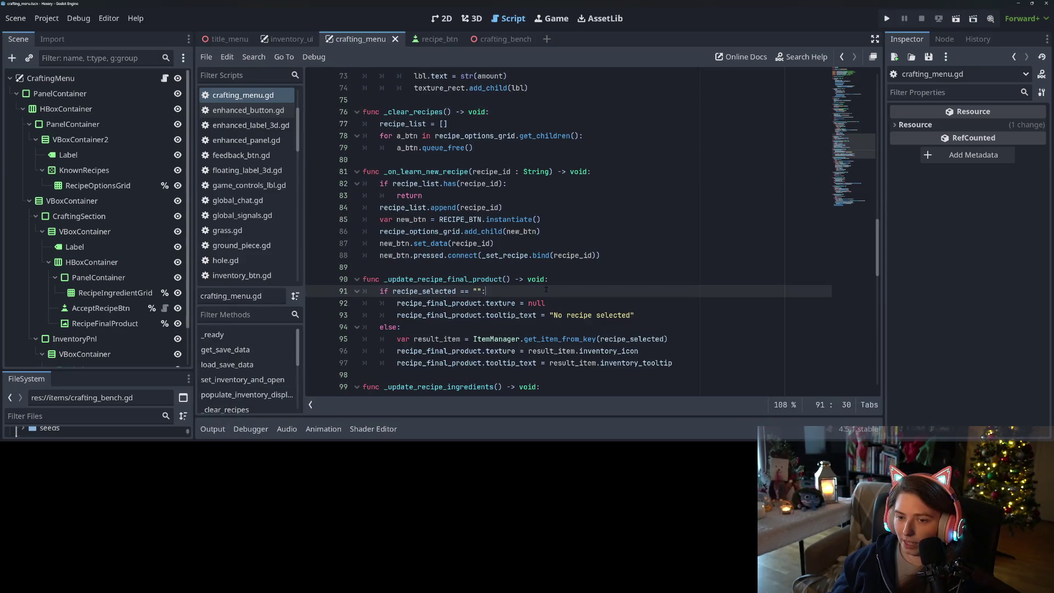
{"action": "left_click", "coordinate": [541, 267]}
{"action": "left_click", "coordinate": [585, 279]}
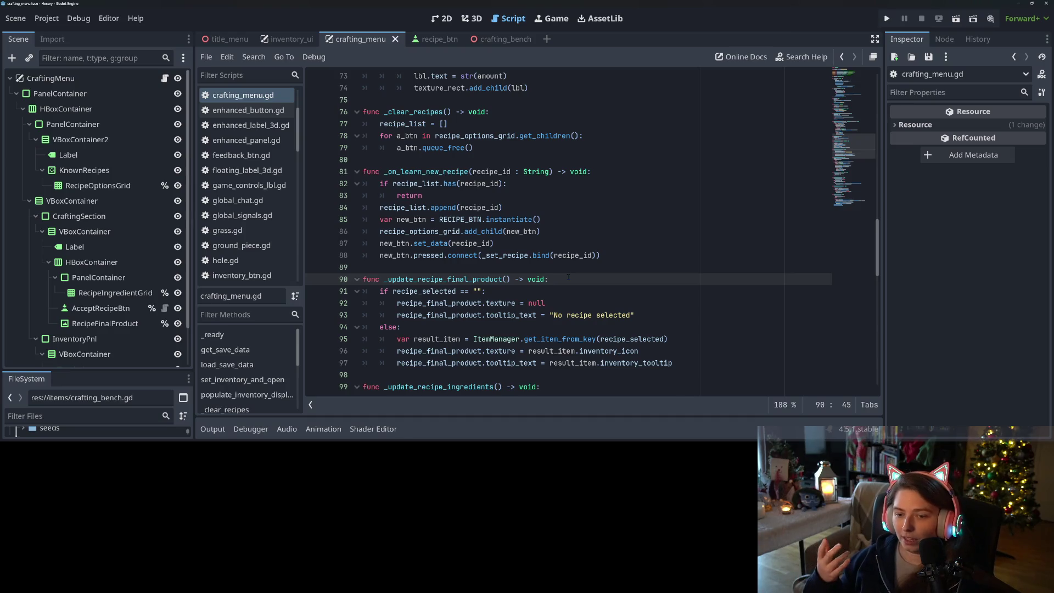
{"action": "scroll", "coordinate": [352, 259], "scroll_direction": "up", "scroll_amount": 5}
{"action": "scroll", "coordinate": [549, 233], "scroll_direction": "up", "scroll_amount": 8}
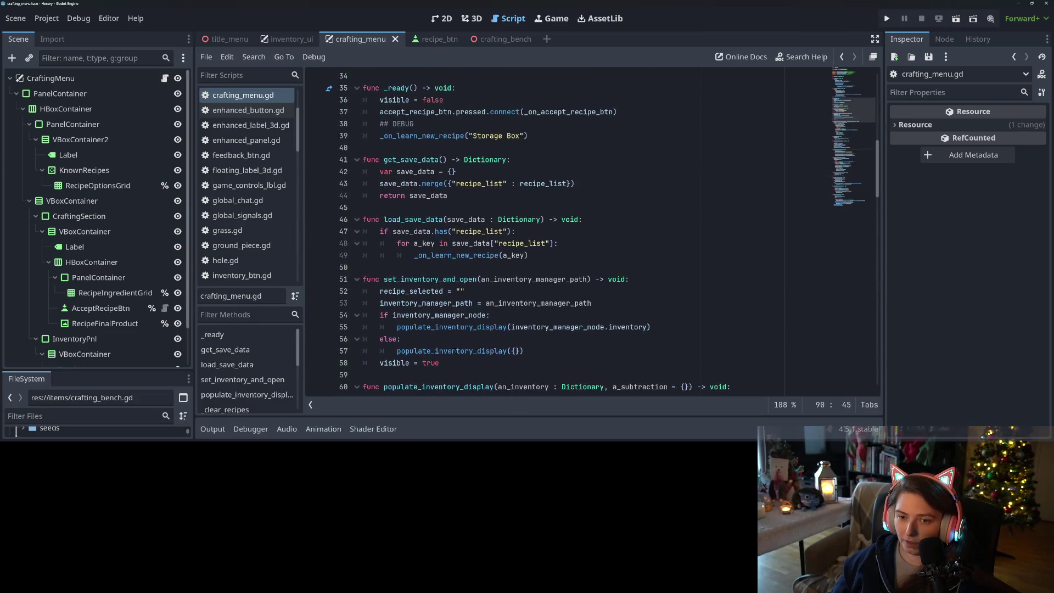
{"action": "scroll", "coordinate": [549, 232], "scroll_direction": "up", "scroll_amount": 2}
Insert a _clear_recipes() call as the first line of load_save_data
{"action": "left_click", "coordinate": [417, 290]}
{"action": "key", "text": "Down"}
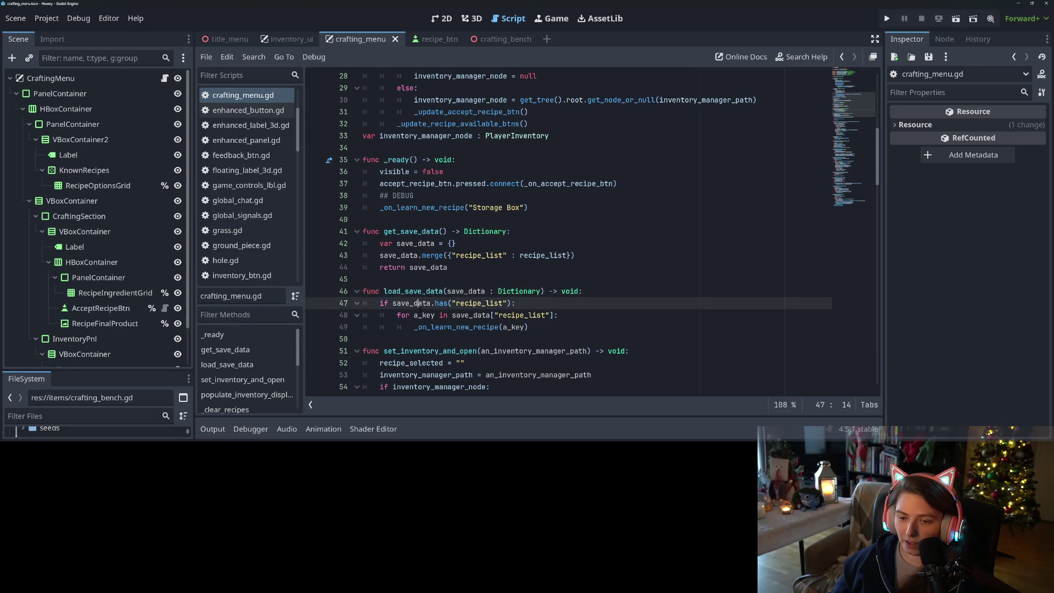
{"action": "scroll", "coordinate": [549, 233], "scroll_direction": "down", "scroll_amount": 10}
{"action": "left_click_drag", "start_coordinate": [384, 291], "coordinate": [449, 291]}
{"action": "key", "text": "ctrl+c"}
{"action": "scroll", "coordinate": [450, 291], "scroll_direction": "up", "scroll_amount": 6}
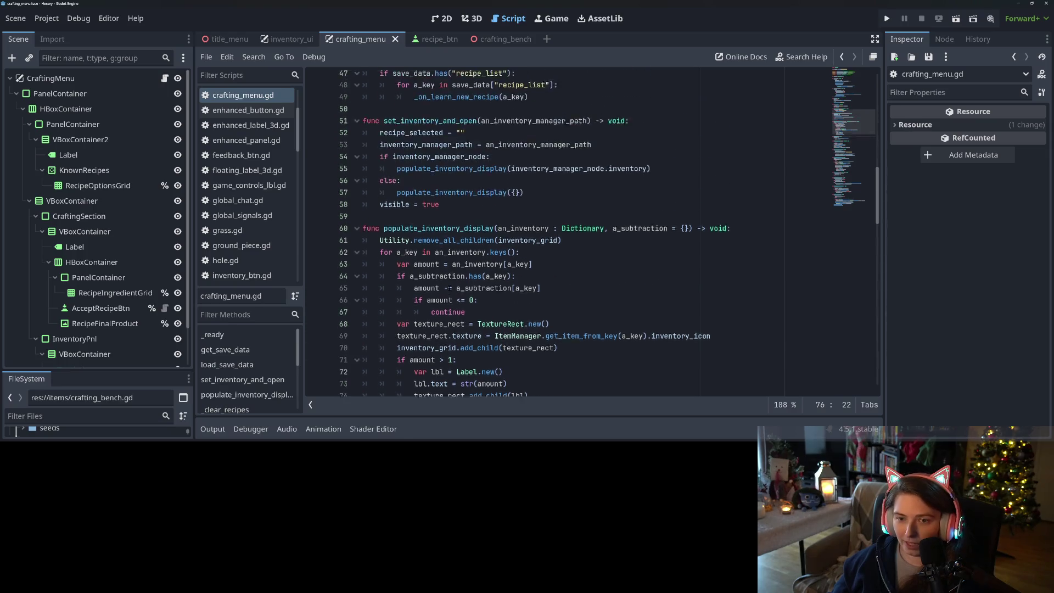
{"action": "scroll", "coordinate": [417, 263], "scroll_direction": "up", "scroll_amount": 1}
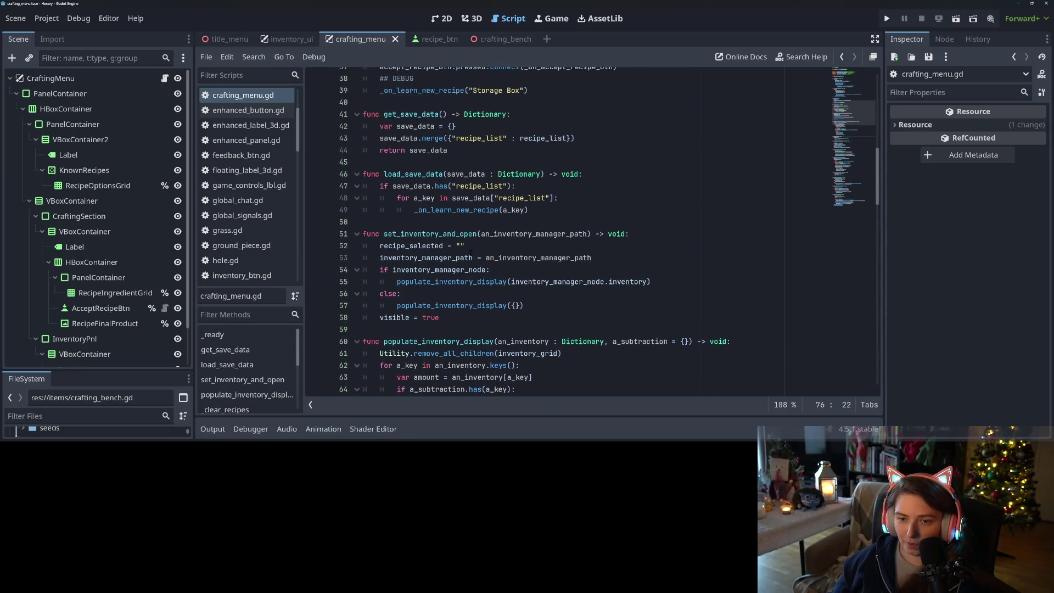
{"action": "left_click", "coordinate": [587, 184]}
{"action": "key", "text": "Return"}
{"action": "key", "text": "ctrl+v"}
{"action": "type", "text": ")"}
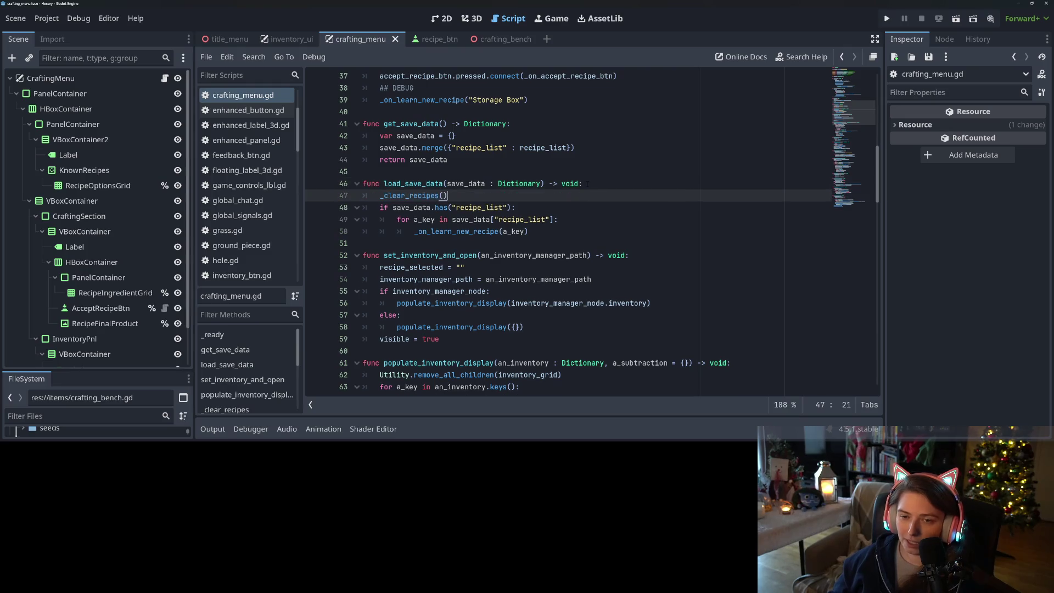
Review the load_save_data edits, save crafting_menu.gd, and switch to GitHub Desktop
{"action": "left_click", "coordinate": [418, 219]}
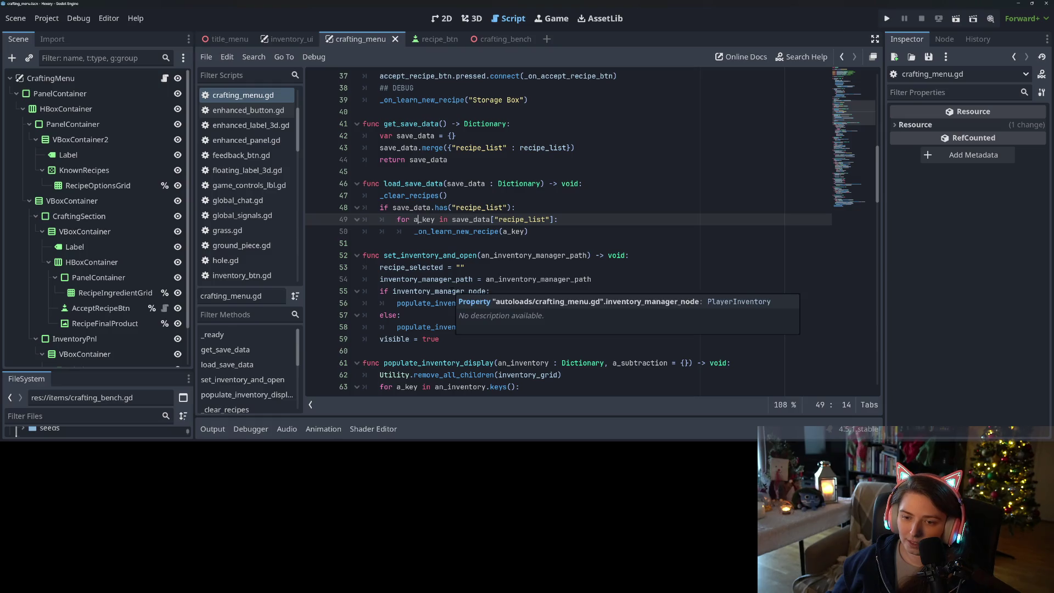
{"action": "scroll", "coordinate": [494, 230], "scroll_direction": "down", "scroll_amount": 10}
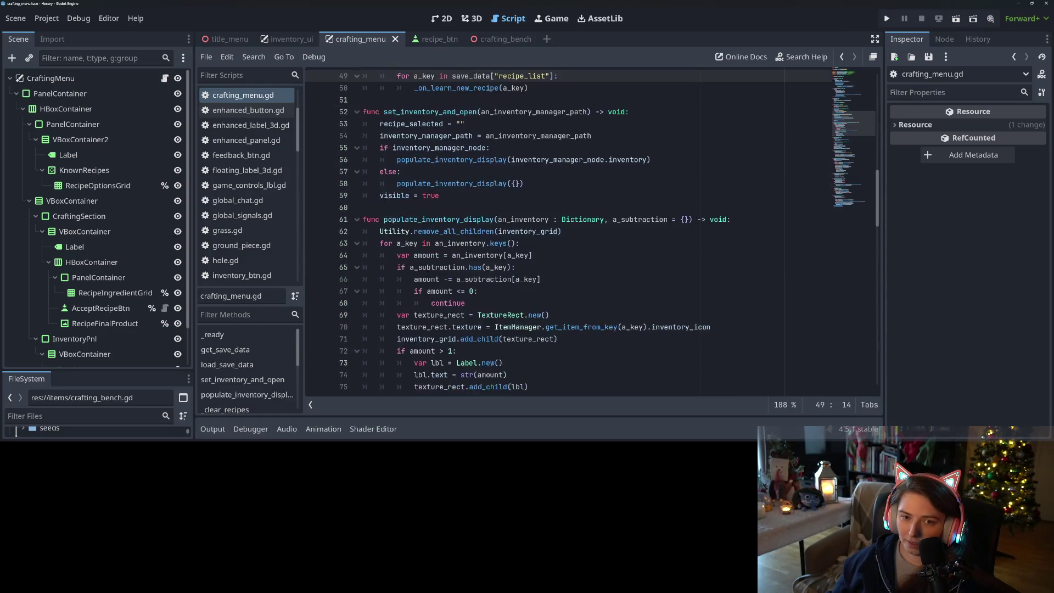
{"action": "scroll", "coordinate": [549, 230], "scroll_direction": "down", "scroll_amount": 20}
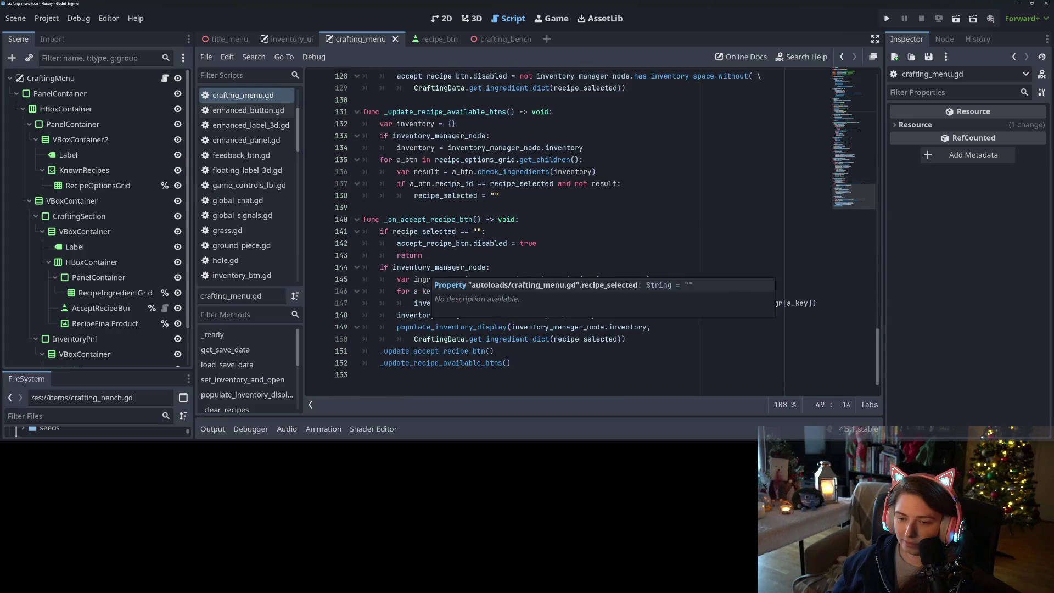
{"action": "scroll", "coordinate": [677, 264], "scroll_direction": "up", "scroll_amount": 20}
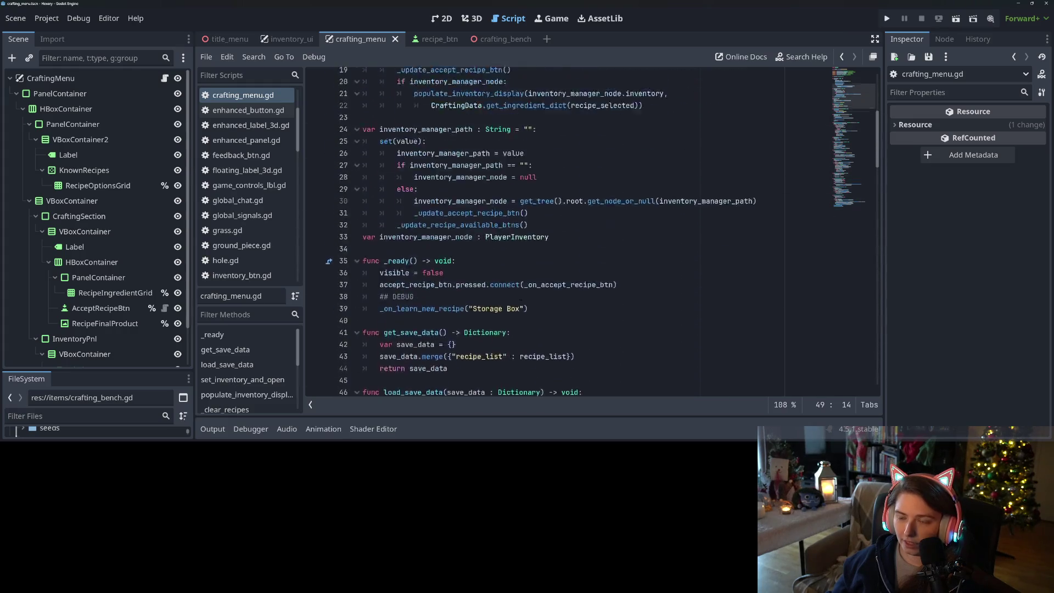
{"action": "scroll", "coordinate": [479, 227], "scroll_direction": "down", "scroll_amount": 11}
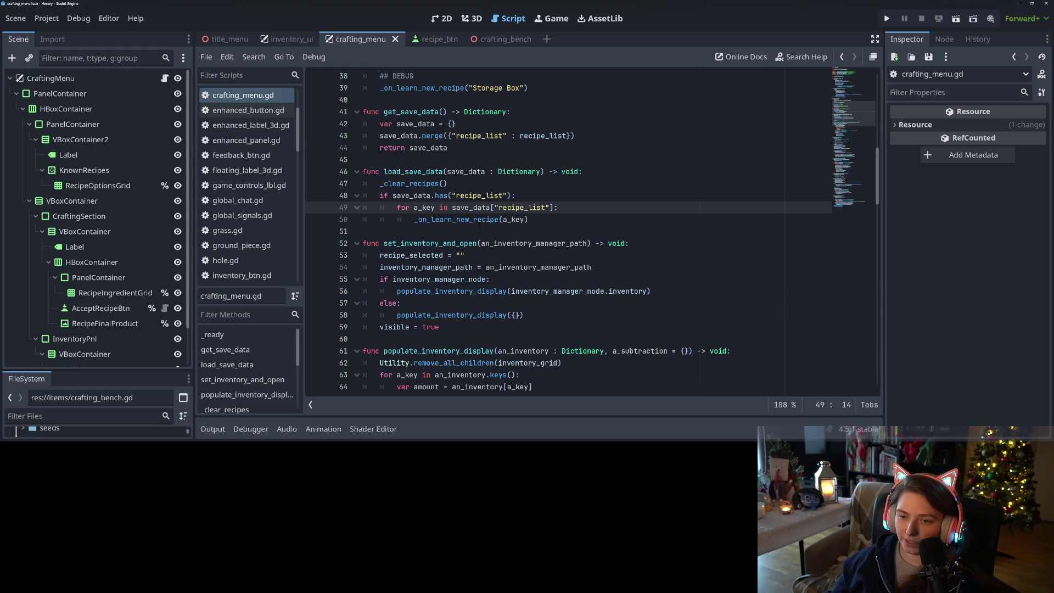
{"action": "scroll", "coordinate": [549, 230], "scroll_direction": "up", "scroll_amount": 3}
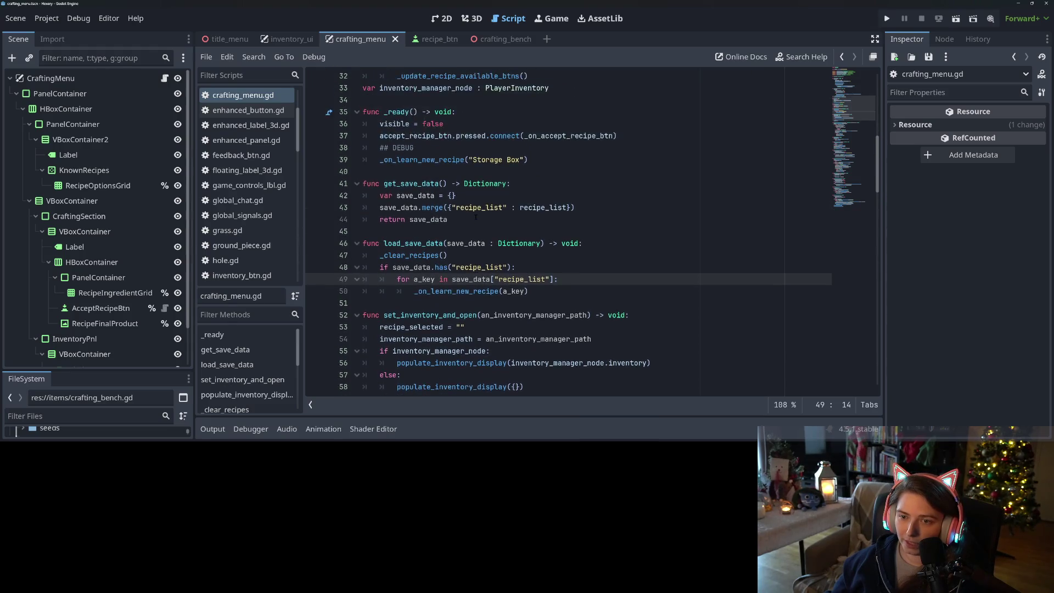
{"action": "left_click", "coordinate": [481, 231]}
{"action": "key", "text": "Down"}
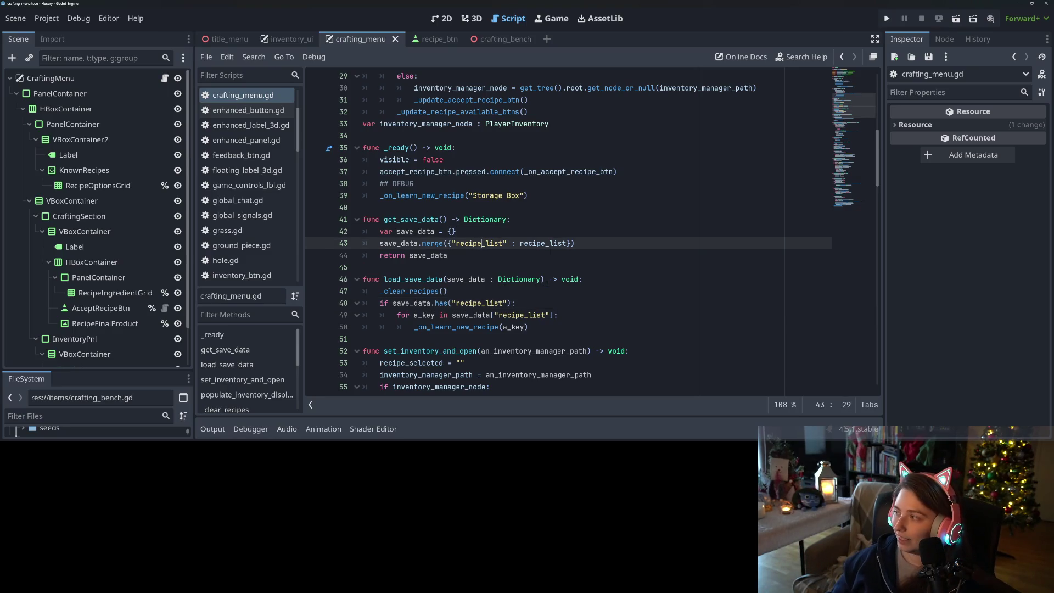
{"action": "left_click", "coordinate": [549, 280]}
{"action": "key", "text": "ctrl+s"}
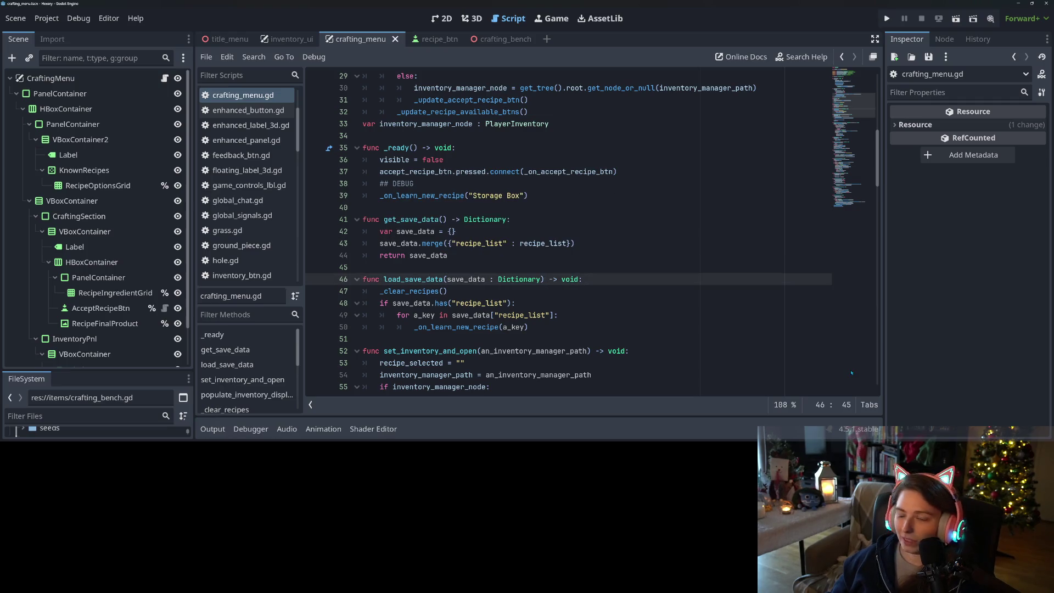
{"action": "key", "text": "alt+Tab"}
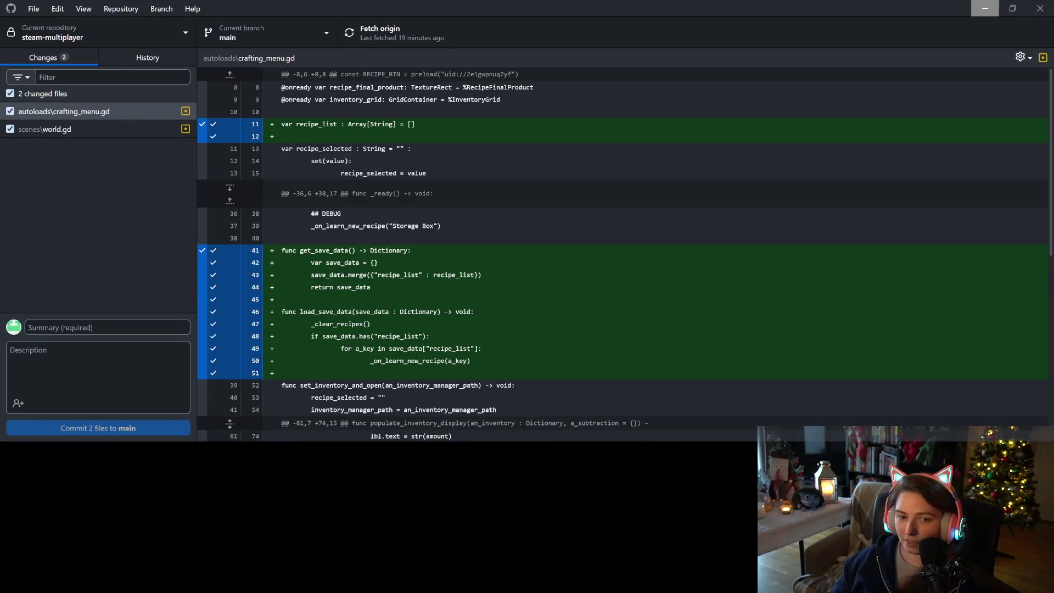
Review the crafting_menu.gd and world.gd diffs
{"action": "scroll", "coordinate": [364, 240], "scroll_direction": "down", "scroll_amount": 5}
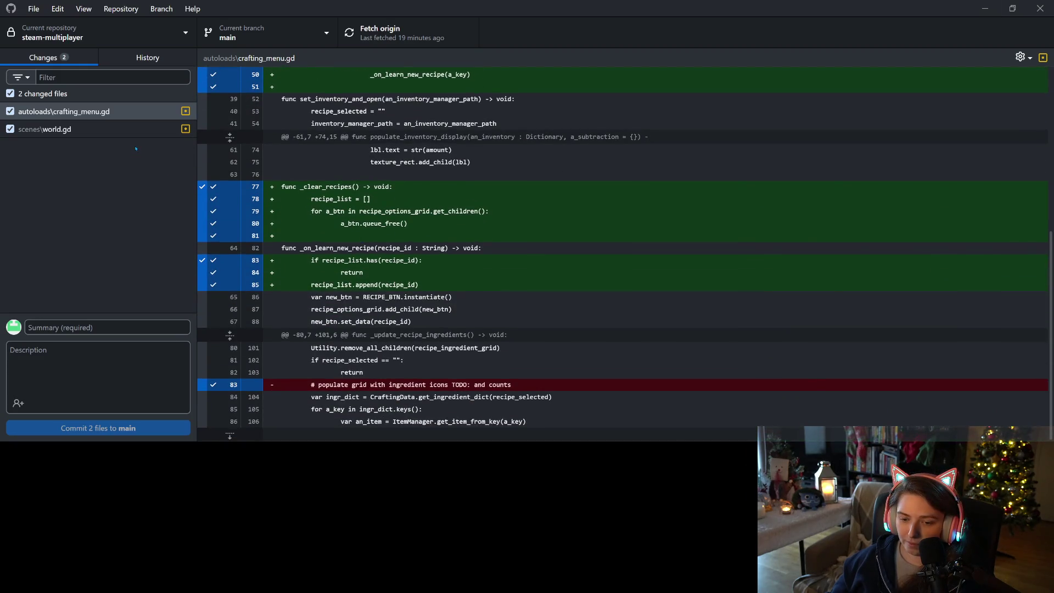
{"action": "left_click", "coordinate": [88, 135]}
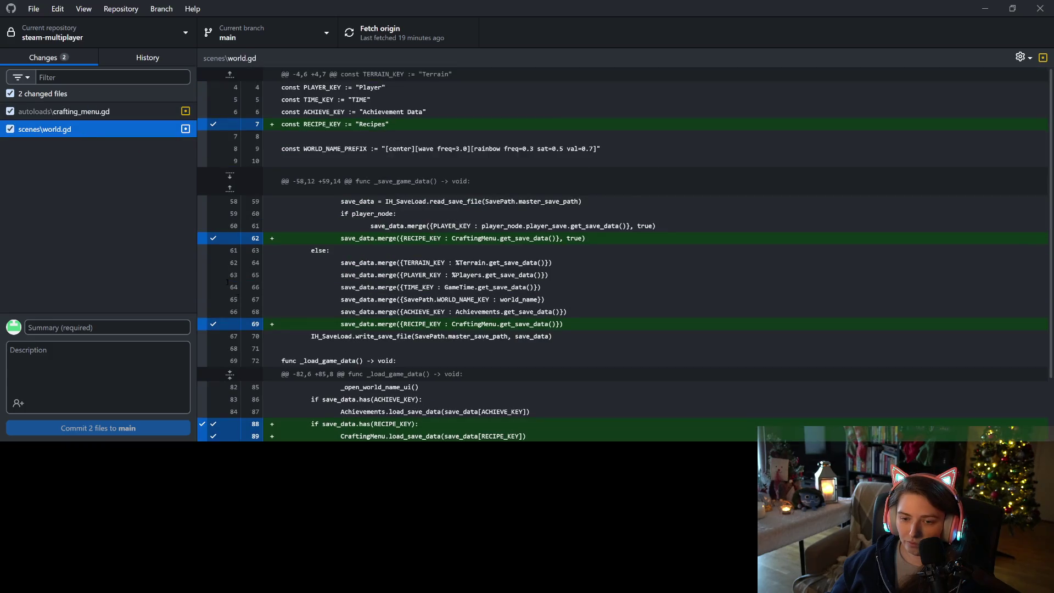
{"action": "scroll", "coordinate": [624, 253], "scroll_direction": "down", "scroll_amount": 2}
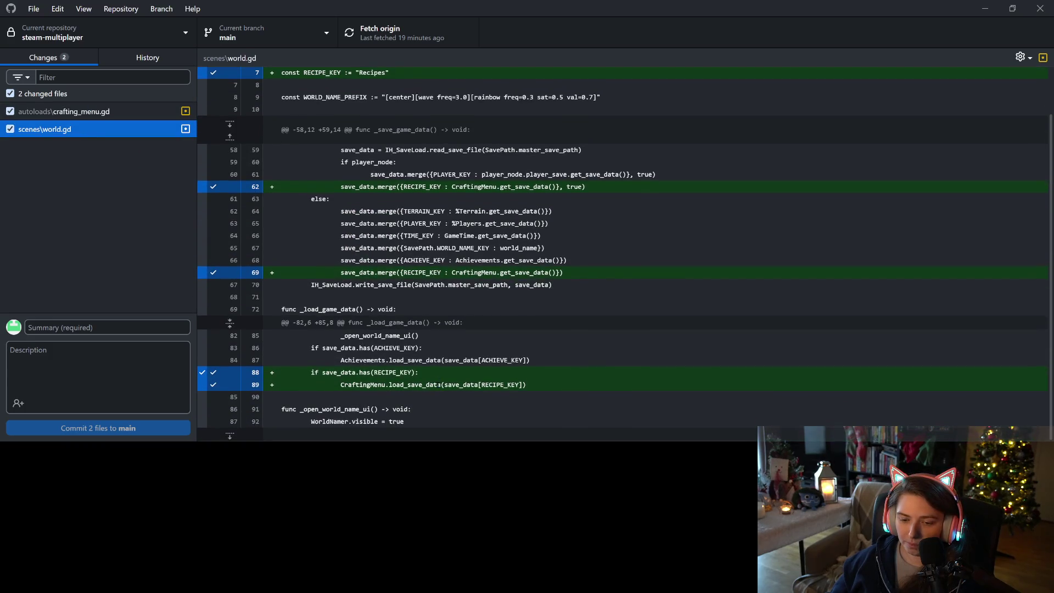
{"action": "scroll", "coordinate": [436, 382], "scroll_direction": "up", "scroll_amount": 2}
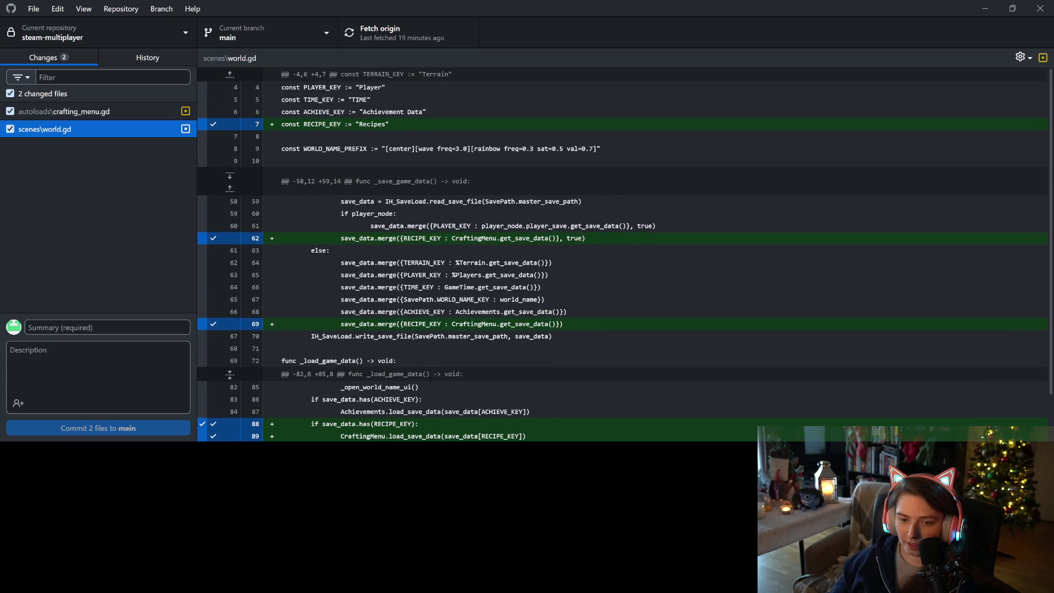
Commit both files to main as 'adds saving and loading learned recipes' and push to origin
{"action": "left_click", "coordinate": [126, 328]}
{"action": "type", "text": "adds"}
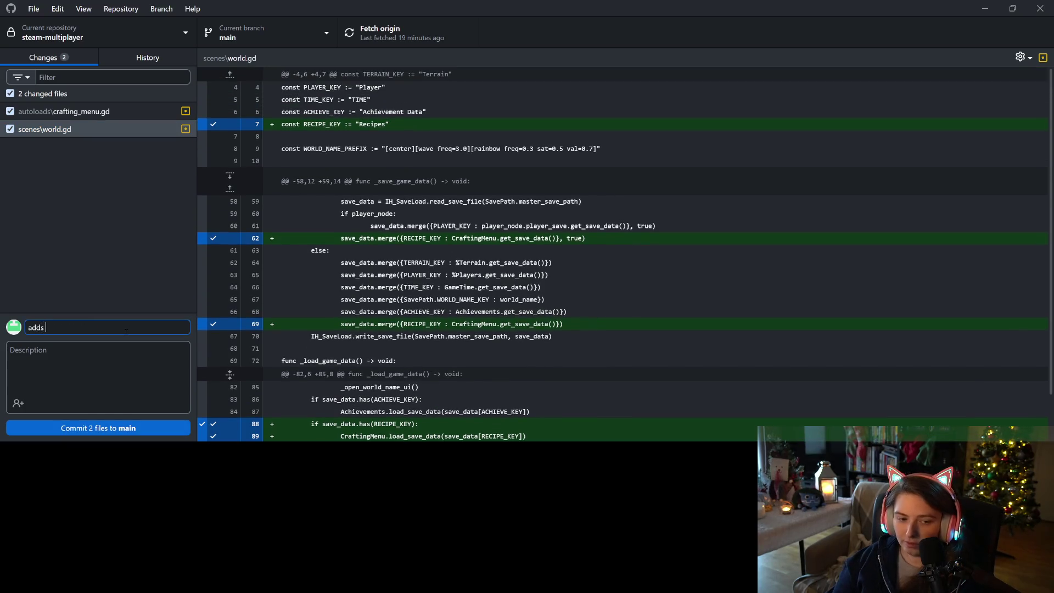
{"action": "type", "text": "ing and cloading learn"}
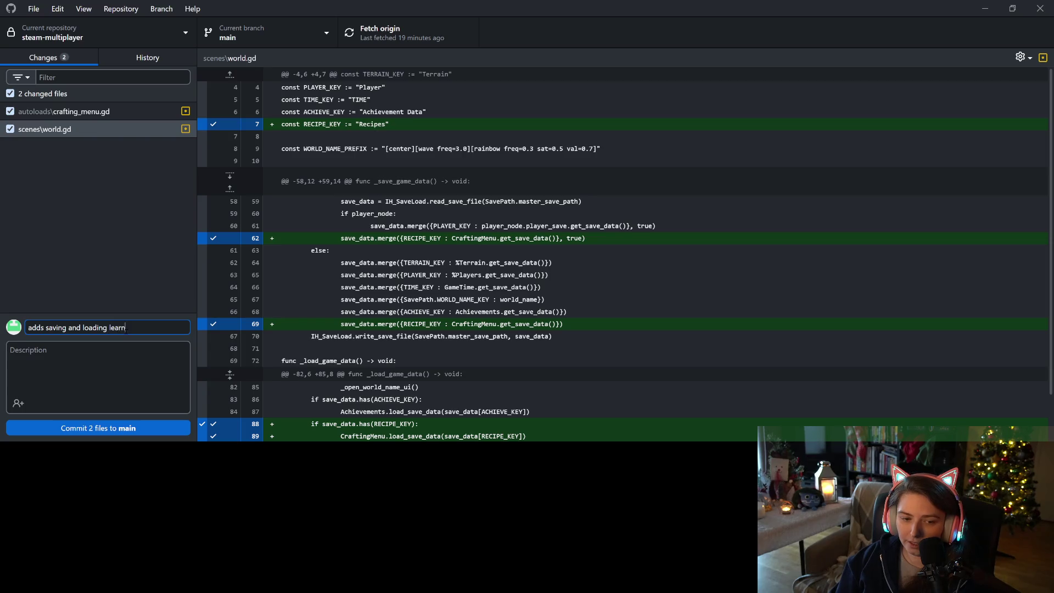
{"action": "type", "text": " recipes"}
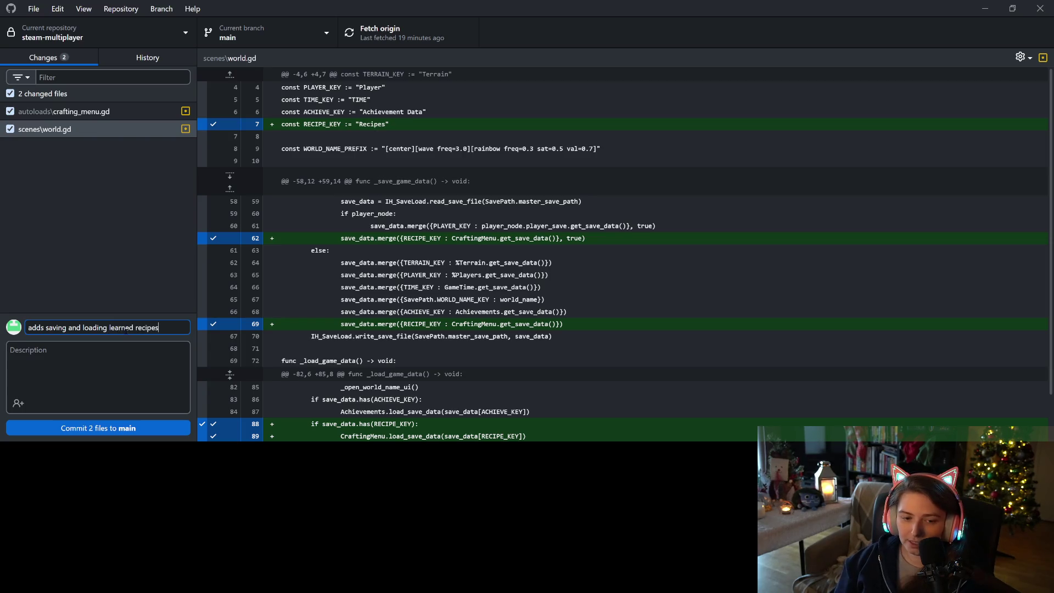
{"action": "key", "text": "ctrl+Return"}
{"action": "key", "text": "ctrl+p"}
{"action": "key", "text": "alt+Tab"}
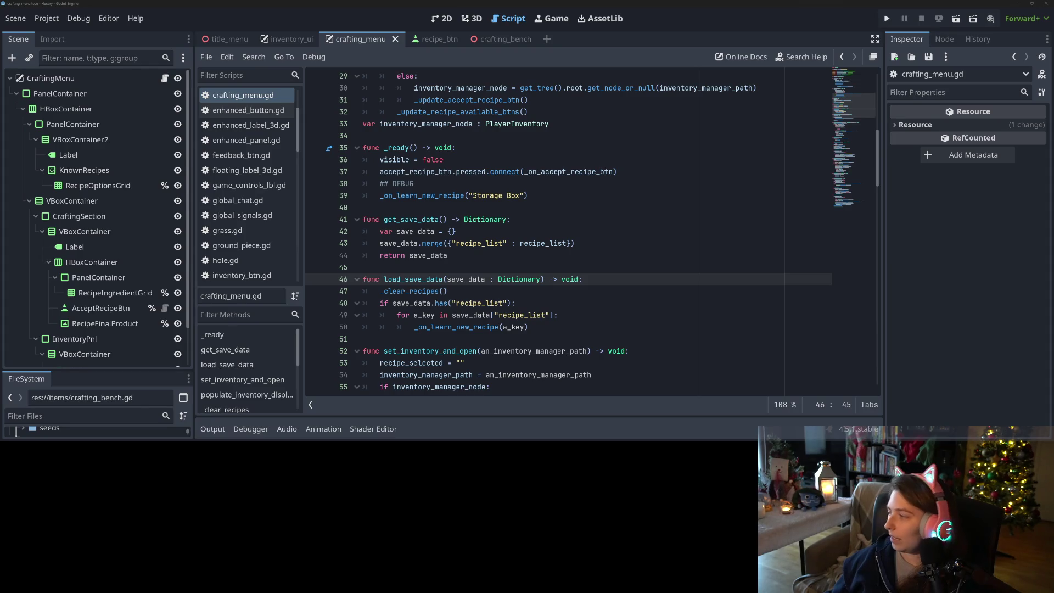
Go up to the music genre folders and enlarge the File Explorer window
{"action": "key", "text": "alt+Tab"}
{"action": "key", "text": "alt+Tab"}
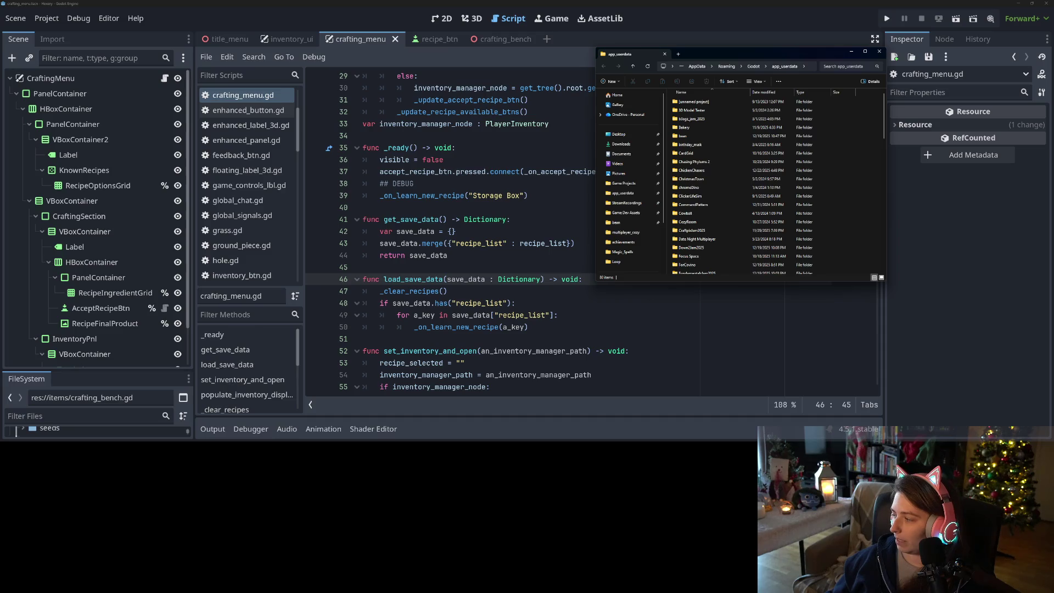
{"action": "key", "text": "alt+Tab"}
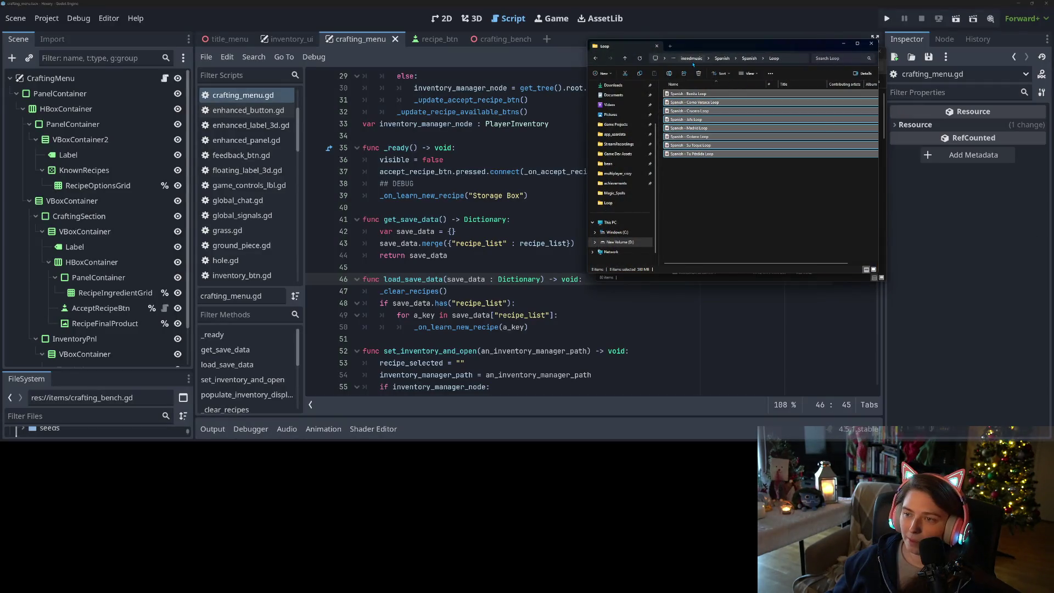
{"action": "key", "text": "alt+Up"}
{"action": "key", "text": "alt+Up"}
{"action": "scroll", "coordinate": [716, 187], "scroll_direction": "down", "scroll_amount": 2}
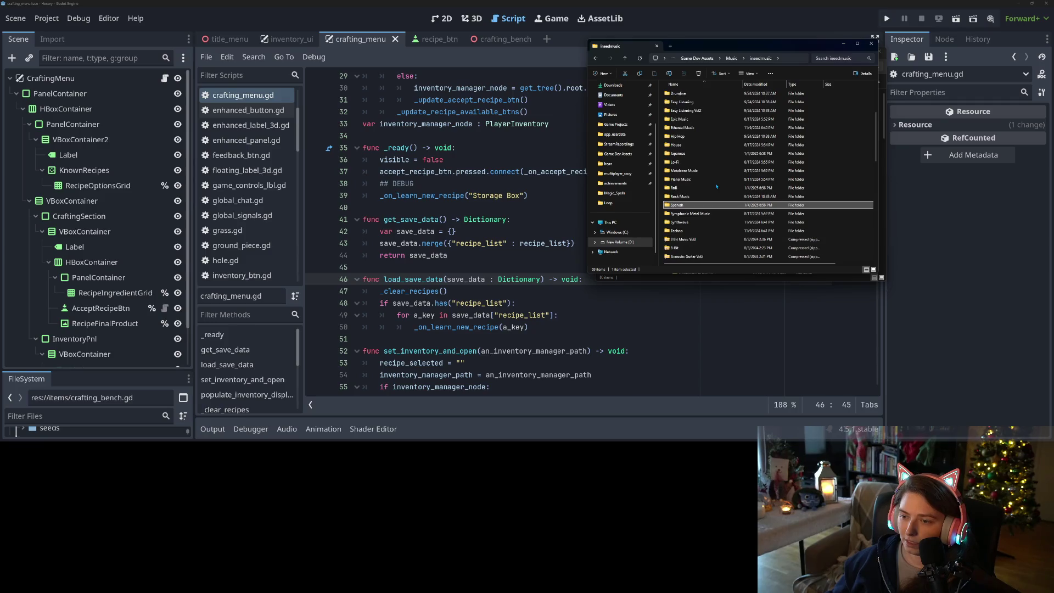
{"action": "scroll", "coordinate": [685, 195], "scroll_direction": "down", "scroll_amount": 3}
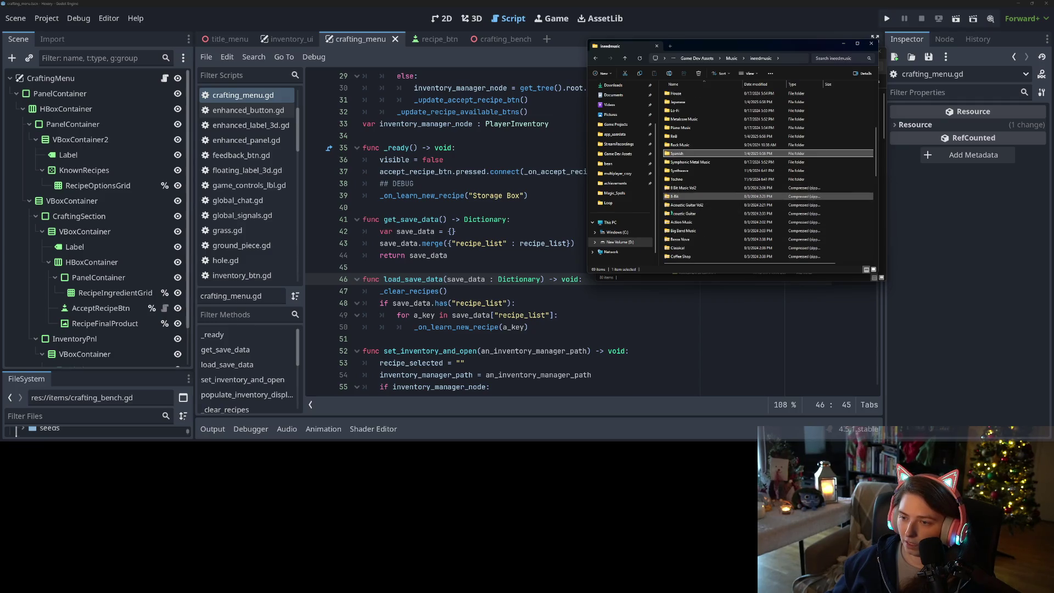
{"action": "left_click_drag", "start_coordinate": [587, 271], "coordinate": [351, 271]}
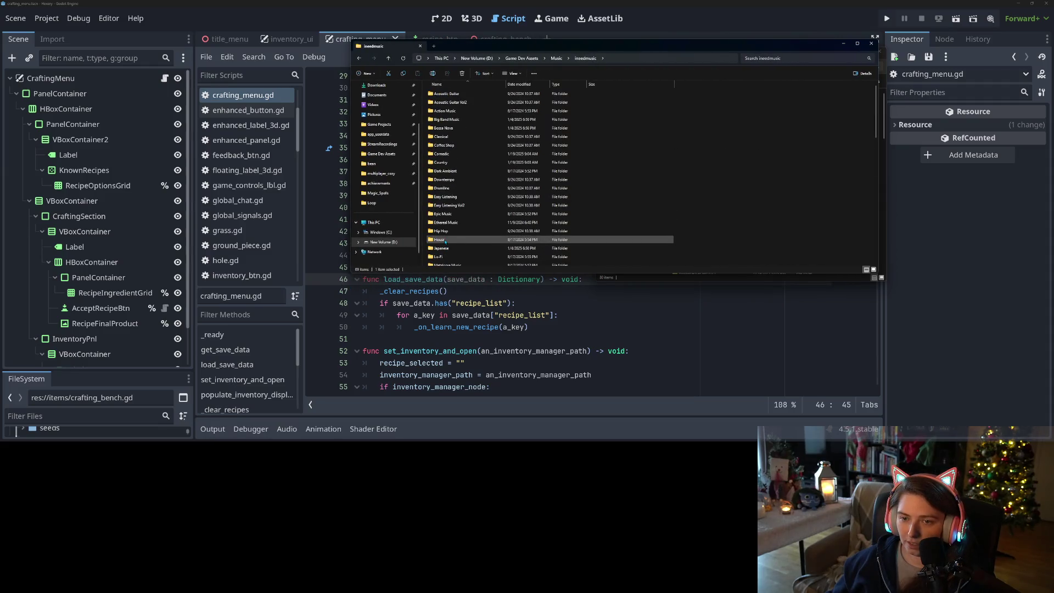
{"action": "scroll", "coordinate": [493, 260], "scroll_direction": "up", "scroll_amount": 1}
{"action": "left_click_drag", "start_coordinate": [498, 273], "coordinate": [496, 407]}
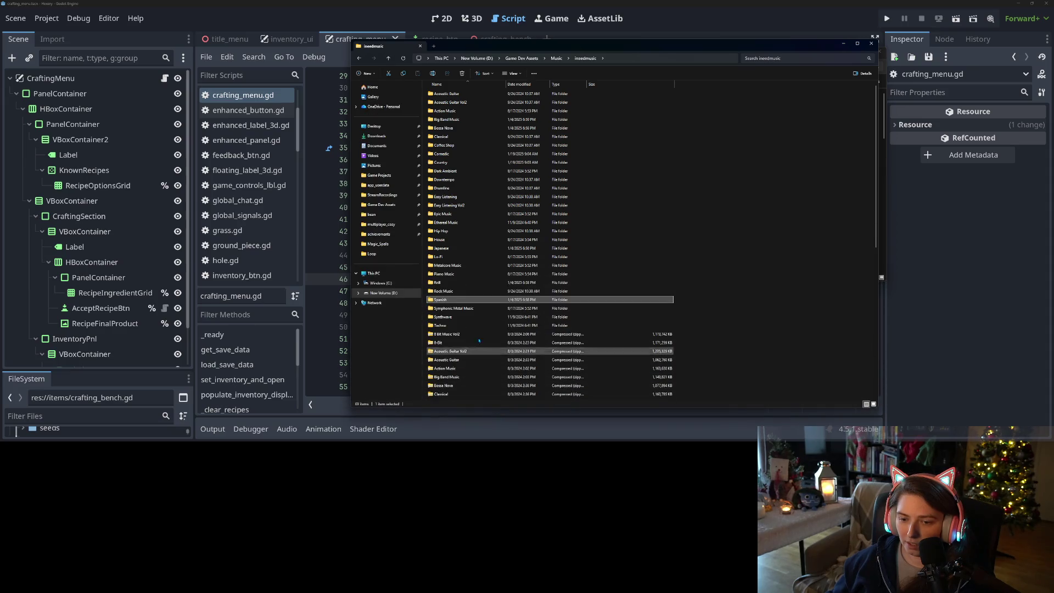
Open RnB > RnB > Loop, select all ten RNB loop tracks, and play them
{"action": "double_click", "coordinate": [467, 284]}
{"action": "double_click", "coordinate": [439, 94]}
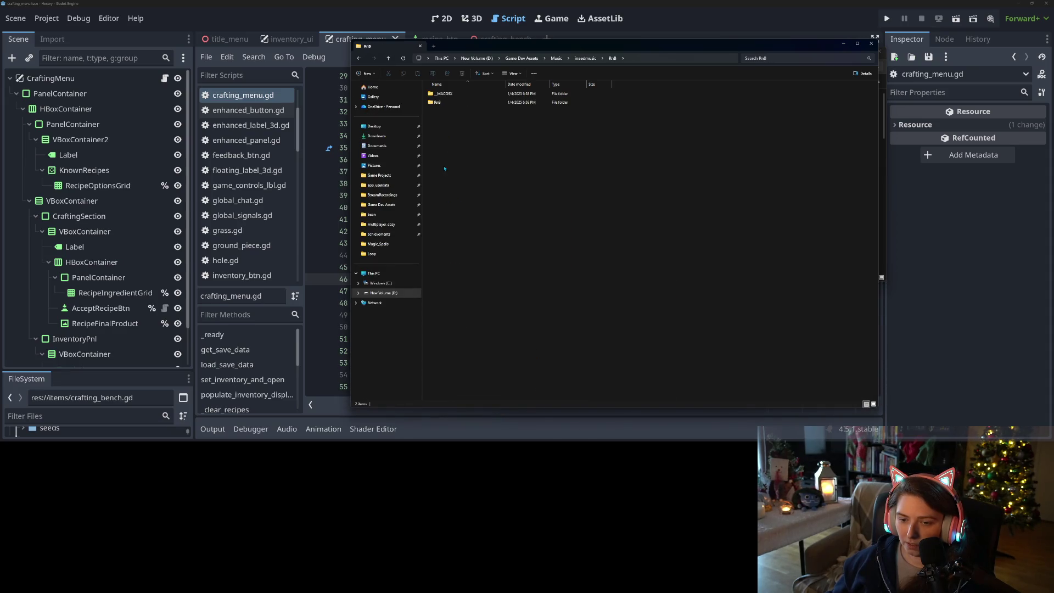
{"action": "double_click", "coordinate": [440, 94]}
{"action": "left_click_drag", "start_coordinate": [475, 229], "coordinate": [455, 85]}
{"action": "key", "text": "Return"}
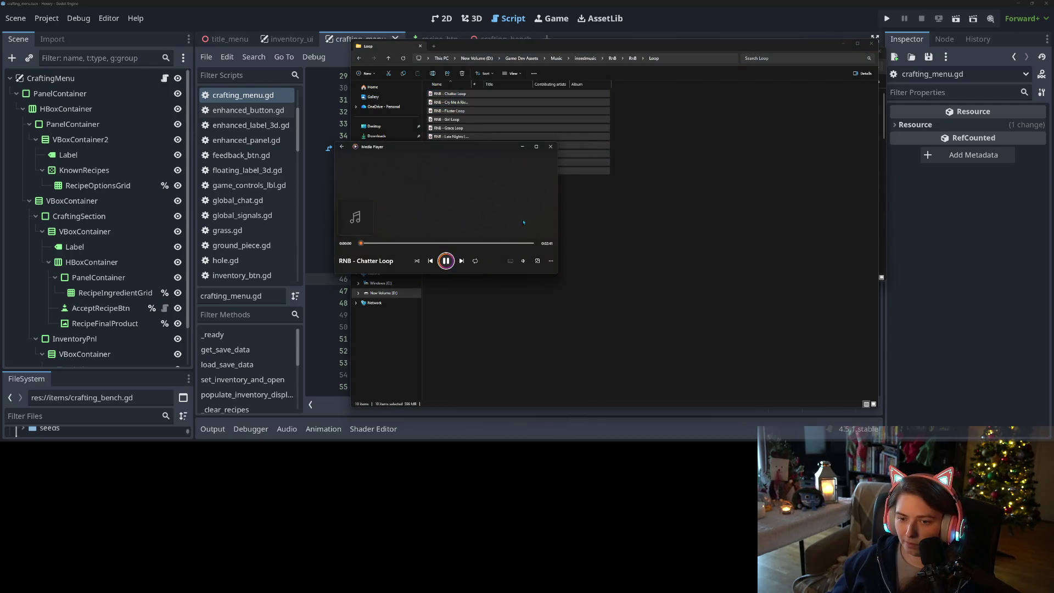
Bring up Media Player's volume control, minimize the player, and go back up to ineedmusic
{"action": "left_click", "coordinate": [523, 262]}
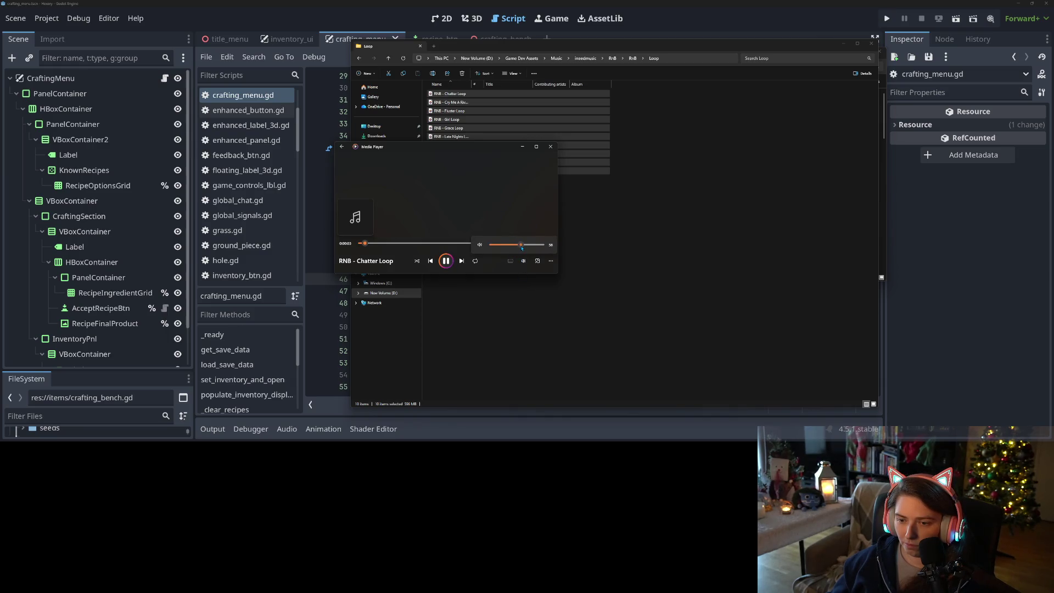
{"action": "left_click", "coordinate": [523, 147]}
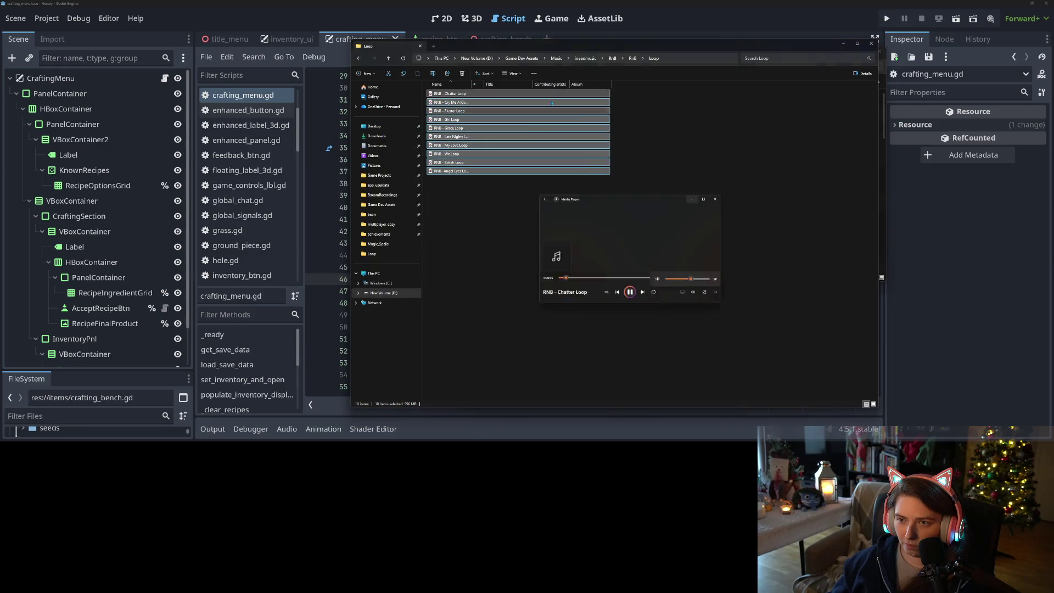
{"action": "left_click", "coordinate": [585, 58]}
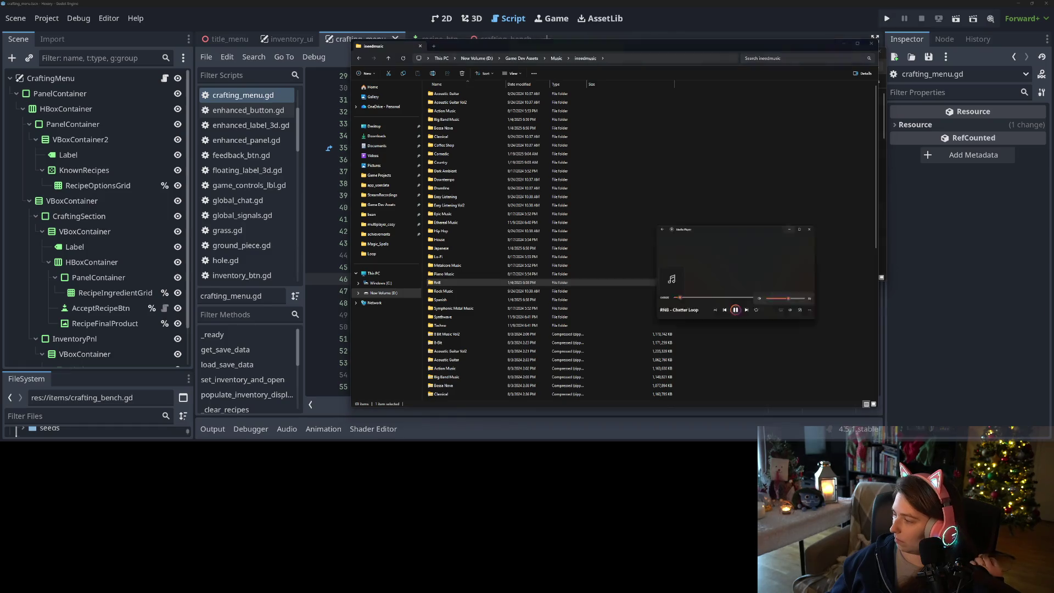
{"action": "key", "text": "alt+Tab"}
{"action": "left_click", "coordinate": [524, 261]}
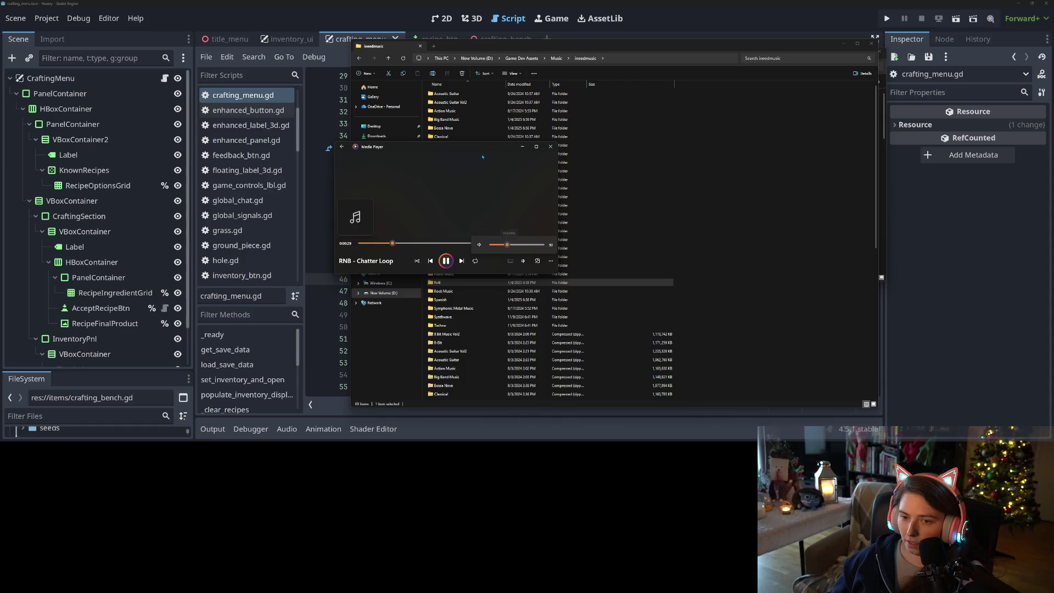
{"action": "left_click", "coordinate": [519, 149]}
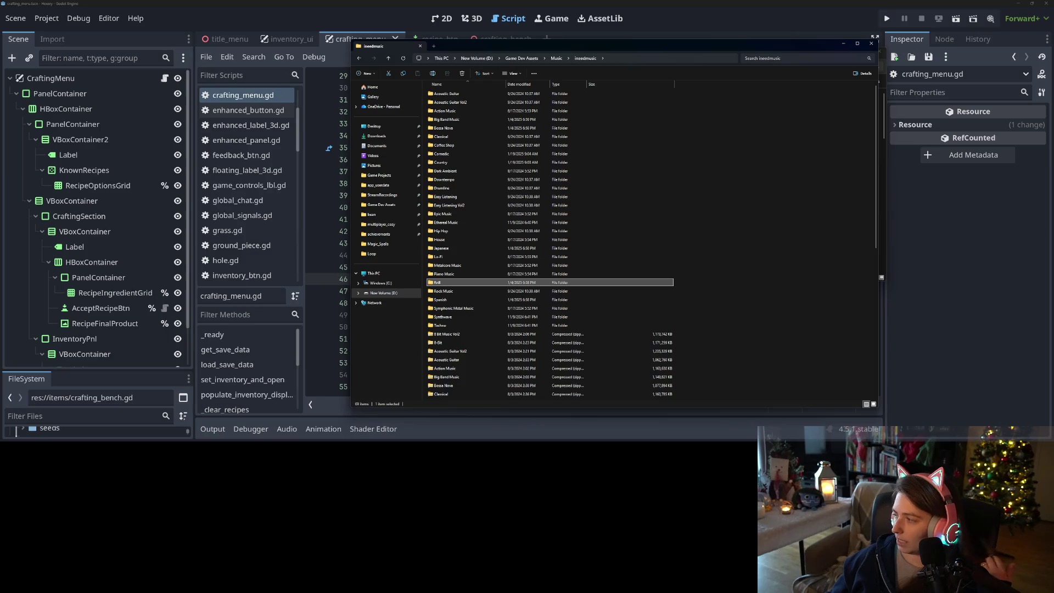
Turn the playback volume down to about 30, hide the player, and minimize the music folder
{"action": "key", "text": "alt+Tab"}
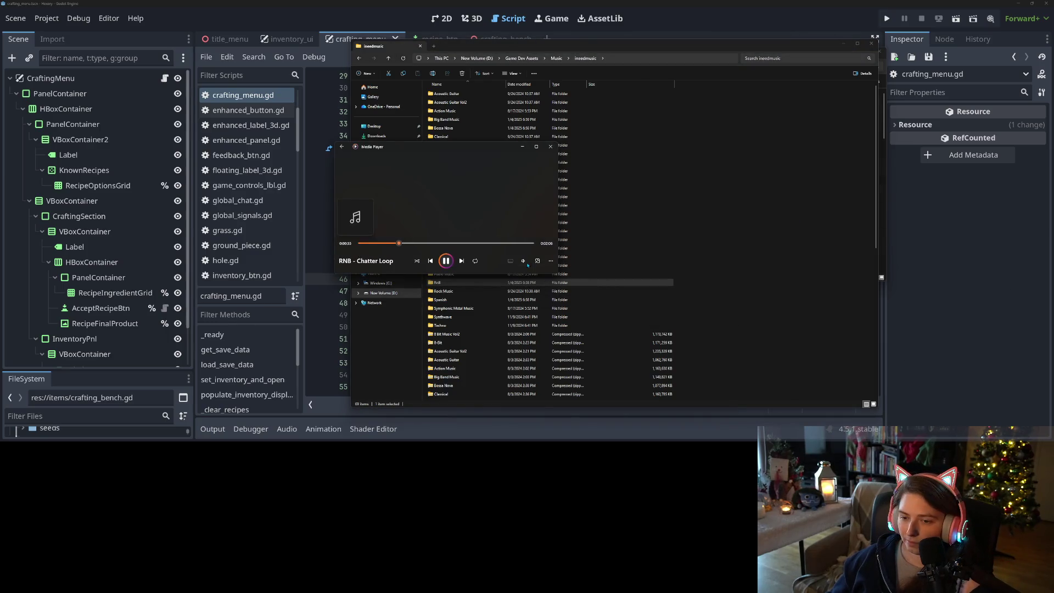
{"action": "left_click", "coordinate": [521, 260]}
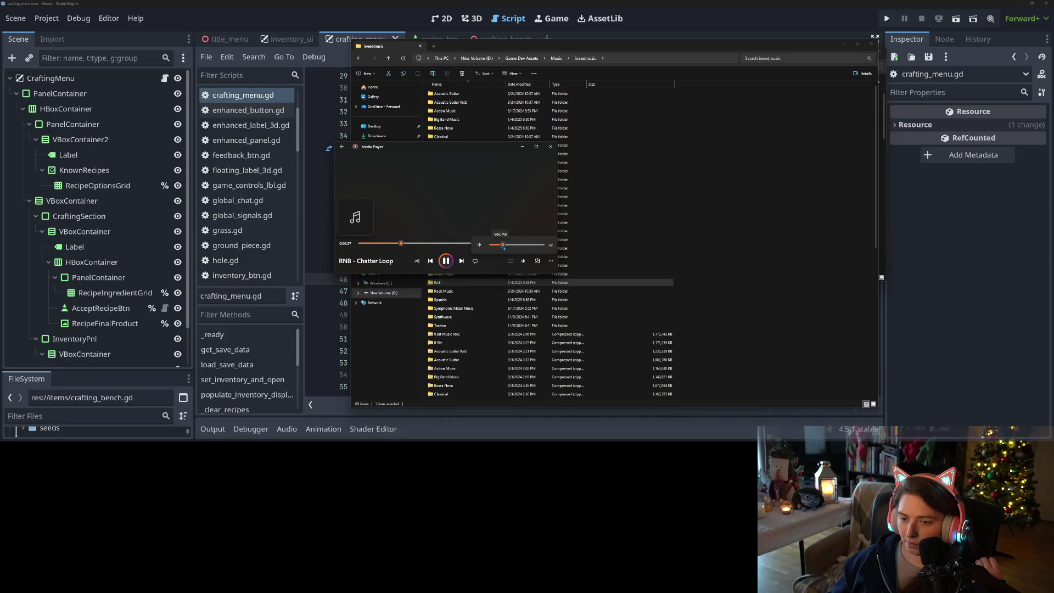
{"action": "left_click", "coordinate": [522, 146]}
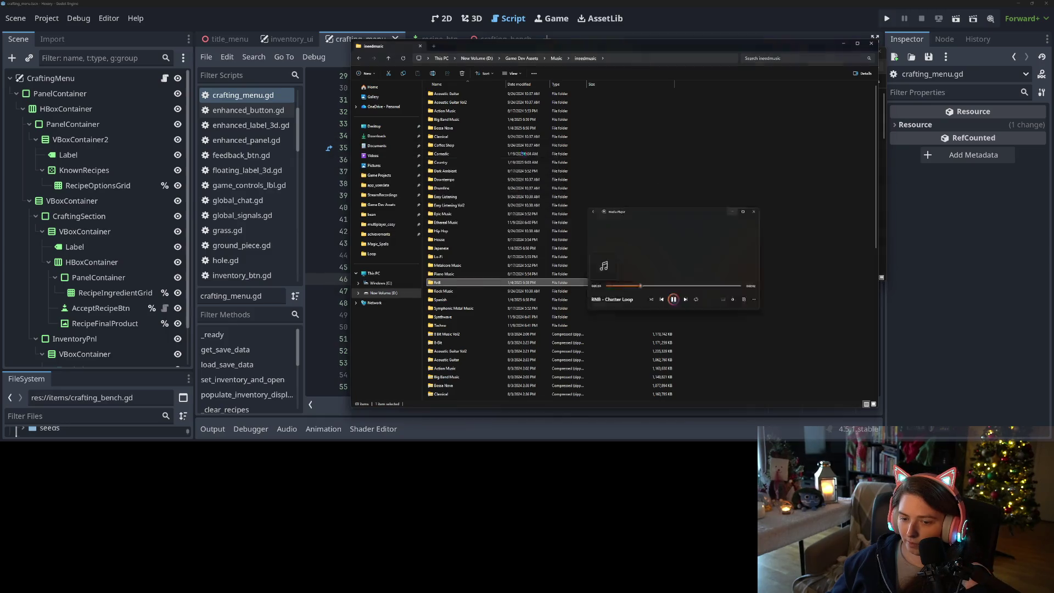
{"action": "scroll", "coordinate": [520, 330], "scroll_direction": "down", "scroll_amount": 1}
{"action": "scroll", "coordinate": [520, 330], "scroll_direction": "down", "scroll_amount": 2}
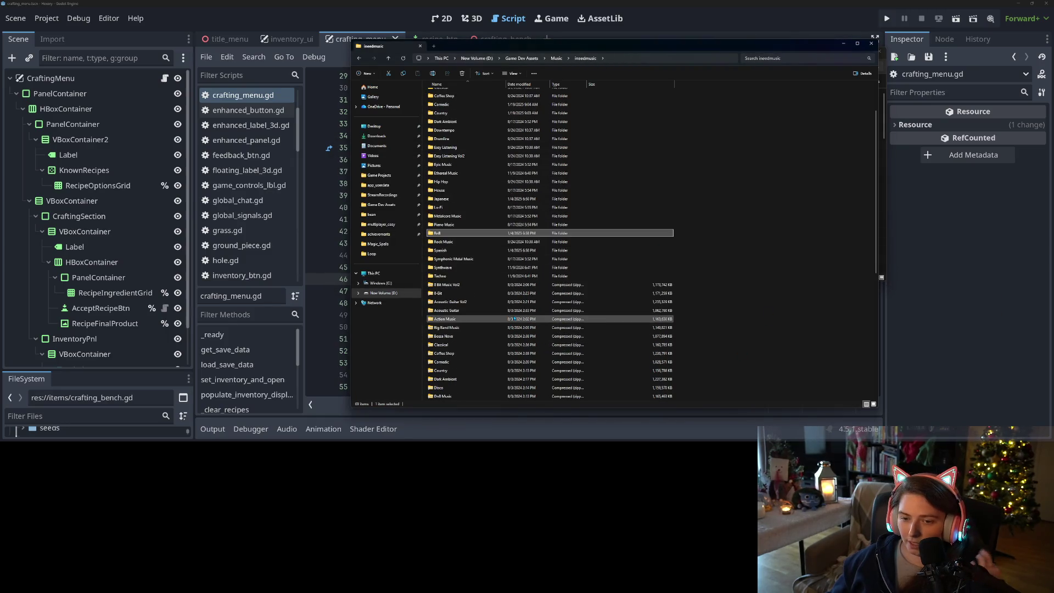
{"action": "scroll", "coordinate": [481, 285], "scroll_direction": "down", "scroll_amount": 1}
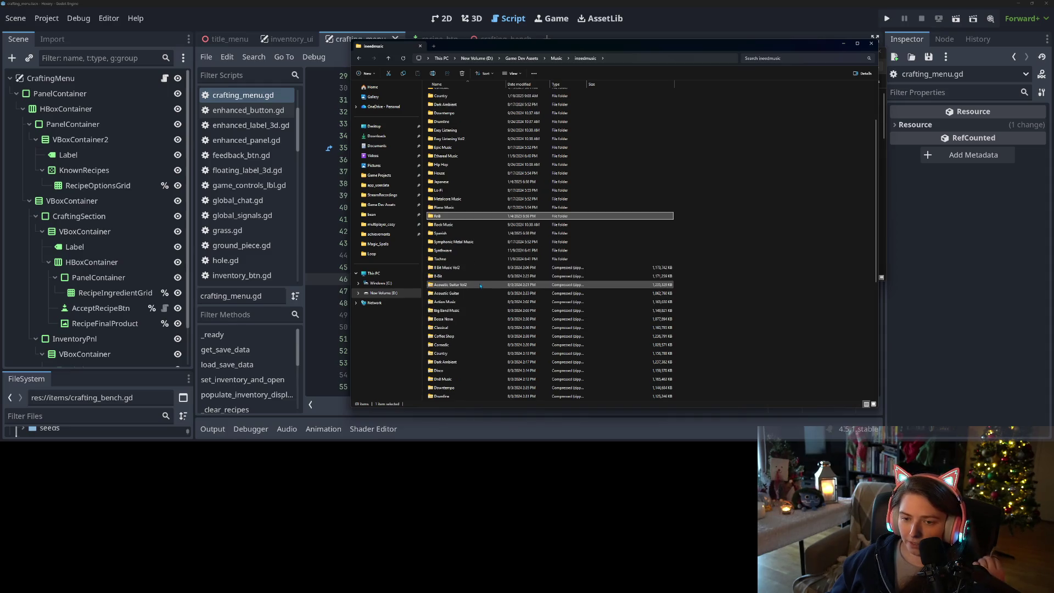
{"action": "scroll", "coordinate": [480, 285], "scroll_direction": "up", "scroll_amount": 4}
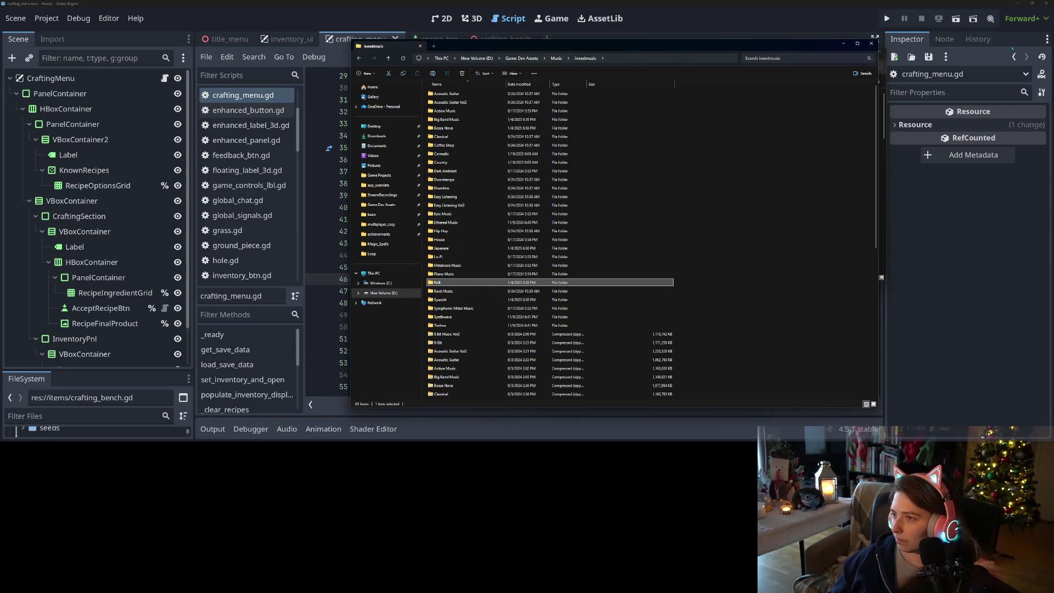
{"action": "left_click", "coordinate": [843, 44]}
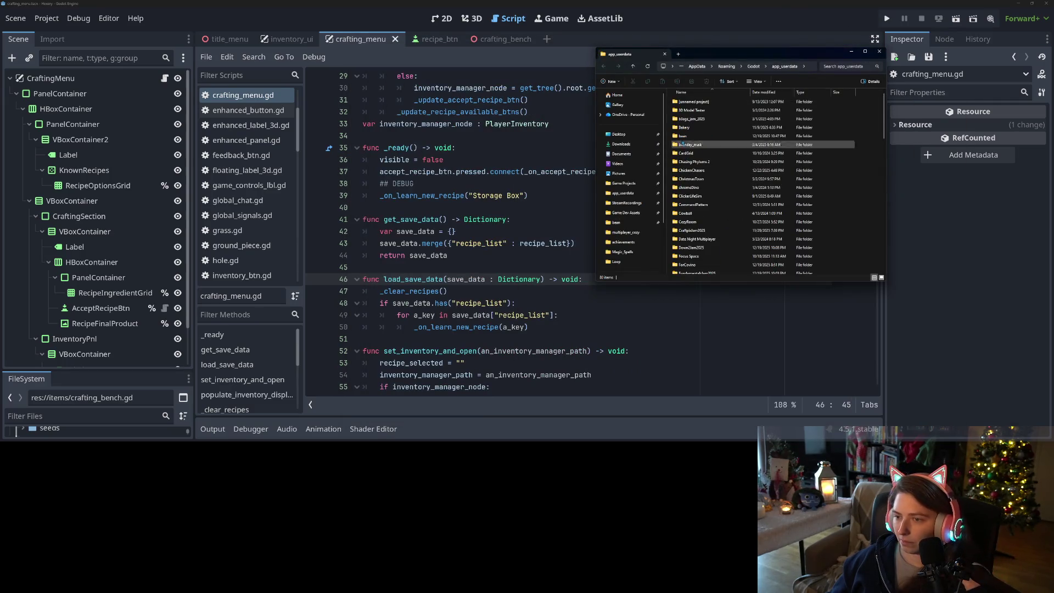
Open Hexery > game_saves > debug in app_userdata and open the game_data file
{"action": "scroll", "coordinate": [714, 242], "scroll_direction": "down", "scroll_amount": 5}
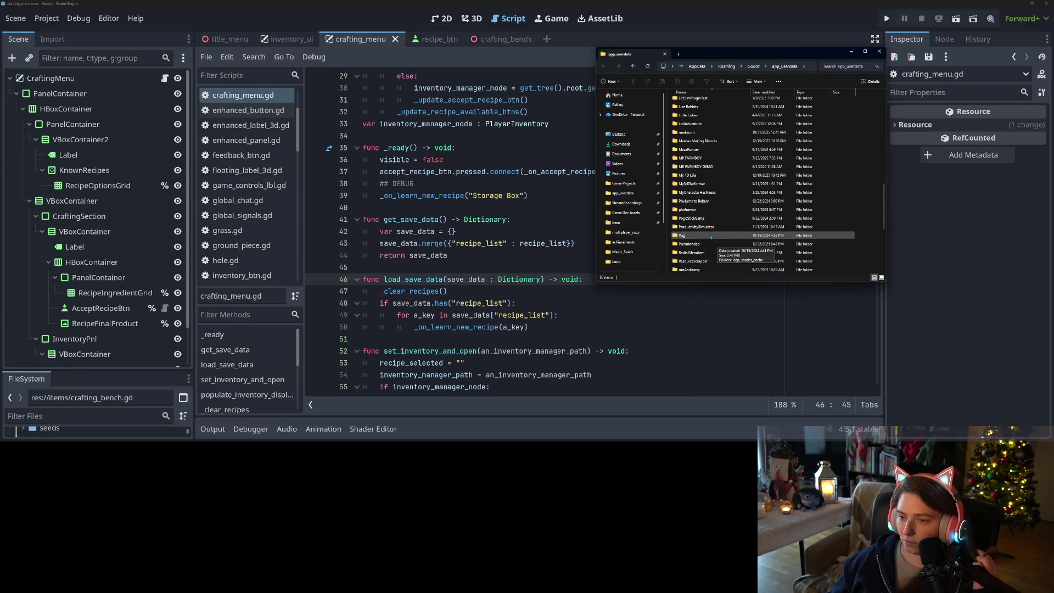
{"action": "scroll", "coordinate": [708, 235], "scroll_direction": "up", "scroll_amount": 5}
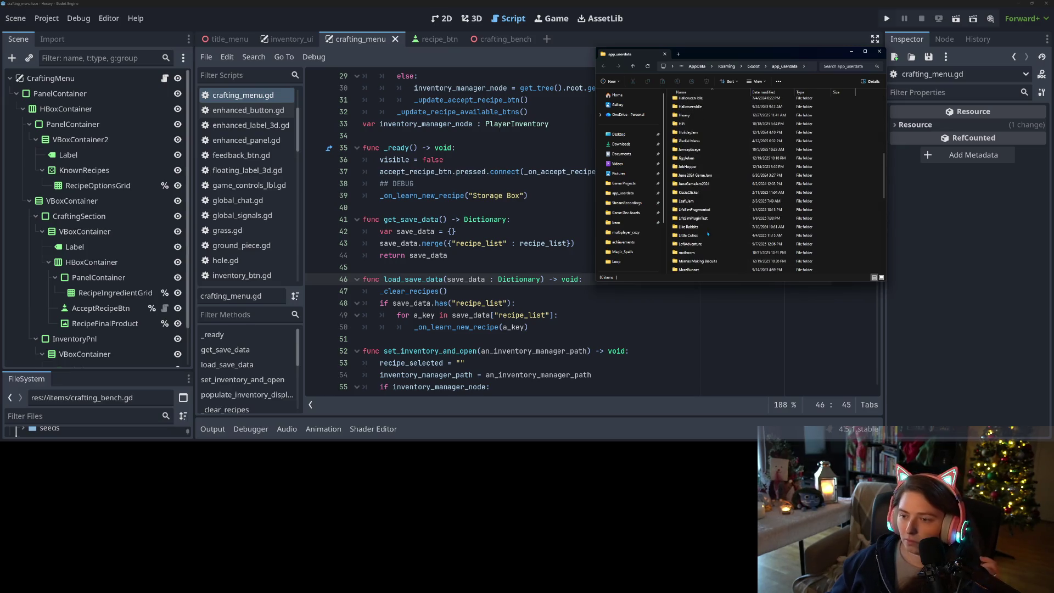
{"action": "double_click", "coordinate": [687, 116]}
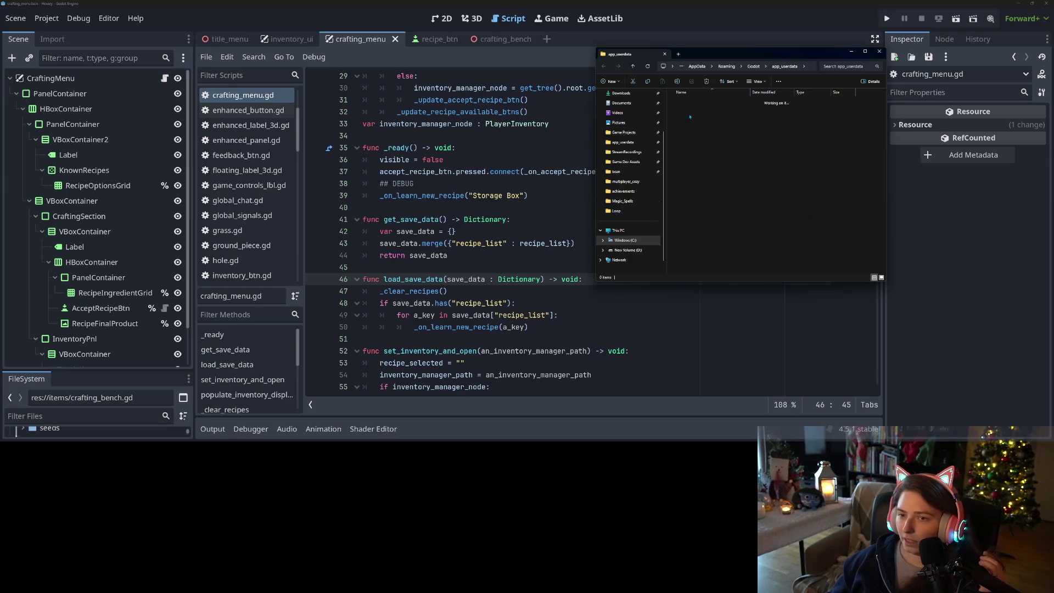
{"action": "double_click", "coordinate": [688, 102]}
{"action": "double_click", "coordinate": [693, 102]}
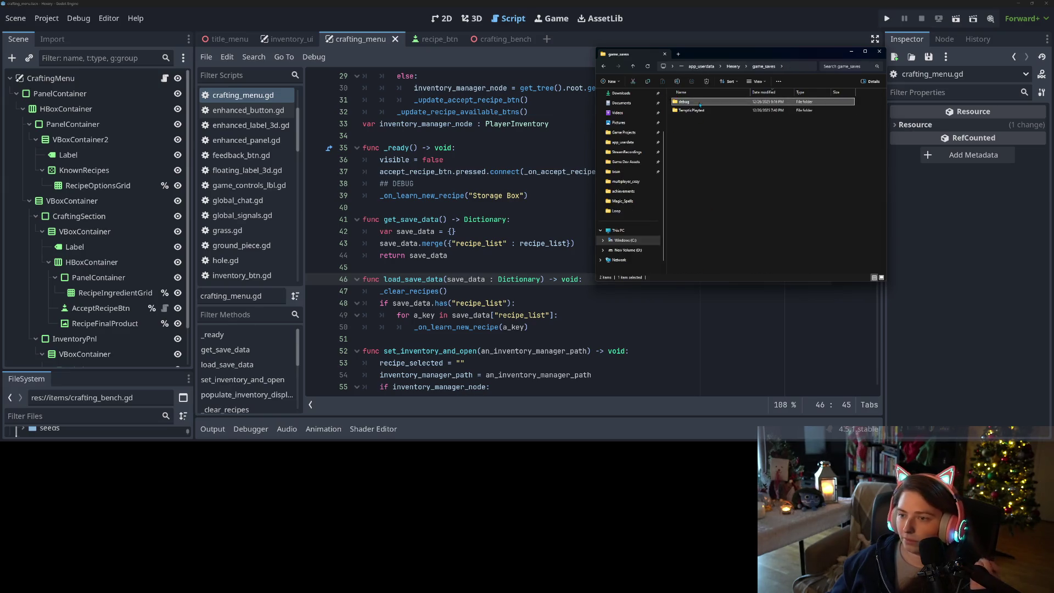
{"action": "double_click", "coordinate": [699, 103]}
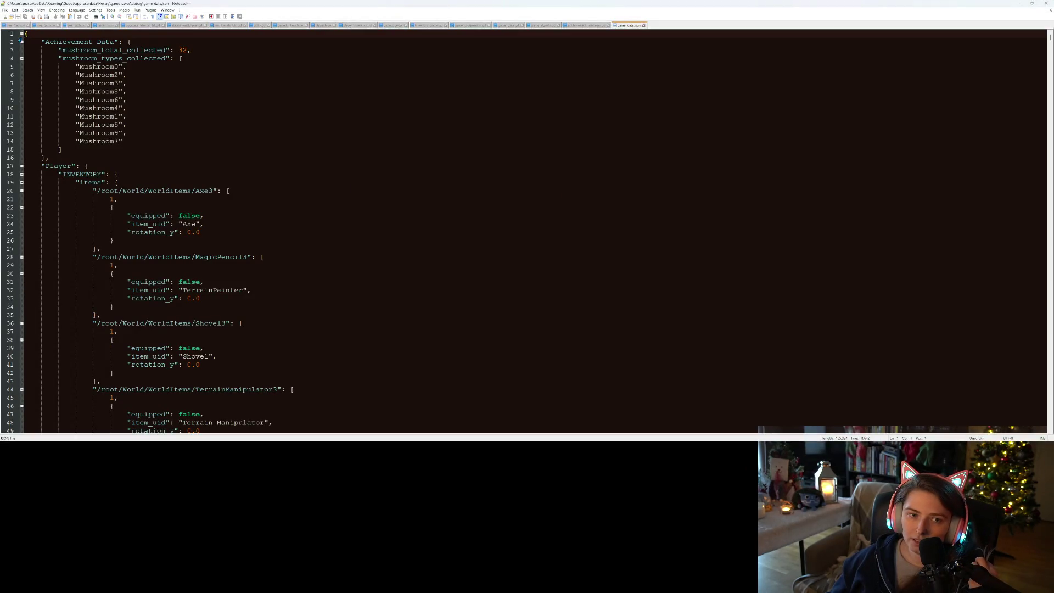
Fold Achievement Data and Player to reveal the Recipes list with Storage Box, then close the file
{"action": "left_click", "coordinate": [22, 43]}
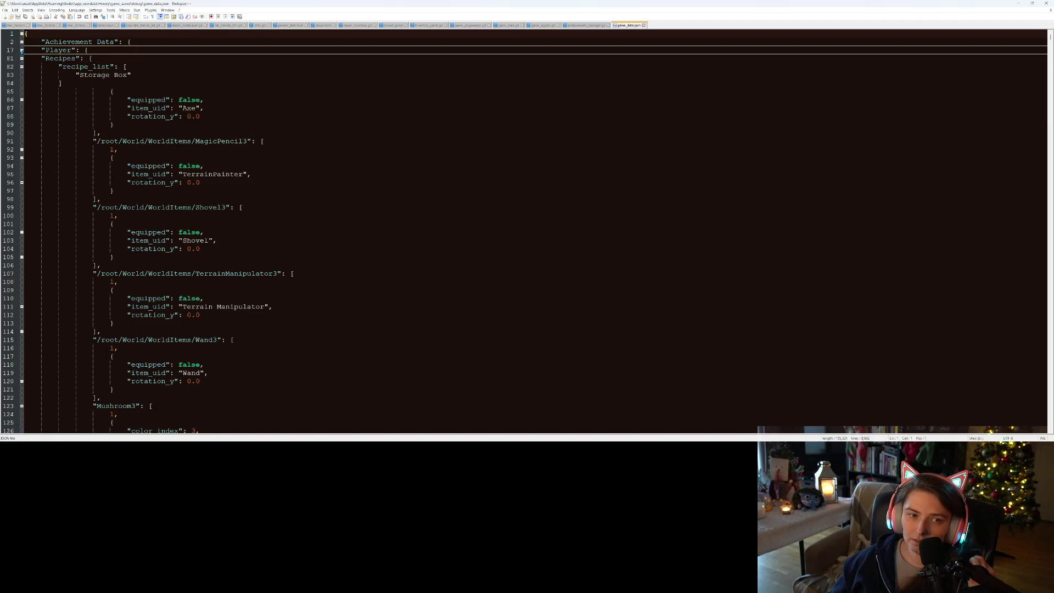
{"action": "left_click", "coordinate": [21, 50]}
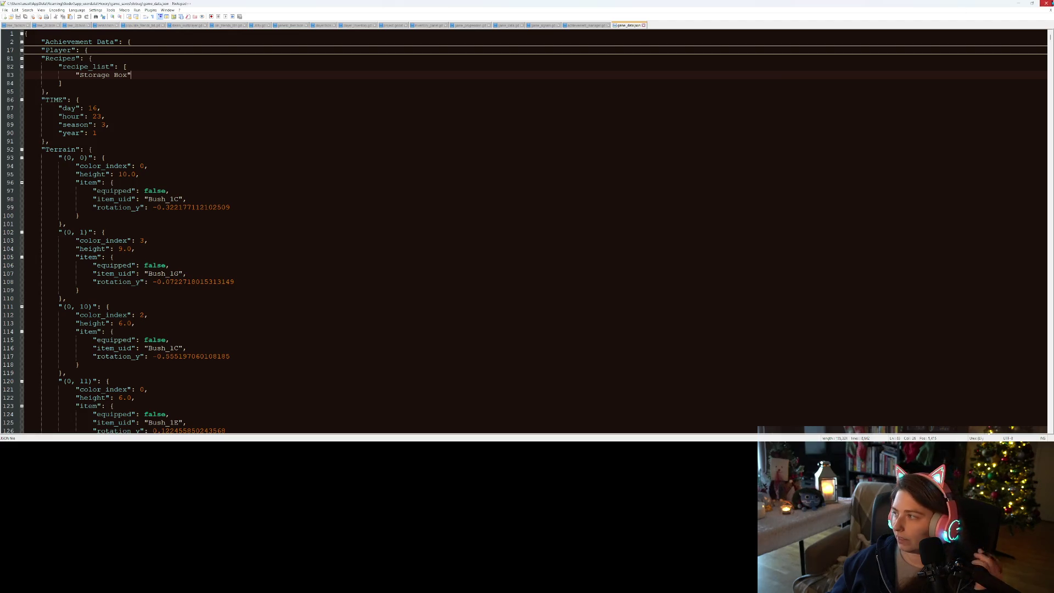
{"action": "left_click", "coordinate": [1046, 3]}
{"action": "left_click", "coordinate": [769, 165]}
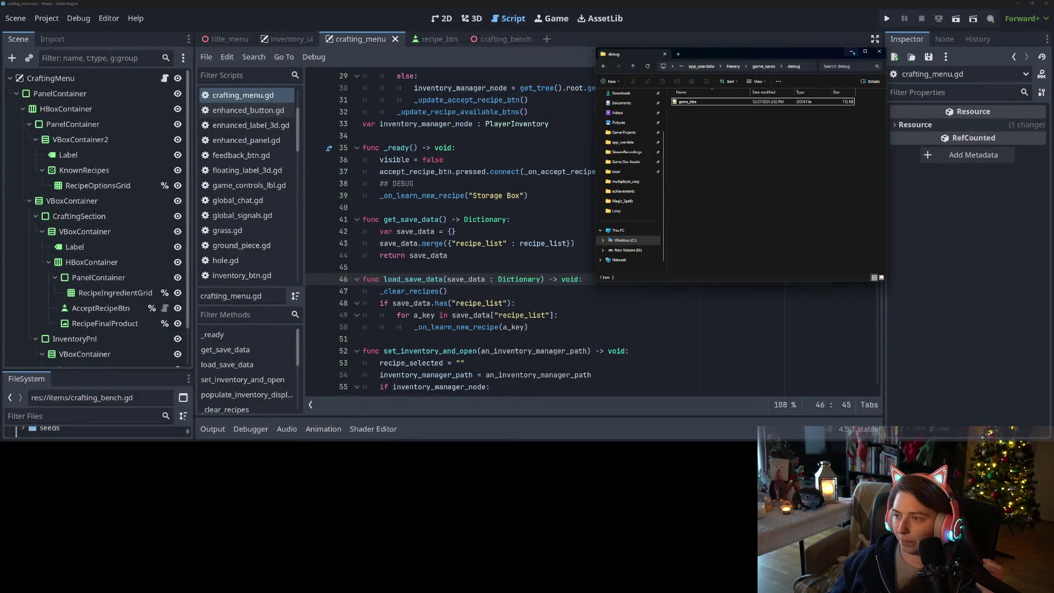
Close the debug save folder, check GitHub Desktop's changes, and maximize the Trello board
{"action": "left_click", "coordinate": [879, 51]}
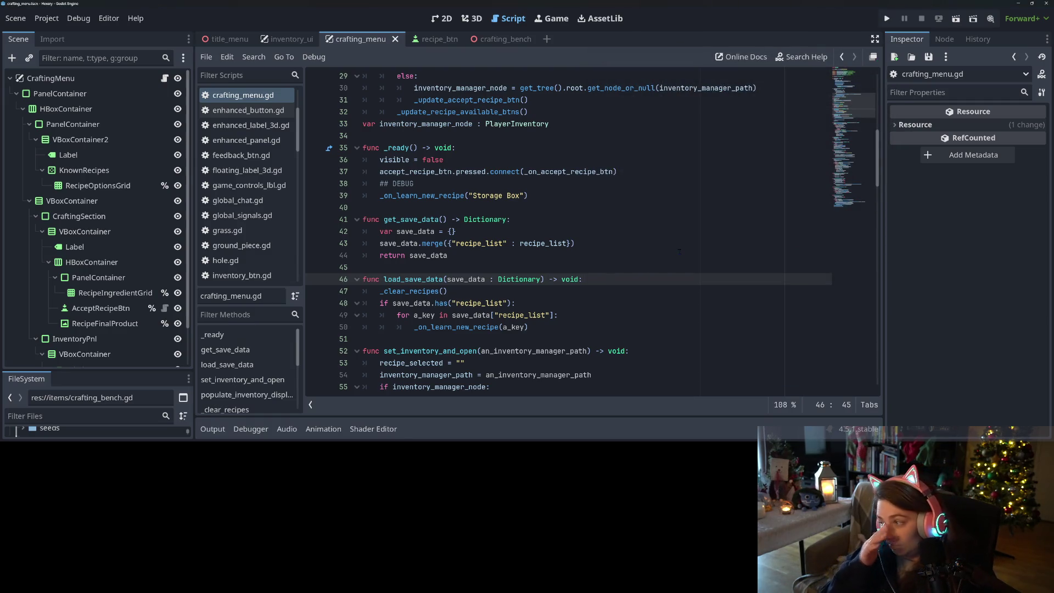
{"action": "key", "text": "alt+Tab"}
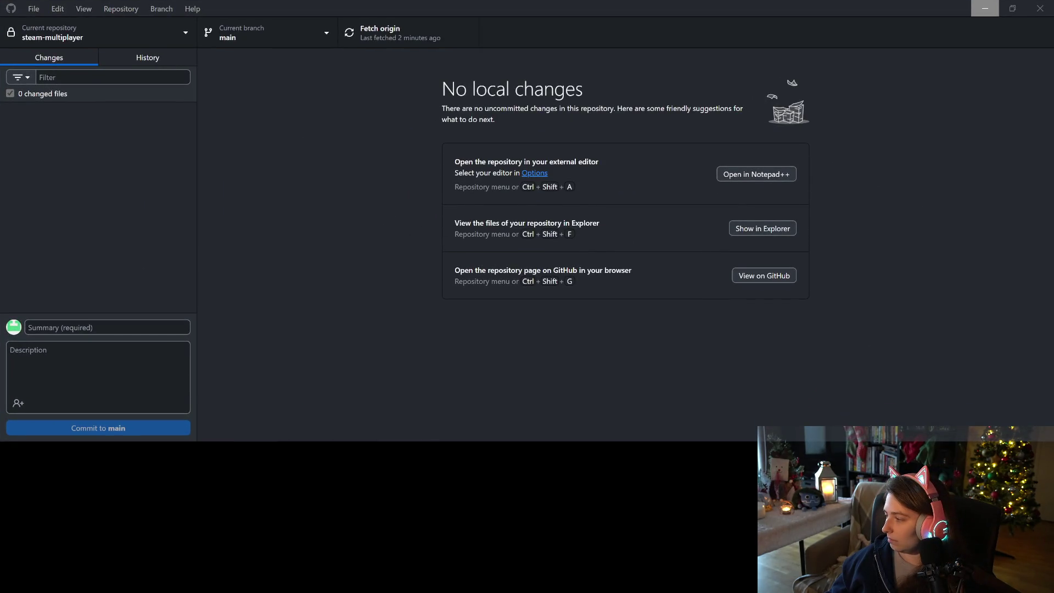
{"action": "key", "text": "alt+Tab"}
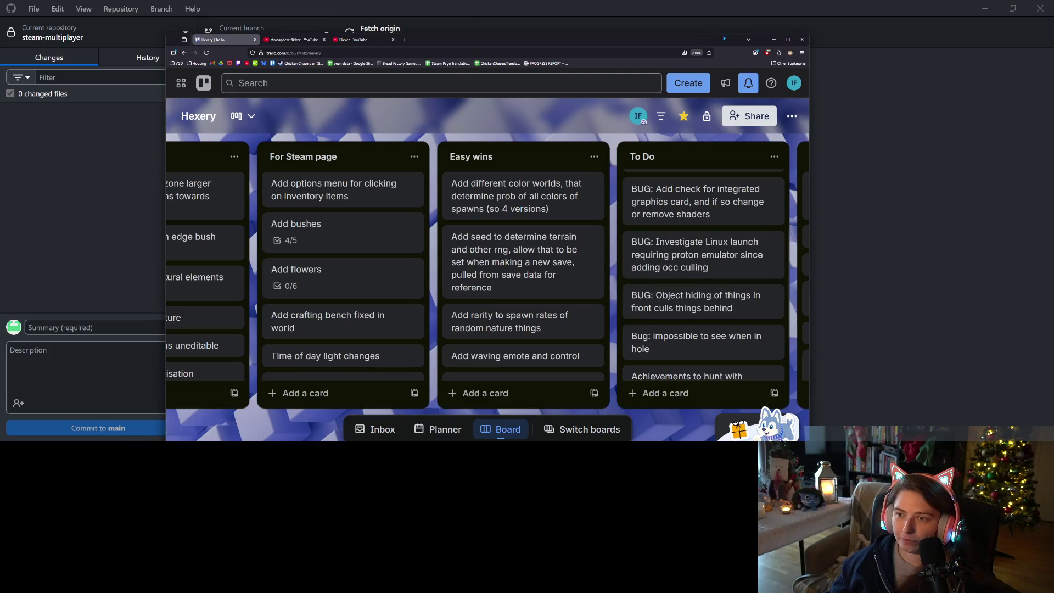
{"action": "left_click", "coordinate": [782, 40]}
Review the Crafting system card, then add a 'Crafting clothes' card and move it into Update 1
{"action": "scroll", "coordinate": [590, 226], "scroll_direction": "up", "scroll_amount": 2}
{"action": "left_click", "coordinate": [511, 157]}
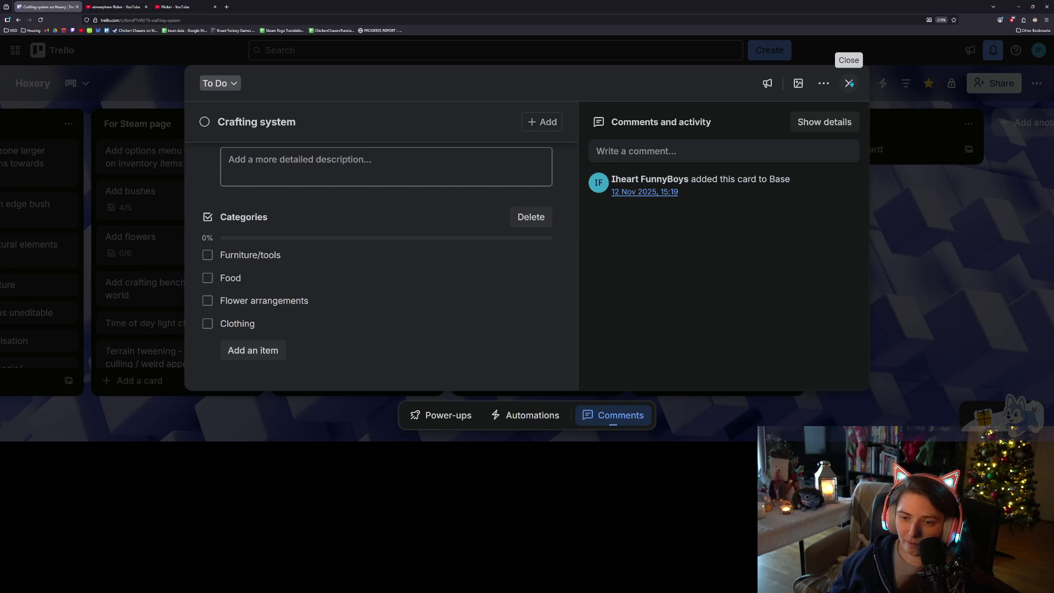
{"action": "left_click", "coordinate": [849, 83]}
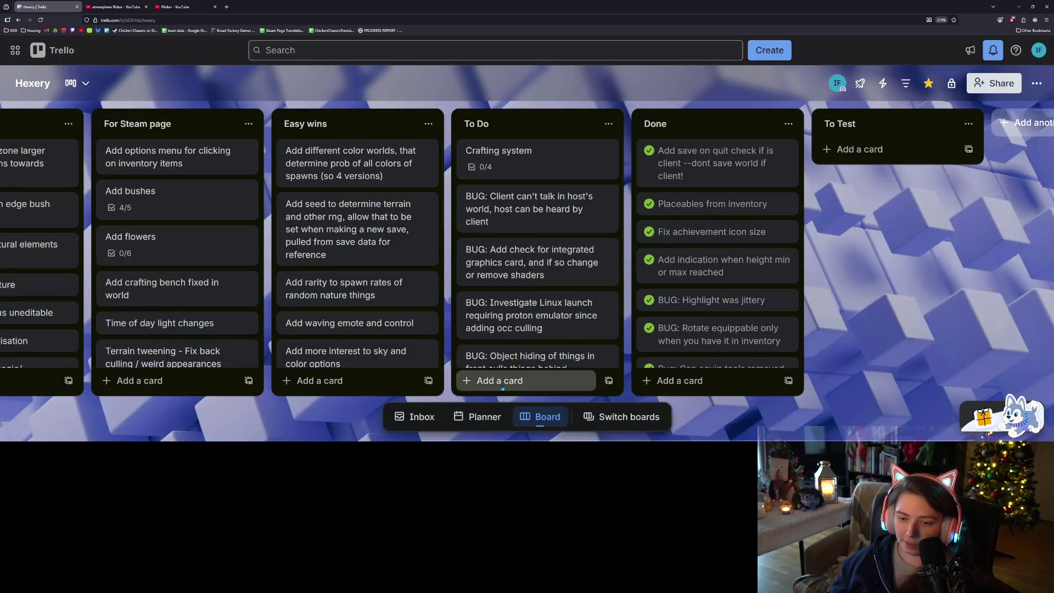
{"action": "left_click", "coordinate": [483, 381]}
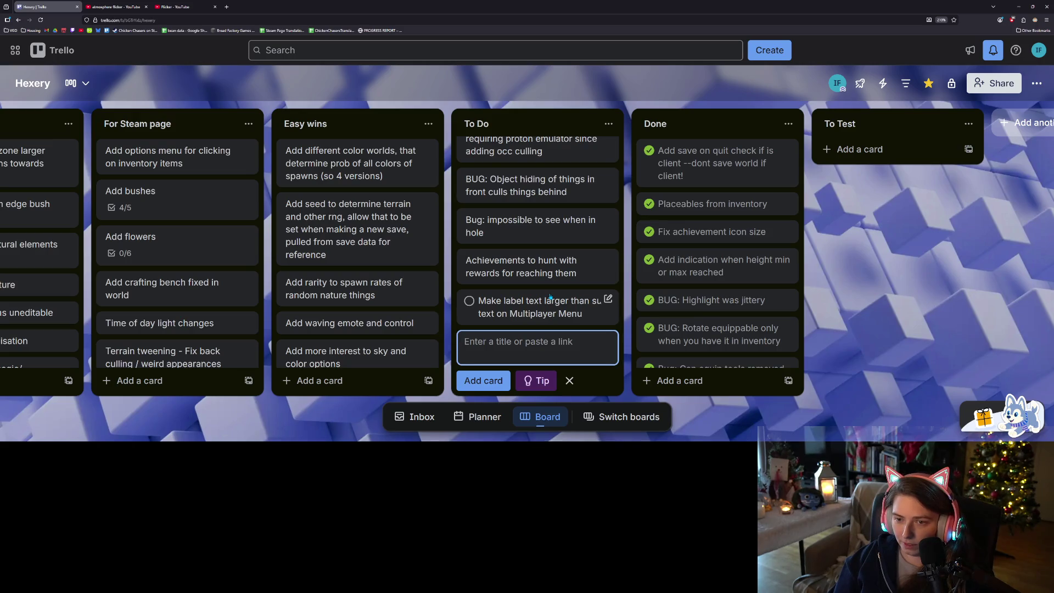
{"action": "type", "text": "Crafting clothe"}
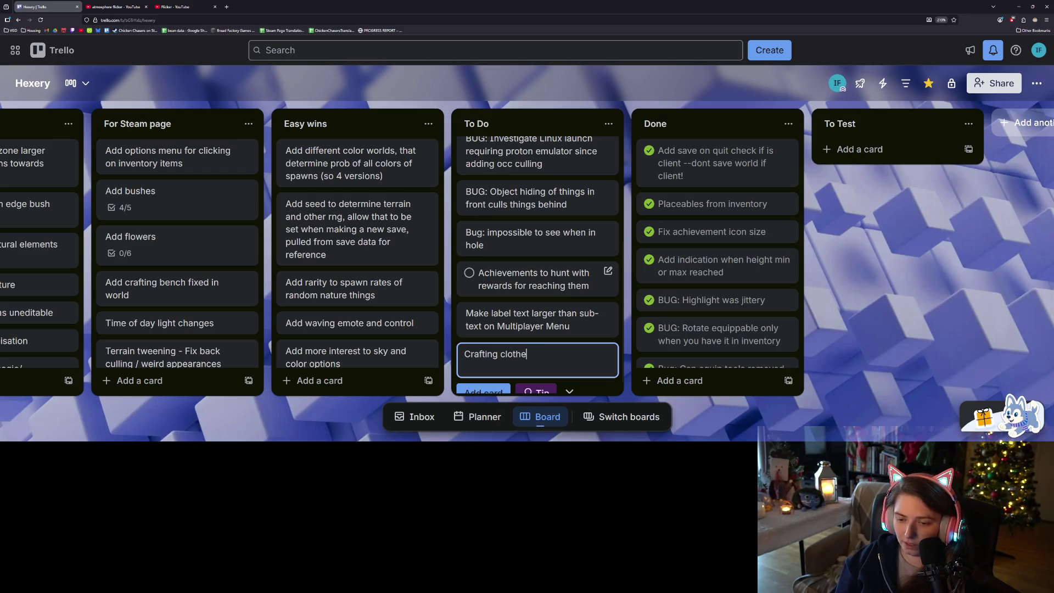
{"action": "type", "text": "s"}
{"action": "key", "text": "Return"}
{"action": "mouse_move", "coordinate": [494, 352]}
{"action": "left_mouse_down"}
{"action": "mouse_move", "coordinate": [1, 158]}
{"action": "mouse_move", "coordinate": [308, 159]}
{"action": "mouse_move", "coordinate": [208, 149]}
{"action": "left_mouse_up"}
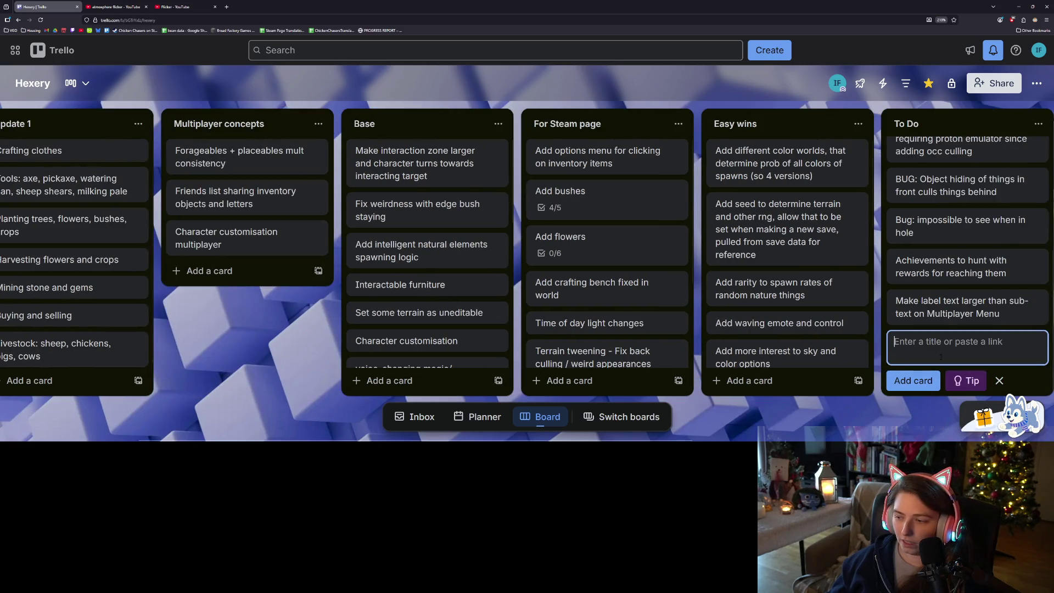
Add a 'Crafting food' card and move it to the top of Update 1
{"action": "type", "text": "Craft"}
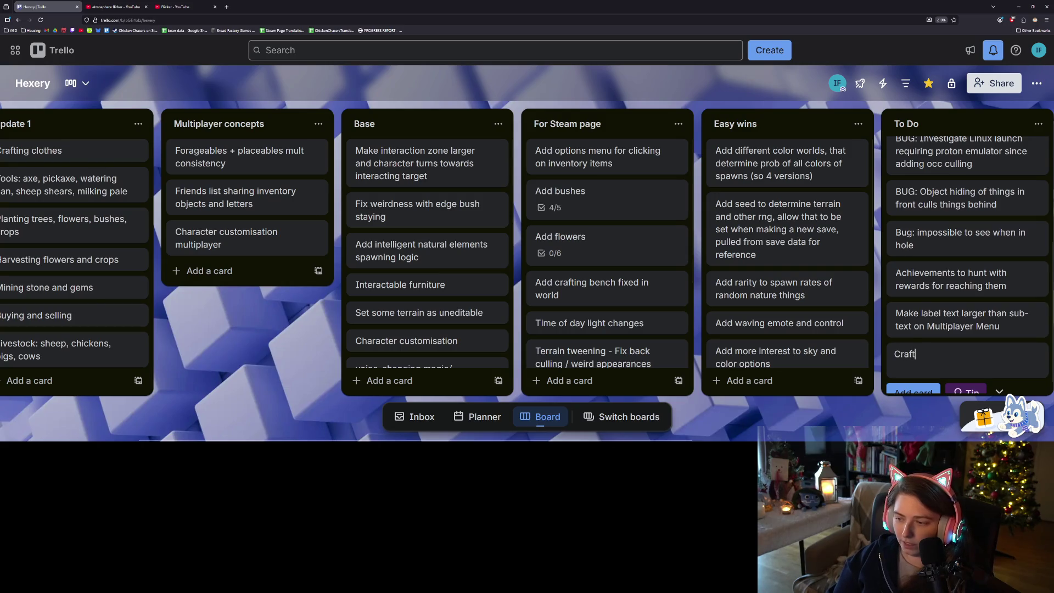
{"action": "type", "text": "ood"}
{"action": "key", "text": "Return"}
{"action": "mouse_move", "coordinate": [922, 342]}
{"action": "left_mouse_down"}
{"action": "mouse_move", "coordinate": [164, 225]}
{"action": "mouse_move", "coordinate": [110, 149]}
{"action": "left_mouse_up"}
{"action": "scroll", "coordinate": [945, 310], "scroll_direction": "up", "scroll_amount": 5}
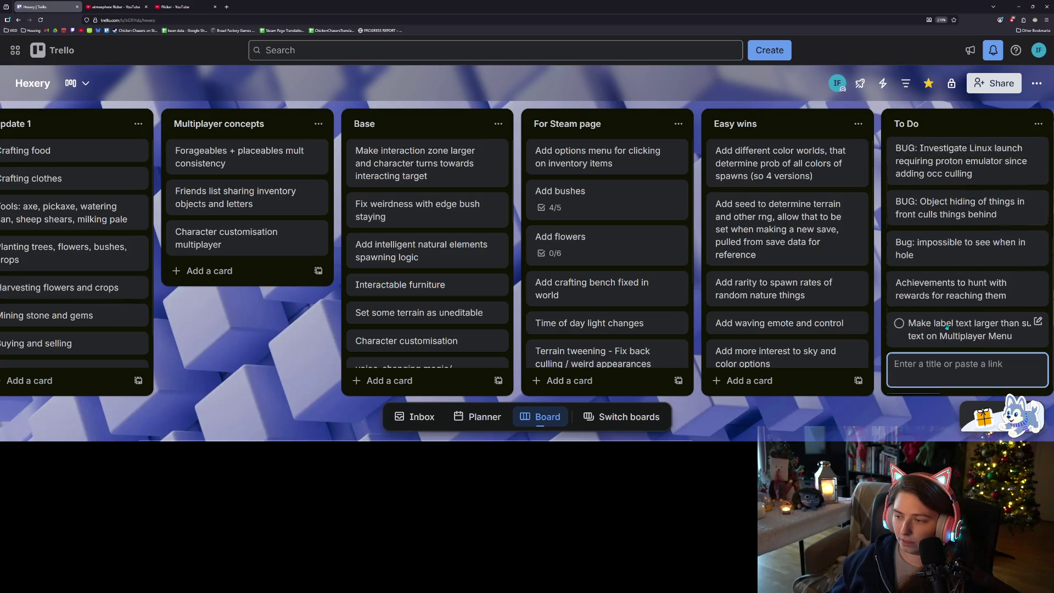
{"action": "left_click", "coordinate": [928, 154]}
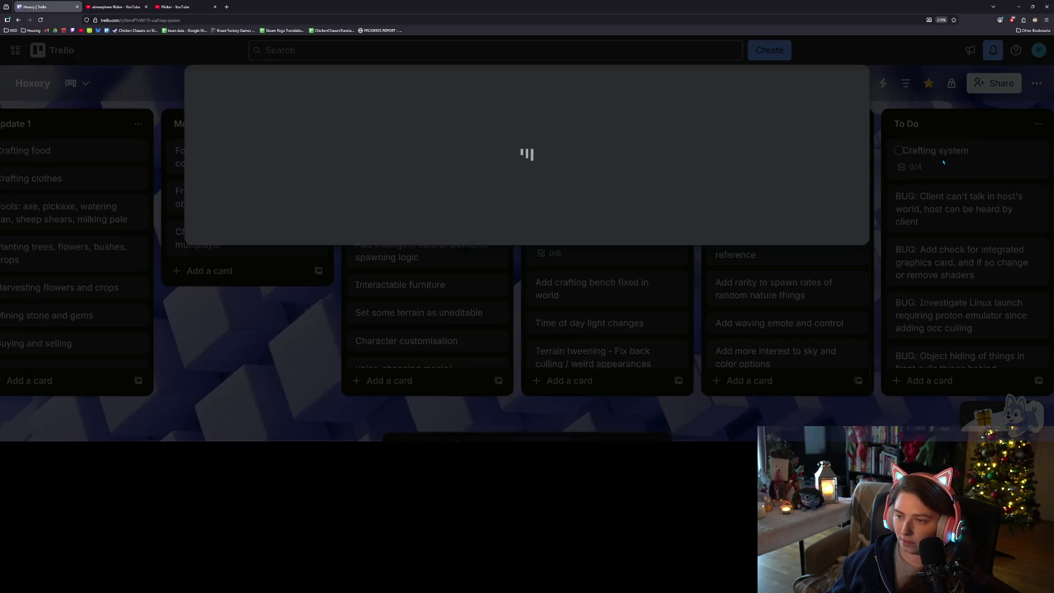
Delete the Categories checklist from the Crafting system card
{"action": "scroll", "coordinate": [409, 237], "scroll_direction": "down", "scroll_amount": 2}
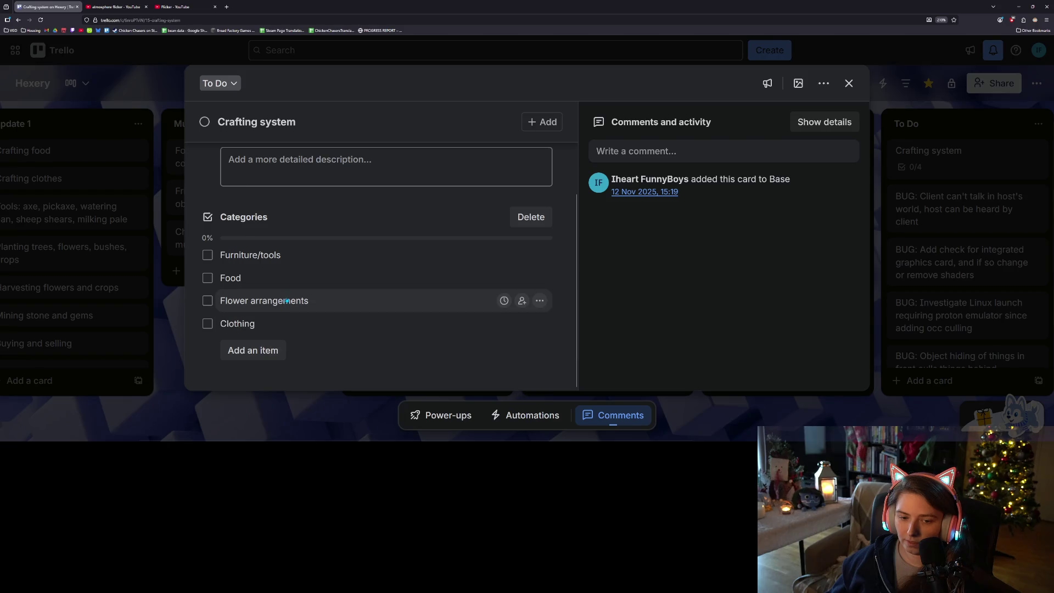
{"action": "left_click", "coordinate": [886, 186]}
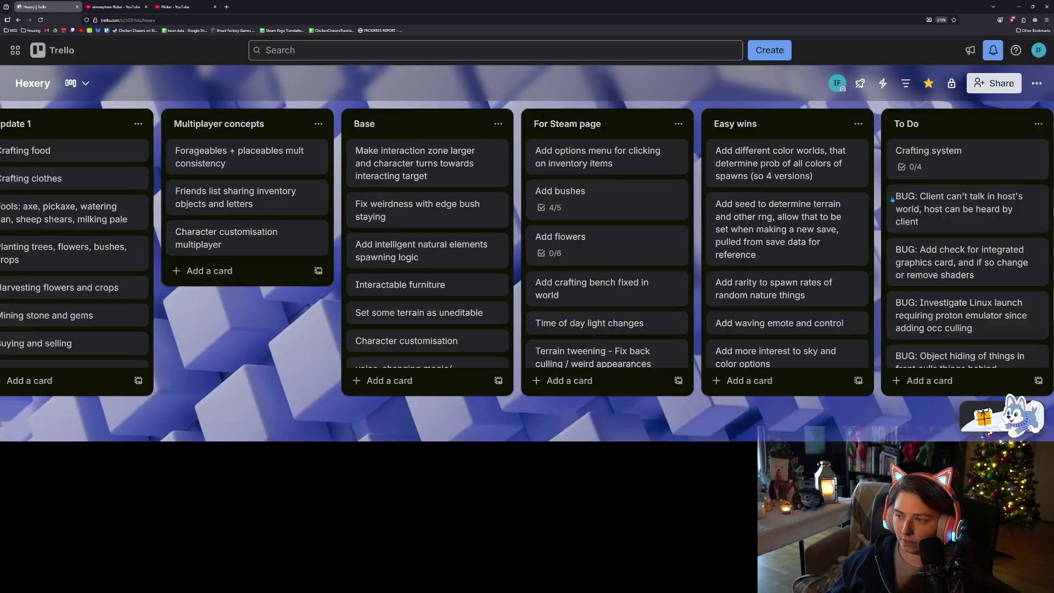
{"action": "scroll", "coordinate": [895, 237], "scroll_direction": "down", "scroll_amount": 2}
{"action": "scroll", "coordinate": [895, 236], "scroll_direction": "up", "scroll_amount": 2}
{"action": "left_click", "coordinate": [928, 154]}
{"action": "scroll", "coordinate": [501, 338], "scroll_direction": "down", "scroll_amount": 1}
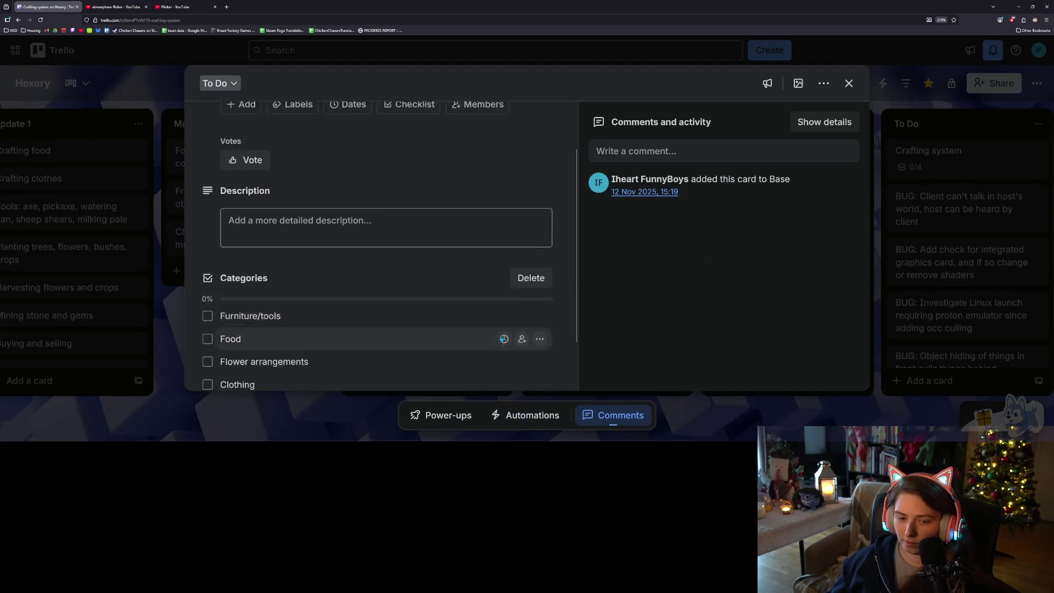
{"action": "scroll", "coordinate": [501, 337], "scroll_direction": "down", "scroll_amount": 1}
{"action": "left_click", "coordinate": [540, 223]}
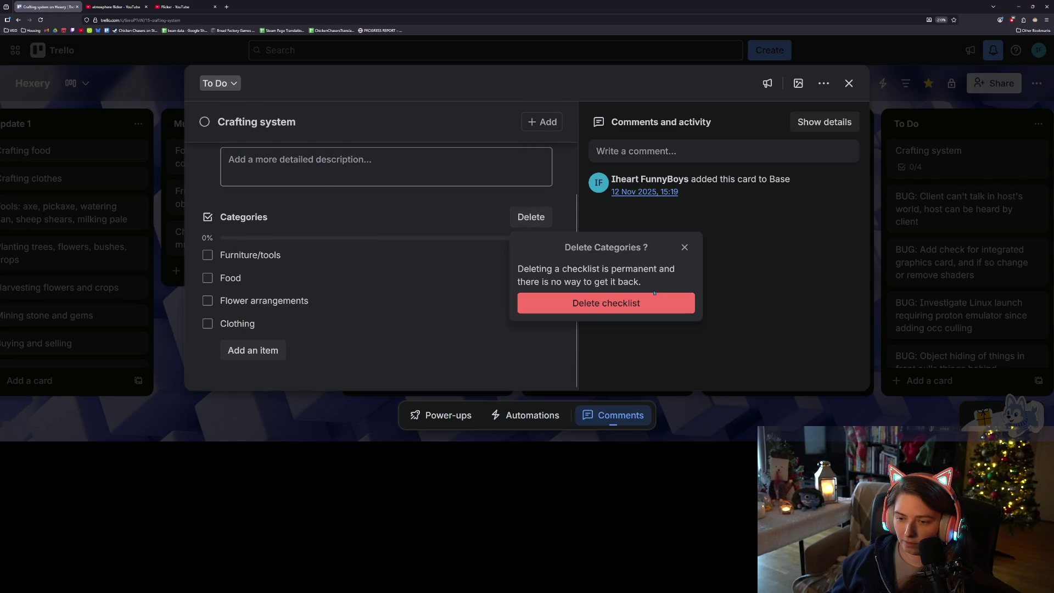
{"action": "left_click", "coordinate": [642, 307]}
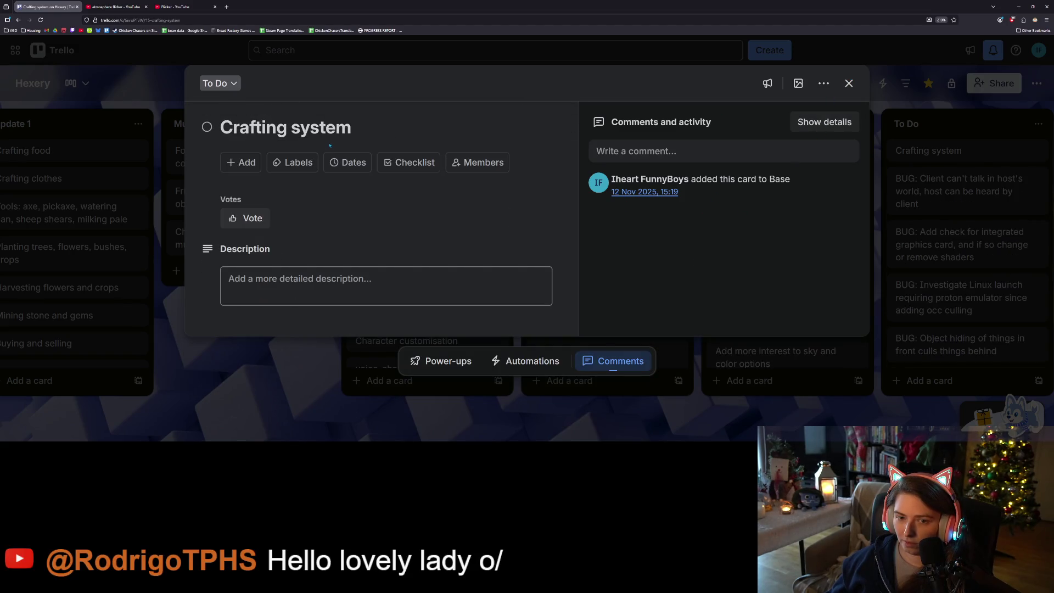
Move the Crafting system card into the Done list
{"action": "left_click", "coordinate": [848, 83]}
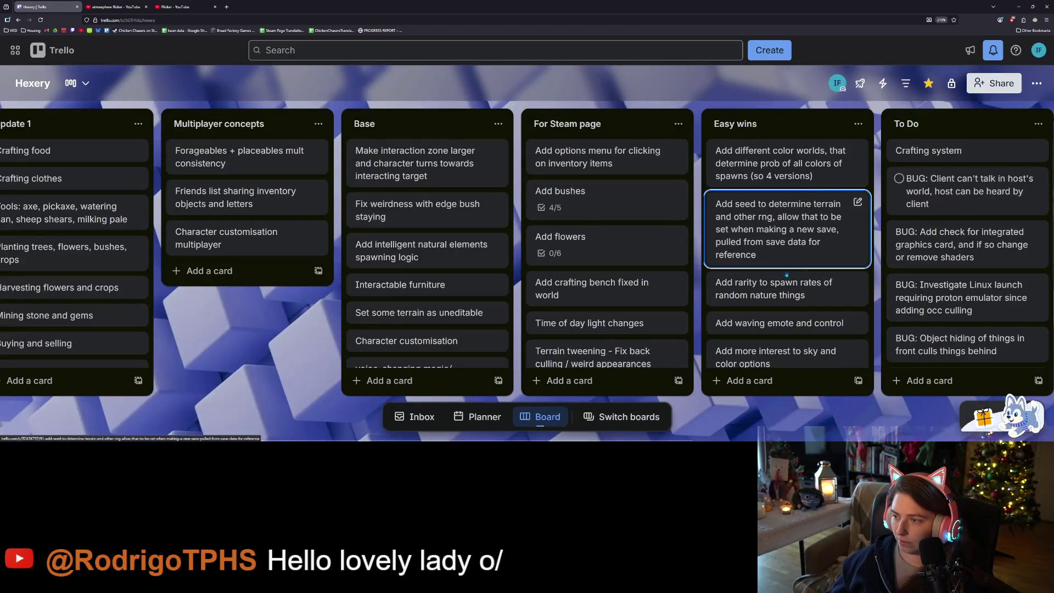
{"action": "scroll", "coordinate": [869, 415], "scroll_direction": "right", "scroll_amount": 3}
{"action": "scroll", "coordinate": [897, 417], "scroll_direction": "right", "scroll_amount": 5}
{"action": "left_click_drag", "start_coordinate": [636, 150], "coordinate": [818, 150]}
{"action": "left_click", "coordinate": [638, 380]}
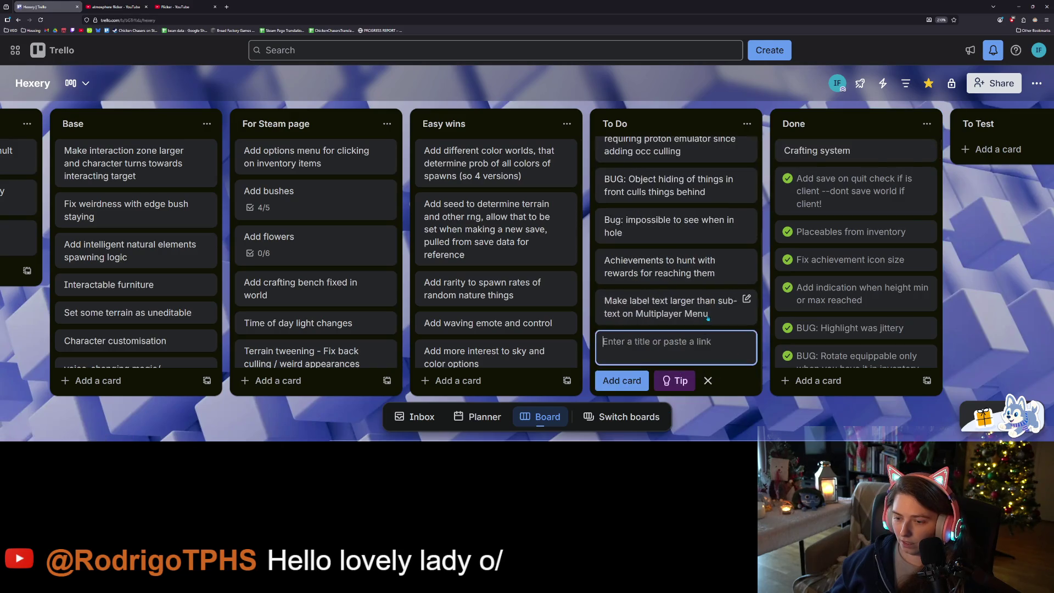
Add a 'Crafting furniture/totems/tools' card to the To Do list
{"action": "type", "text": "Crafting fu"}
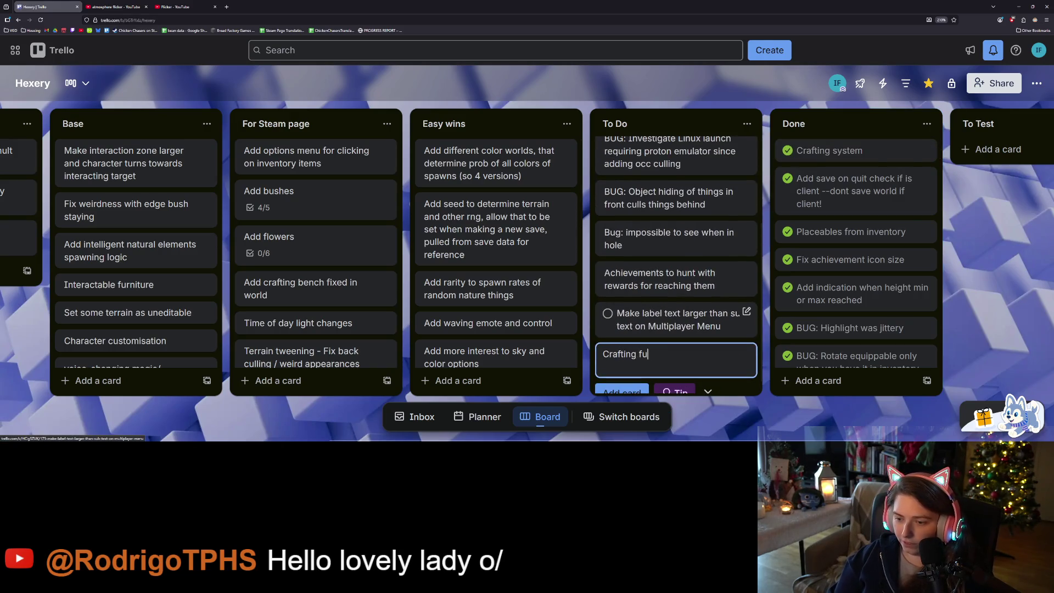
{"action": "type", "text": "rniture/totems/too"}
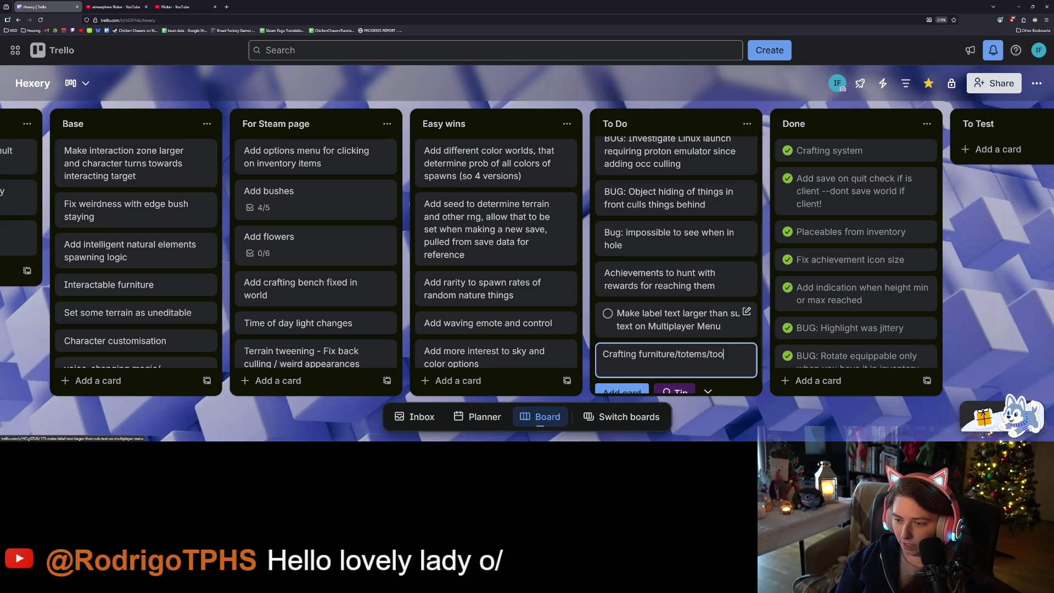
{"action": "type", "text": "ls"}
{"action": "key", "text": "Return"}
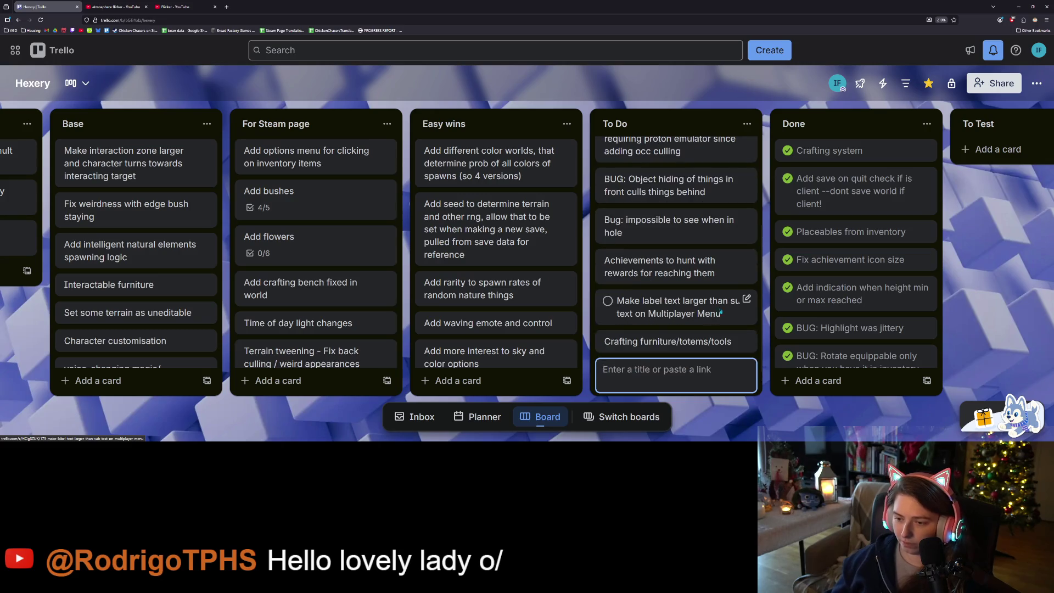
{"action": "key", "text": "Escape"}
{"action": "left_click_drag", "start_coordinate": [707, 362], "coordinate": [675, 149]}
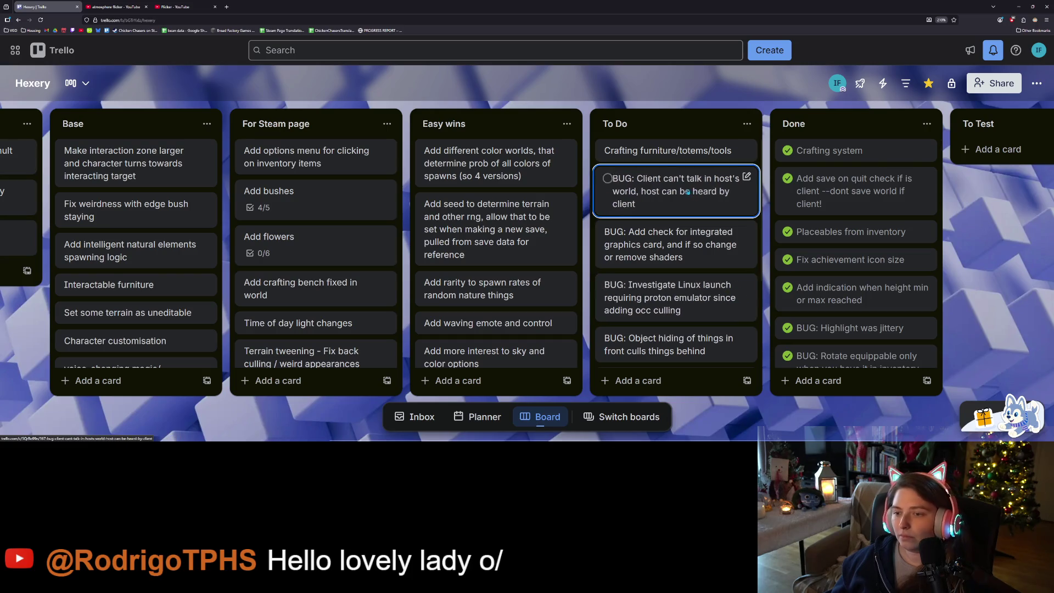
{"action": "scroll", "coordinate": [708, 269], "scroll_direction": "down", "scroll_amount": 3}
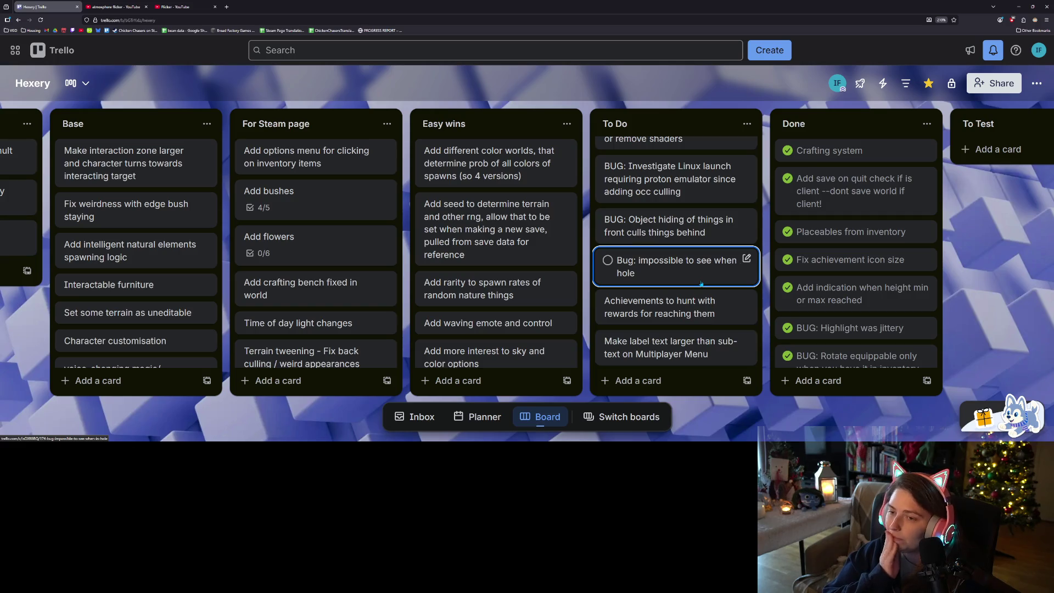
{"action": "scroll", "coordinate": [701, 284], "scroll_direction": "up", "scroll_amount": 3}
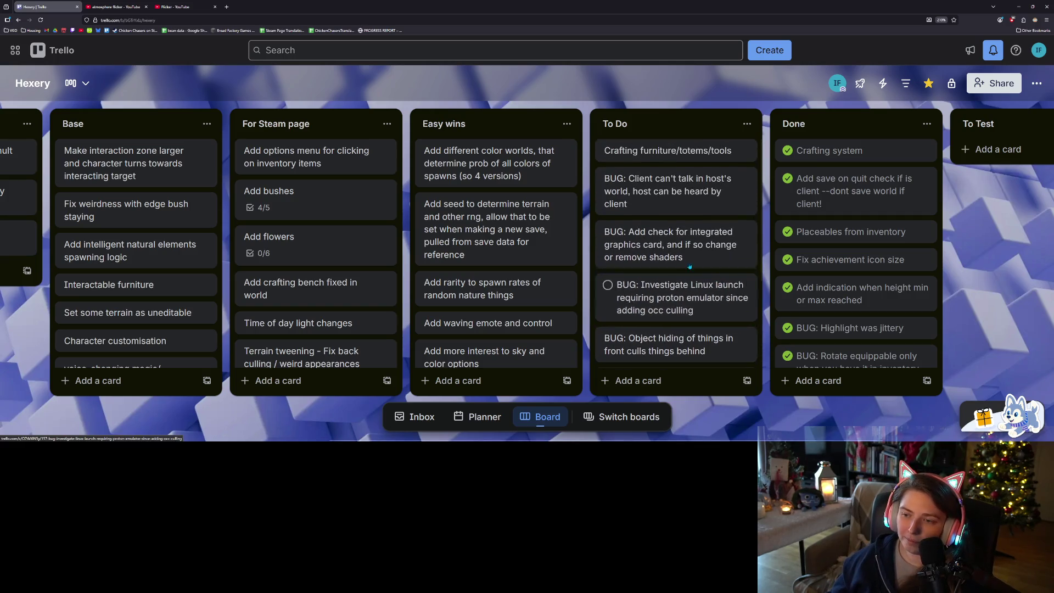
{"action": "scroll", "coordinate": [703, 325], "scroll_direction": "down", "scroll_amount": 3}
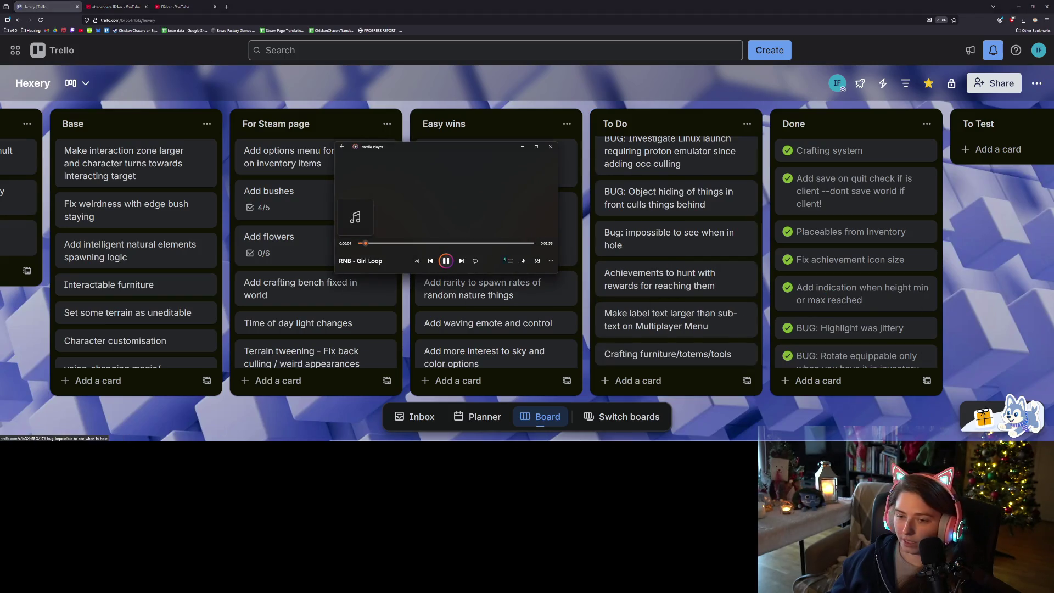
Nudge the Media Player volume slightly lower and minimize the player again
{"action": "left_click", "coordinate": [523, 258]}
{"action": "left_click_drag", "start_coordinate": [500, 245], "coordinate": [497, 245]}
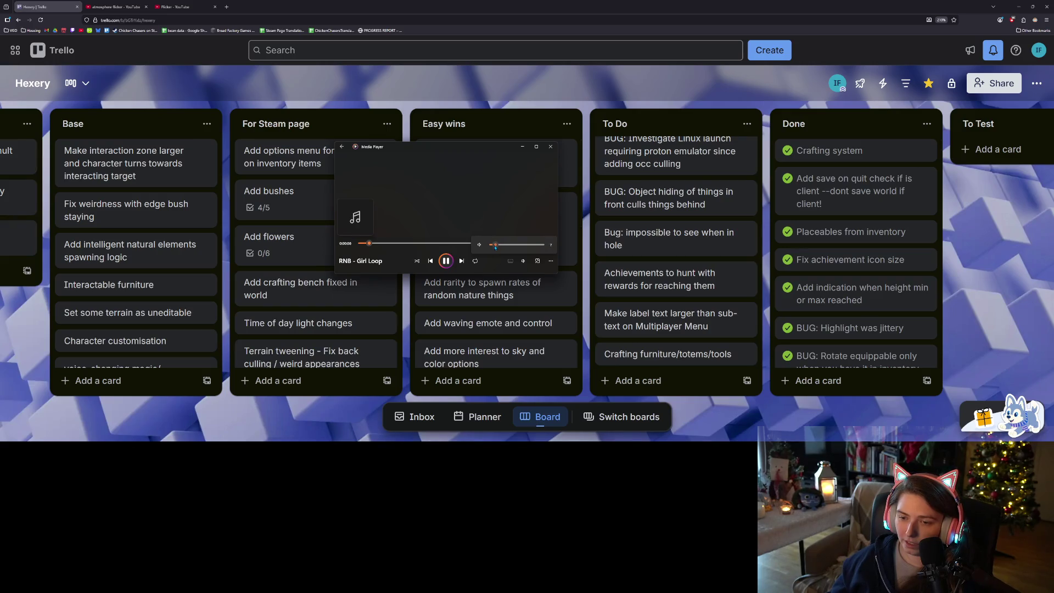
{"action": "left_click", "coordinate": [523, 147]}
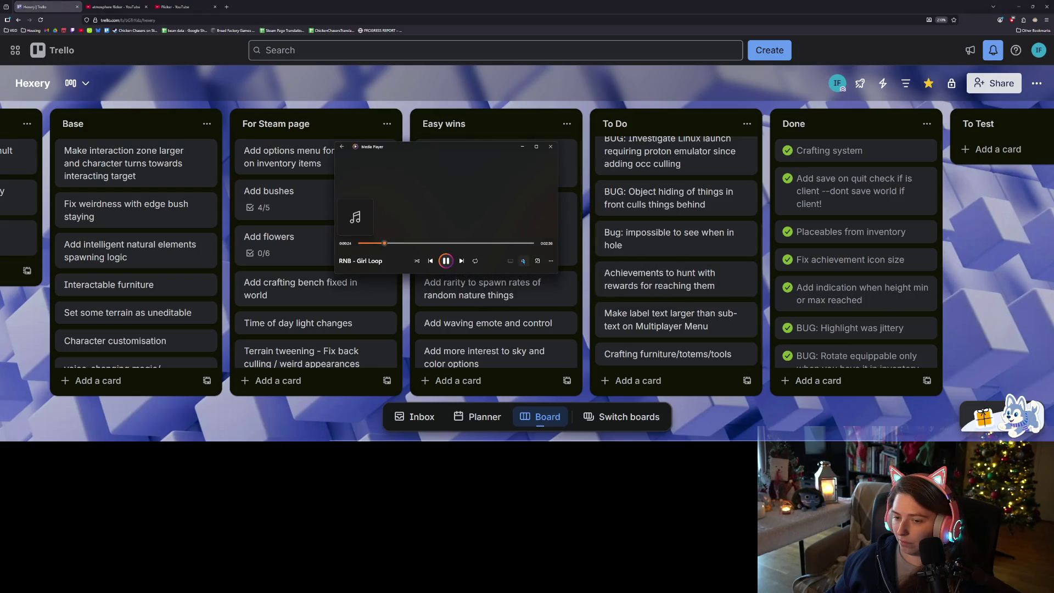
{"action": "left_click", "coordinate": [522, 261]}
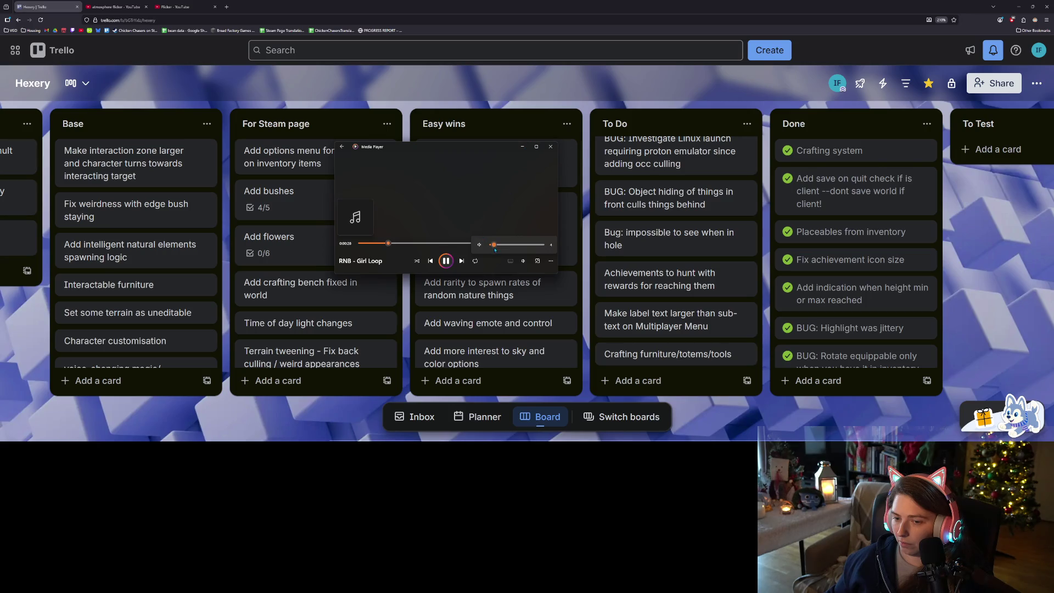
{"action": "left_click", "coordinate": [522, 146]}
{"action": "left_click", "coordinate": [631, 380]}
Add an 'Ability to unlock recipes' card at the bottom of the To Do list
{"action": "type", "text": "Ability ot"}
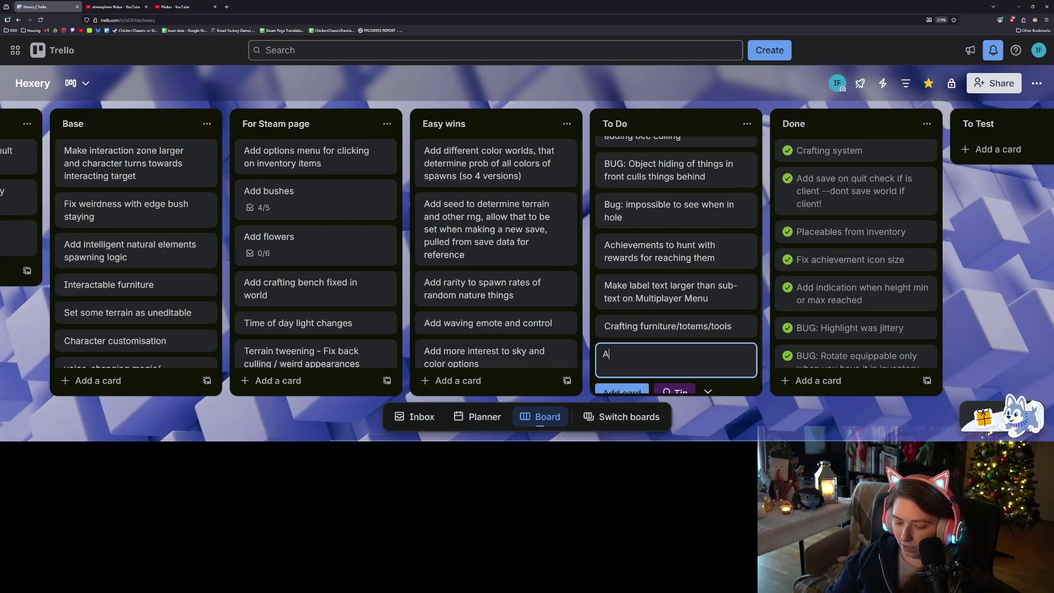
{"action": "key", "text": "BackSpace"}
{"action": "key", "text": "BackSpace"}
{"action": "key", "text": "BackSpace"}
{"action": "type", "text": "t"}
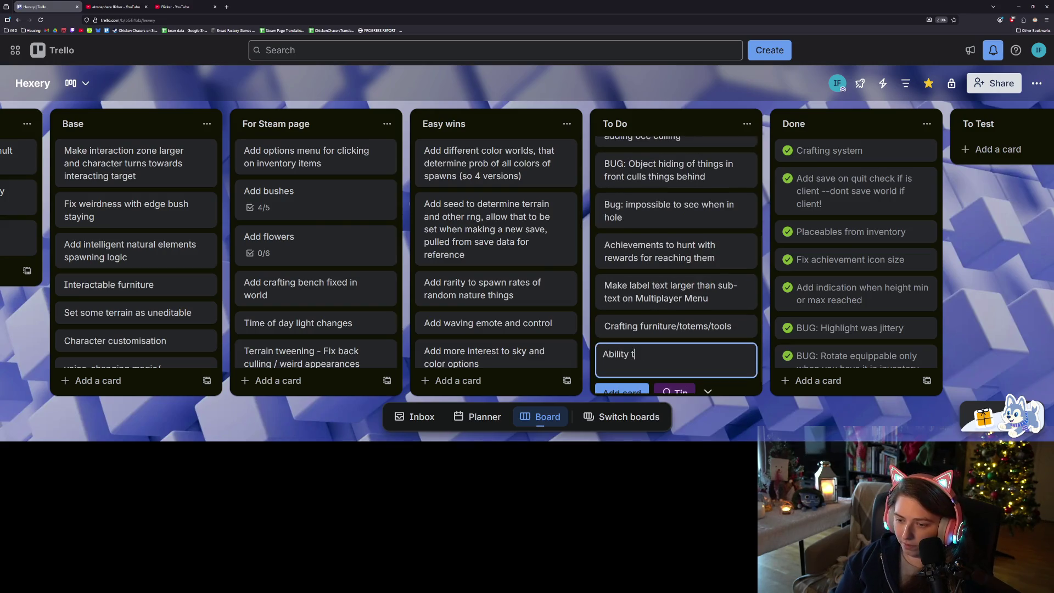
{"action": "type", "text": "o unlock recp"}
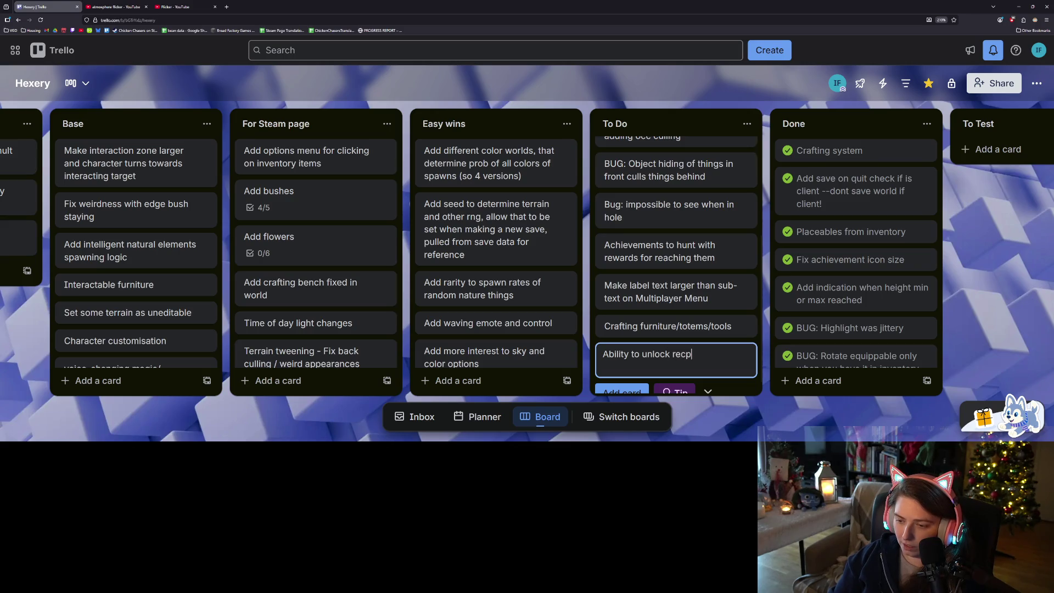
{"action": "key", "text": "BackSpace"}
{"action": "type", "text": "ipes"}
{"action": "key", "text": "Return"}
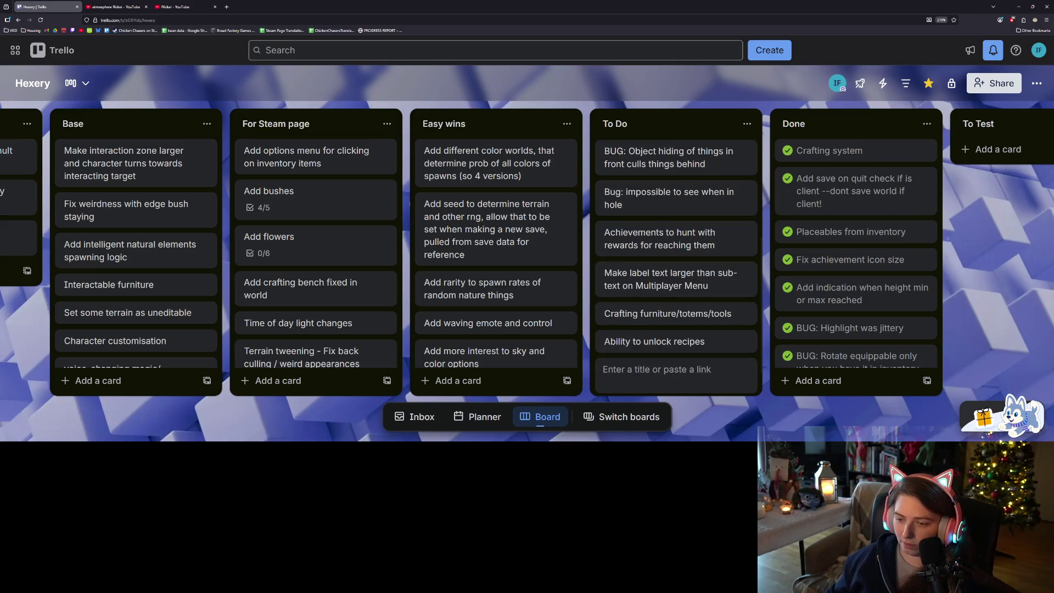
{"action": "key", "text": "Escape"}
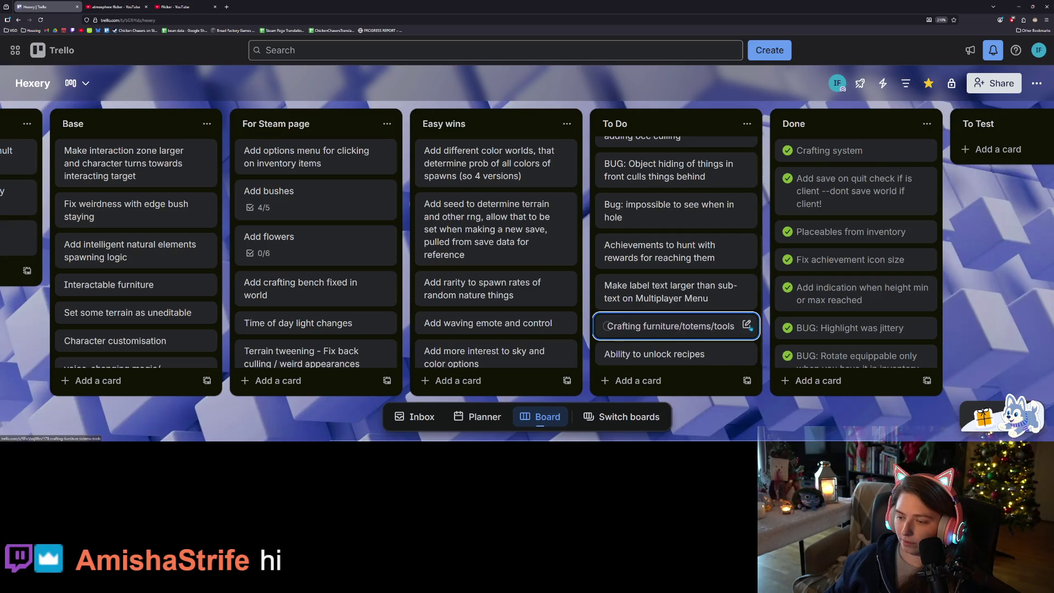
Rename the Crafting furniture/totems/tools card to 'Crafting at cauldren'
{"action": "left_click", "coordinate": [747, 326]}
{"action": "left_click_drag", "start_coordinate": [733, 327], "coordinate": [647, 327]}
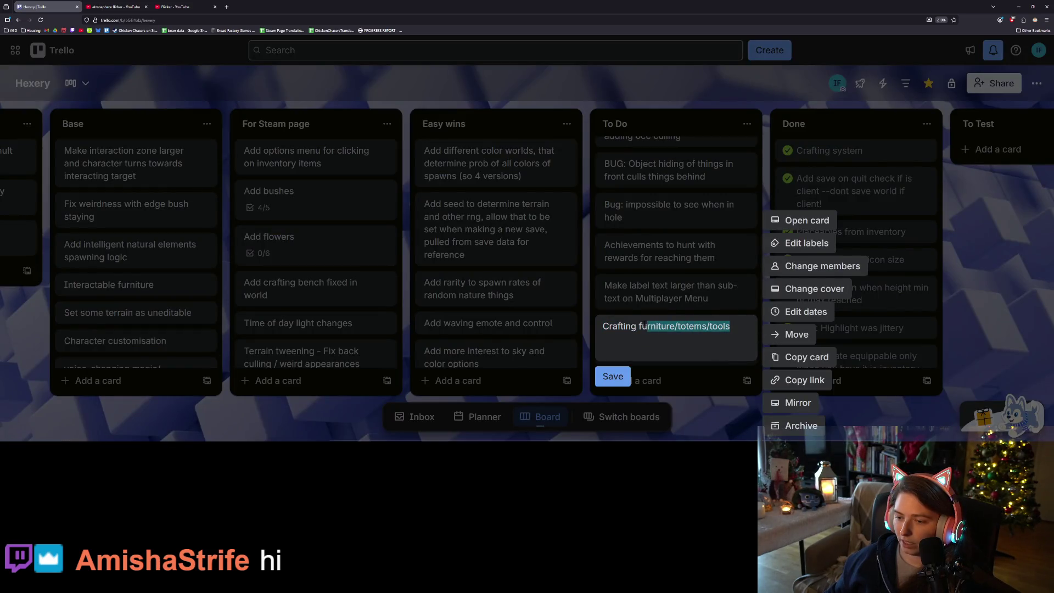
{"action": "type", "text": "at cauldren"}
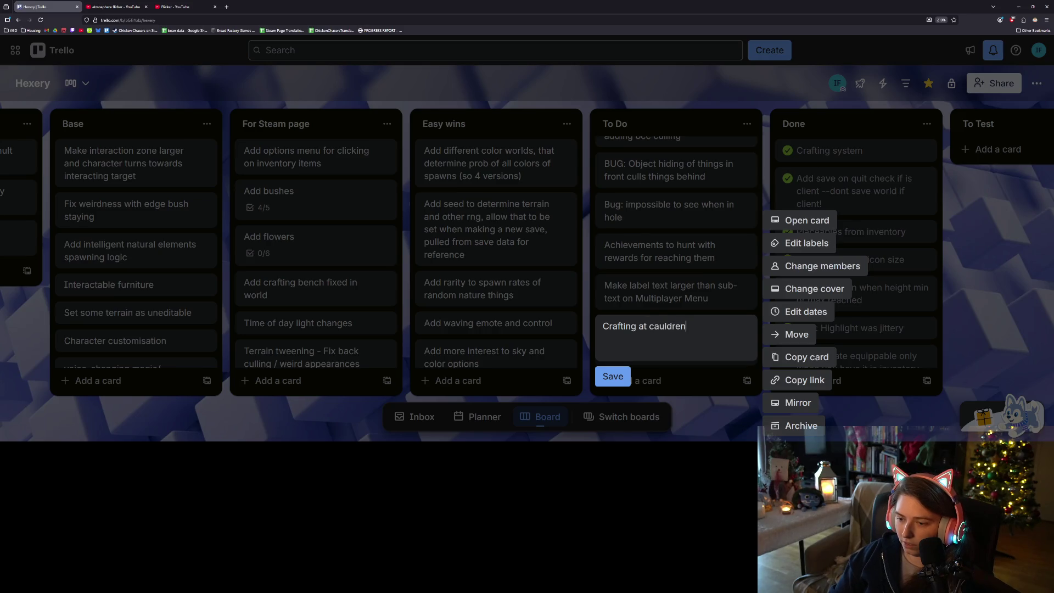
{"action": "key", "text": "Return"}
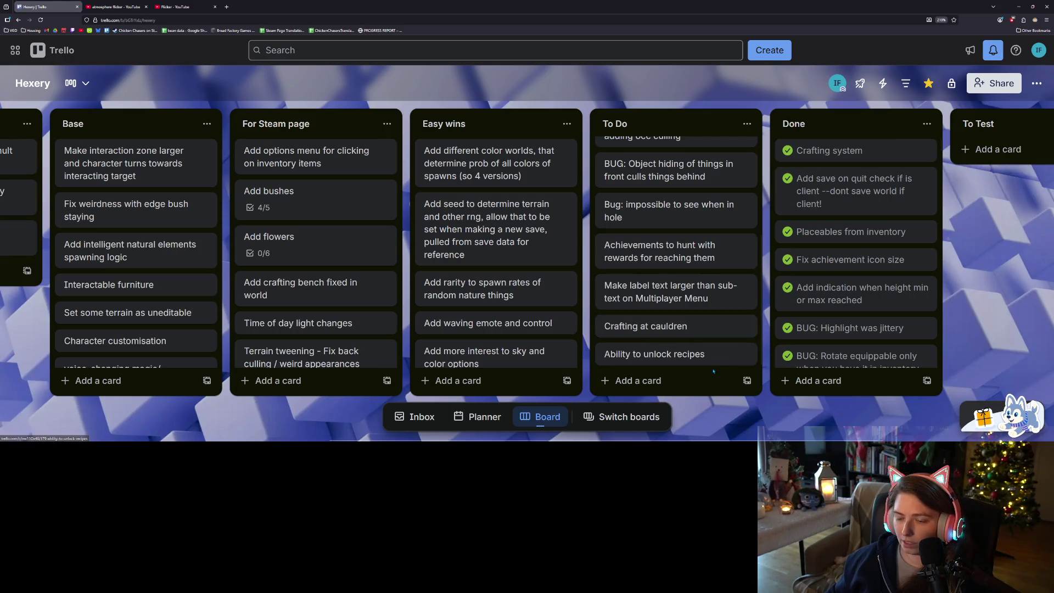
Move the 'Crafting at cauldren' card to the top of the Update 1 list
{"action": "left_click", "coordinate": [689, 381]}
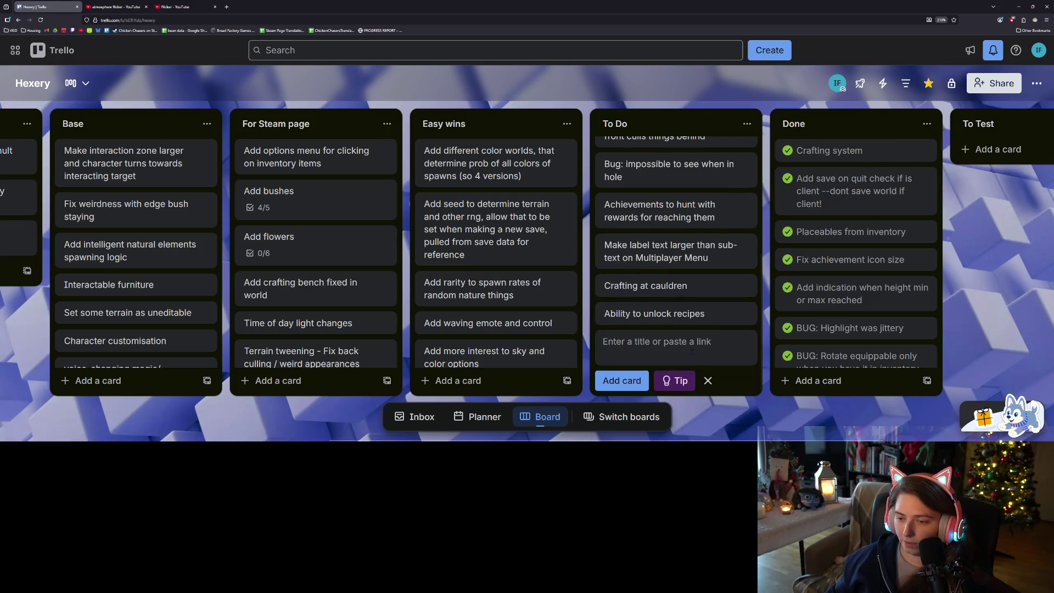
{"action": "left_click", "coordinate": [708, 381]}
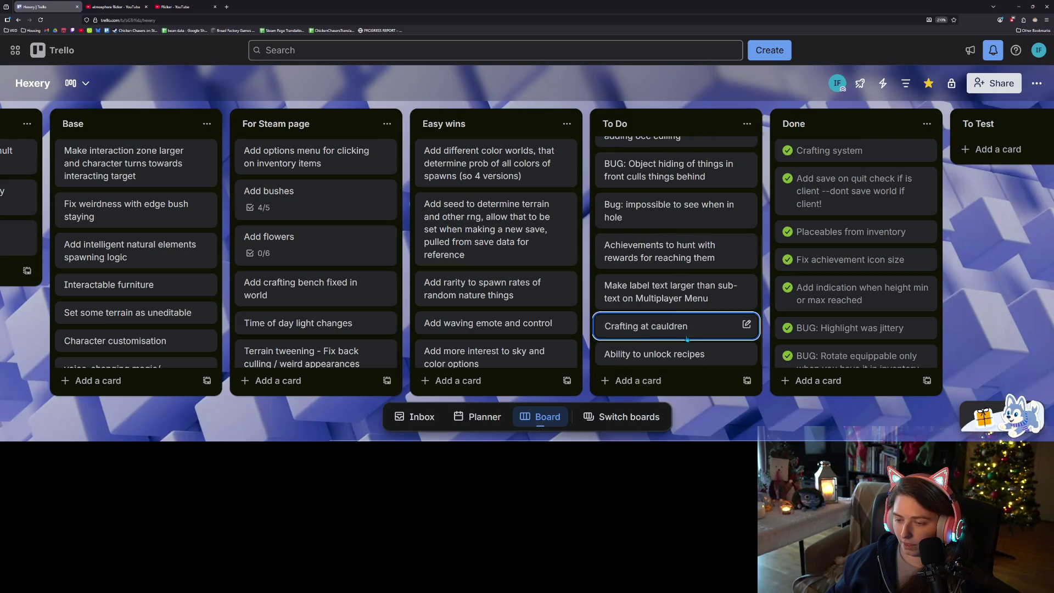
{"action": "mouse_move", "coordinate": [686, 326]}
{"action": "left_mouse_down"}
{"action": "mouse_move", "coordinate": [307, 125]}
{"action": "mouse_move", "coordinate": [66, 129]}
{"action": "mouse_move", "coordinate": [318, 140]}
{"action": "mouse_move", "coordinate": [164, 146]}
{"action": "left_mouse_up"}
{"action": "scroll", "coordinate": [356, 361], "scroll_direction": "right", "scroll_amount": 10}
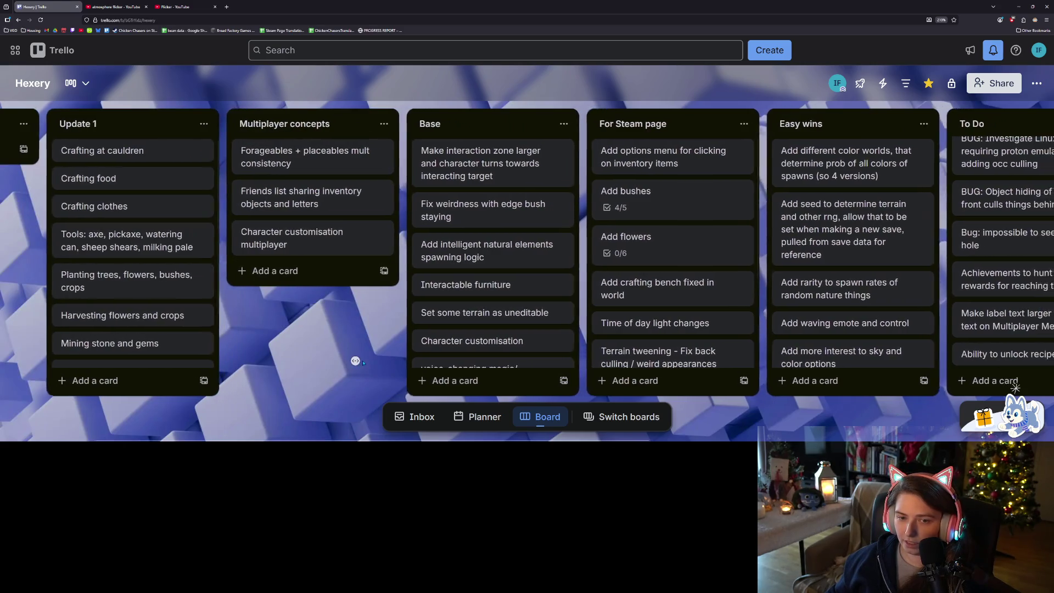
{"action": "scroll", "coordinate": [393, 364], "scroll_direction": "right", "scroll_amount": 3}
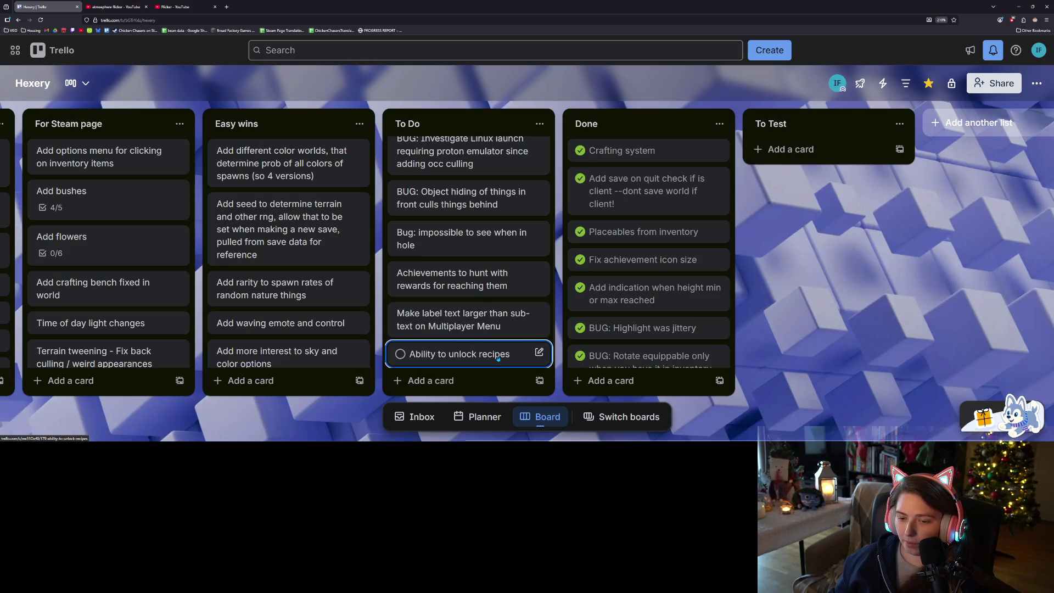
Add an 'Add more recipes to start' card to the To Do list and open its details
{"action": "left_click", "coordinate": [472, 380]}
{"action": "type", "text": "Add more"}
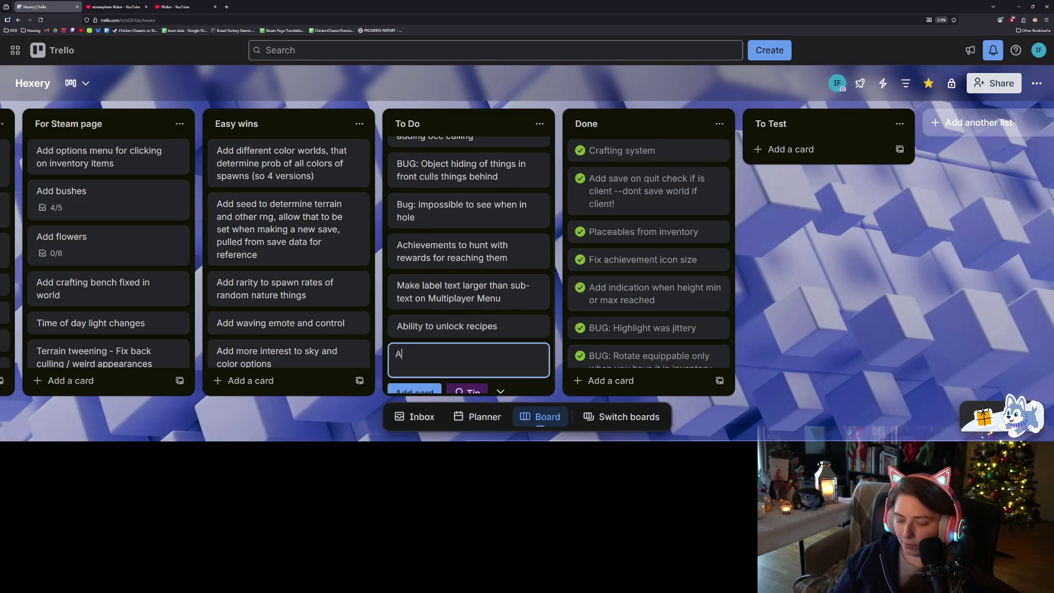
{"action": "key", "text": "BackSpace"}
{"action": "type", "text": "ipes to start"}
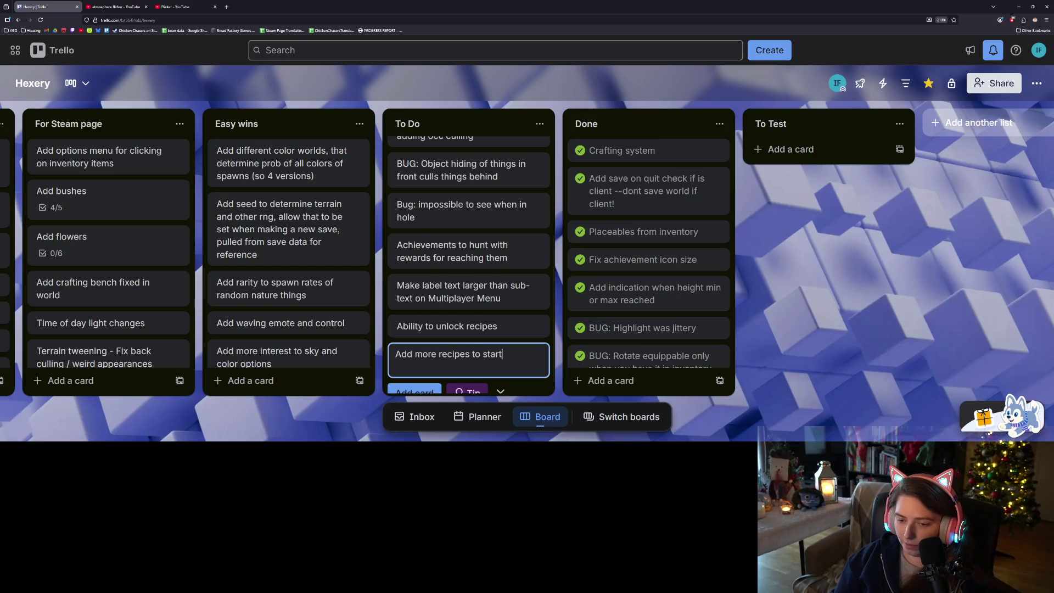
{"action": "key", "text": "Return"}
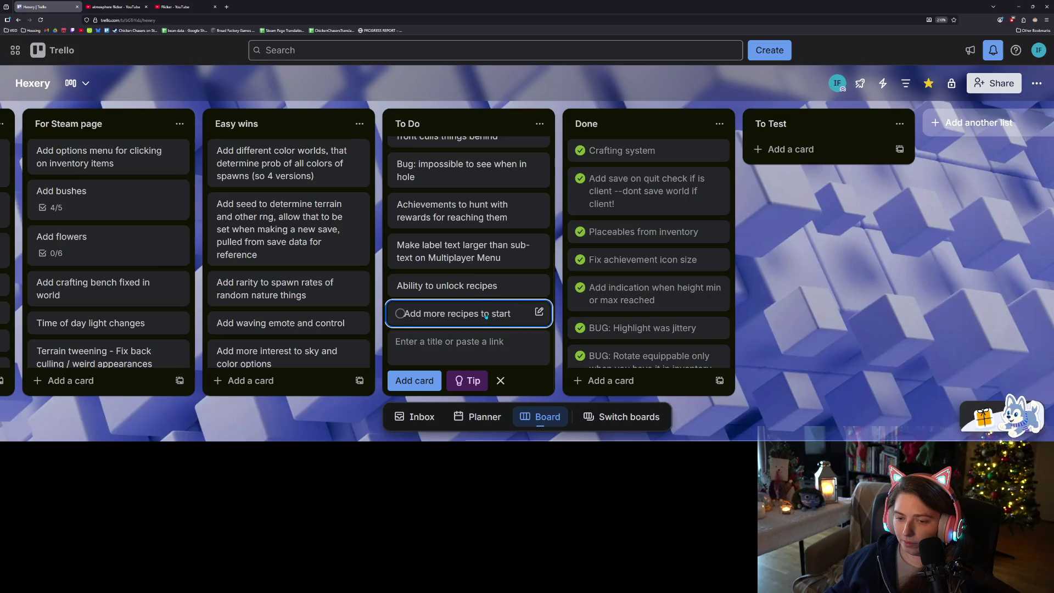
{"action": "left_click", "coordinate": [451, 314]}
{"action": "left_click", "coordinate": [400, 165]}
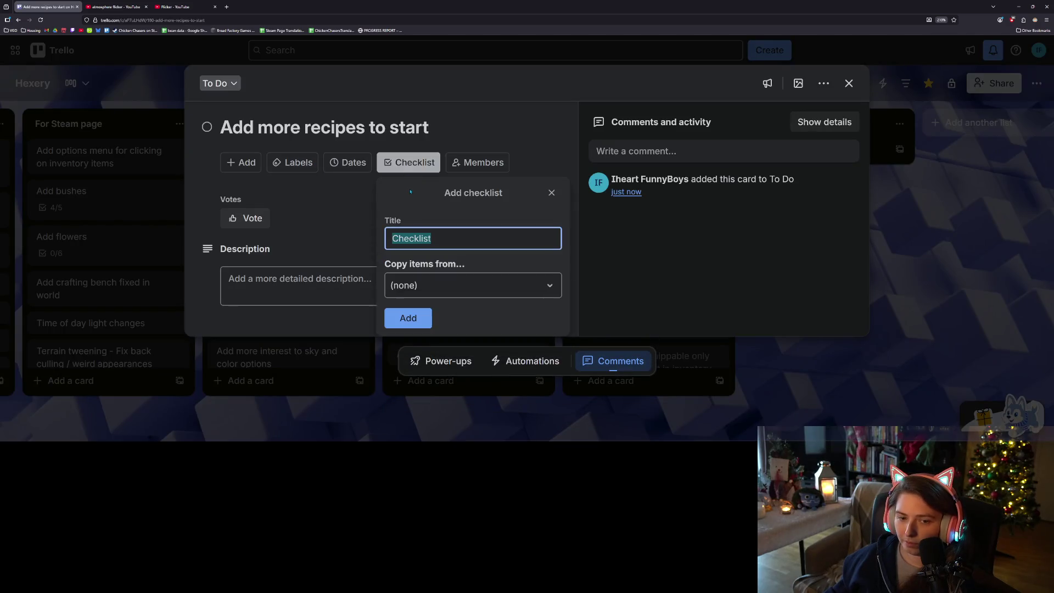
Create a checklist on the card with the items tool shed and crafting bench
{"action": "left_click", "coordinate": [416, 319]}
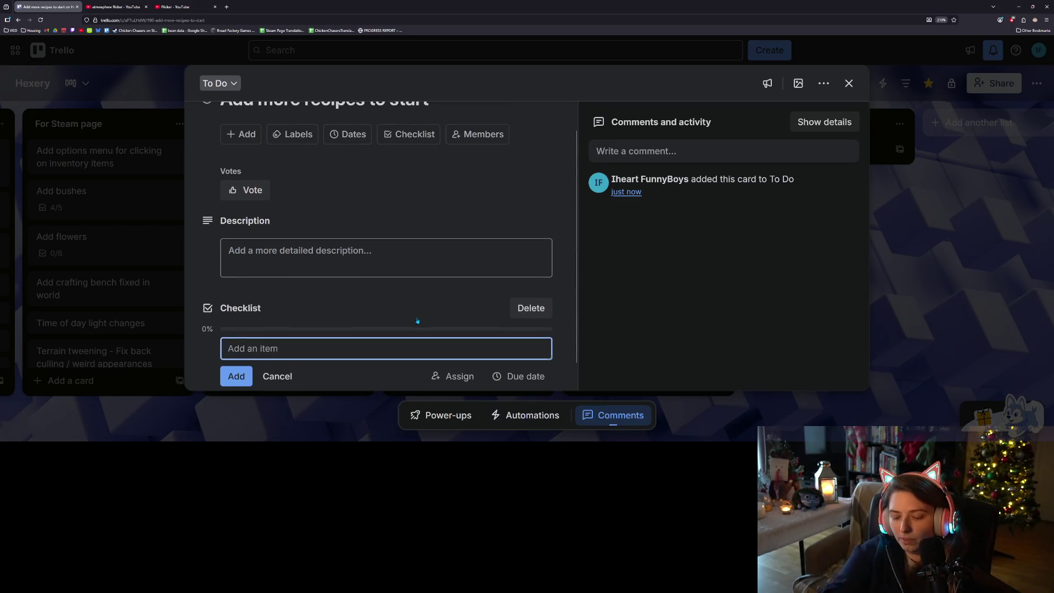
{"action": "type", "text": "tool shed "}
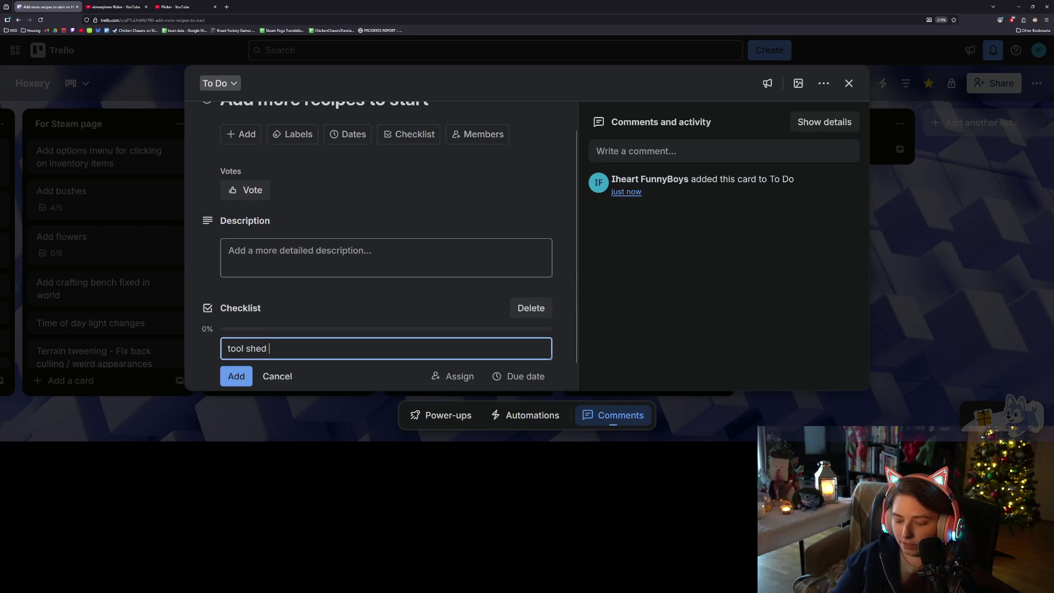
{"action": "type", "text": "(not unlo"}
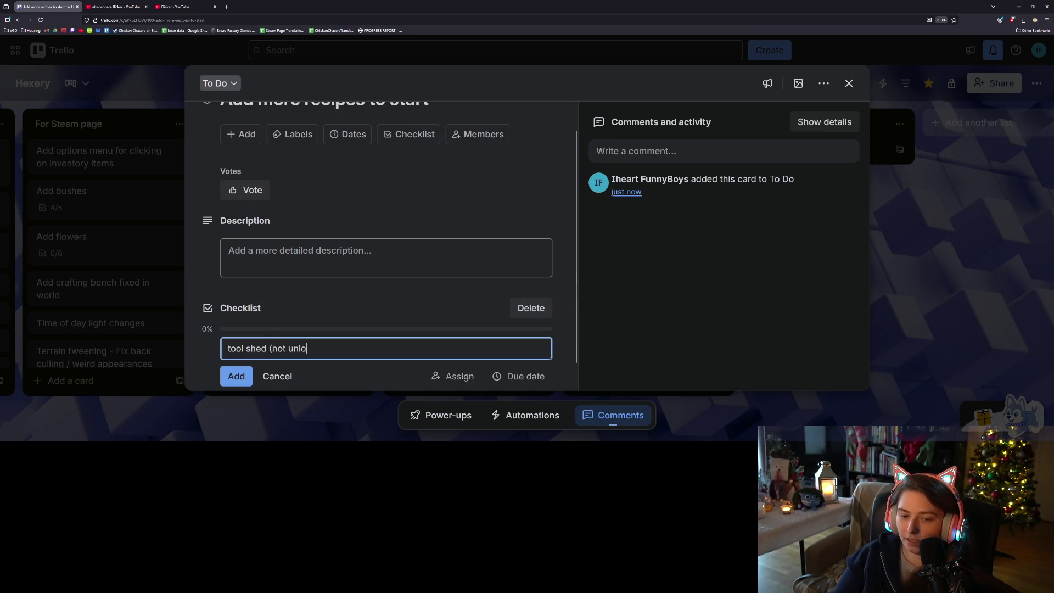
{"action": "type", "text": "ckable right now"}
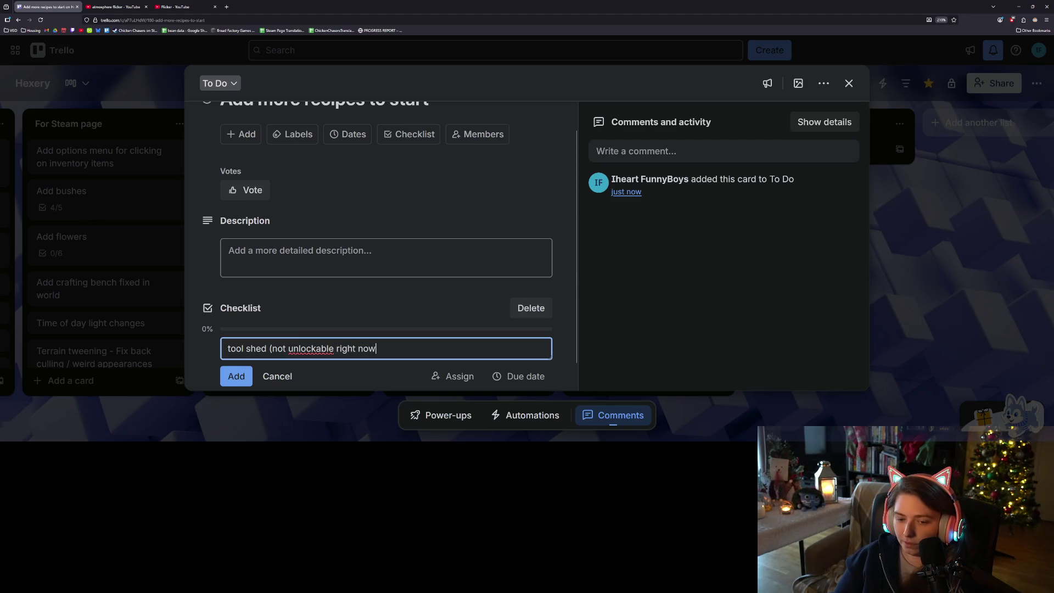
{"action": "key", "text": "Return"}
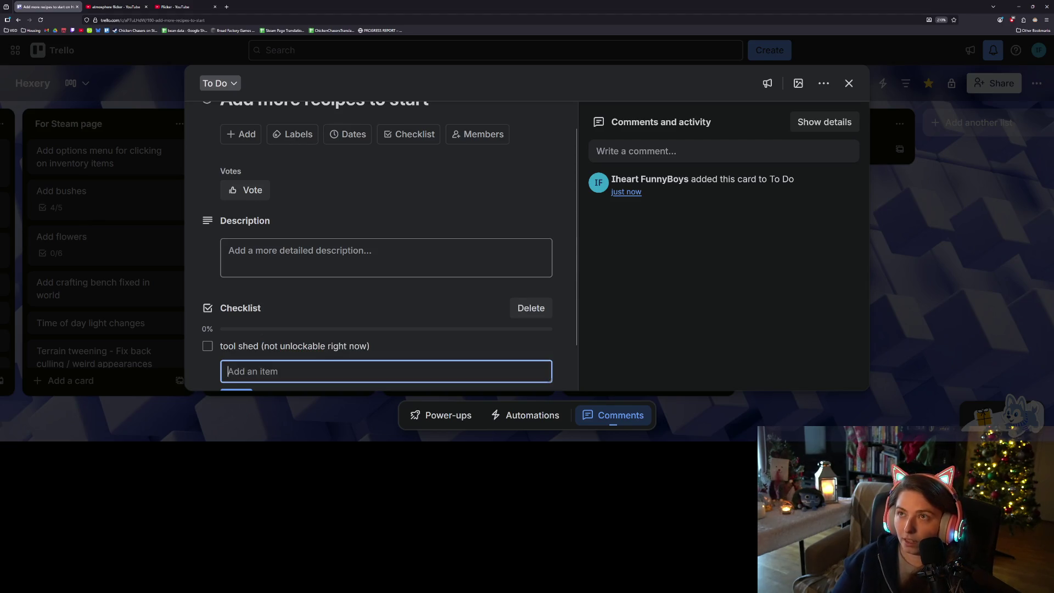
{"action": "scroll", "coordinate": [415, 298], "scroll_direction": "down", "scroll_amount": 1}
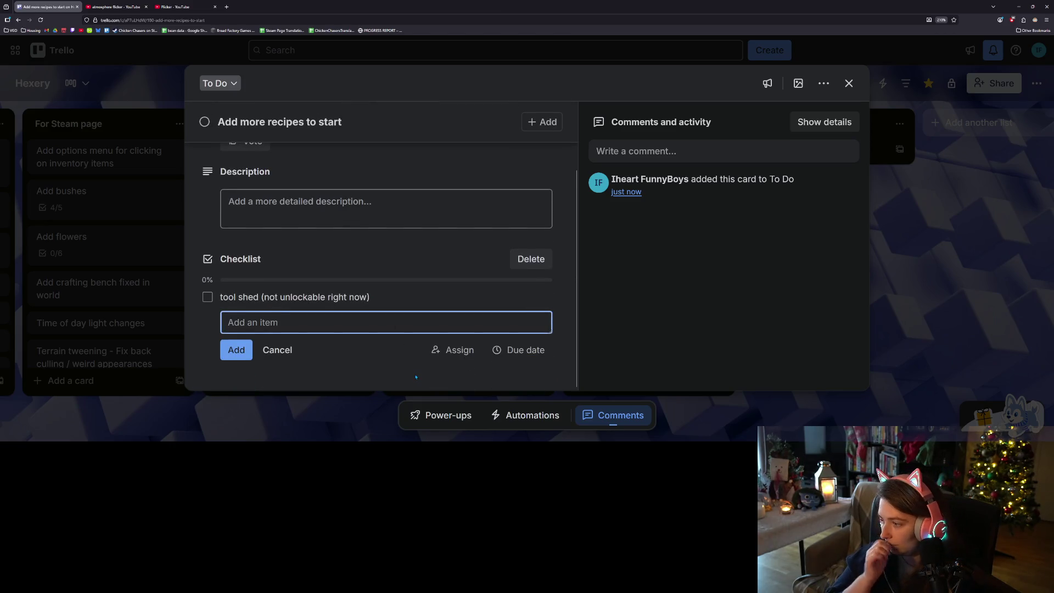
{"action": "type", "text": "craftin"}
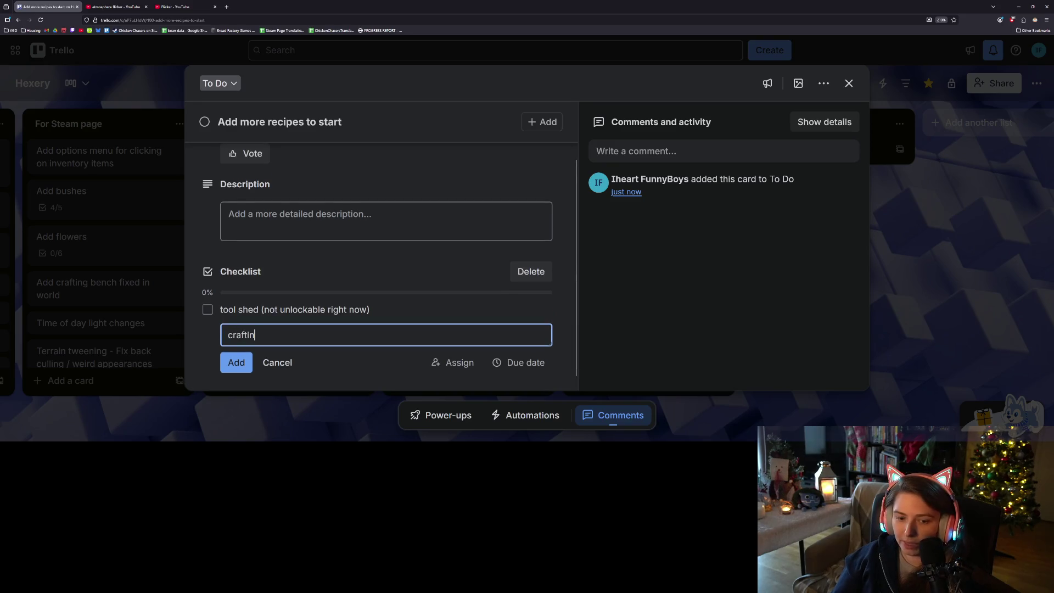
{"action": "type", "text": "g bench"}
{"action": "key", "text": "Return"}
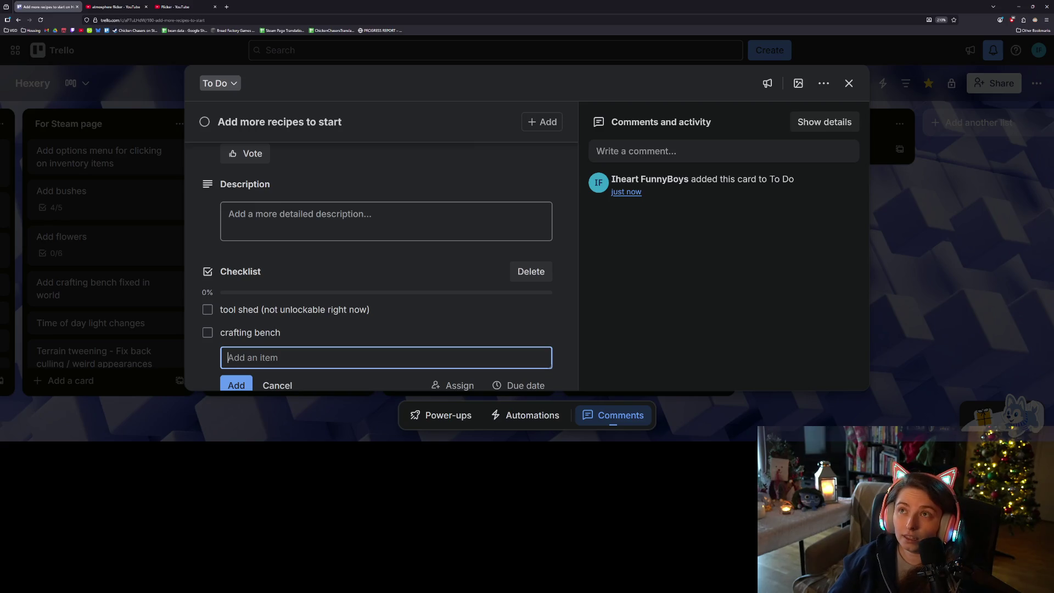
Add mushroom totem, tree totem, bush totem and tools to the checklist
{"action": "scroll", "coordinate": [416, 304], "scroll_direction": "down", "scroll_amount": 2}
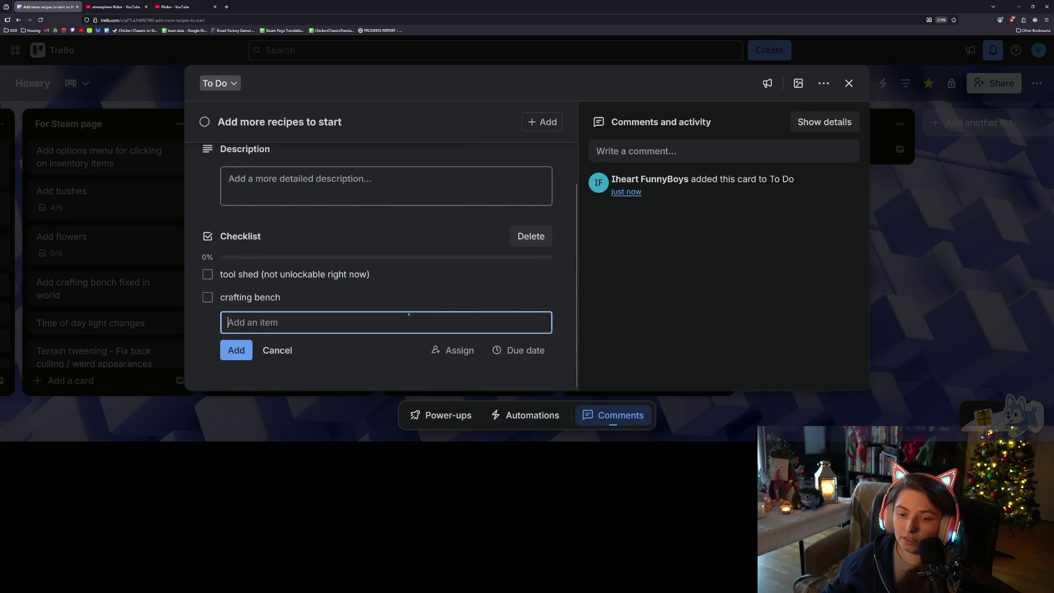
{"action": "type", "text": "mushroom totem"}
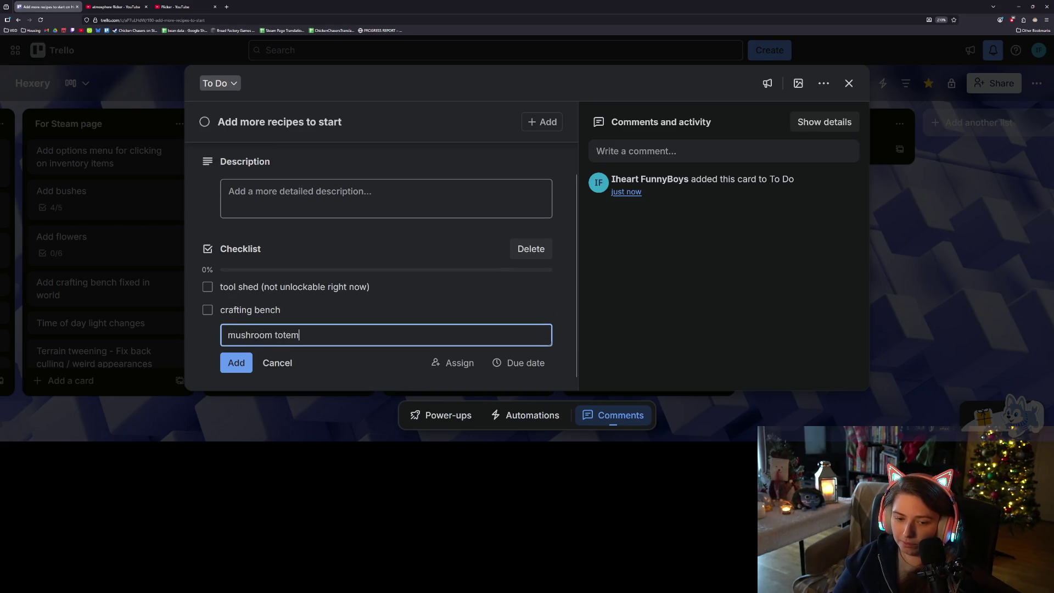
{"action": "key", "text": "Return"}
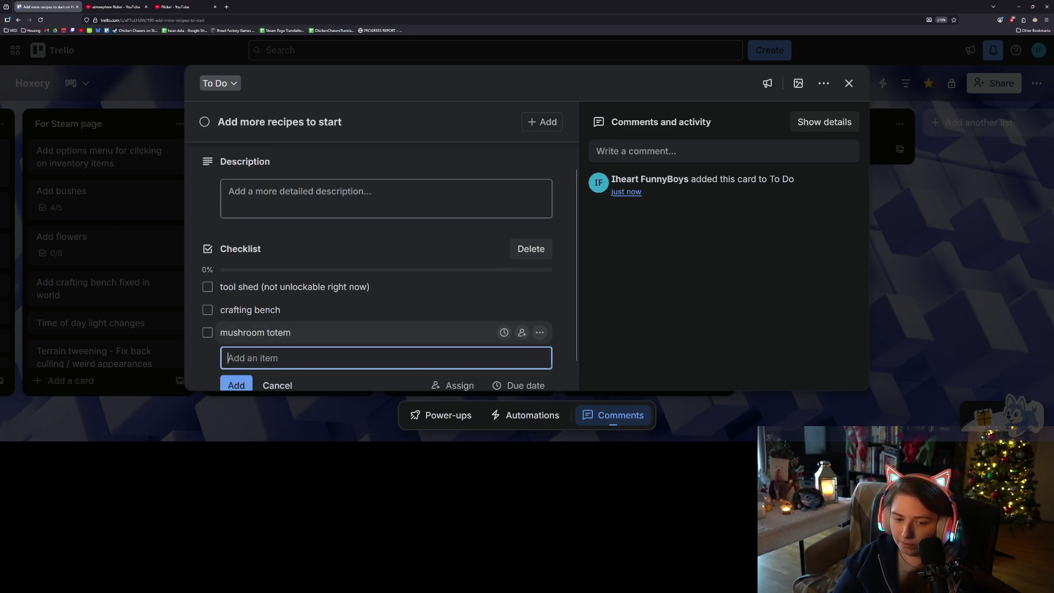
{"action": "type", "text": "tree totem"}
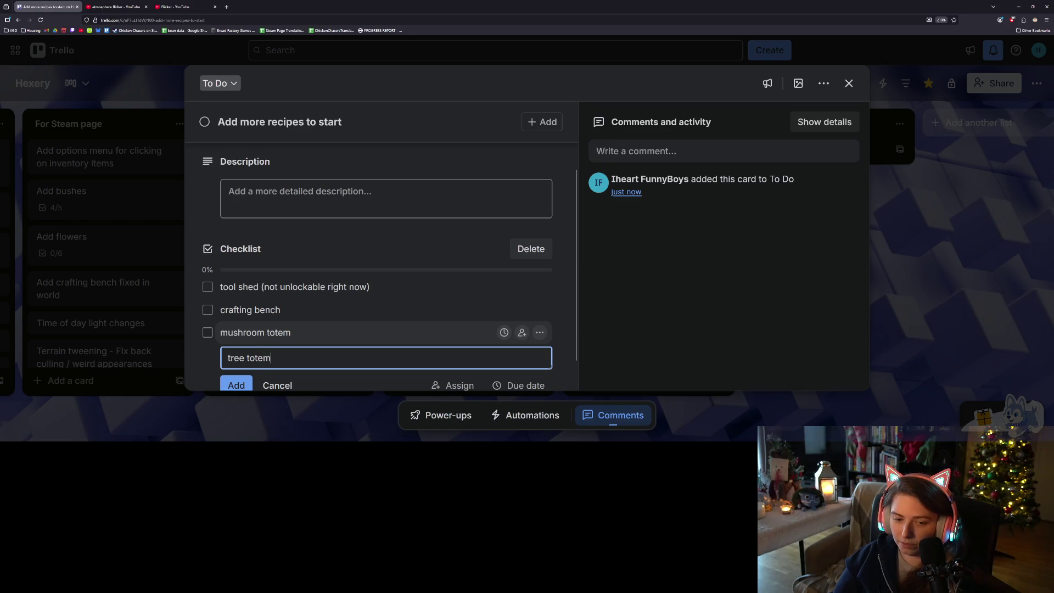
{"action": "key", "text": "Return"}
{"action": "type", "text": "bush tot"}
{"action": "key", "text": "Return"}
{"action": "scroll", "coordinate": [363, 312], "scroll_direction": "down", "scroll_amount": 2}
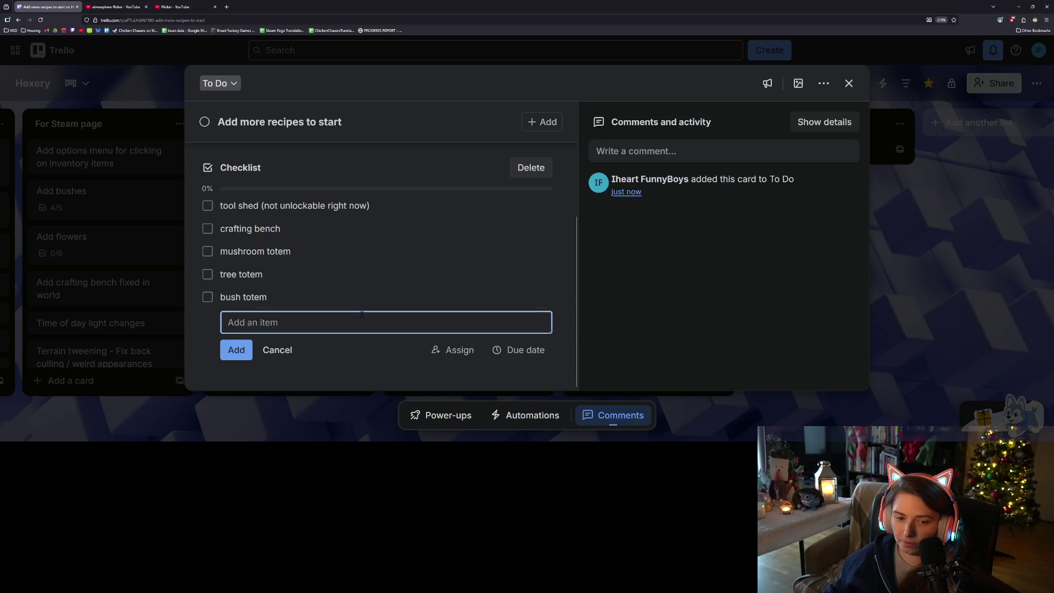
{"action": "type", "text": "tools"}
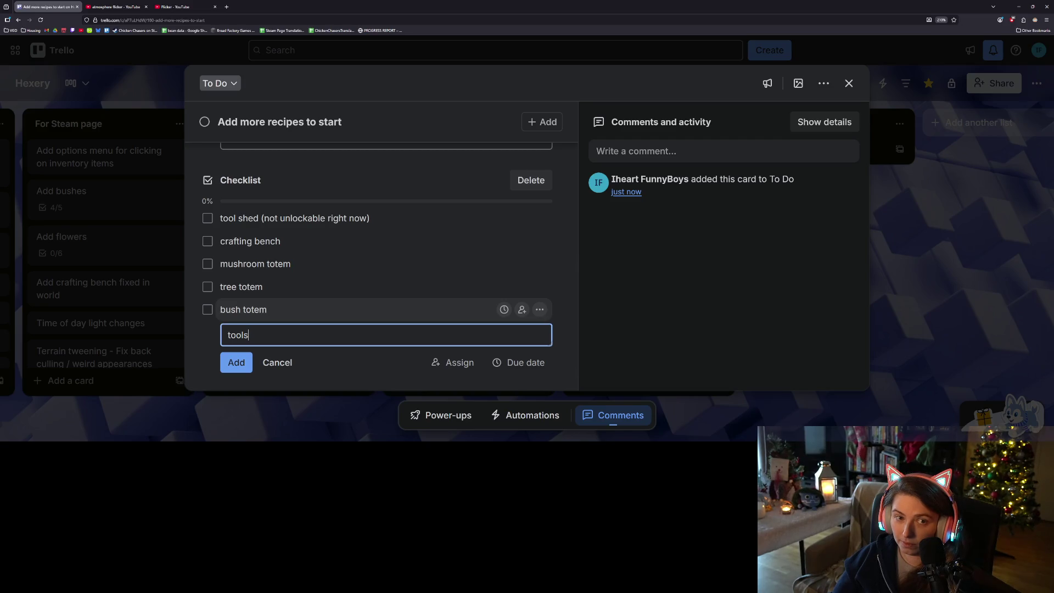
{"action": "key", "text": "Return"}
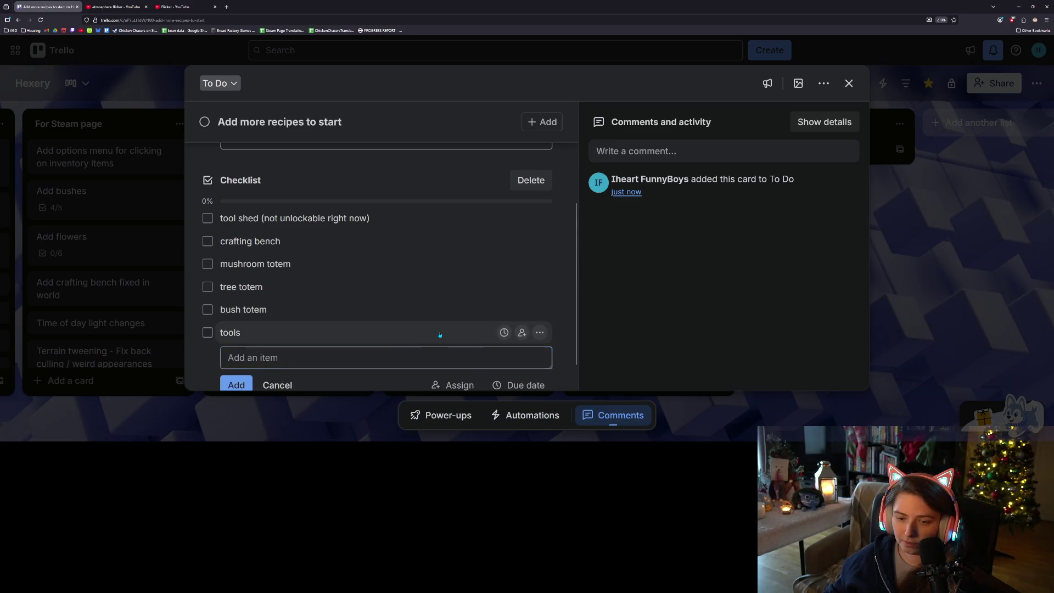
Rename the item to 'tools (not unlockable right now)' and move it second, under tool shed
{"action": "left_click", "coordinate": [439, 333]}
{"action": "left_click", "coordinate": [431, 338]}
{"action": "type", "text": "("}
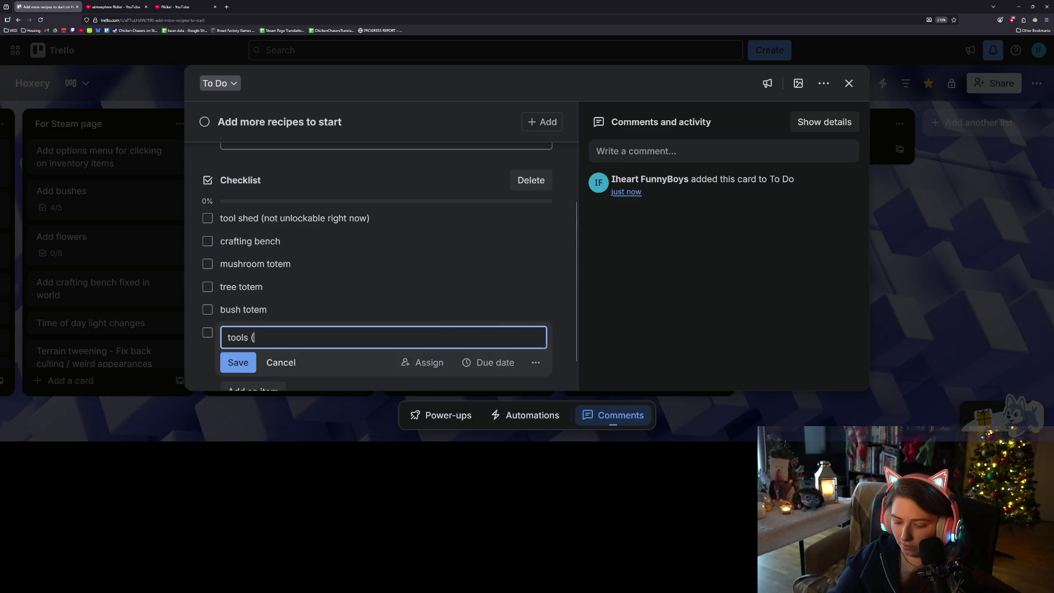
{"action": "type", "text": "not unlockable right"}
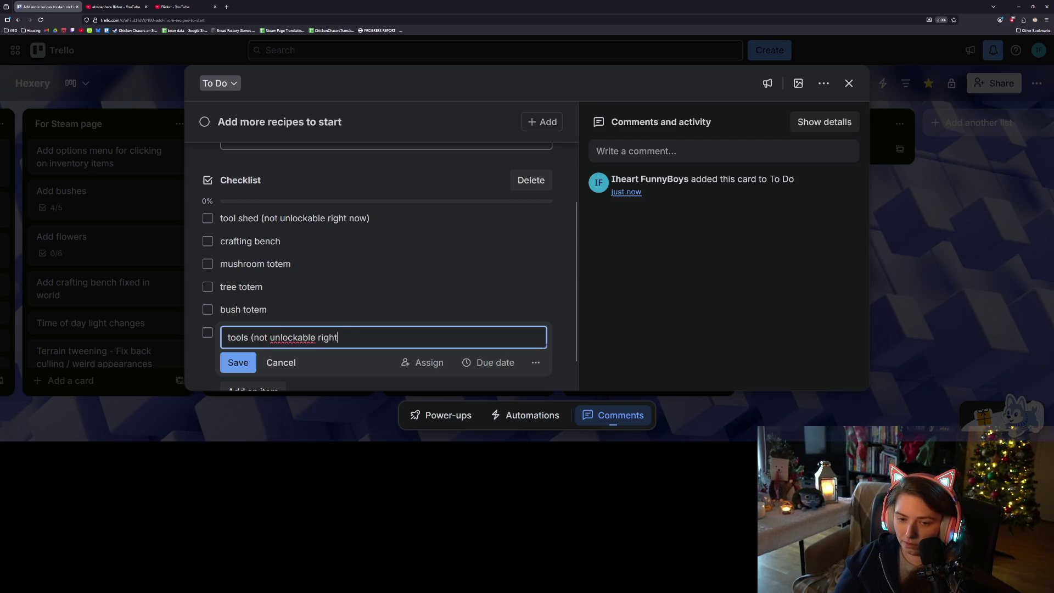
{"action": "key", "text": "Return"}
{"action": "left_click_drag", "start_coordinate": [351, 333], "coordinate": [358, 236]}
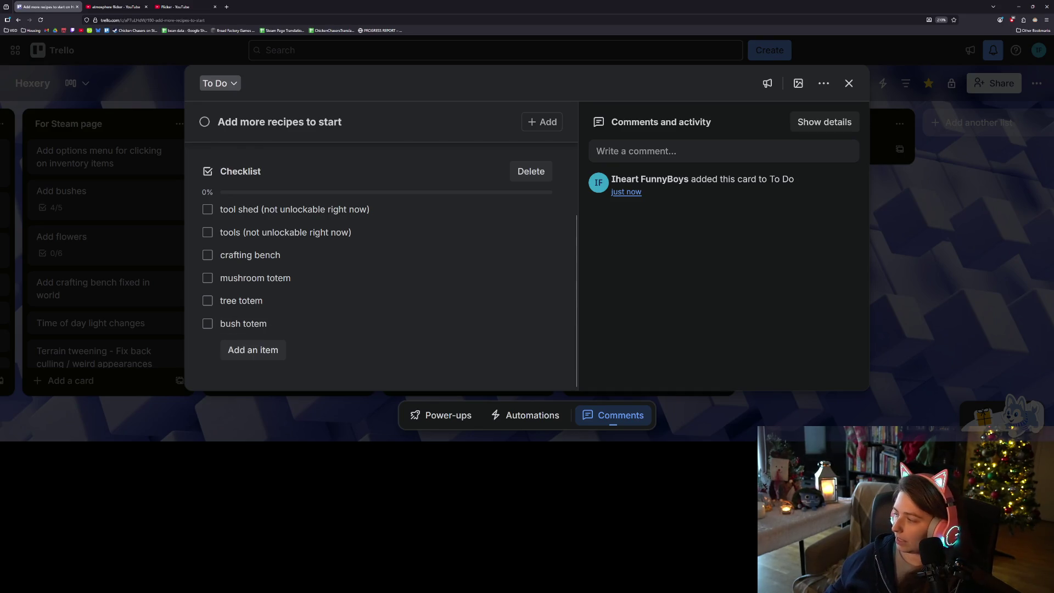
{"action": "key", "text": "alt+Tab"}
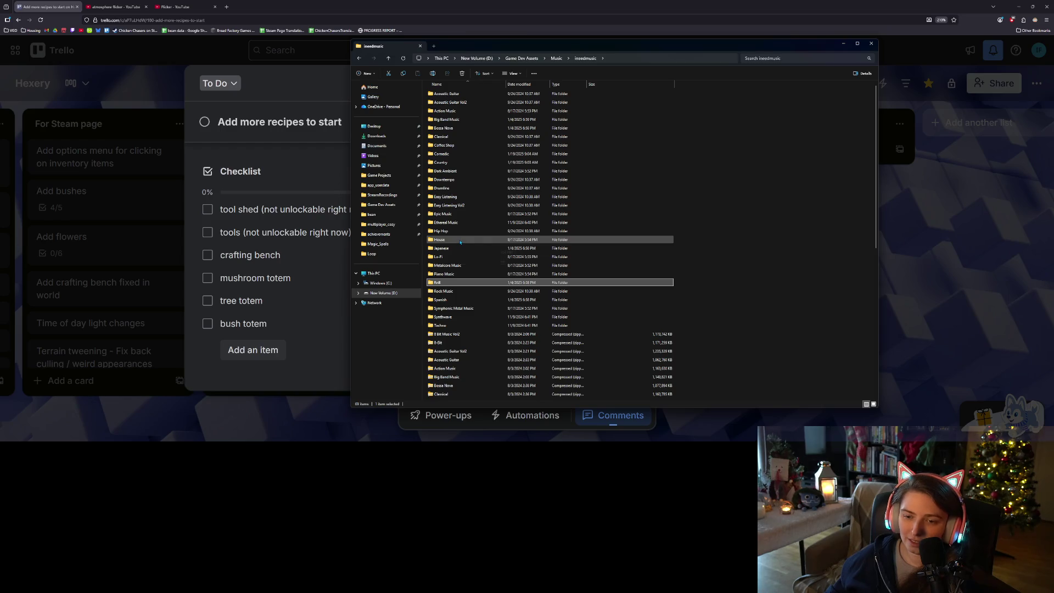
Play all ten tracks in the Japanese > Japanese > Loop folder, then minimise the player and Explorer
{"action": "double_click", "coordinate": [444, 249]}
{"action": "double_click", "coordinate": [456, 103]}
{"action": "double_click", "coordinate": [447, 94]}
{"action": "left_click_drag", "start_coordinate": [449, 212], "coordinate": [450, 87]}
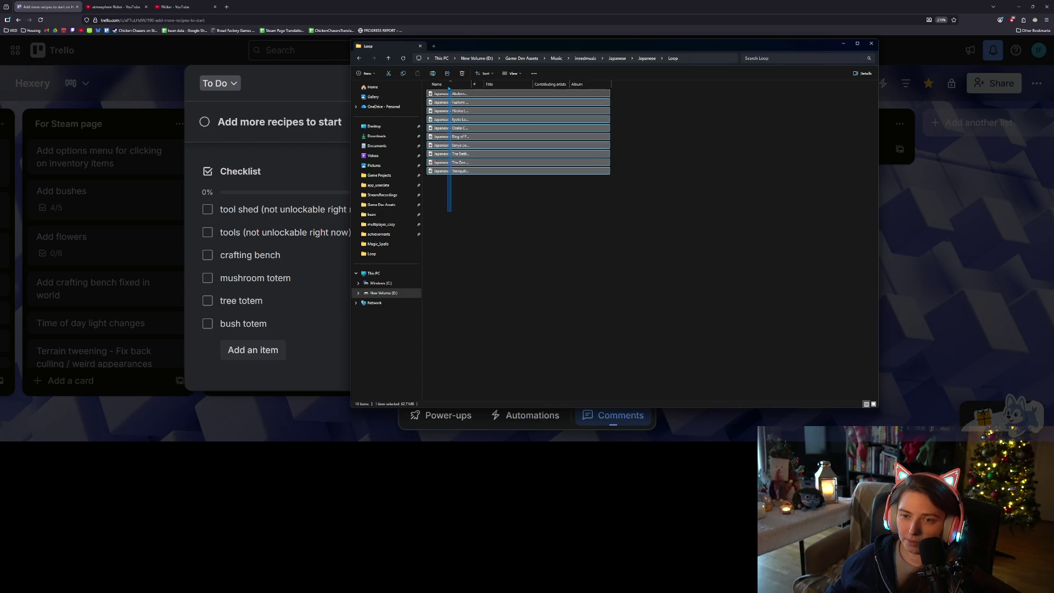
{"action": "key", "text": "Return"}
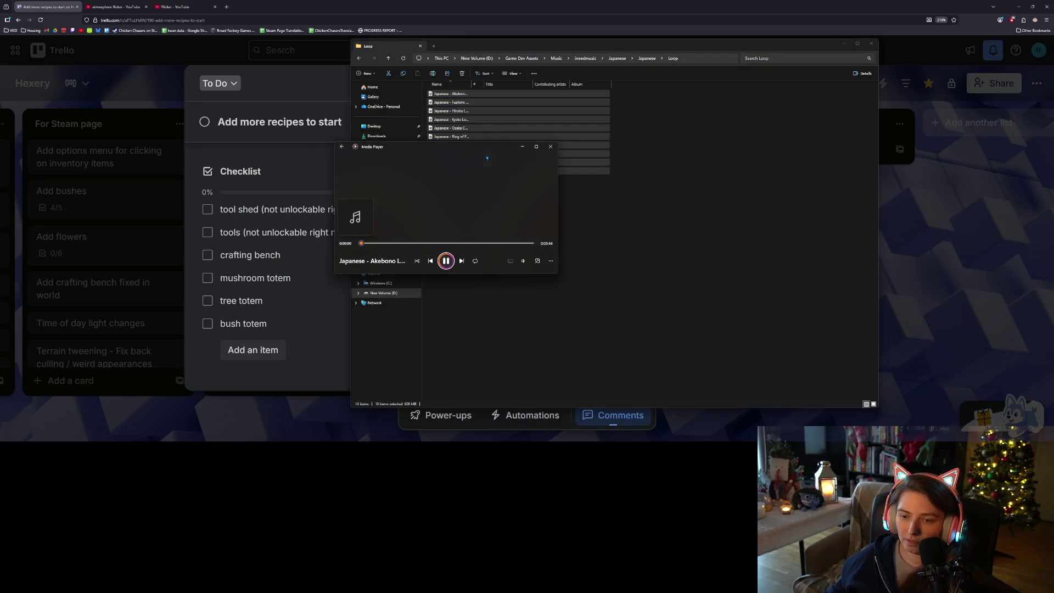
{"action": "left_click", "coordinate": [522, 147]}
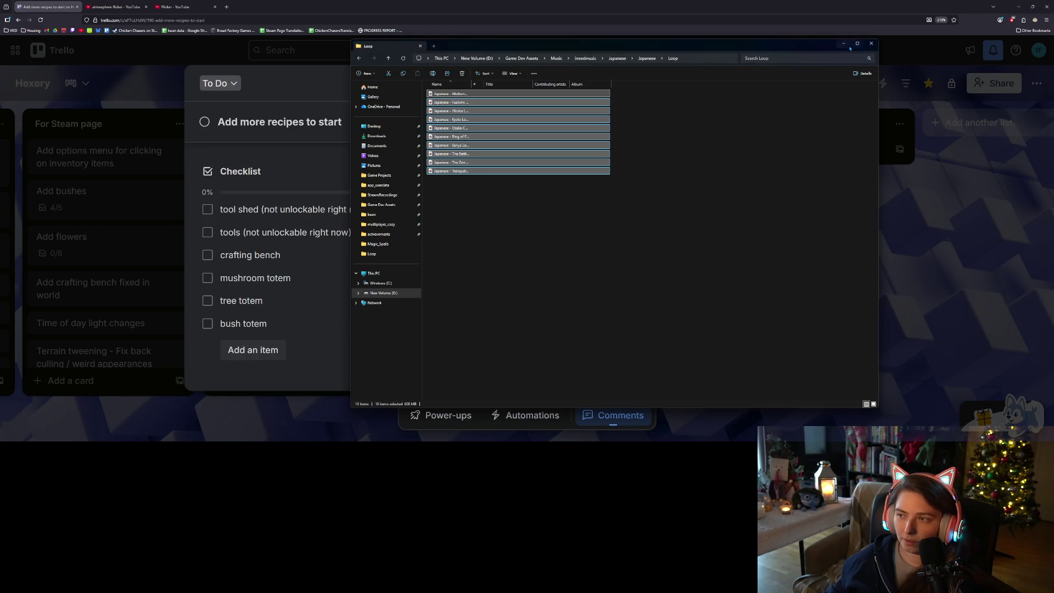
{"action": "left_click", "coordinate": [844, 44]}
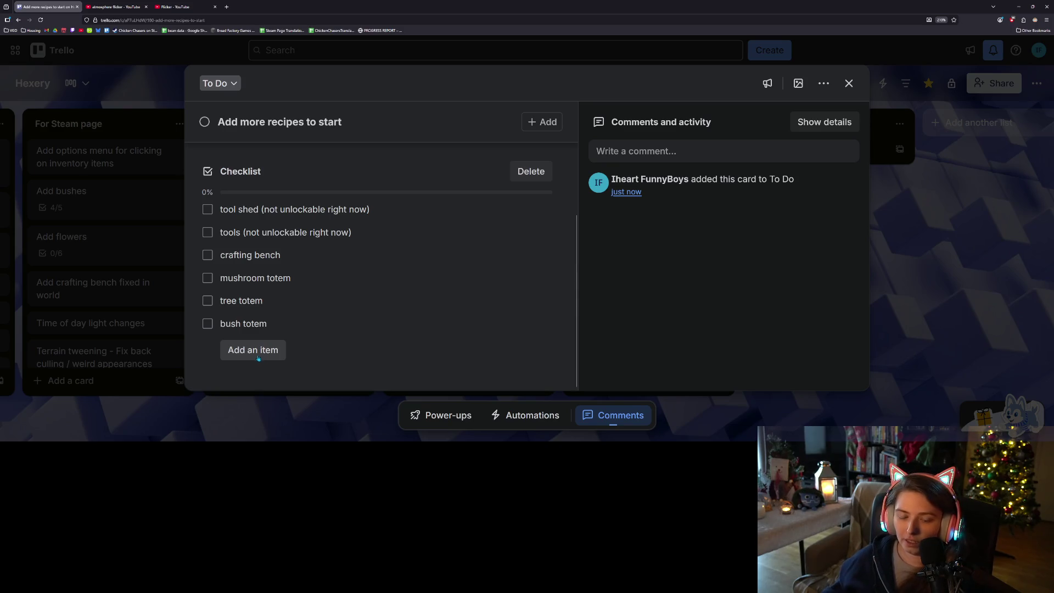
Start a new blank item at the end of the recipes checklist
{"action": "left_click", "coordinate": [256, 354]}
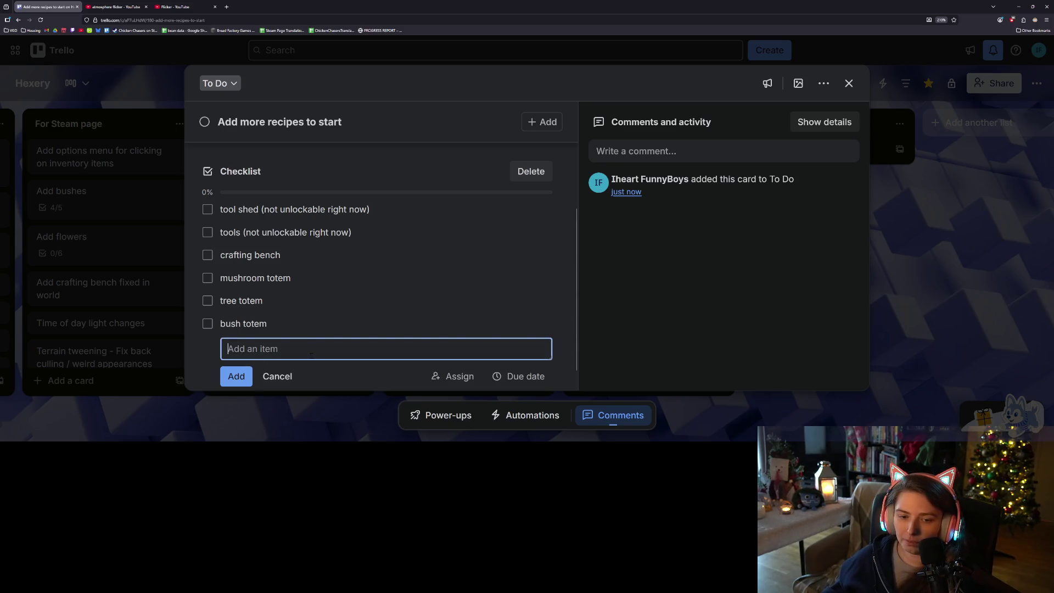
{"action": "scroll", "coordinate": [311, 354], "scroll_direction": "down", "scroll_amount": 1}
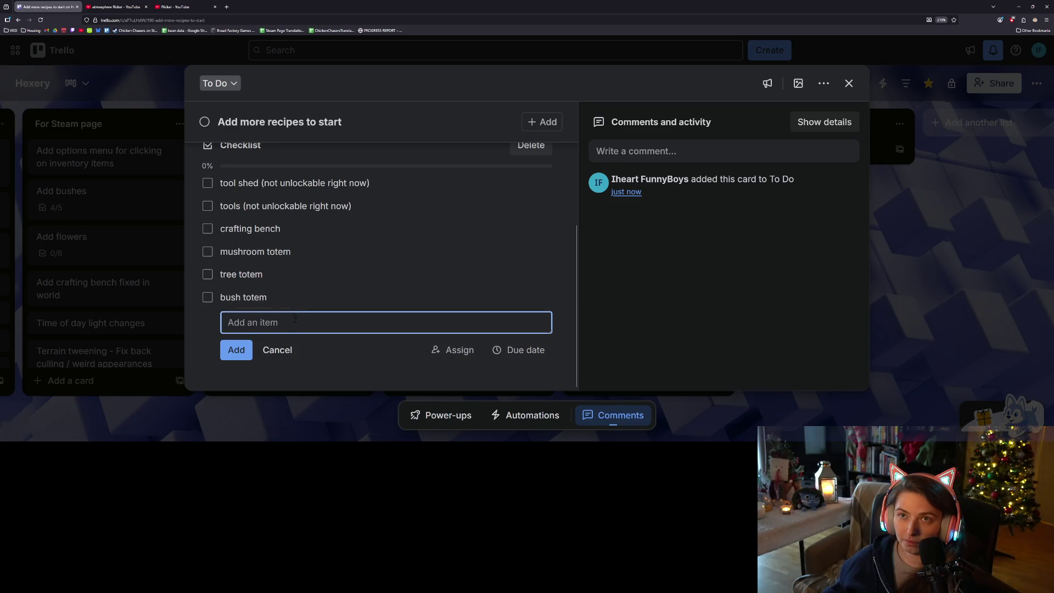
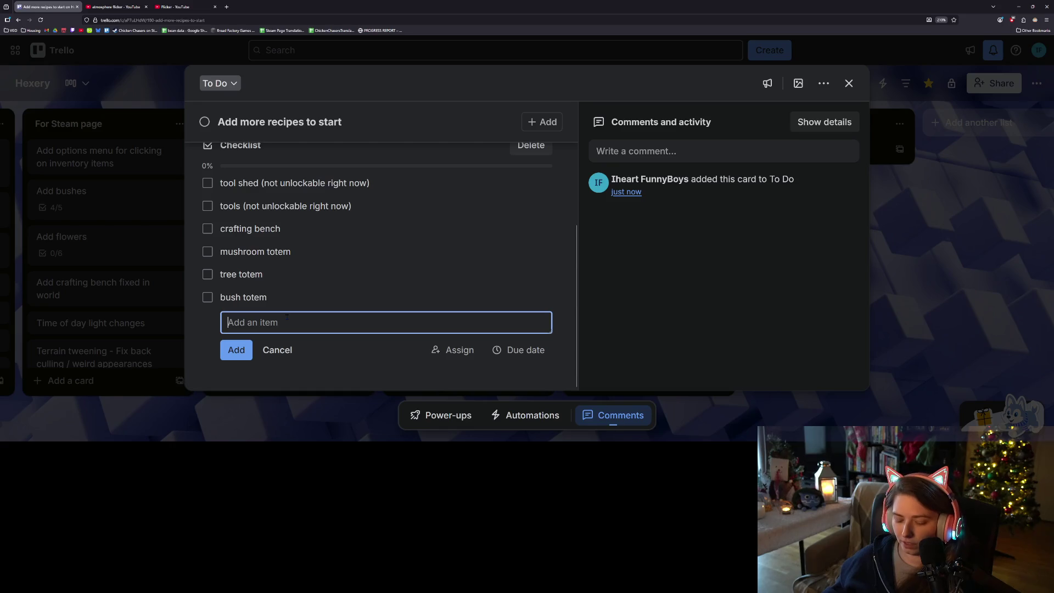
Add table and chair to the card's recipe checklist
{"action": "type", "text": "table"}
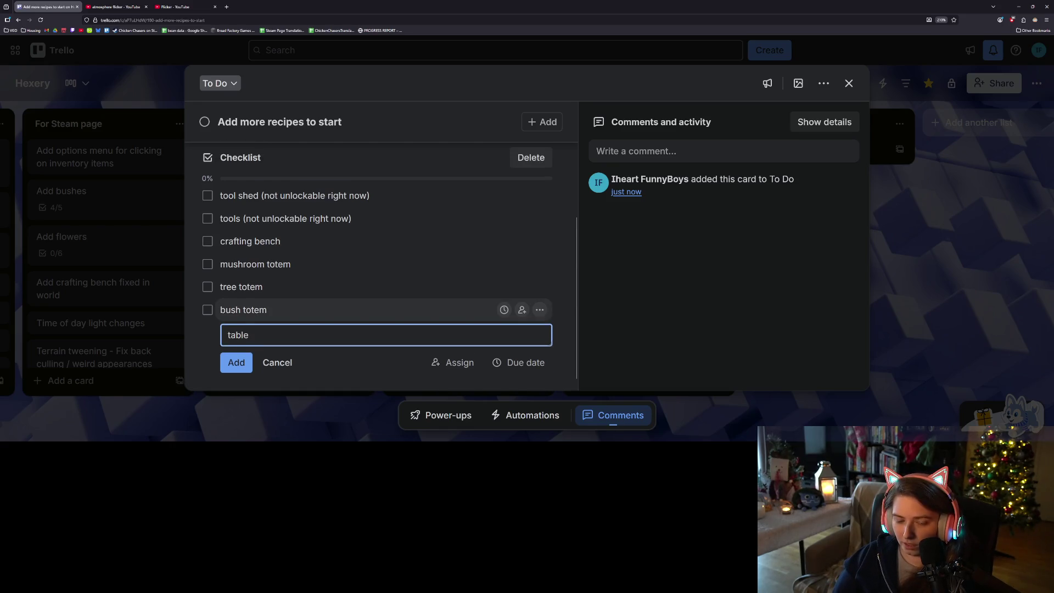
{"action": "key", "text": "Return"}
{"action": "type", "text": "chair"}
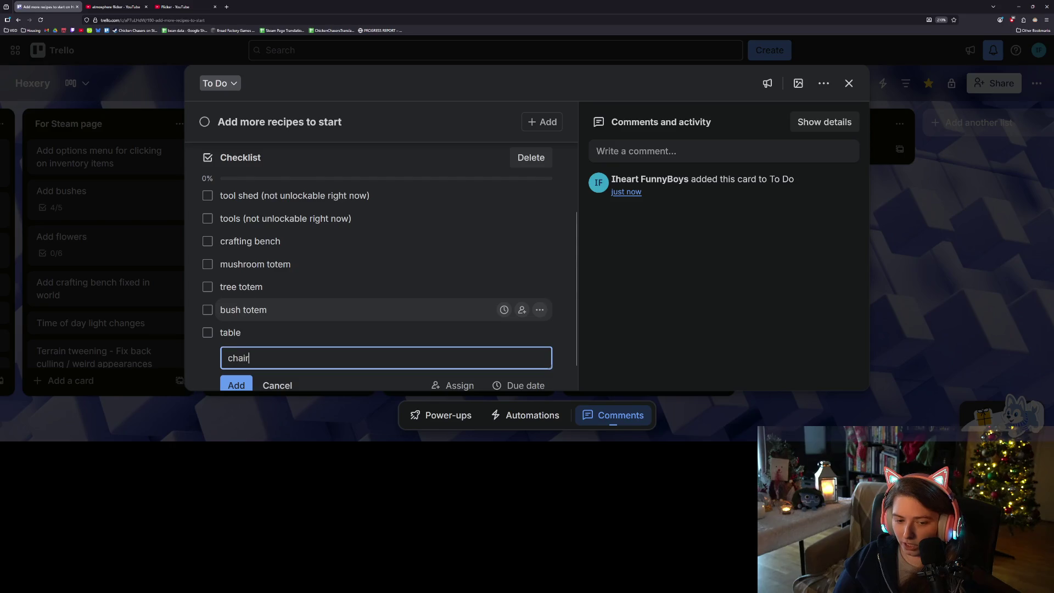
{"action": "key", "text": "Return"}
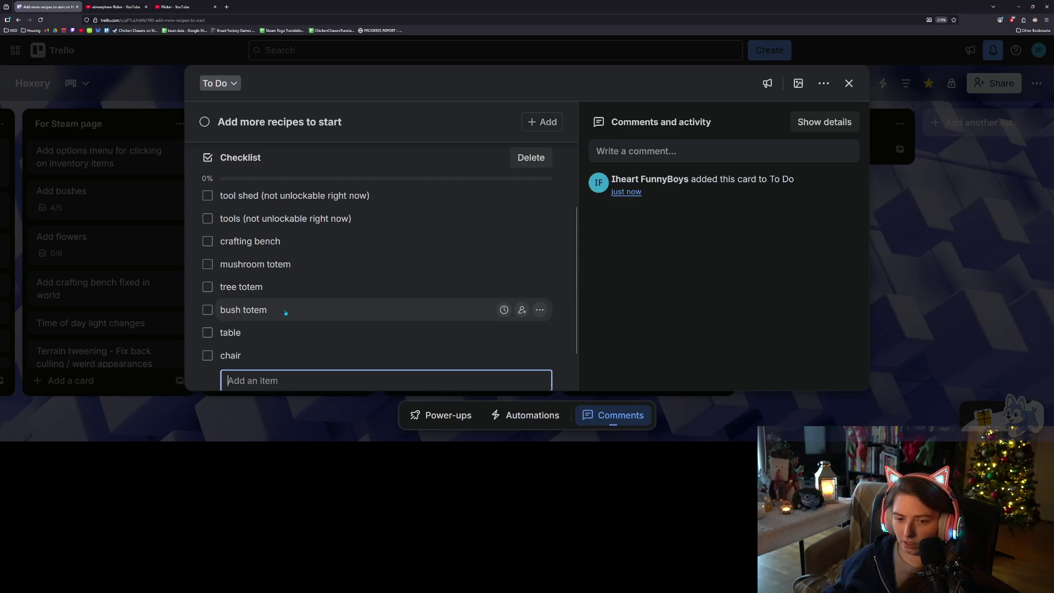
Add 'floor plank (prevents growing)' and 'fence piece' to the checklist
{"action": "scroll", "coordinate": [284, 311], "scroll_direction": "down", "scroll_amount": 1}
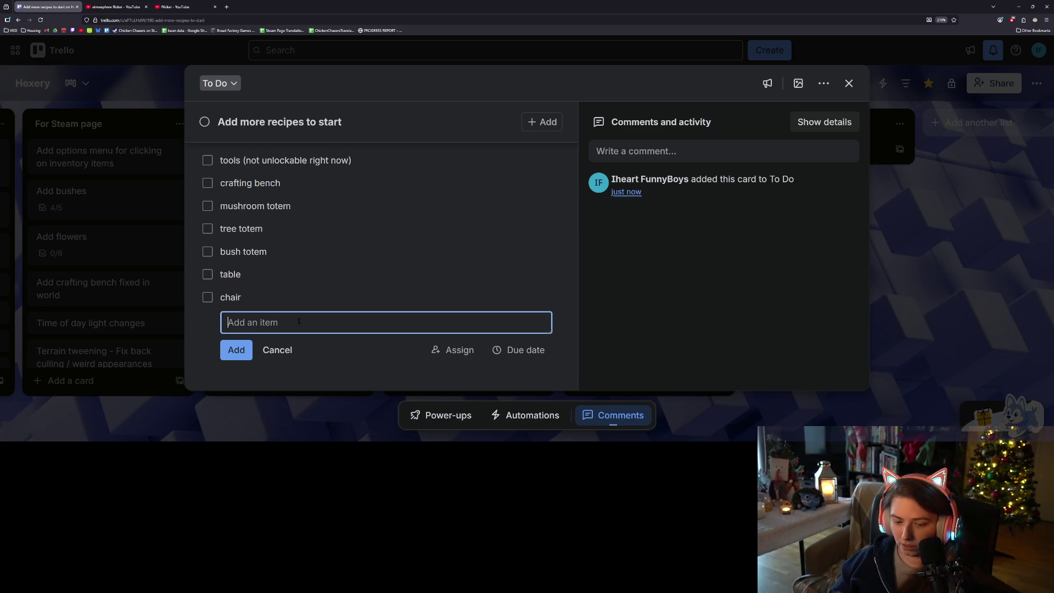
{"action": "type", "text": "floor plan"}
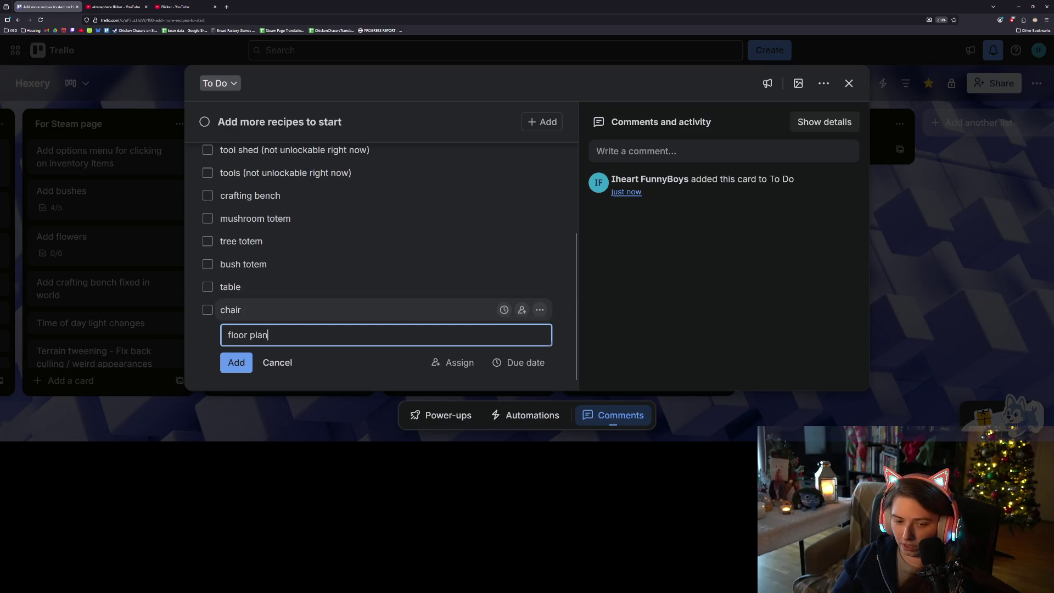
{"action": "type", "text": "k (prevents growing"}
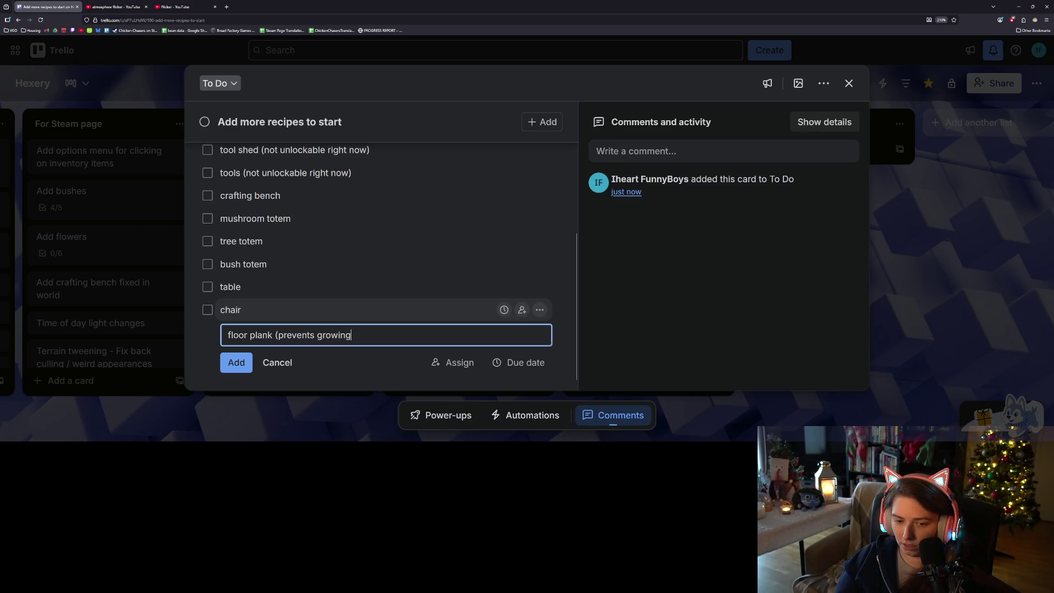
{"action": "type", "text": ")"}
{"action": "key", "text": "Return"}
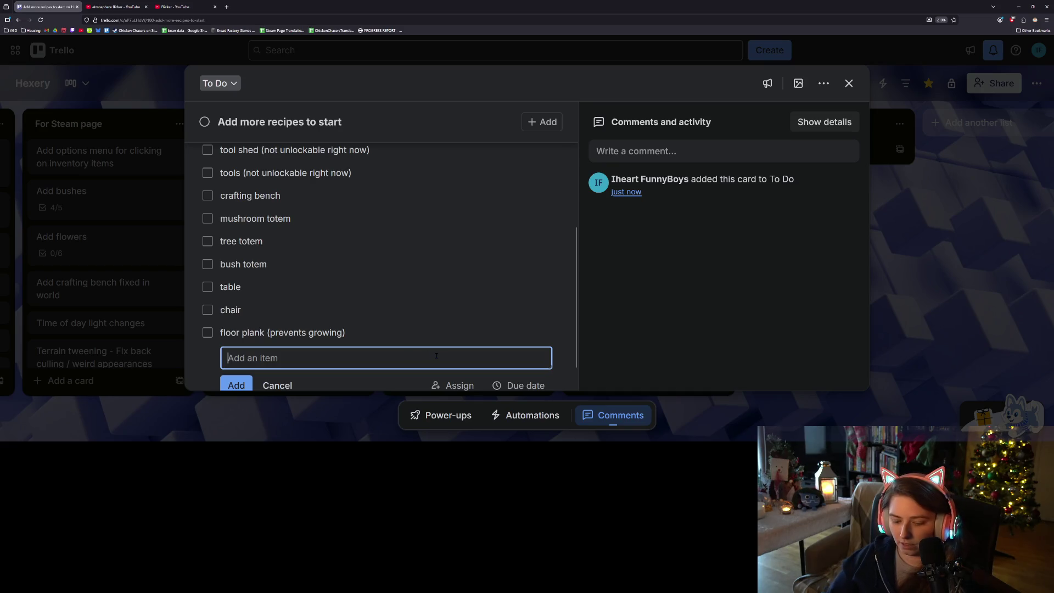
{"action": "type", "text": "fence piece"}
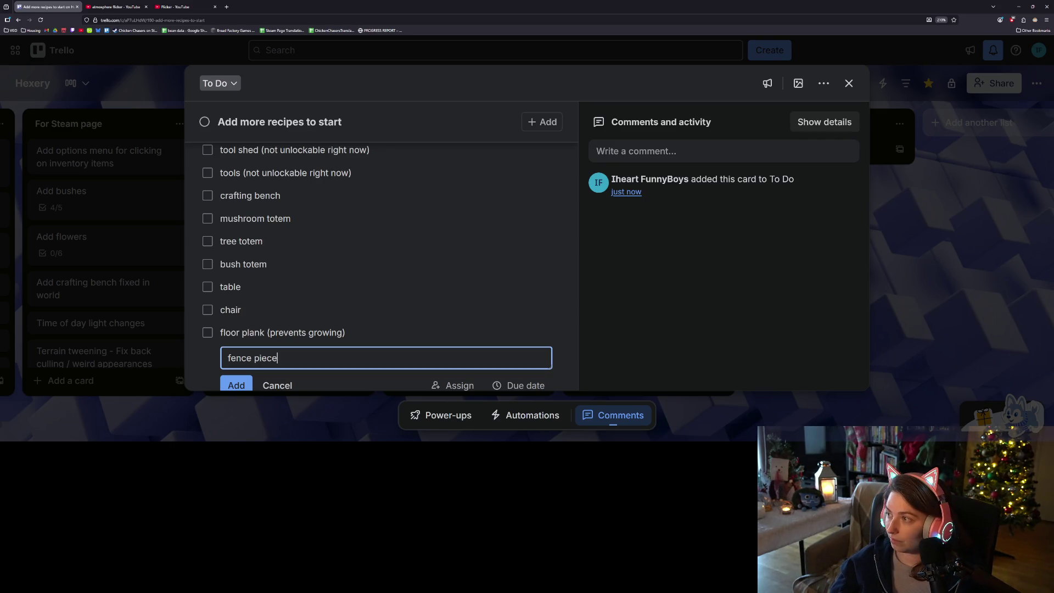
{"action": "key", "text": "Return"}
Stop adding checklist items and minimize the browser to return to Godot
{"action": "scroll", "coordinate": [365, 323], "scroll_direction": "down", "scroll_amount": 2}
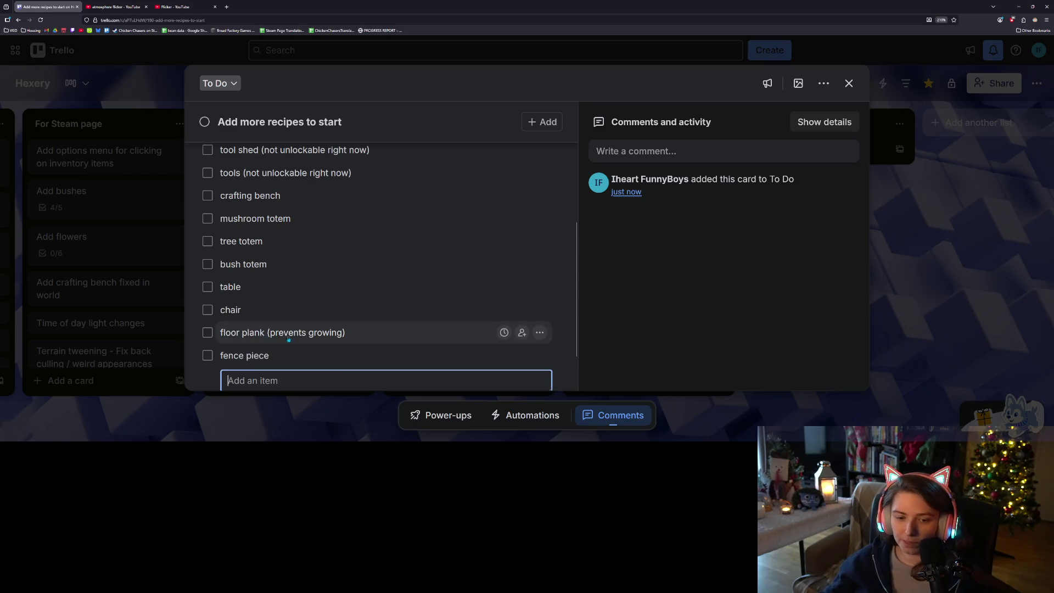
{"action": "key", "text": "Escape"}
{"action": "scroll", "coordinate": [346, 285], "scroll_direction": "up", "scroll_amount": 2}
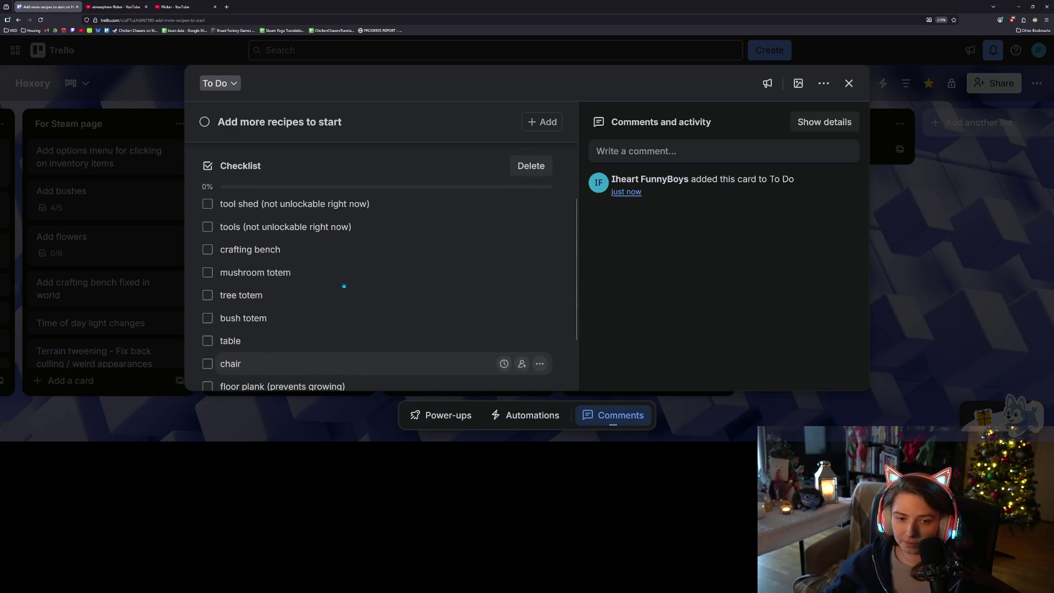
{"action": "scroll", "coordinate": [344, 285], "scroll_direction": "down", "scroll_amount": 2}
{"action": "scroll", "coordinate": [346, 298], "scroll_direction": "up", "scroll_amount": 2}
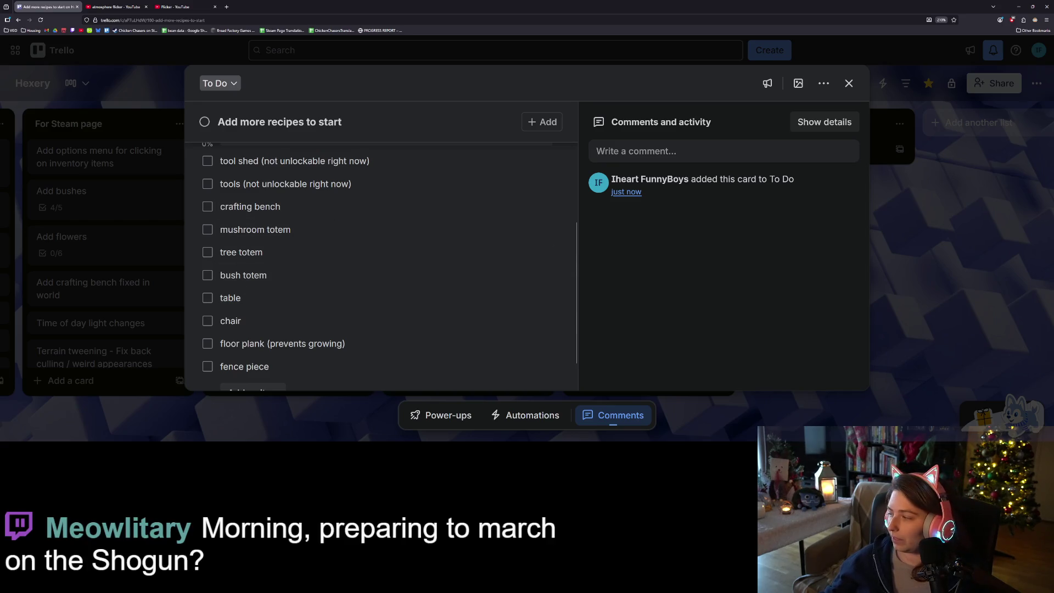
{"action": "key", "text": "alt+Tab"}
{"action": "key", "text": "alt+Tab"}
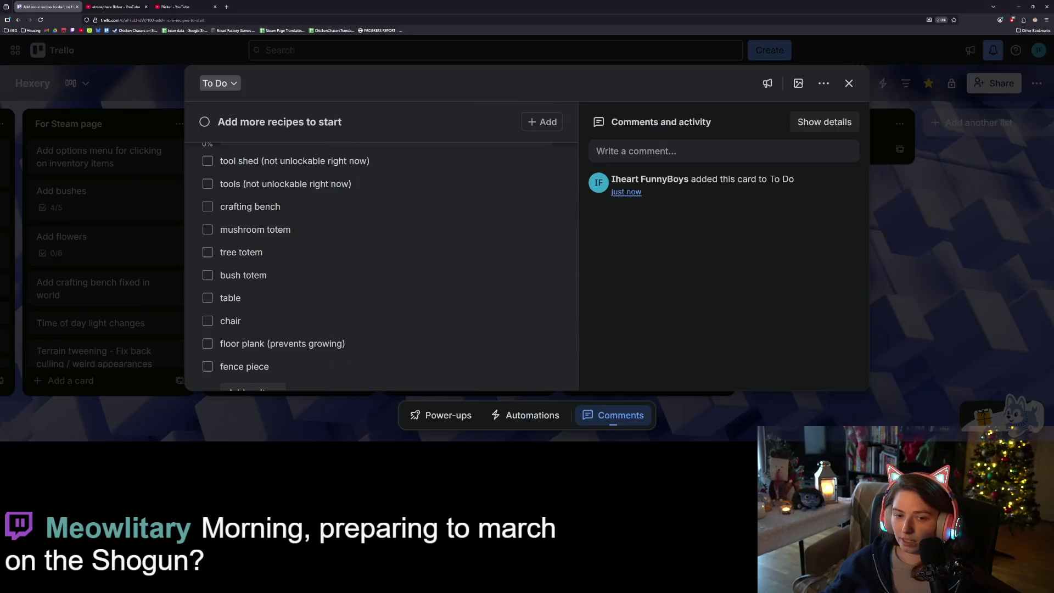
{"action": "scroll", "coordinate": [452, 301], "scroll_direction": "down", "scroll_amount": 1}
{"action": "scroll", "coordinate": [449, 308], "scroll_direction": "up", "scroll_amount": 4}
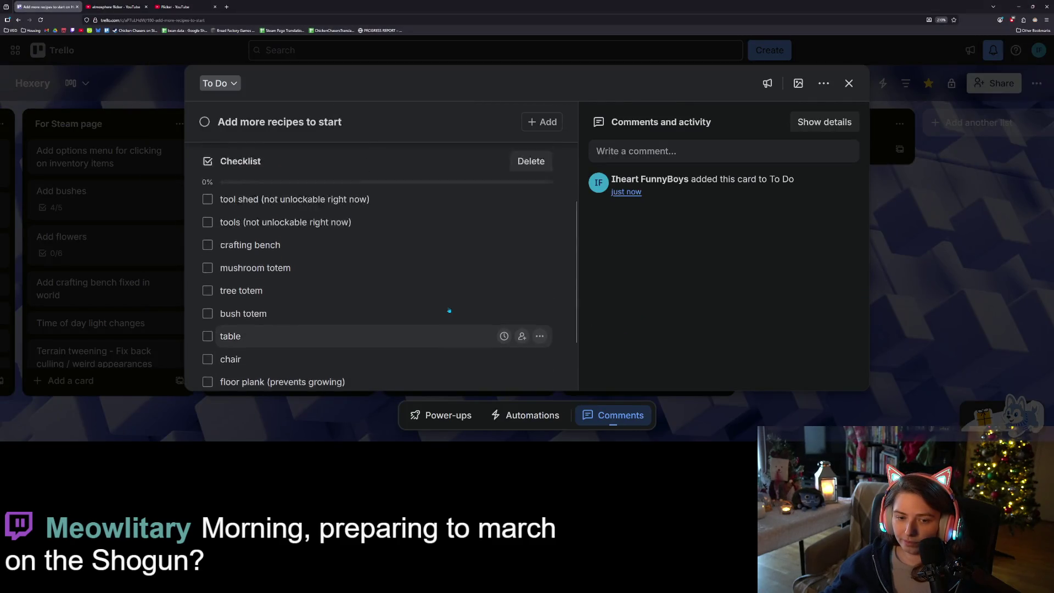
{"action": "scroll", "coordinate": [451, 310], "scroll_direction": "down", "scroll_amount": 2}
{"action": "scroll", "coordinate": [451, 310], "scroll_direction": "down", "scroll_amount": 1}
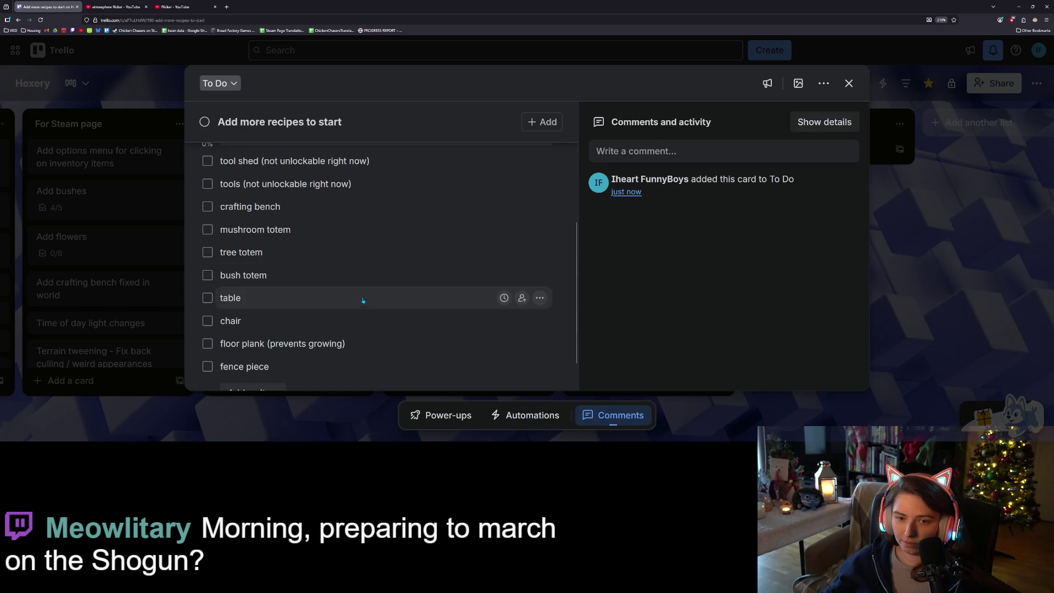
{"action": "scroll", "coordinate": [361, 300], "scroll_direction": "up", "scroll_amount": 1}
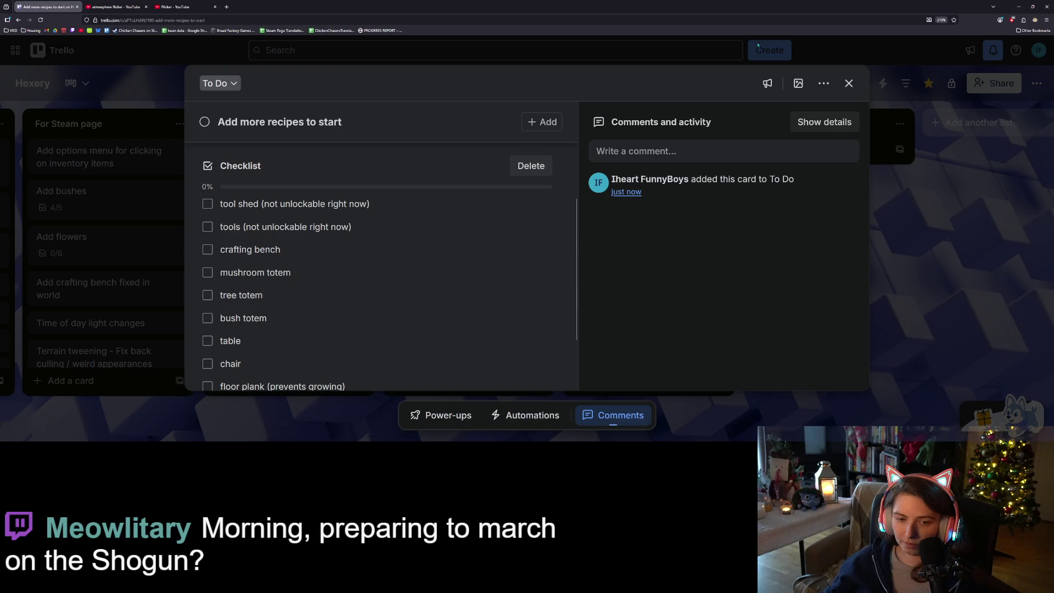
{"action": "left_click", "coordinate": [1019, 7]}
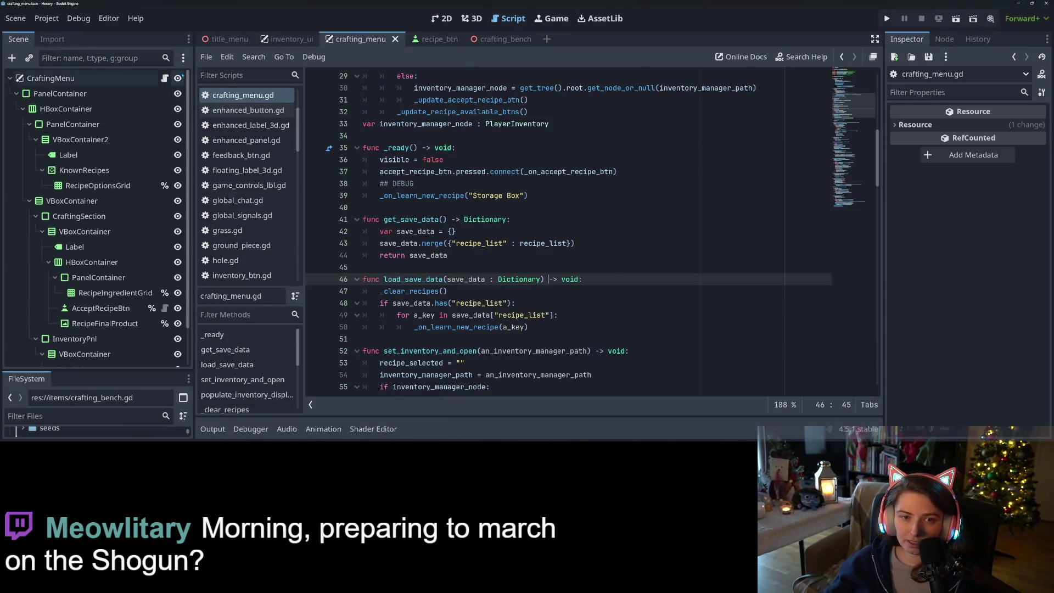
In crafting_data.gd, add a comma and new line after the Storage Box recipe
{"action": "scroll", "coordinate": [244, 181], "scroll_direction": "up", "scroll_amount": 3}
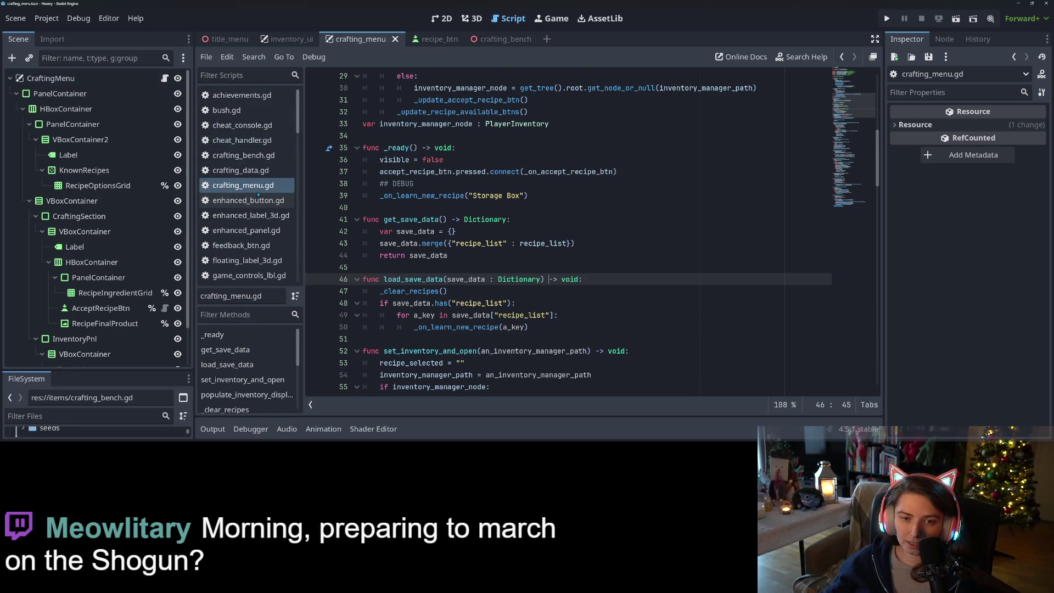
{"action": "left_click", "coordinate": [258, 157]}
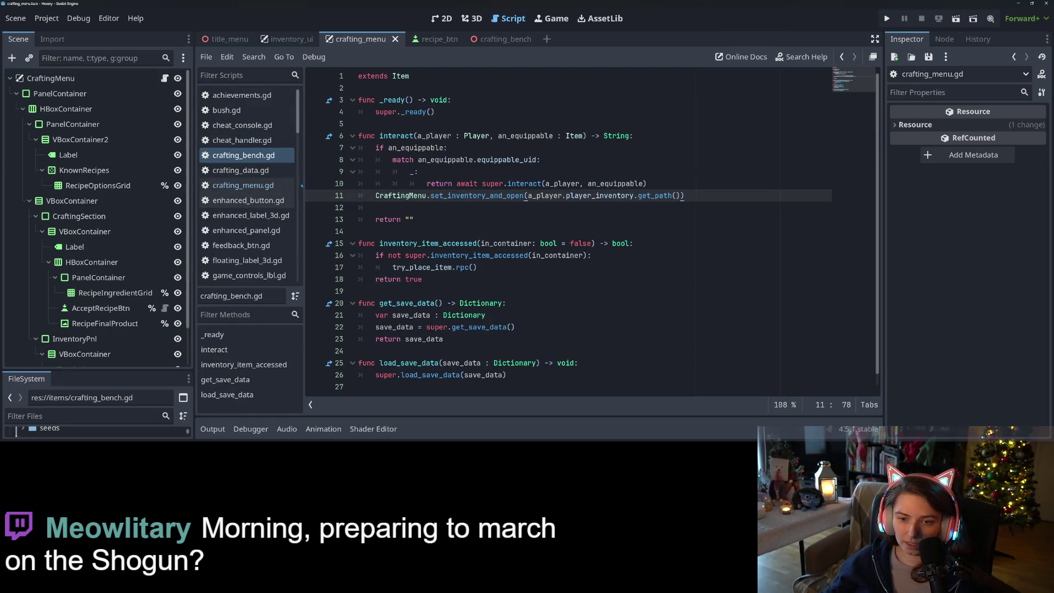
{"action": "left_click", "coordinate": [254, 171]}
{"action": "left_click", "coordinate": [440, 219]}
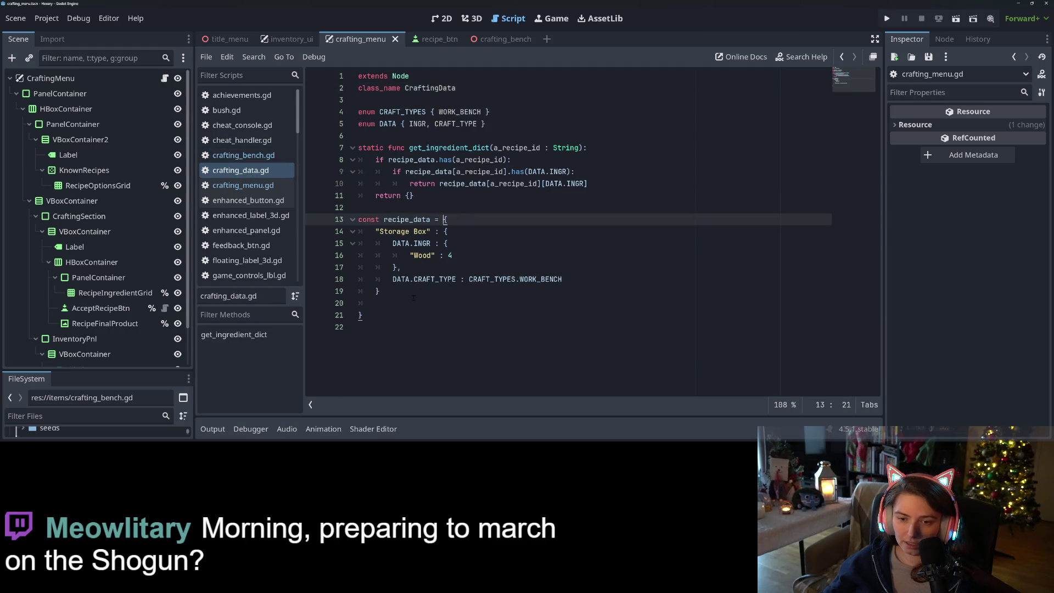
{"action": "left_click", "coordinate": [415, 291]}
{"action": "type", "text": ","}
{"action": "key", "text": "Return"}
{"action": "type", "text": "\"\""}
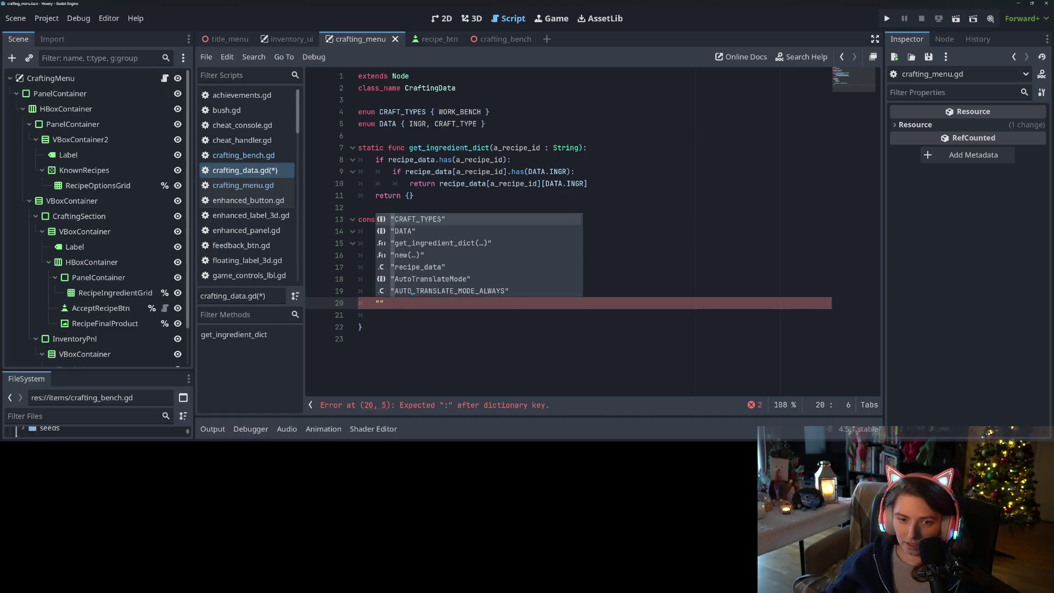
Look up the Crafting Bench item name in item_catalog.gd, then return to crafting_data.gd
{"action": "scroll", "coordinate": [250, 164], "scroll_direction": "down", "scroll_amount": 8}
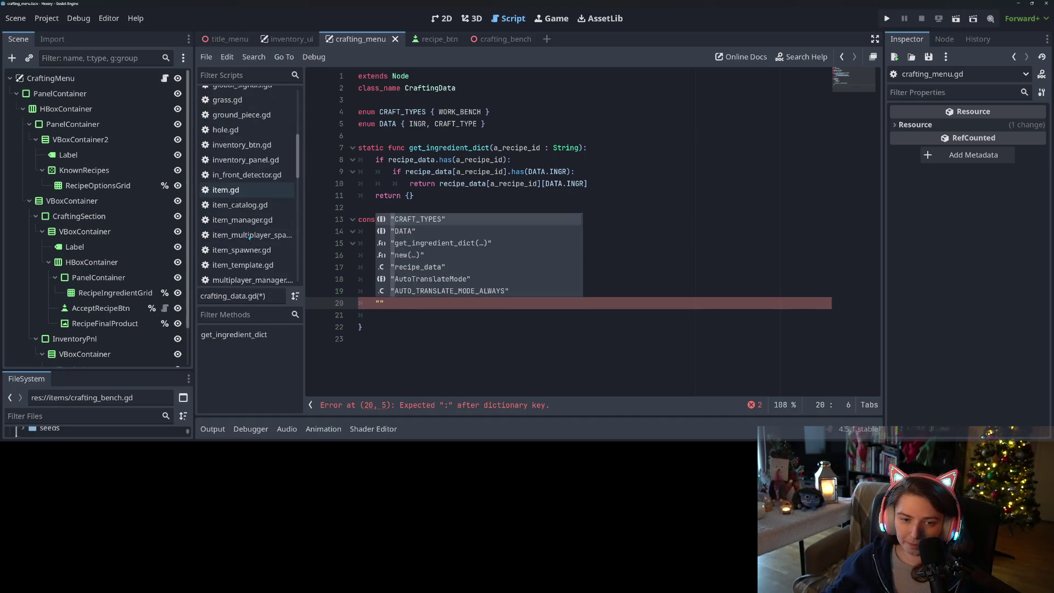
{"action": "left_click", "coordinate": [240, 180]}
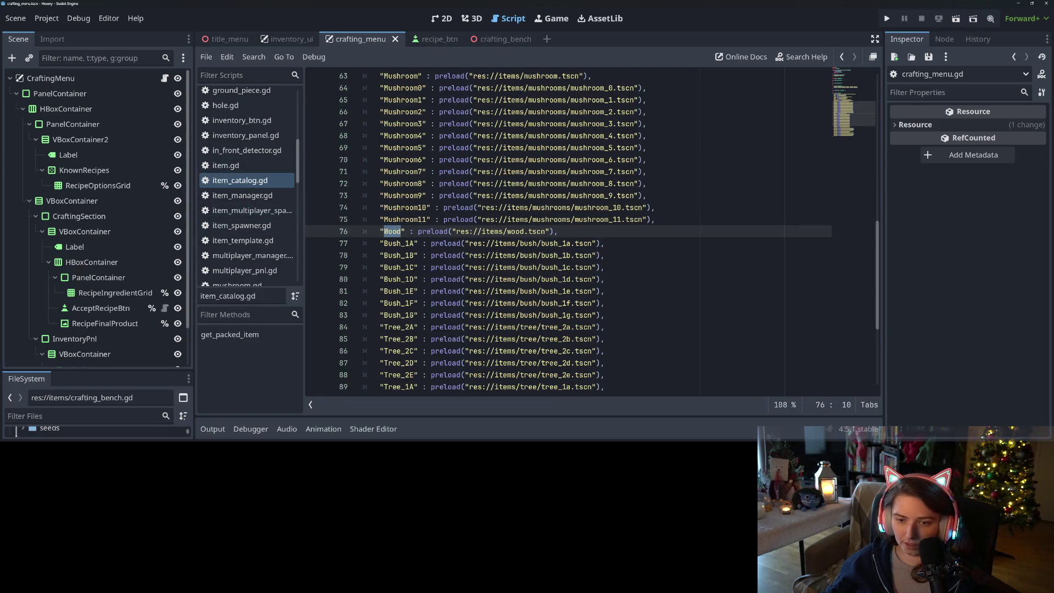
{"action": "scroll", "coordinate": [470, 294], "scroll_direction": "up", "scroll_amount": 6}
{"action": "left_click", "coordinate": [406, 231]}
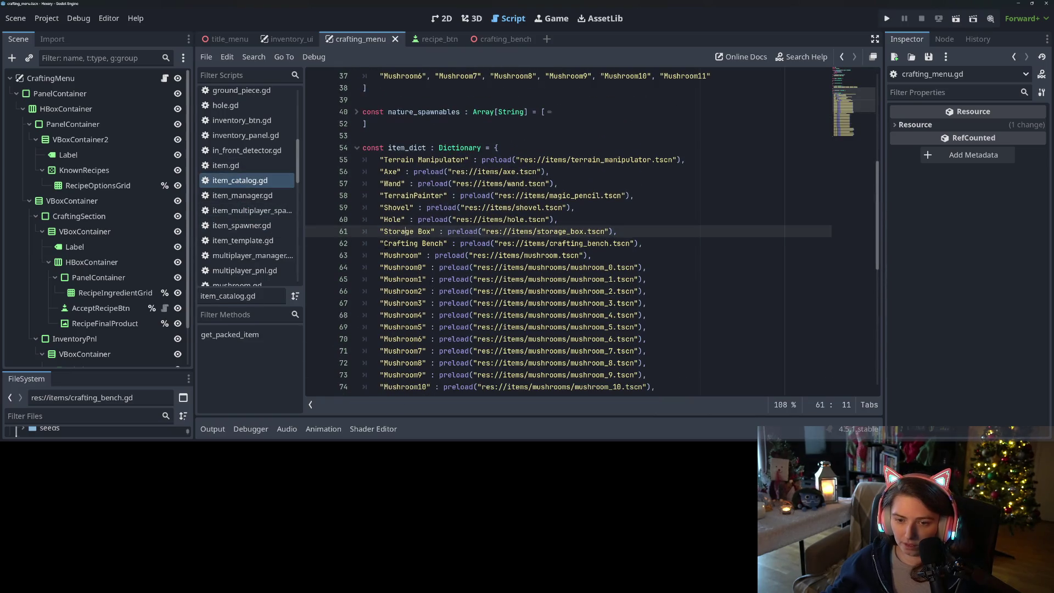
{"action": "left_click_drag", "start_coordinate": [381, 243], "coordinate": [444, 243]}
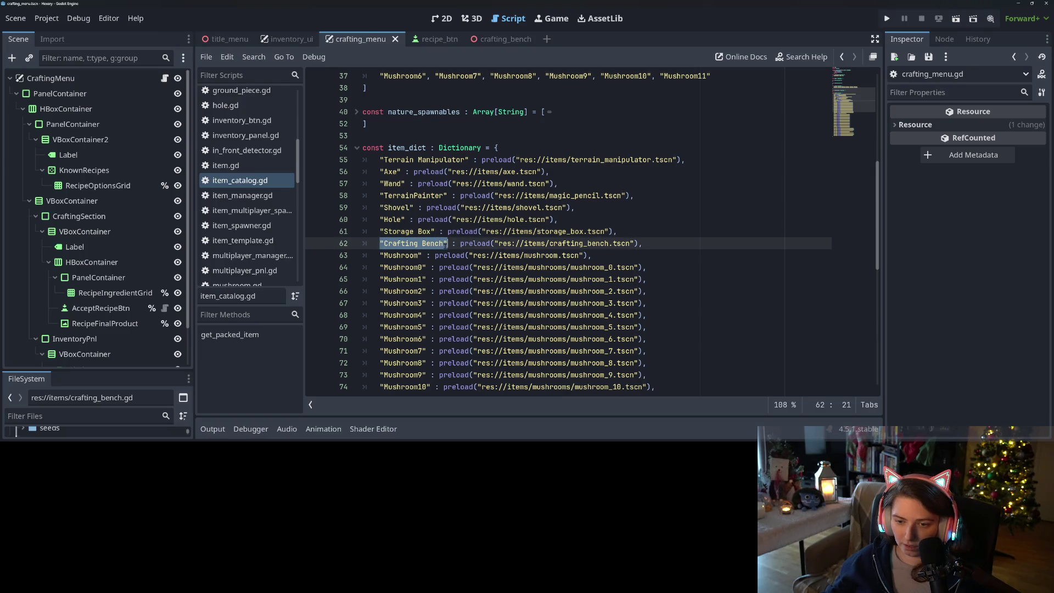
{"action": "scroll", "coordinate": [243, 140], "scroll_direction": "up", "scroll_amount": 4}
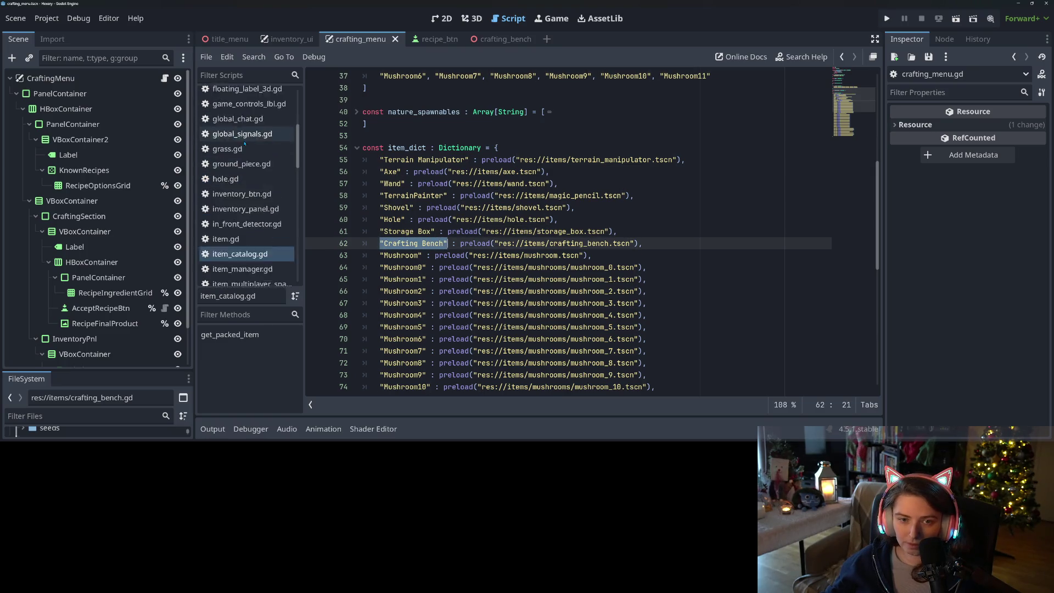
{"action": "scroll", "coordinate": [243, 140], "scroll_direction": "up", "scroll_amount": 2}
{"action": "left_click", "coordinate": [245, 146]}
Type the "Crafting Bench" : { key as the new recipe entry
{"action": "type", "text": "\""}
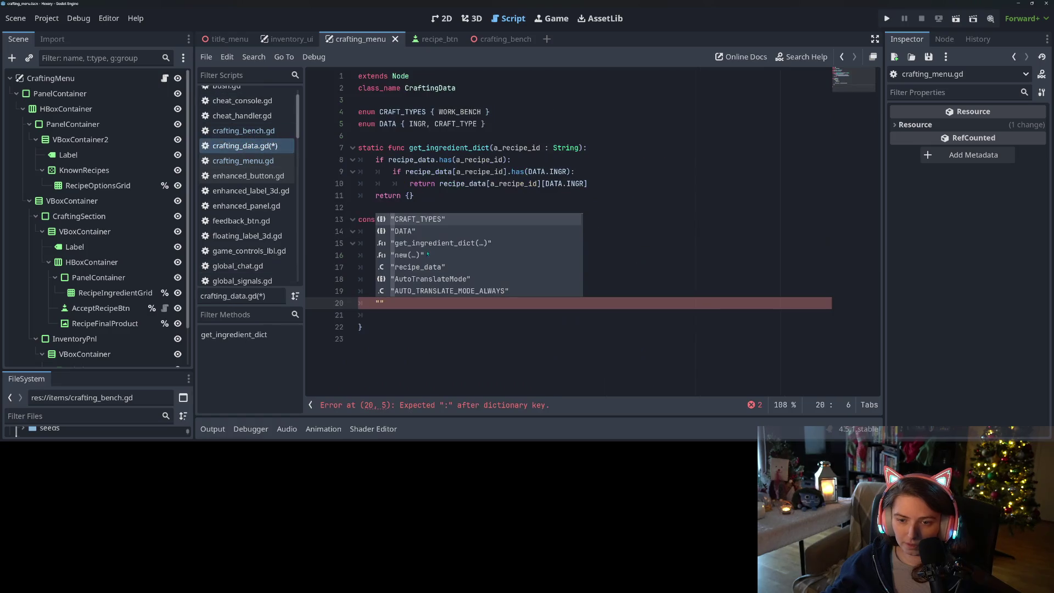
{"action": "key", "text": "Escape"}
{"action": "left_click_drag", "start_coordinate": [377, 303], "coordinate": [386, 304]}
{"action": "type", "text": "\"Crafting Bench\" : {"}
{"action": "key", "text": "Return"}
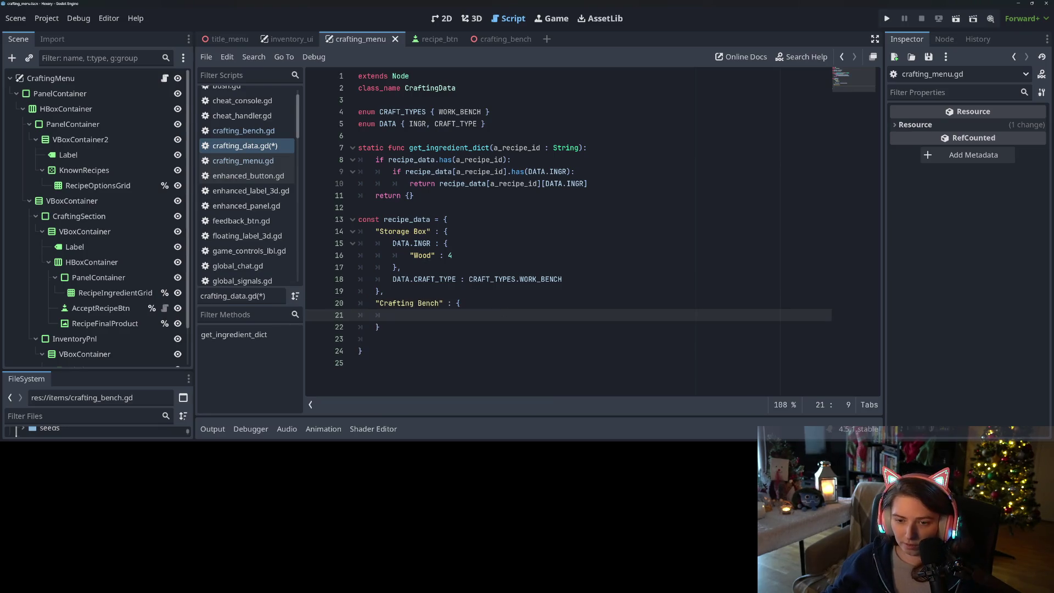
Copy the Wood 4 ingredient block into the Crafting Bench entry and save the script
{"action": "mouse_move", "coordinate": [392, 243]}
{"action": "left_mouse_down"}
{"action": "mouse_move", "coordinate": [452, 256]}
{"action": "mouse_move", "coordinate": [402, 267]}
{"action": "left_mouse_up"}
{"action": "key", "text": "ctrl+c"}
{"action": "left_click", "coordinate": [417, 315]}
{"action": "key", "text": "ctrl+v"}
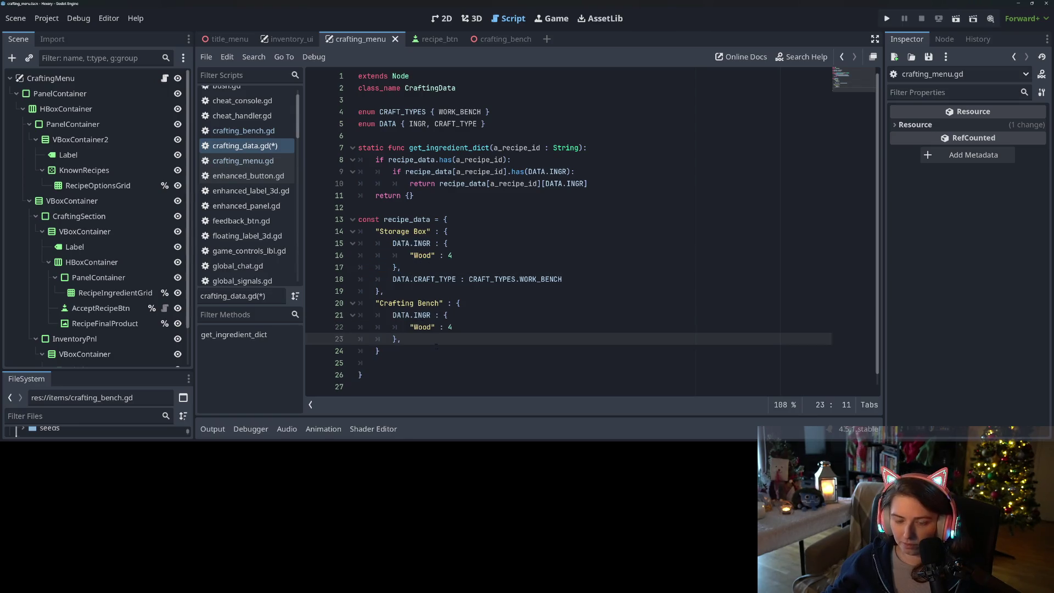
{"action": "left_click", "coordinate": [392, 339]}
{"action": "key", "text": "ctrl+s"}
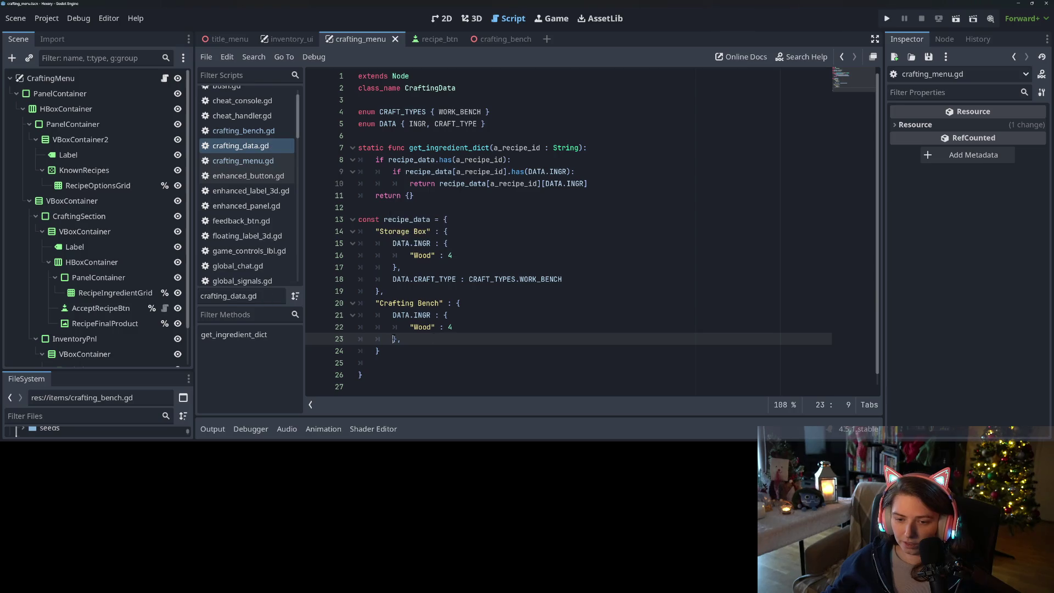
{"action": "key", "text": "Up"}
{"action": "key", "text": "Up"}
{"action": "key", "text": "Down"}
{"action": "left_click", "coordinate": [438, 341]}
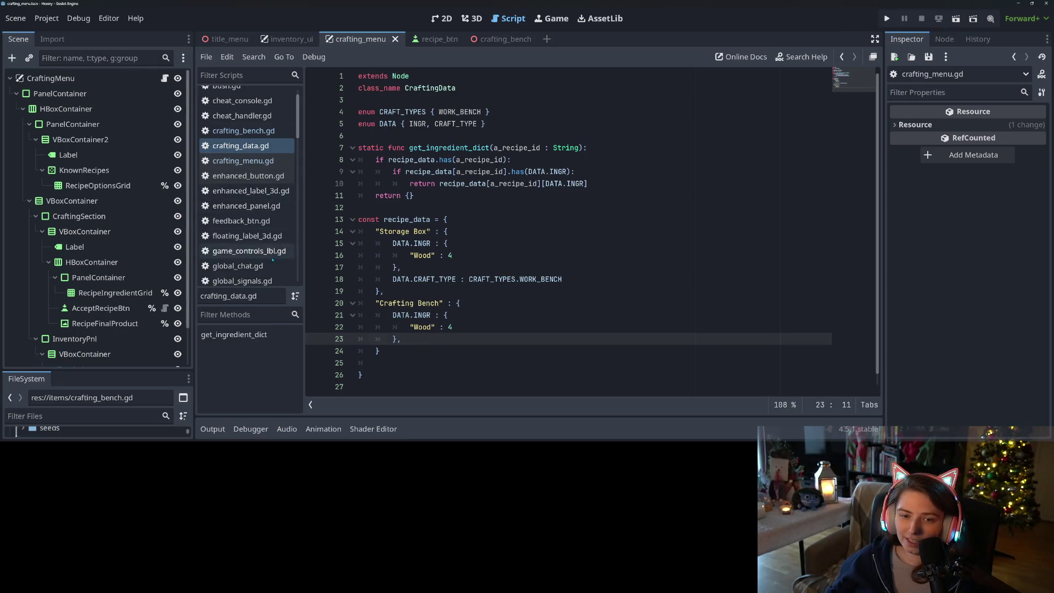
{"action": "scroll", "coordinate": [272, 259], "scroll_direction": "down", "scroll_amount": 5}
Review the mushroom item keys in item_catalog.gd
{"action": "left_click", "coordinate": [247, 253]}
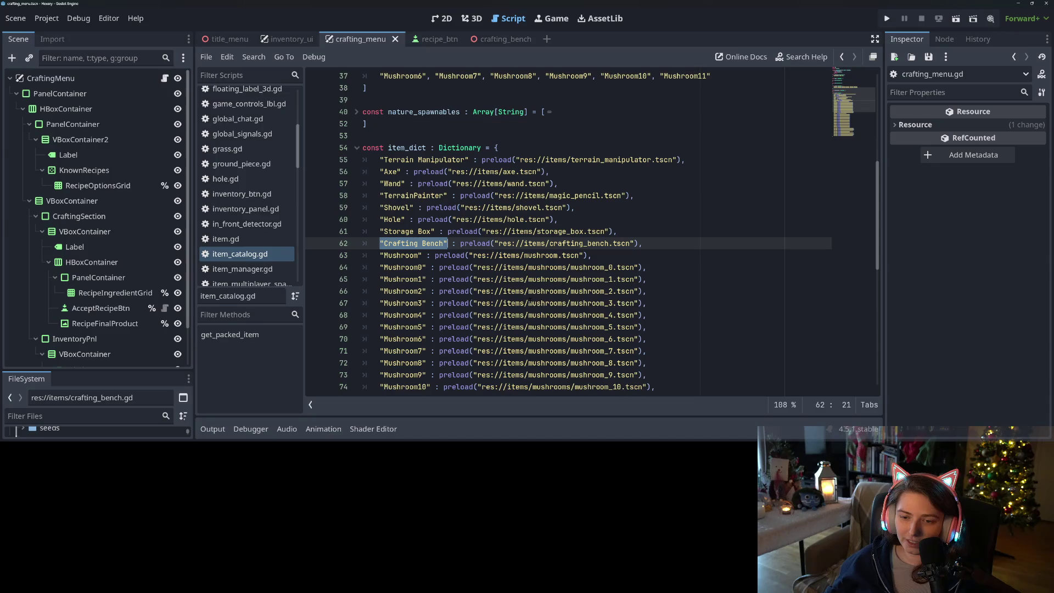
{"action": "left_click", "coordinate": [439, 255]}
{"action": "scroll", "coordinate": [438, 264], "scroll_direction": "down", "scroll_amount": 8}
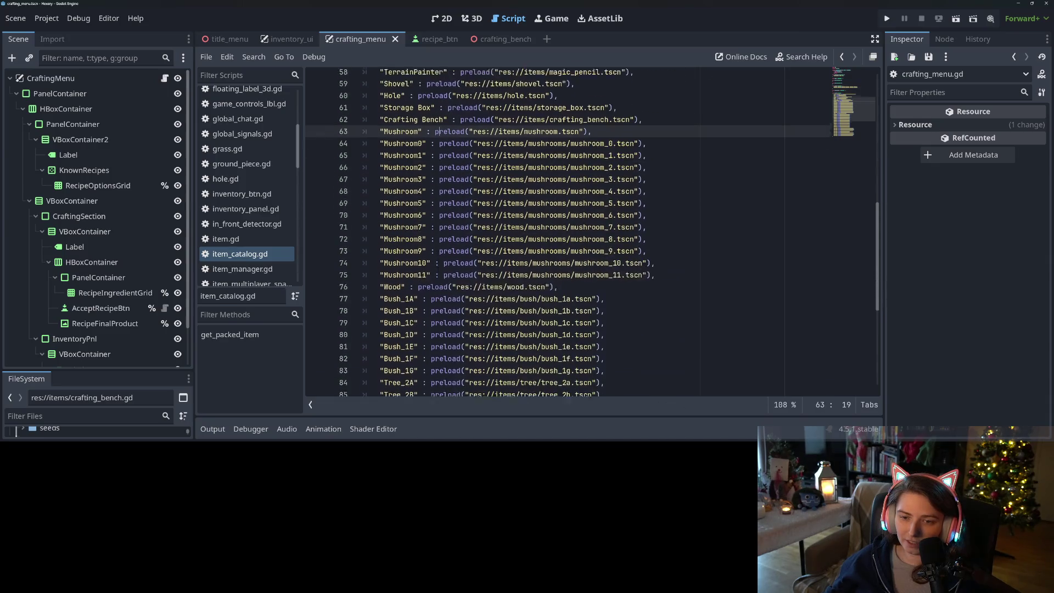
{"action": "scroll", "coordinate": [432, 255], "scroll_direction": "down", "scroll_amount": 6}
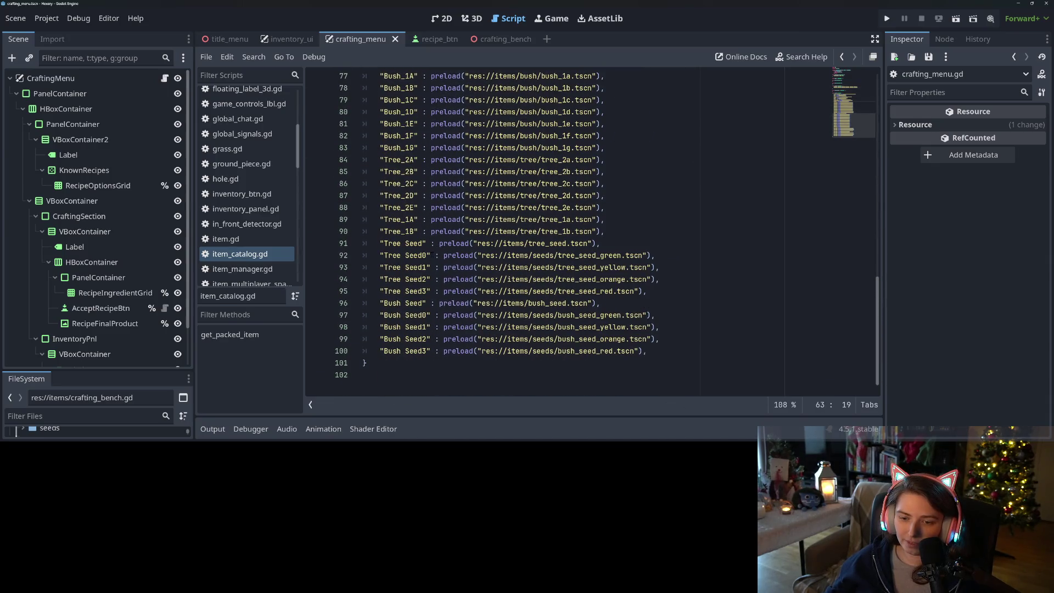
{"action": "scroll", "coordinate": [432, 254], "scroll_direction": "up", "scroll_amount": 14}
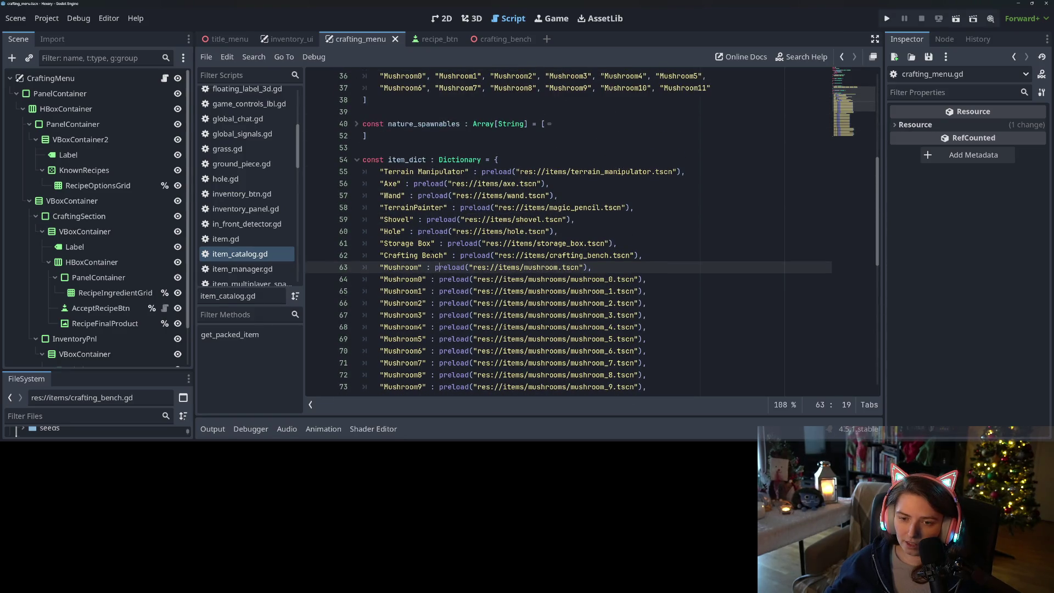
{"action": "scroll", "coordinate": [432, 256], "scroll_direction": "down", "scroll_amount": 7}
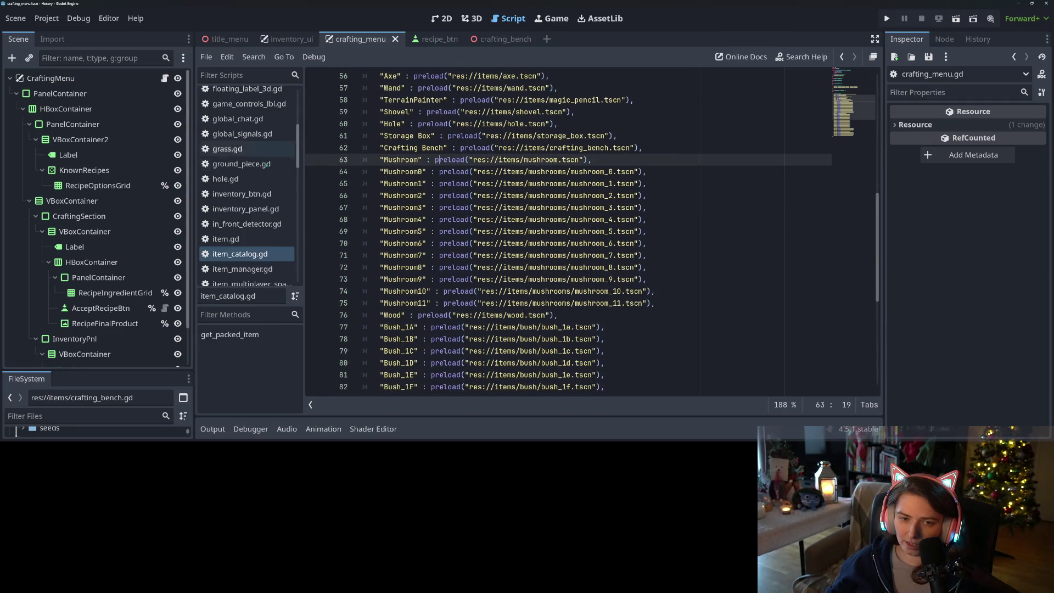
{"action": "scroll", "coordinate": [273, 159], "scroll_direction": "up", "scroll_amount": 5}
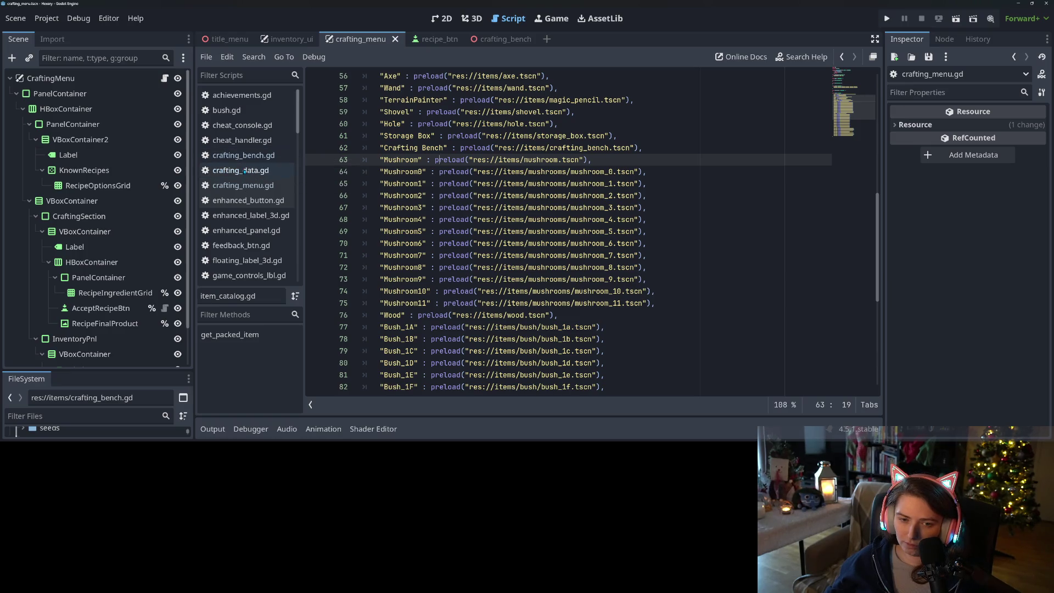
Change the Crafting Bench Wood amount from 4 to 6 and save
{"action": "left_click", "coordinate": [245, 171]}
{"action": "left_click", "coordinate": [456, 327]}
{"action": "double_click", "coordinate": [449, 327]}
{"action": "type", "text": "6"}
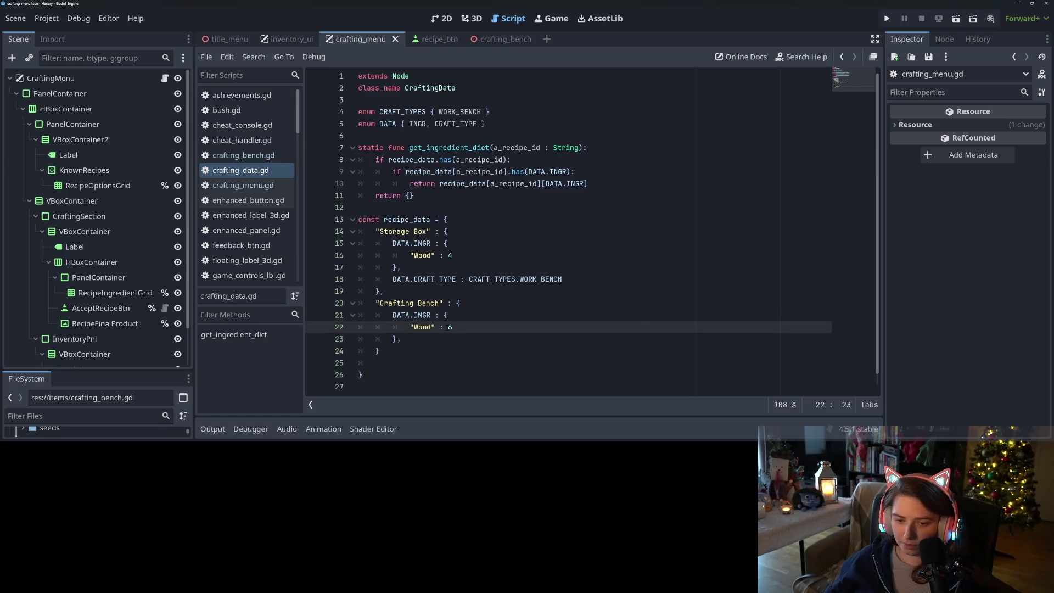
{"action": "key", "text": "ctrl+s"}
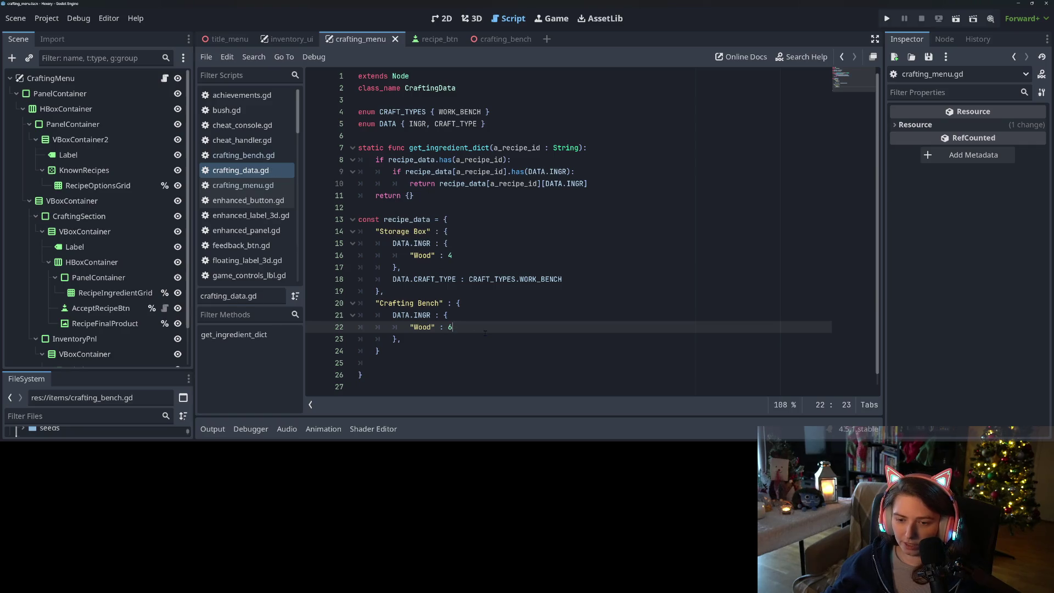
Add "Mushroom0", "Mushroom1" and "Mushroom2" ingredients at 1 each and save
{"action": "type", "text": ","}
{"action": "key", "text": "Return"}
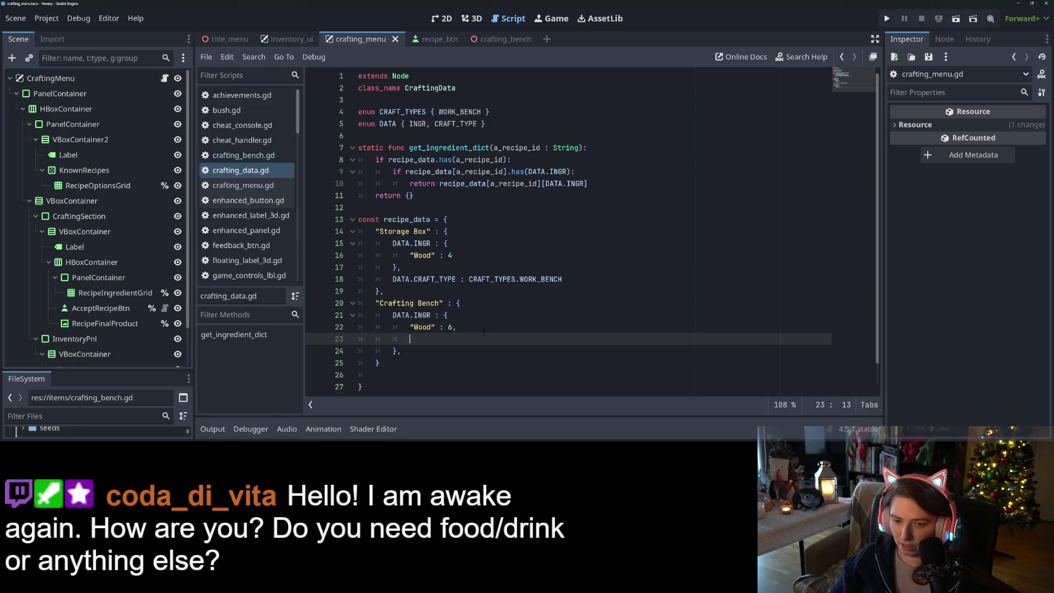
{"action": "type", "text": "\""}
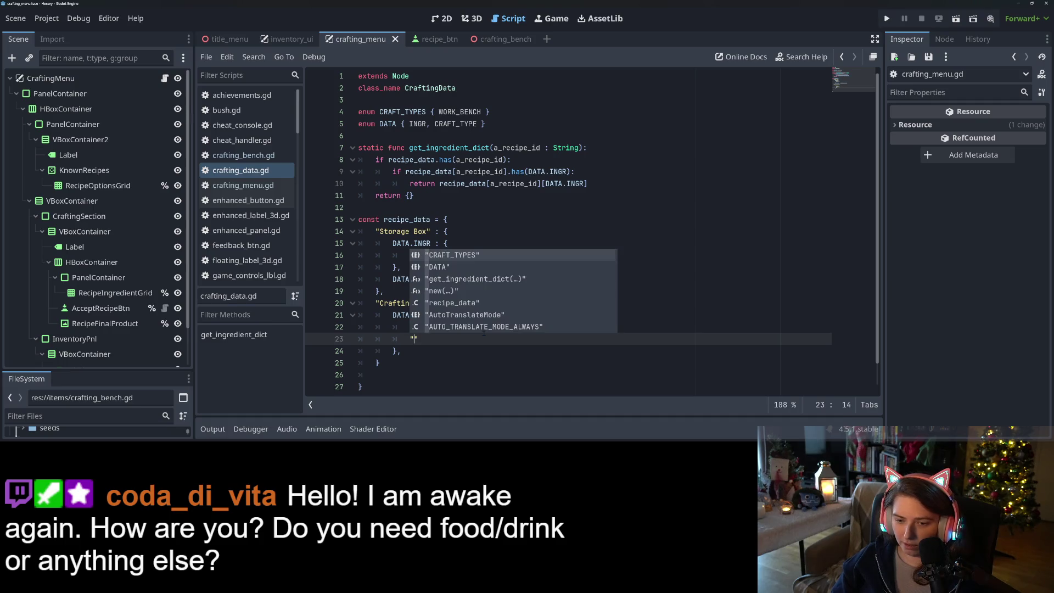
{"action": "type", "text": "Mushroom0"}
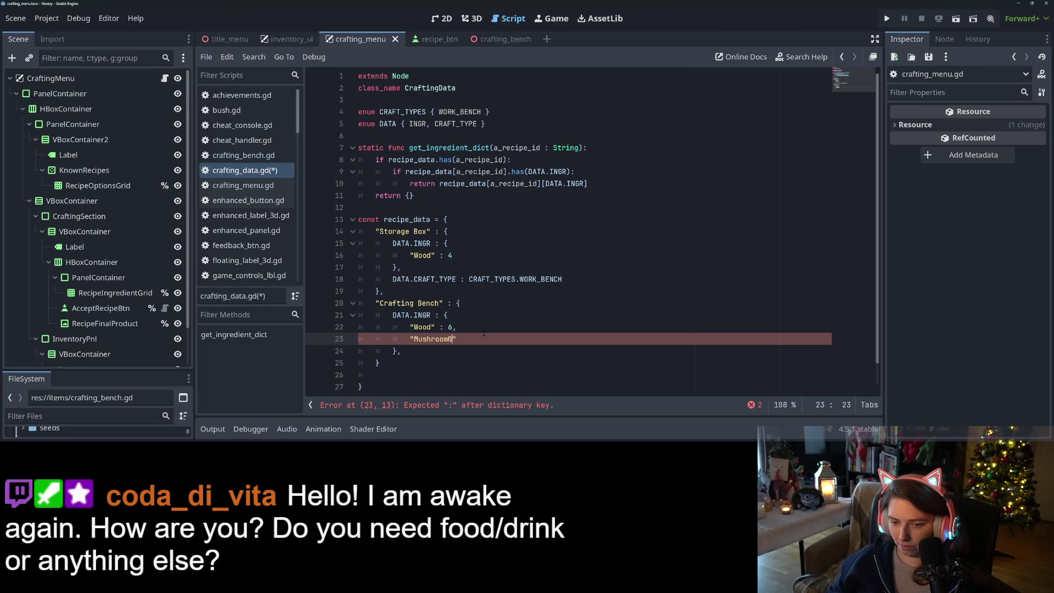
{"action": "key", "text": "Right"}
{"action": "type", "text": "1,"}
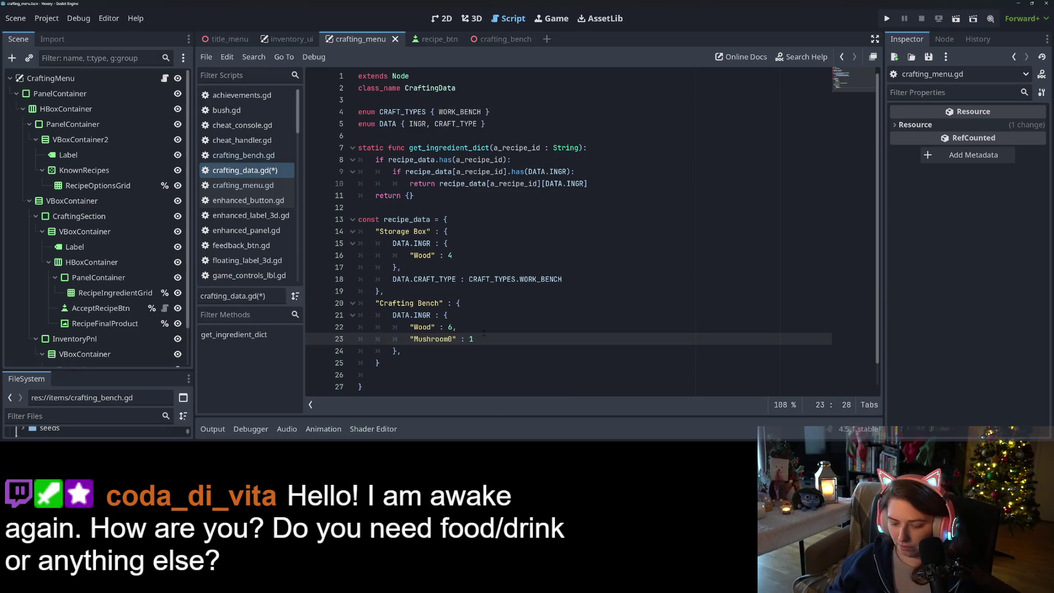
{"action": "key", "text": "ctrl+shift+d"}
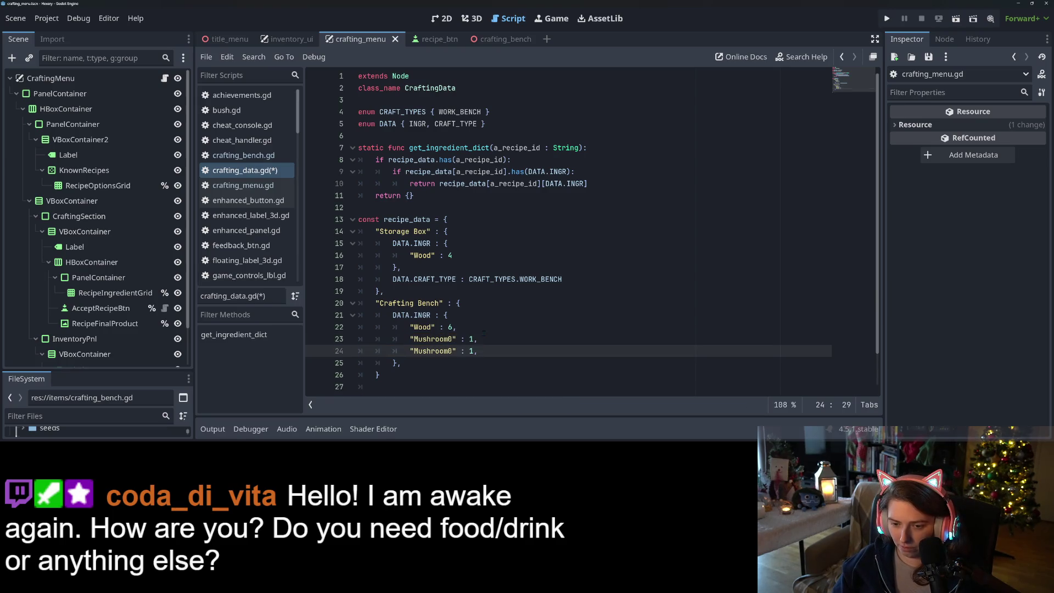
{"action": "key", "text": "ctrl+shift+d"}
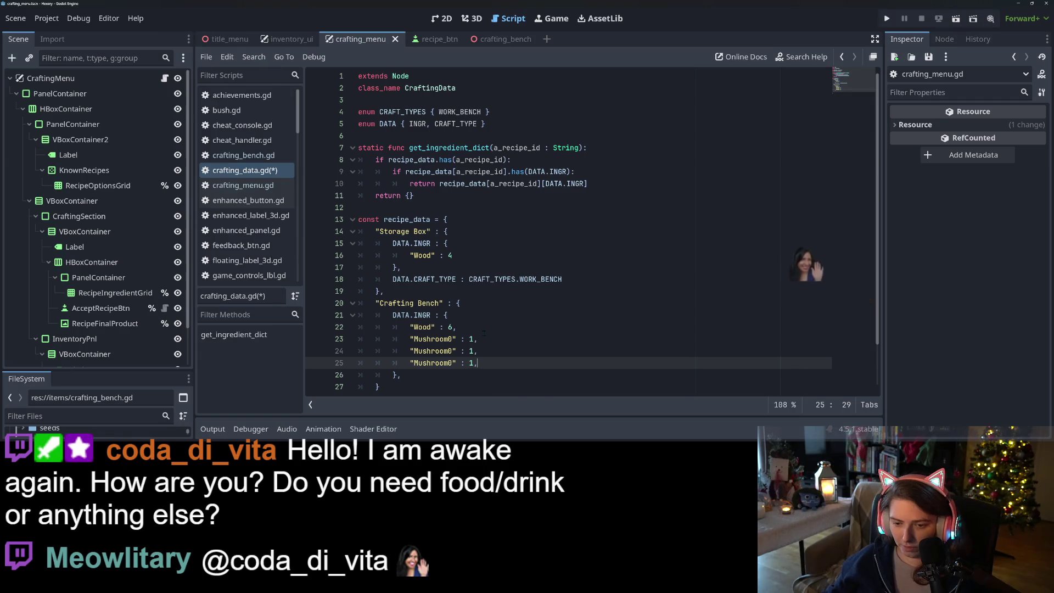
{"action": "left_click", "coordinate": [452, 351]}
{"action": "key", "text": "BackSpace"}
{"action": "type", "text": "1"}
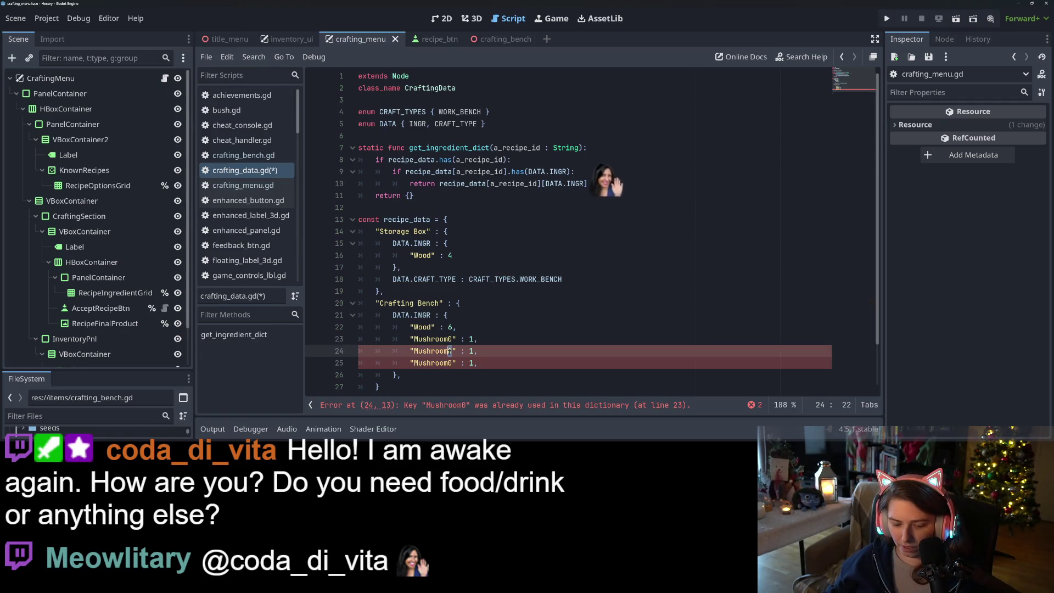
{"action": "left_click", "coordinate": [452, 363]}
{"action": "key", "text": "BackSpace"}
{"action": "type", "text": "2"}
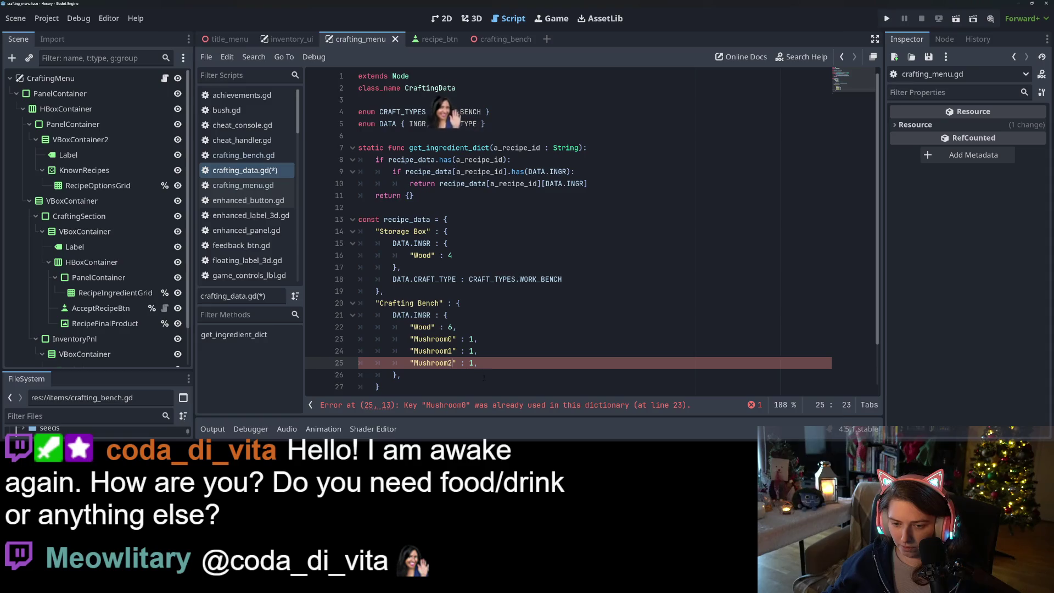
{"action": "key", "text": "ctrl+s"}
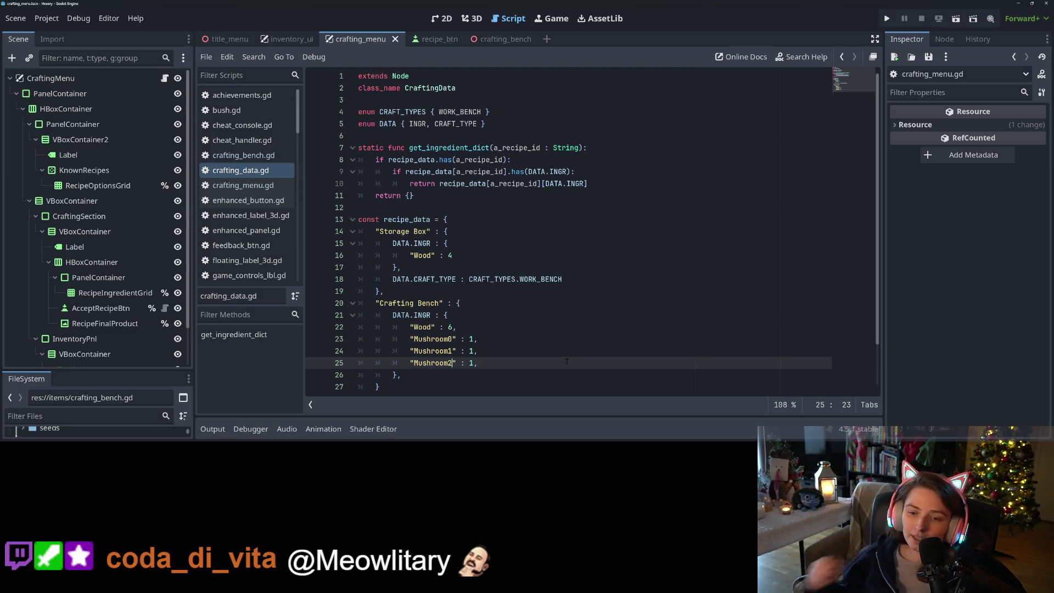
Move the Wood entry in item_catalog.gd up below Crafting Bench and save
{"action": "scroll", "coordinate": [256, 241], "scroll_direction": "down", "scroll_amount": 5}
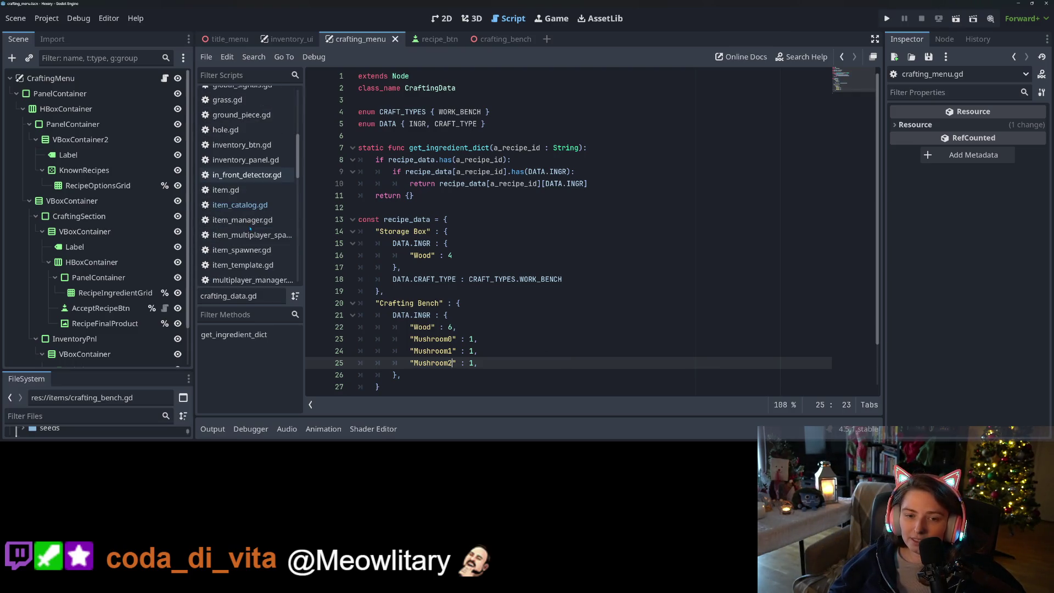
{"action": "left_click", "coordinate": [250, 211]}
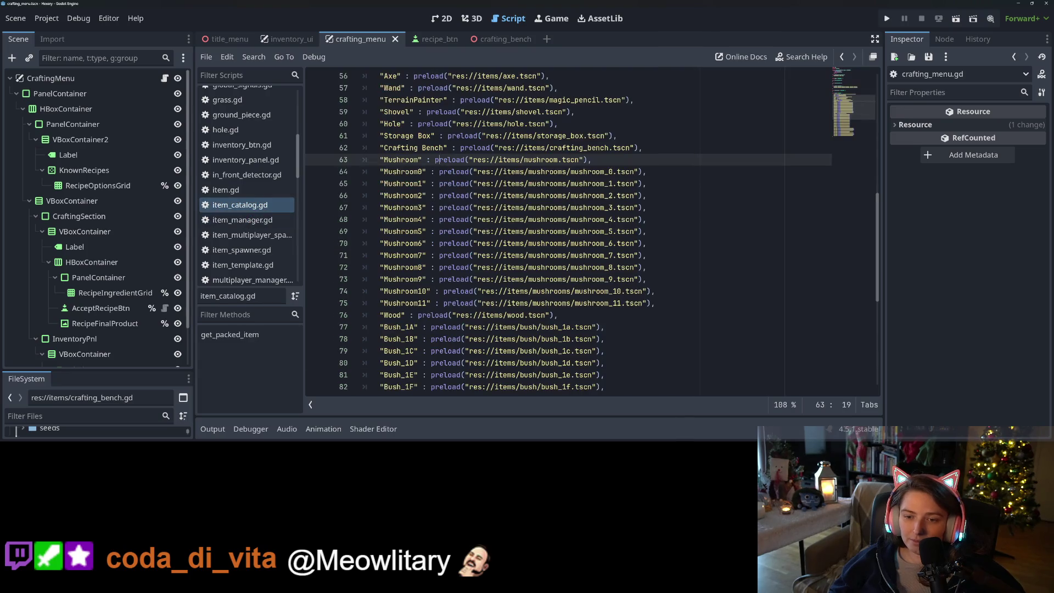
{"action": "scroll", "coordinate": [549, 297], "scroll_direction": "down", "scroll_amount": 7}
{"action": "scroll", "coordinate": [549, 297], "scroll_direction": "up", "scroll_amount": 7}
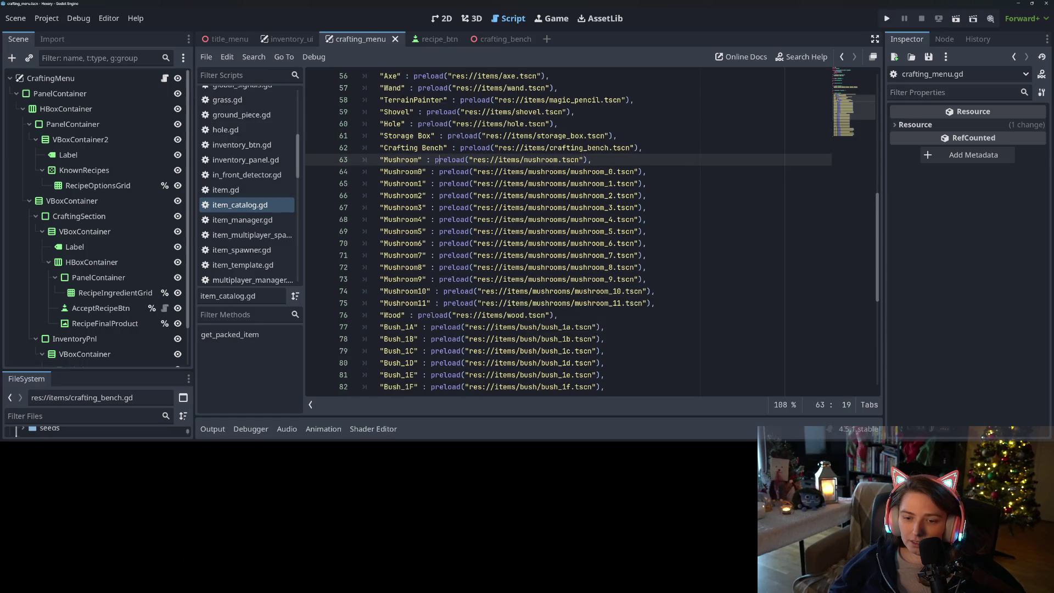
{"action": "triple_click", "coordinate": [581, 316]}
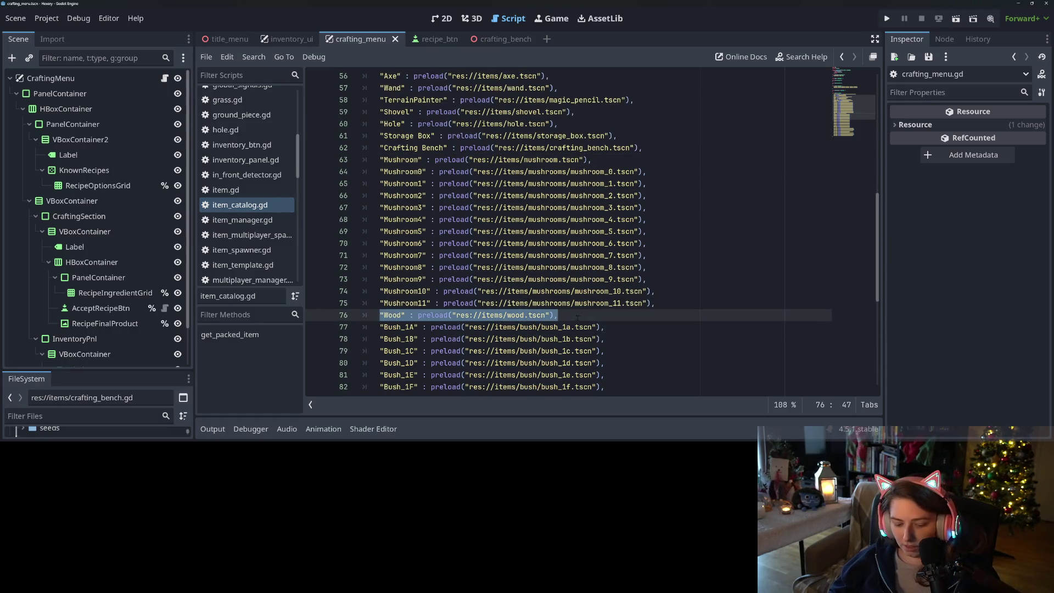
{"action": "key", "text": "ctrl+x"}
{"action": "left_click", "coordinate": [652, 148]}
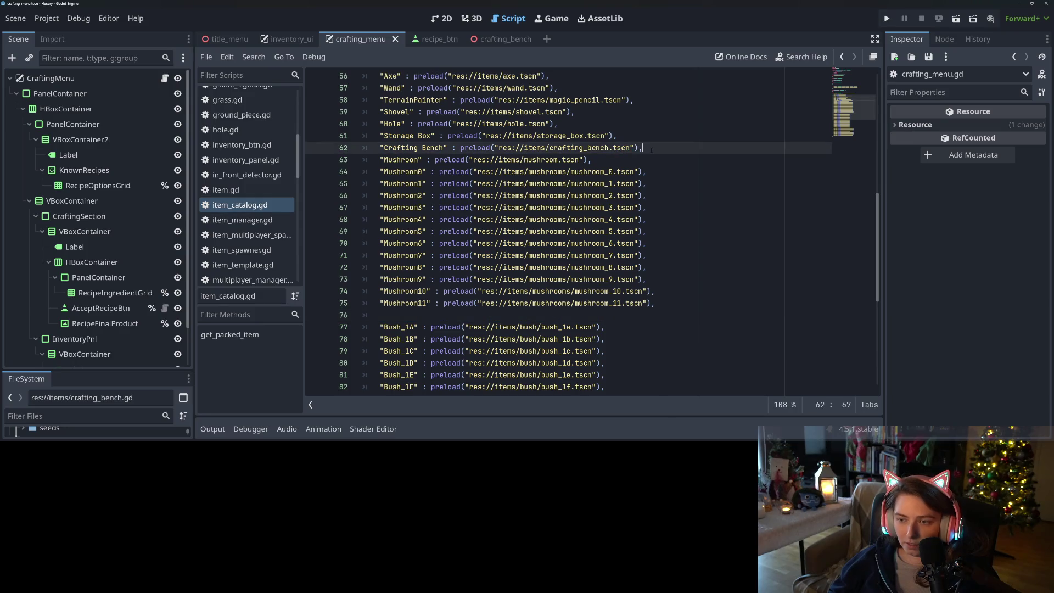
{"action": "key", "text": "Return"}
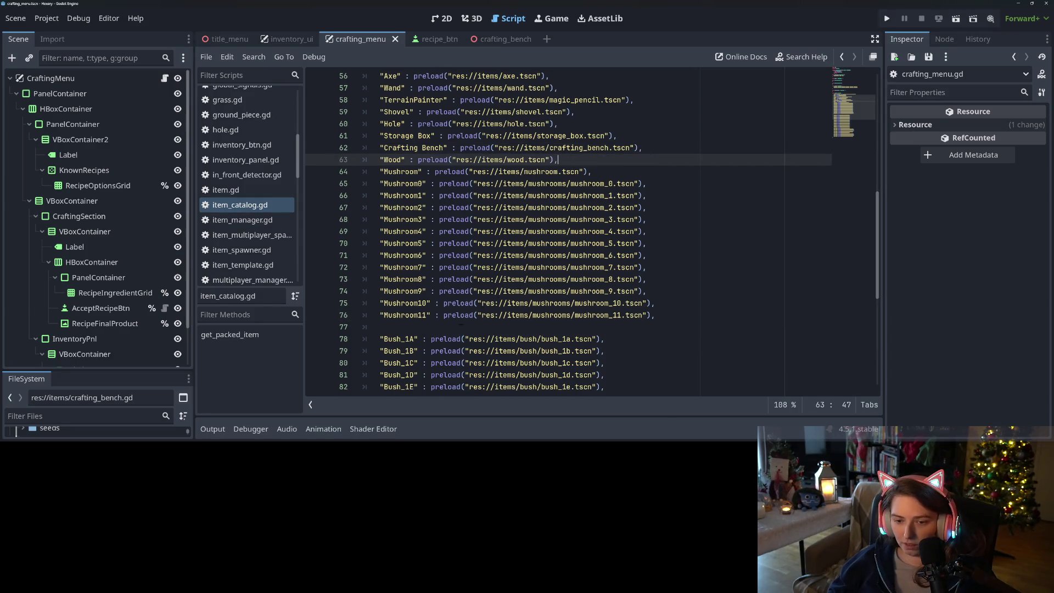
{"action": "left_click", "coordinate": [448, 328]}
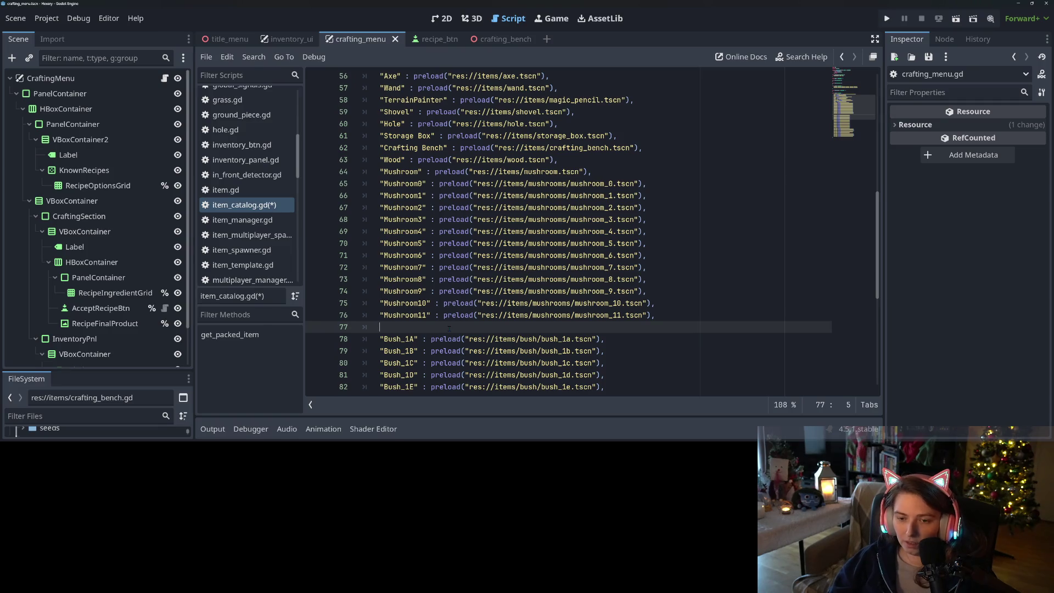
{"action": "scroll", "coordinate": [445, 325], "scroll_direction": "down", "scroll_amount": 7}
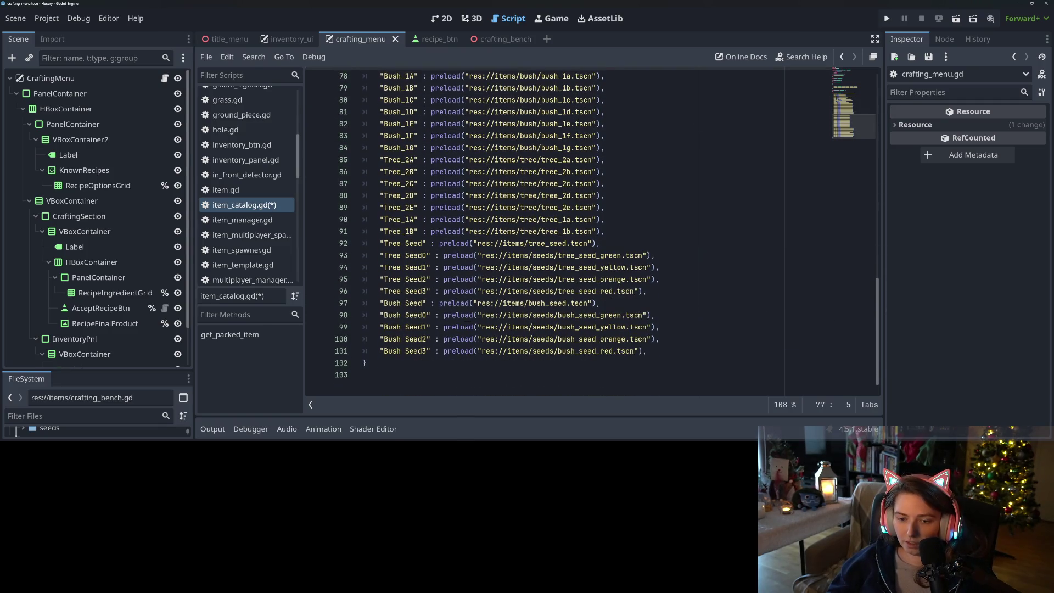
{"action": "scroll", "coordinate": [501, 337], "scroll_direction": "up", "scroll_amount": 8}
{"action": "scroll", "coordinate": [501, 337], "scroll_direction": "down", "scroll_amount": 7}
{"action": "key", "text": "ctrl+s"}
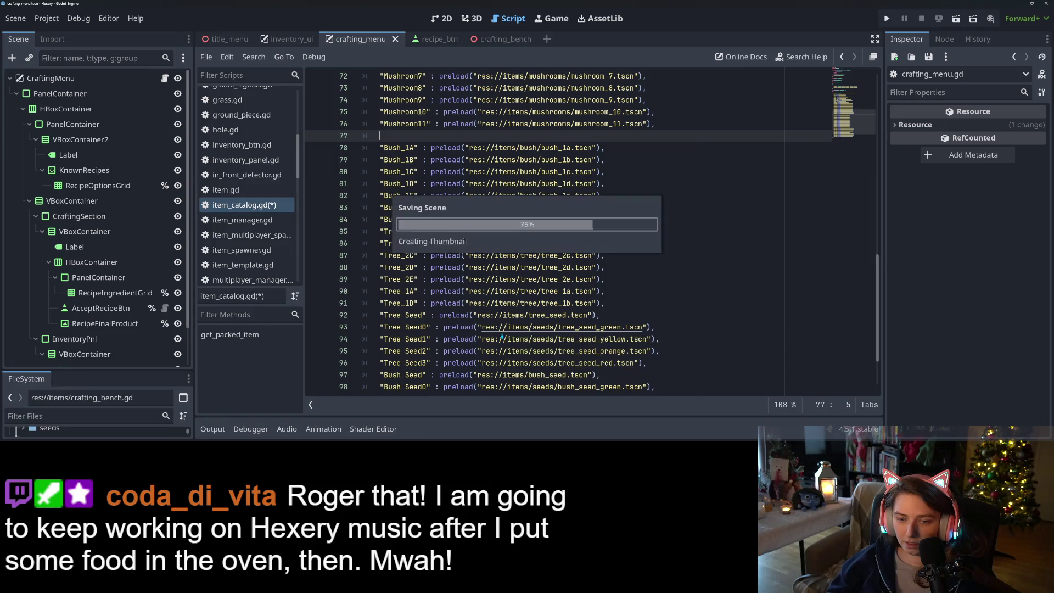
Insert a blank line between the generic Mushroom entry and Mushroom0
{"action": "scroll", "coordinate": [501, 337], "scroll_direction": "up", "scroll_amount": 6}
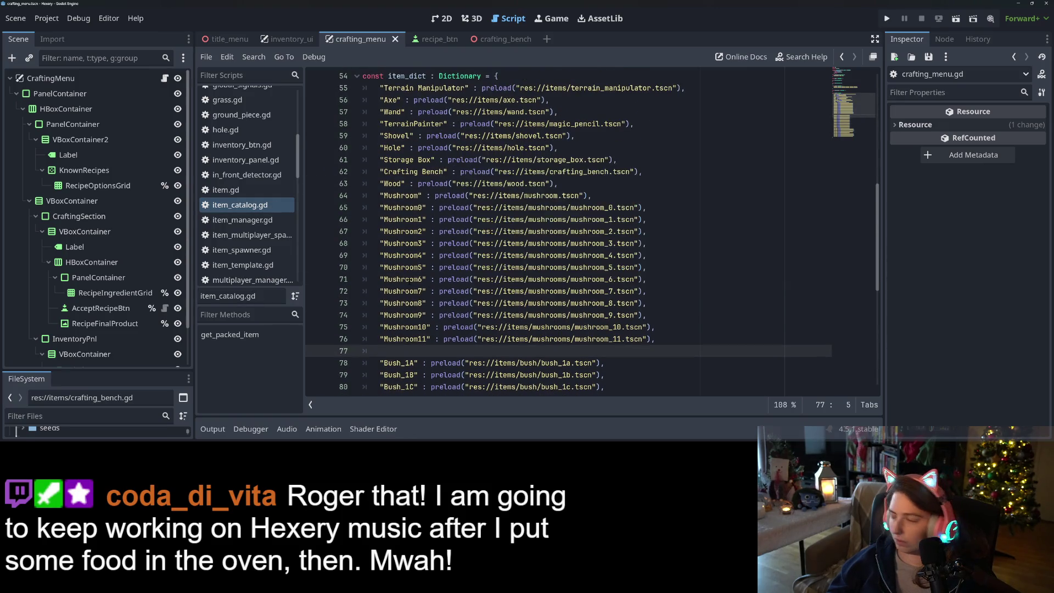
{"action": "left_click", "coordinate": [495, 327]}
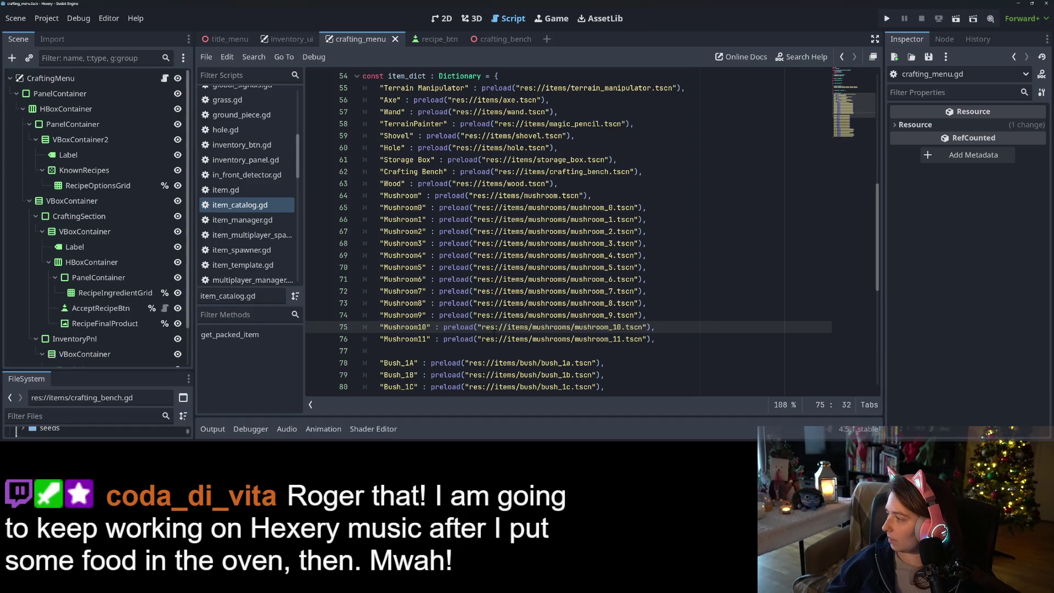
{"action": "scroll", "coordinate": [496, 327], "scroll_direction": "up", "scroll_amount": 6}
{"action": "scroll", "coordinate": [495, 326], "scroll_direction": "up", "scroll_amount": 1}
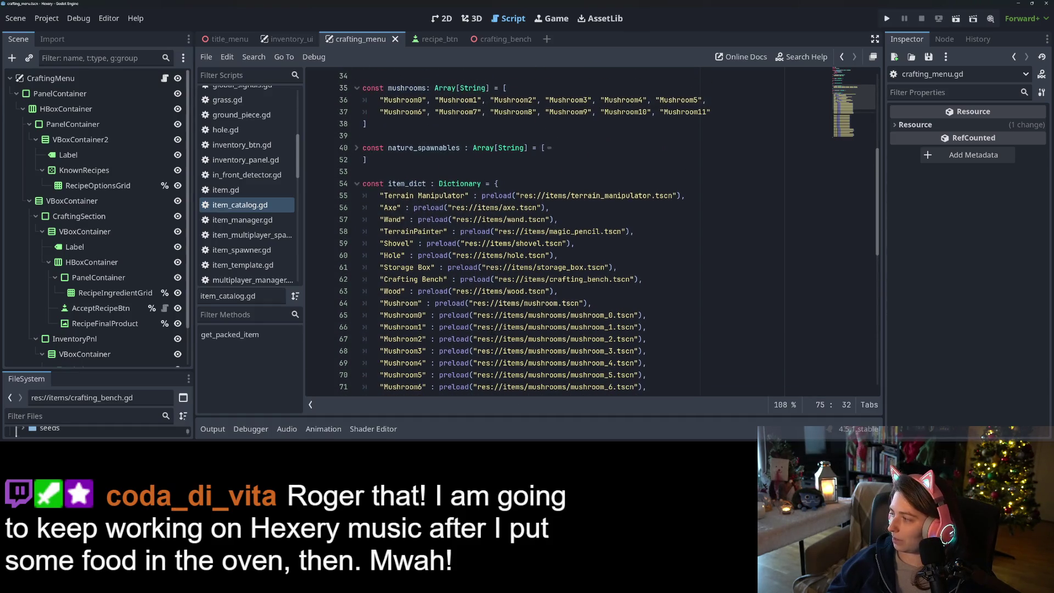
{"action": "mouse_move", "coordinate": [513, 279]}
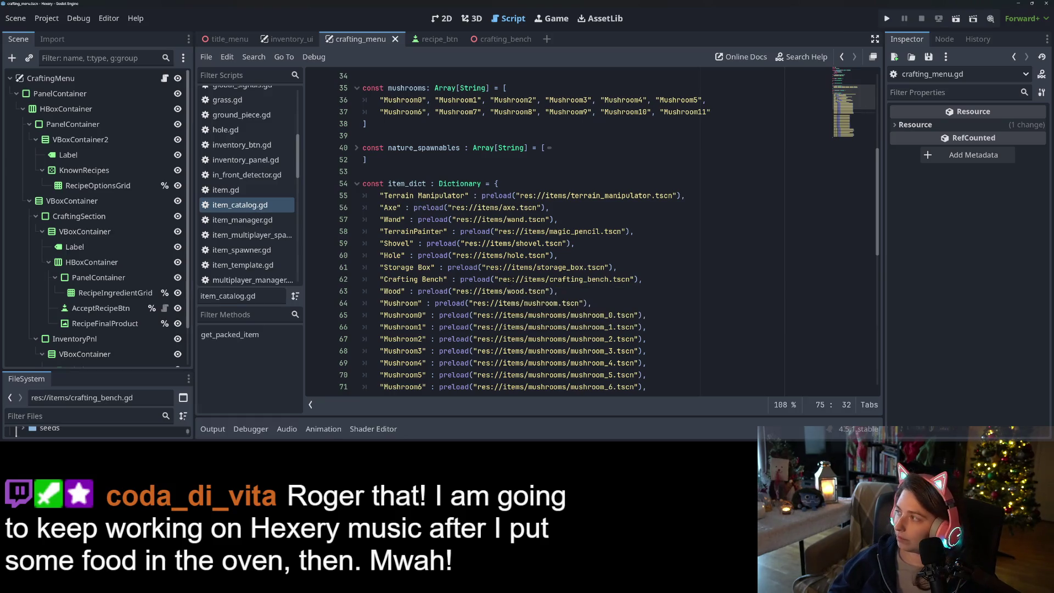
{"action": "scroll", "coordinate": [447, 269], "scroll_direction": "down", "scroll_amount": 2}
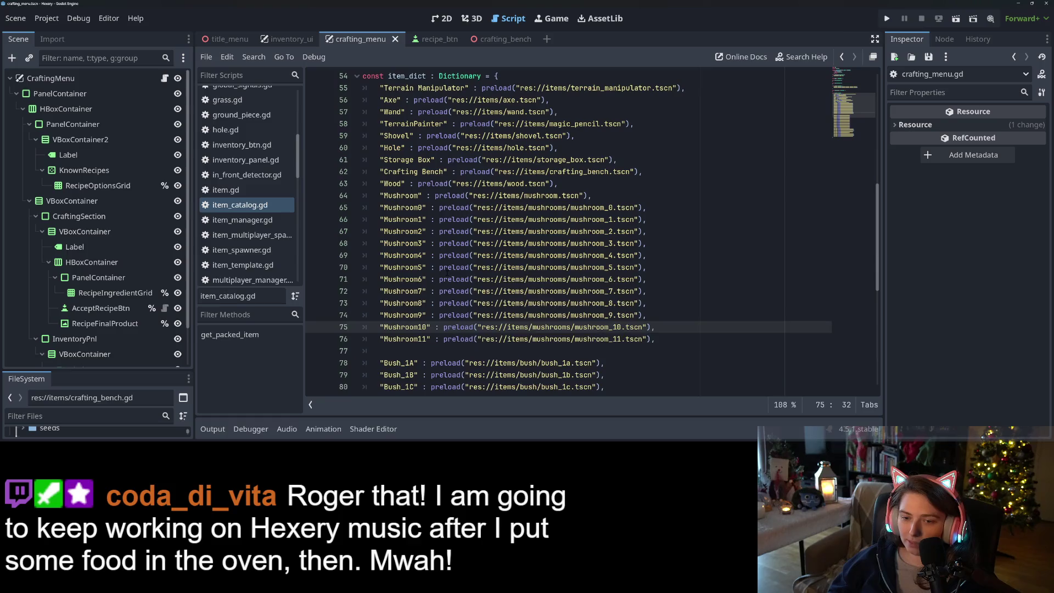
{"action": "left_click", "coordinate": [615, 220]}
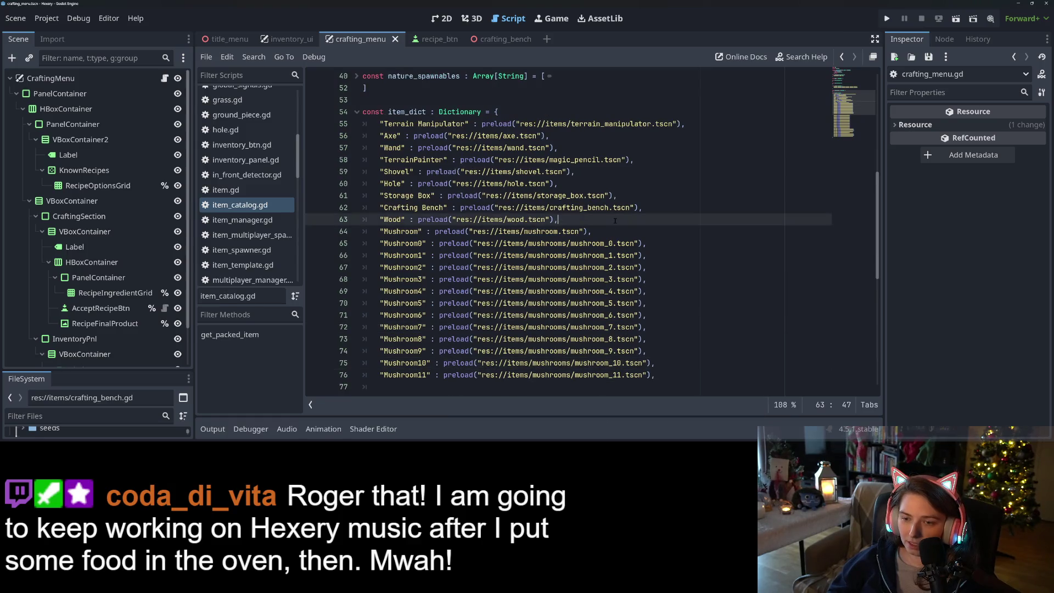
{"action": "key", "text": "Return"}
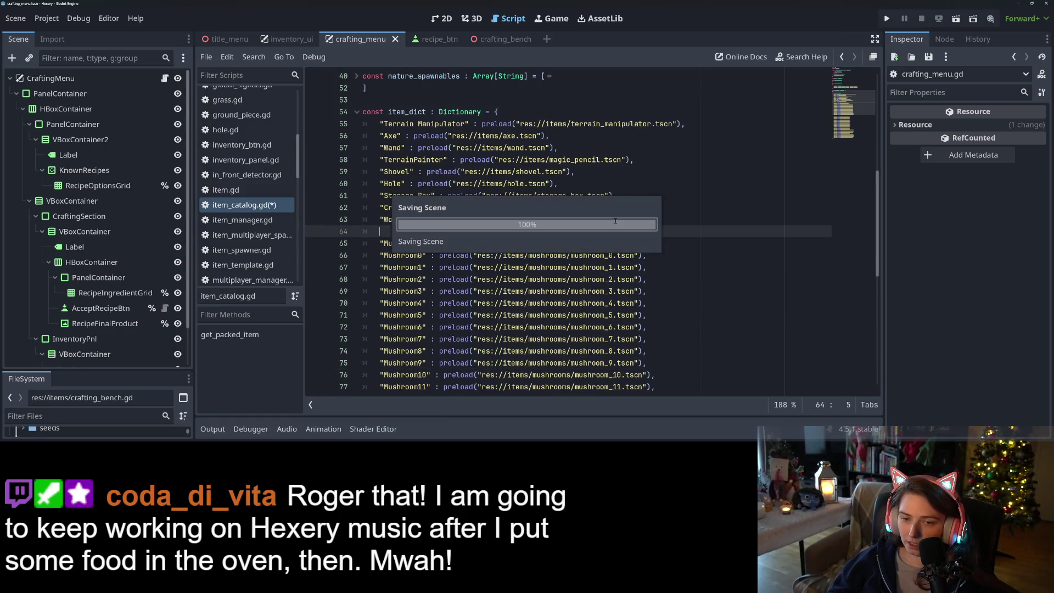
{"action": "key", "text": "ctrl+z"}
{"action": "key", "text": "Down"}
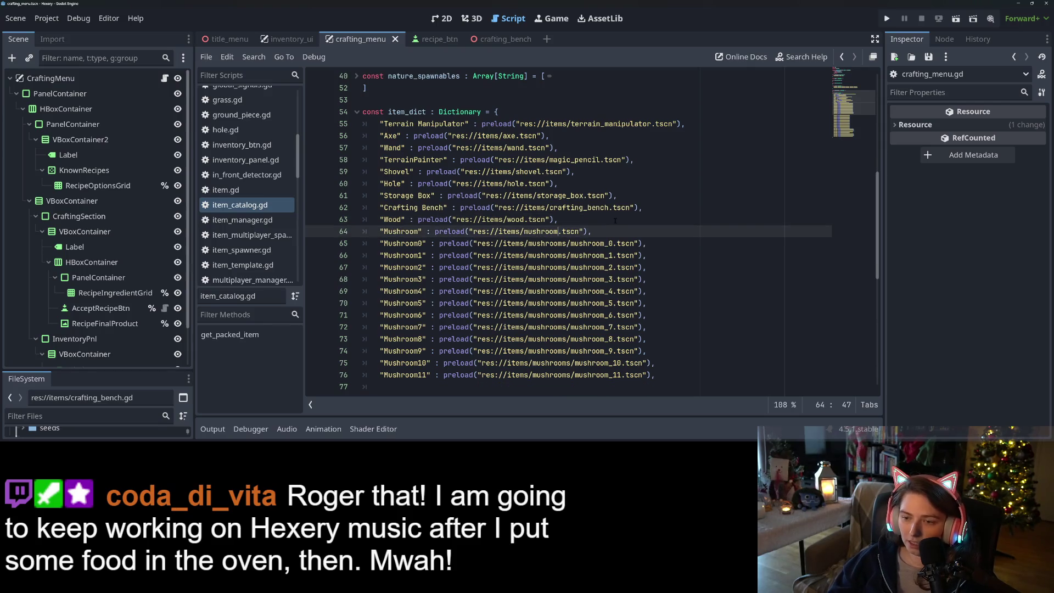
{"action": "key", "text": "Return"}
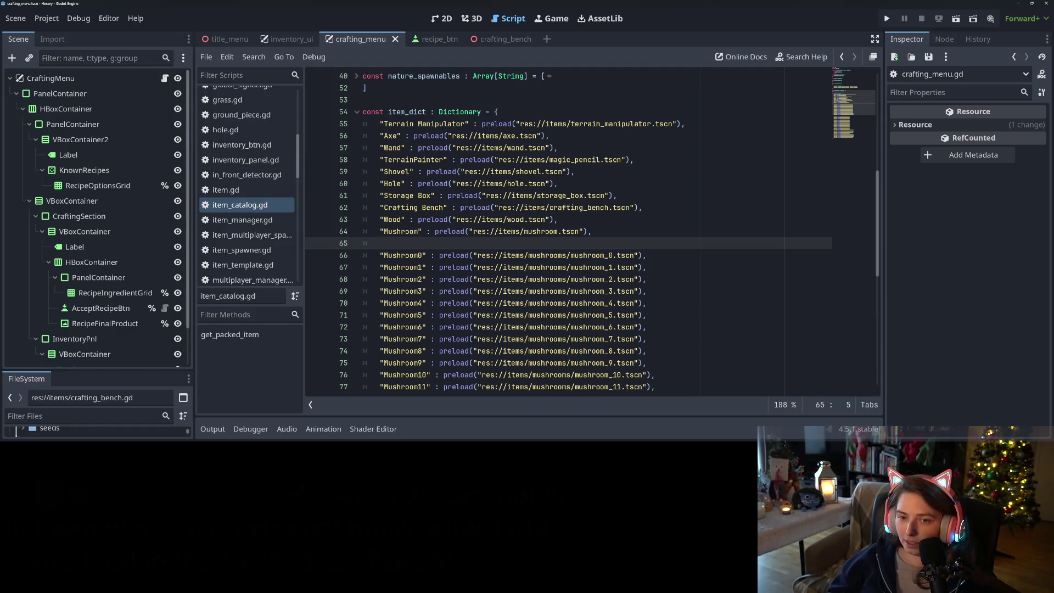
Insert blank lines after the Shovel and Hole entries, saving each time
{"action": "left_click", "coordinate": [594, 175]}
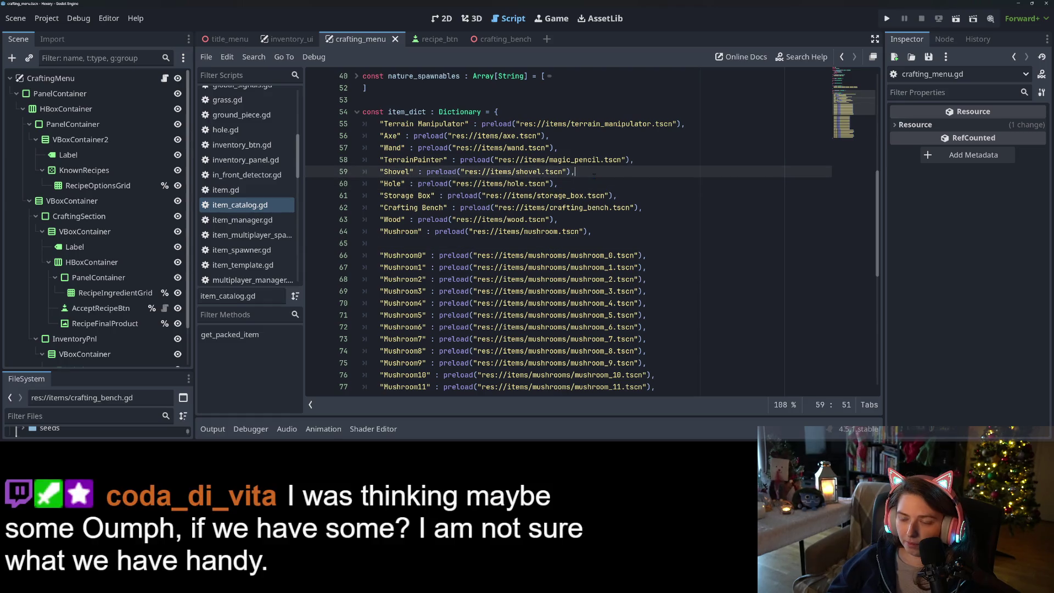
{"action": "key", "text": "Return"}
{"action": "key", "text": "ctrl+s"}
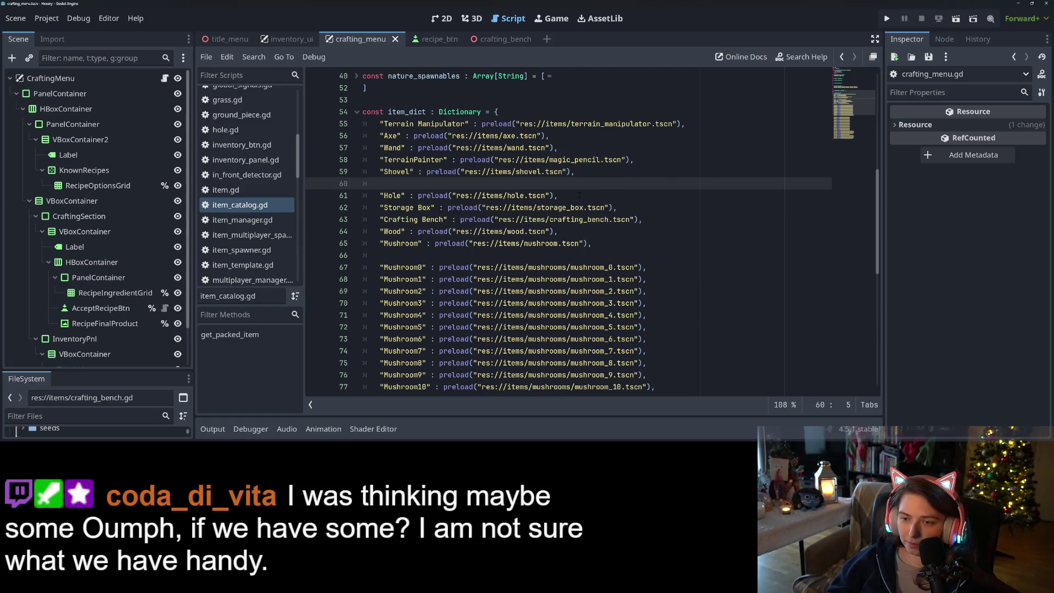
{"action": "left_click", "coordinate": [579, 195]}
{"action": "key", "text": "Return"}
{"action": "key", "text": "ctrl+s"}
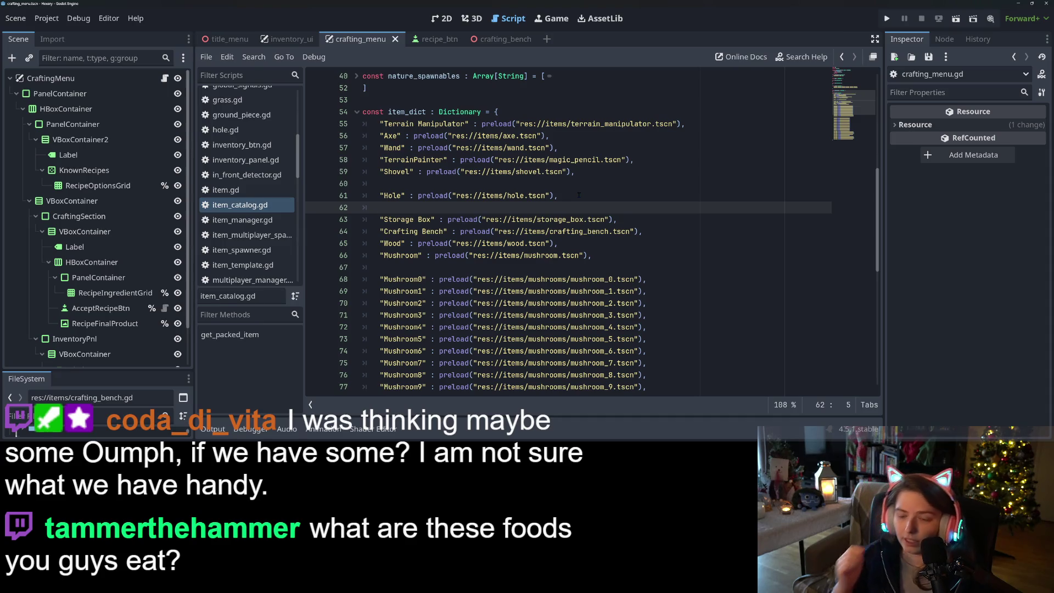
Add blank lines around the Wood entry, separating it from the containers and mushrooms
{"action": "key", "text": "Up"}
{"action": "key", "text": "Up"}
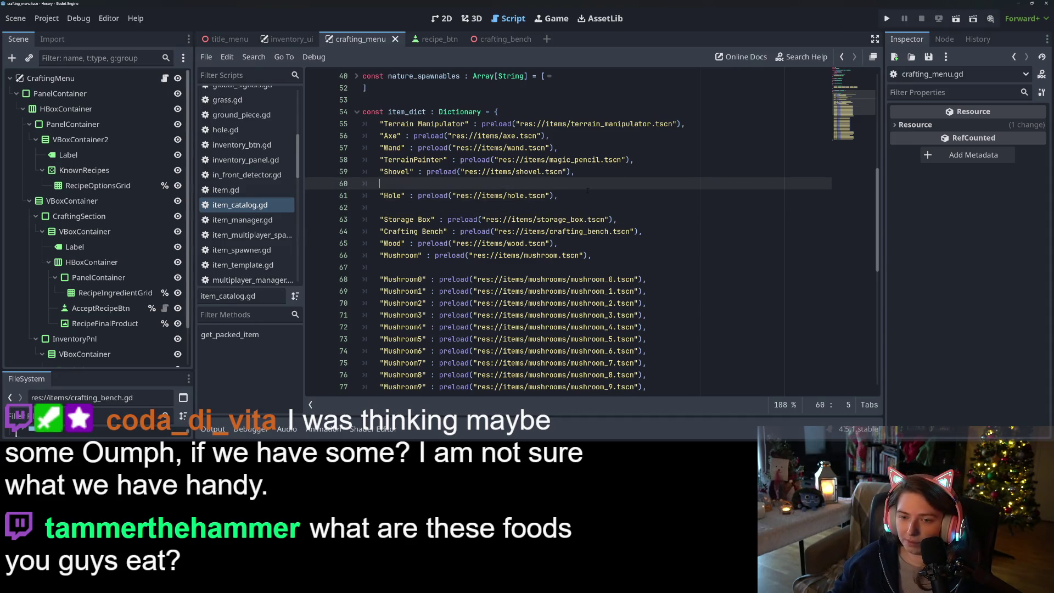
{"action": "key", "text": "Down"}
{"action": "key", "text": "Down"}
{"action": "scroll", "coordinate": [580, 201], "scroll_direction": "down", "scroll_amount": 2}
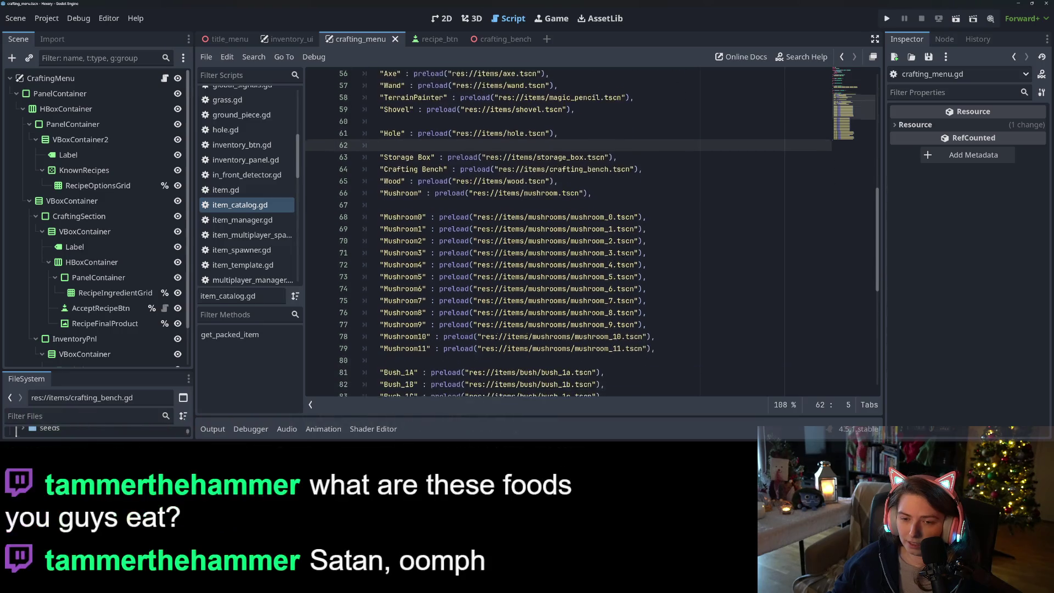
{"action": "left_click", "coordinate": [463, 207]}
{"action": "left_click", "coordinate": [462, 196]}
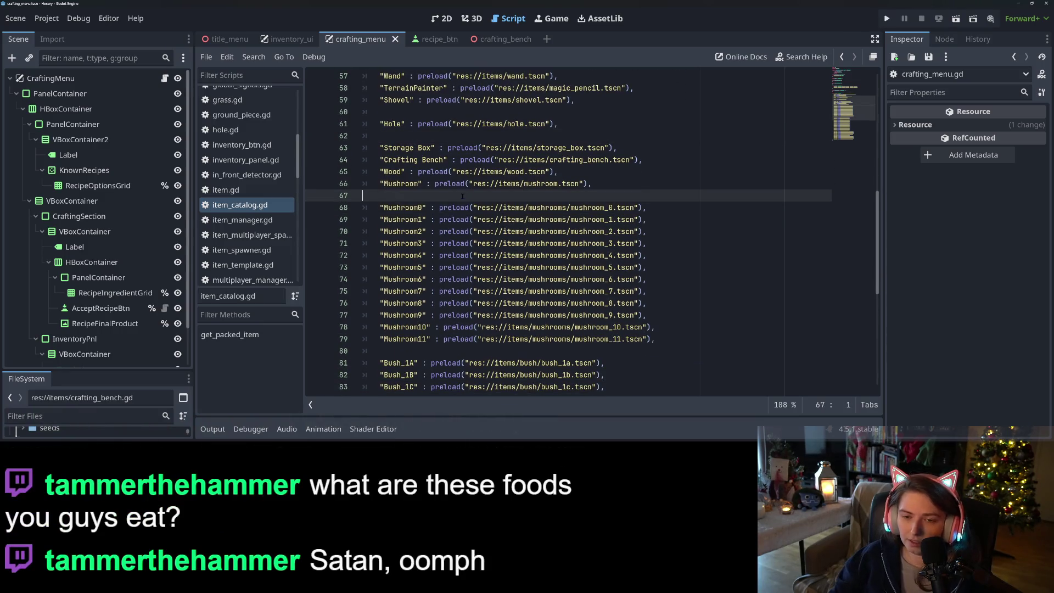
{"action": "key", "text": "alt+Up"}
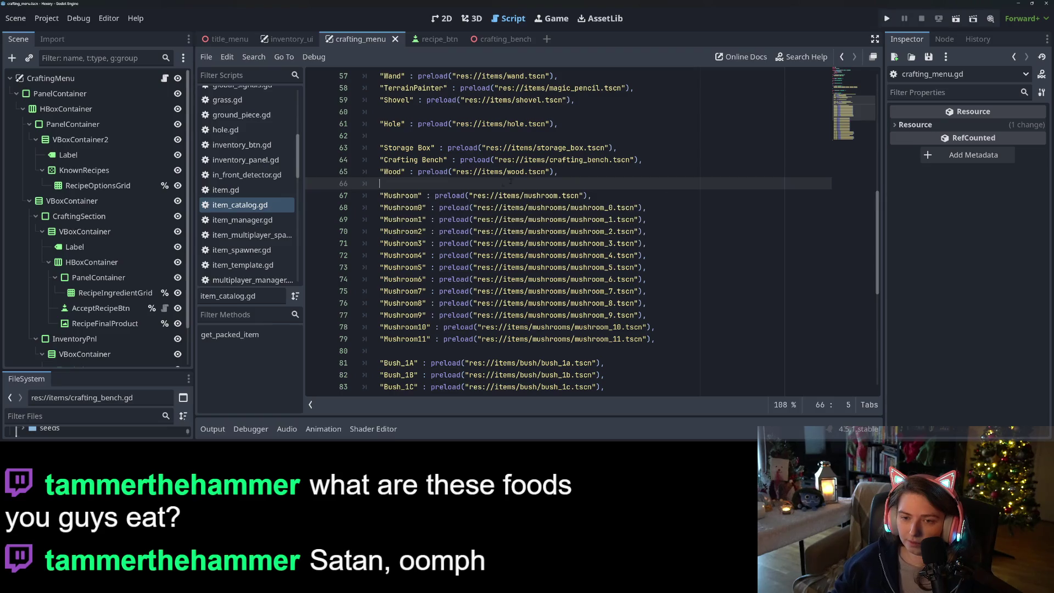
{"action": "key", "text": "Return"}
{"action": "key", "text": "alt+Up"}
{"action": "key", "text": "alt+Up"}
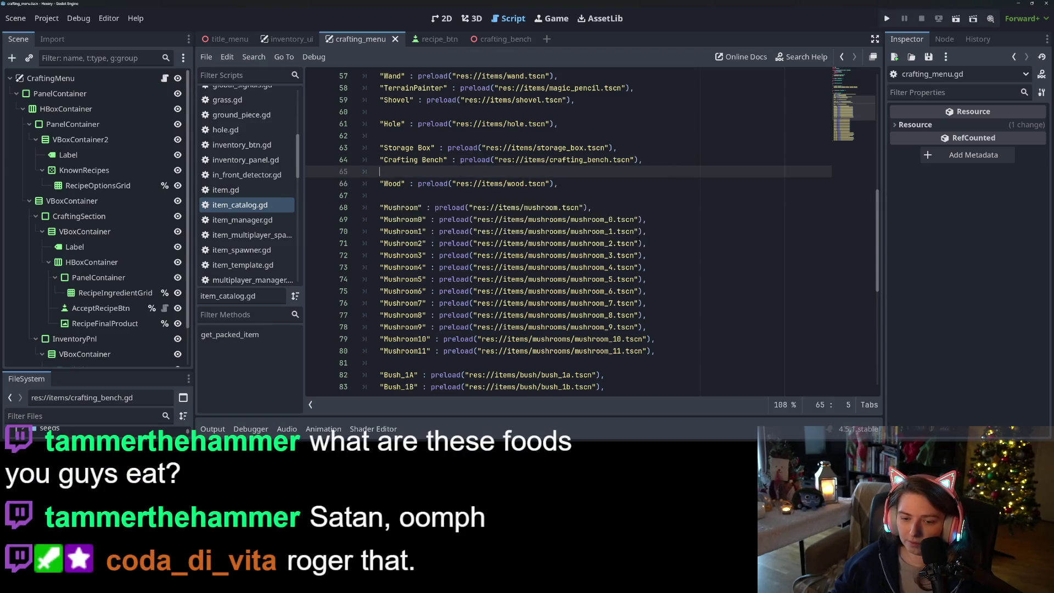
{"action": "scroll", "coordinate": [642, 240], "scroll_direction": "down", "scroll_amount": 5}
{"action": "scroll", "coordinate": [641, 239], "scroll_direction": "down", "scroll_amount": 3}
Insert blank lines after Tree_1B and Tree Seed3, saving each time
{"action": "left_click", "coordinate": [626, 244]}
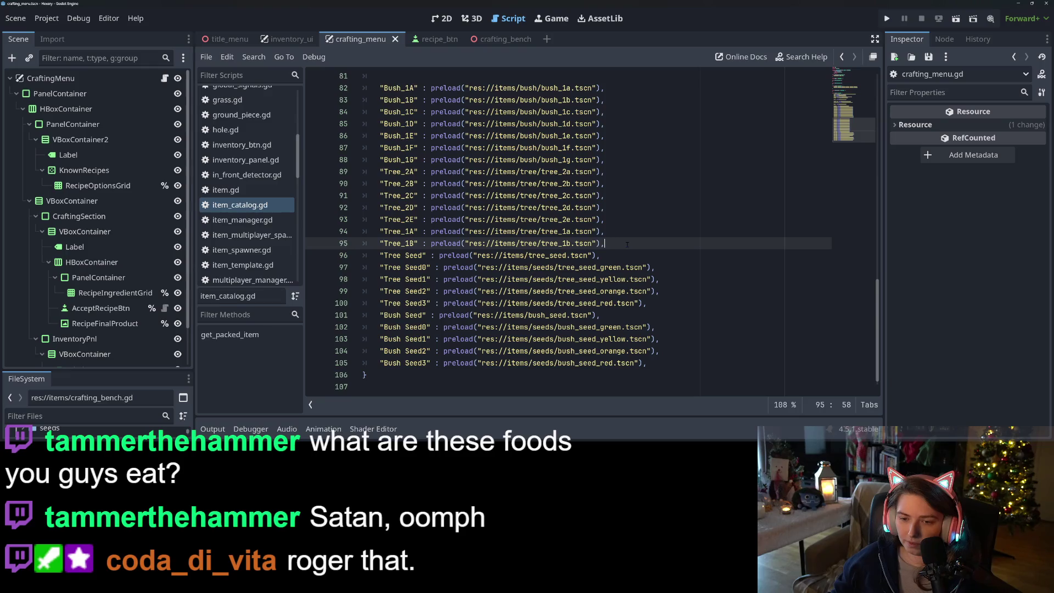
{"action": "key", "text": "Return"}
{"action": "key", "text": "ctrl+s"}
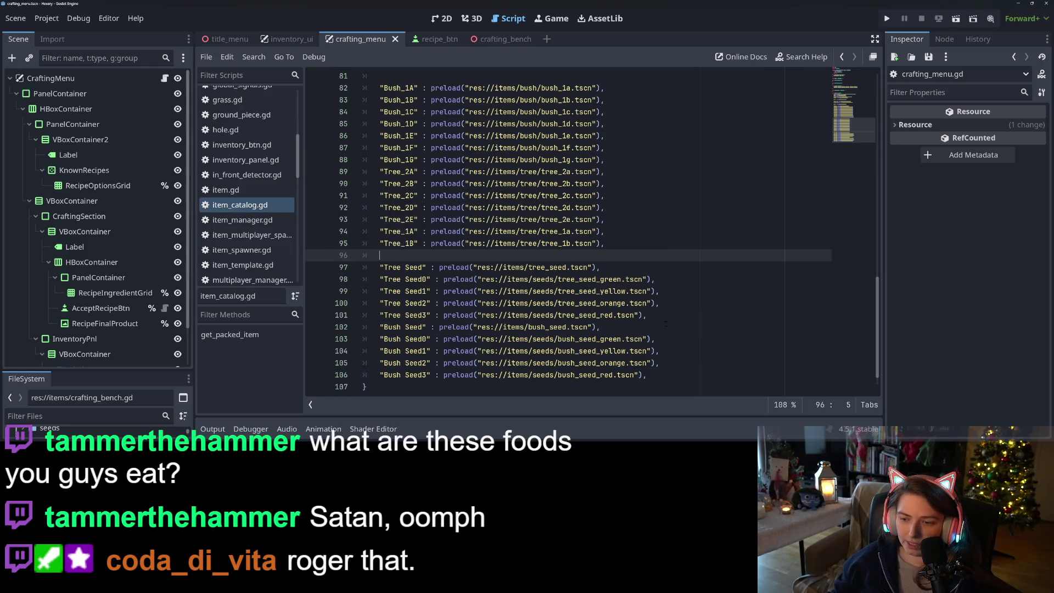
{"action": "left_click", "coordinate": [669, 316]}
{"action": "key", "text": "Return"}
{"action": "key", "text": "ctrl+s"}
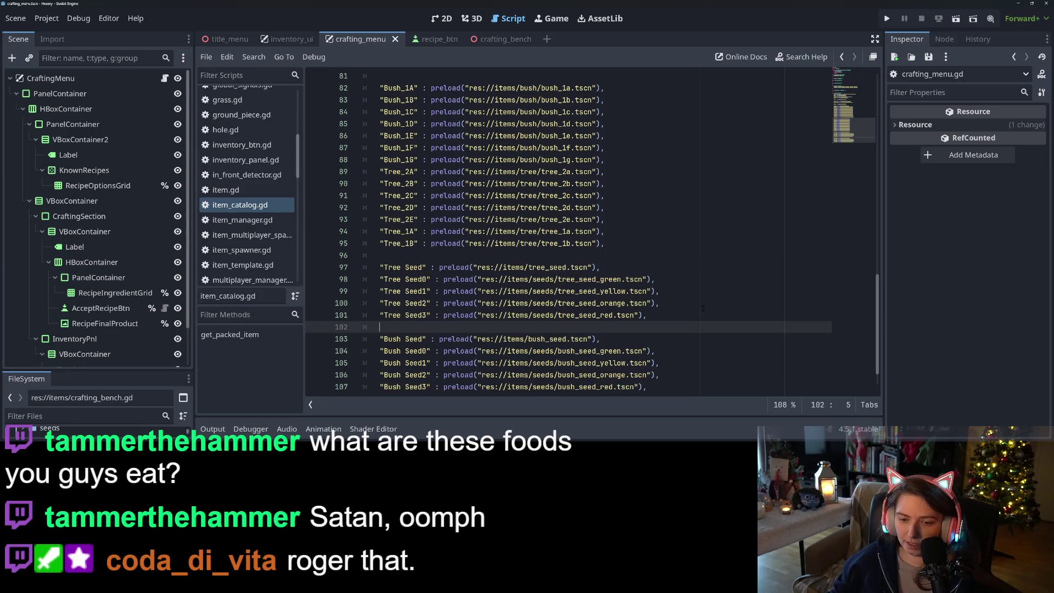
Insert a blank line after Bush_1G to separate the bushes from the trees
{"action": "scroll", "coordinate": [670, 321], "scroll_direction": "down", "scroll_amount": 1}
{"action": "left_click", "coordinate": [674, 325]}
{"action": "scroll", "coordinate": [686, 330], "scroll_direction": "up", "scroll_amount": 4}
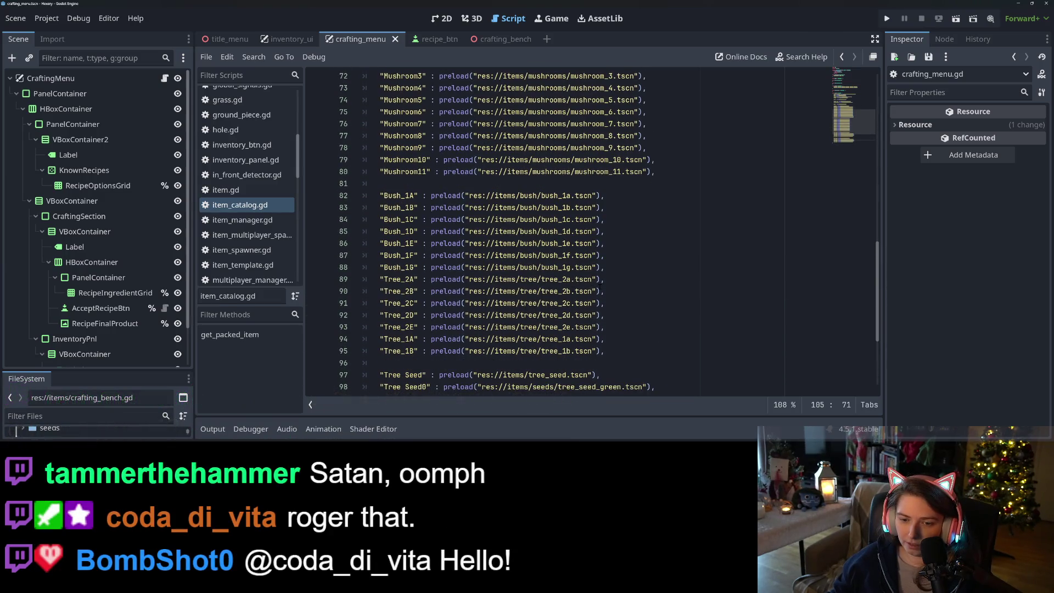
{"action": "left_click", "coordinate": [626, 273]}
{"action": "key", "text": "Return"}
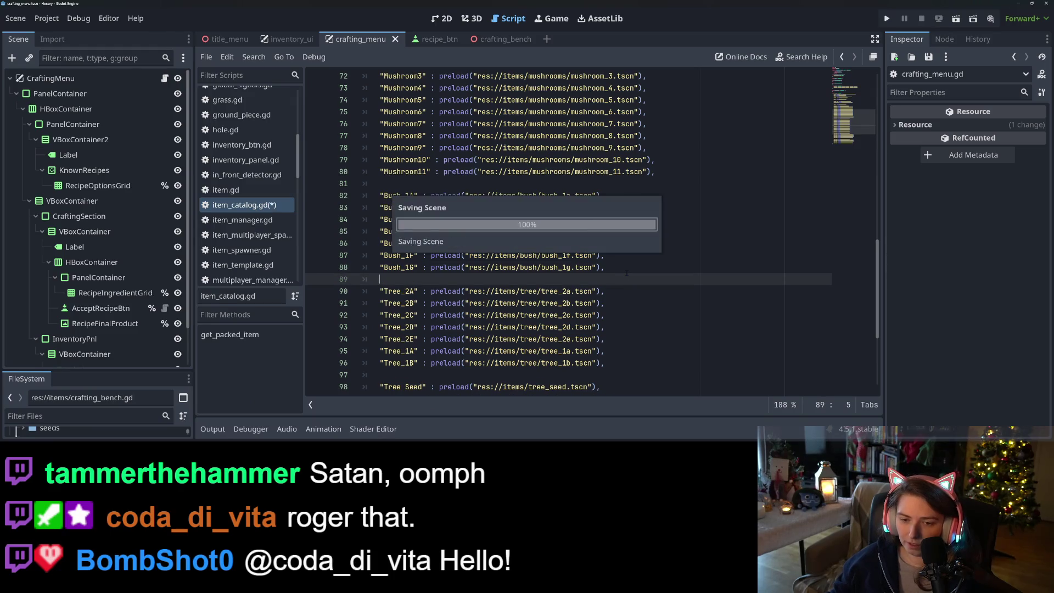
{"action": "scroll", "coordinate": [630, 274], "scroll_direction": "up", "scroll_amount": 1}
{"action": "scroll", "coordinate": [630, 274], "scroll_direction": "up", "scroll_amount": 3}
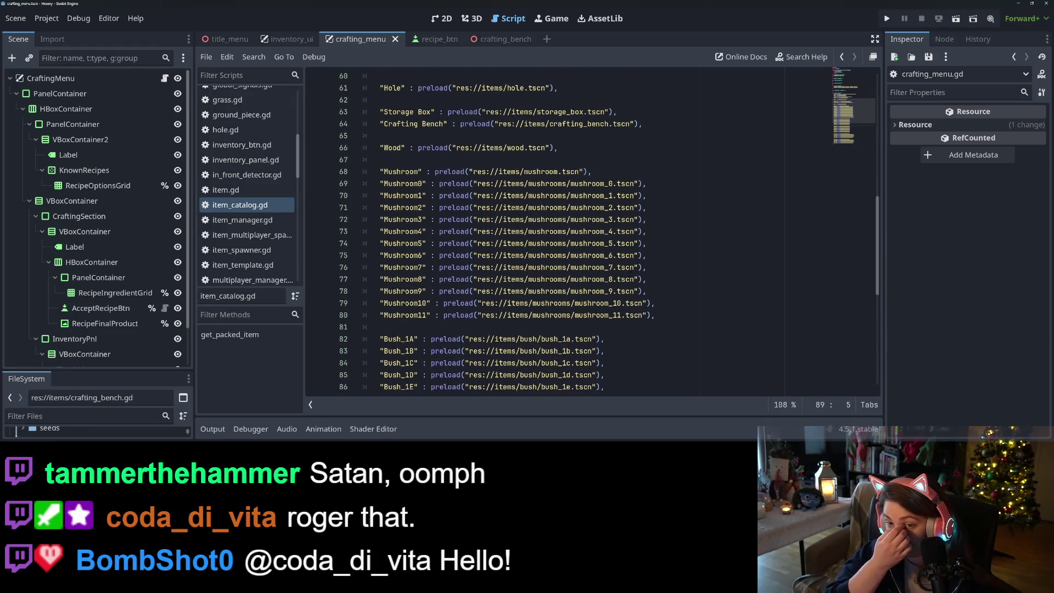
{"action": "scroll", "coordinate": [452, 220], "scroll_direction": "up", "scroll_amount": 8}
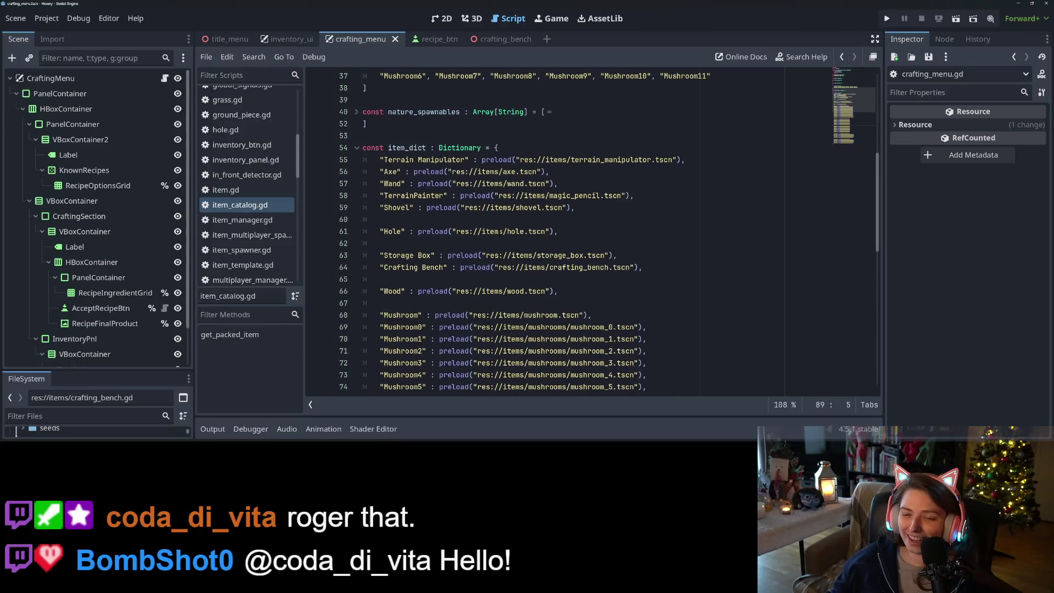
{"action": "left_click", "coordinate": [452, 183]}
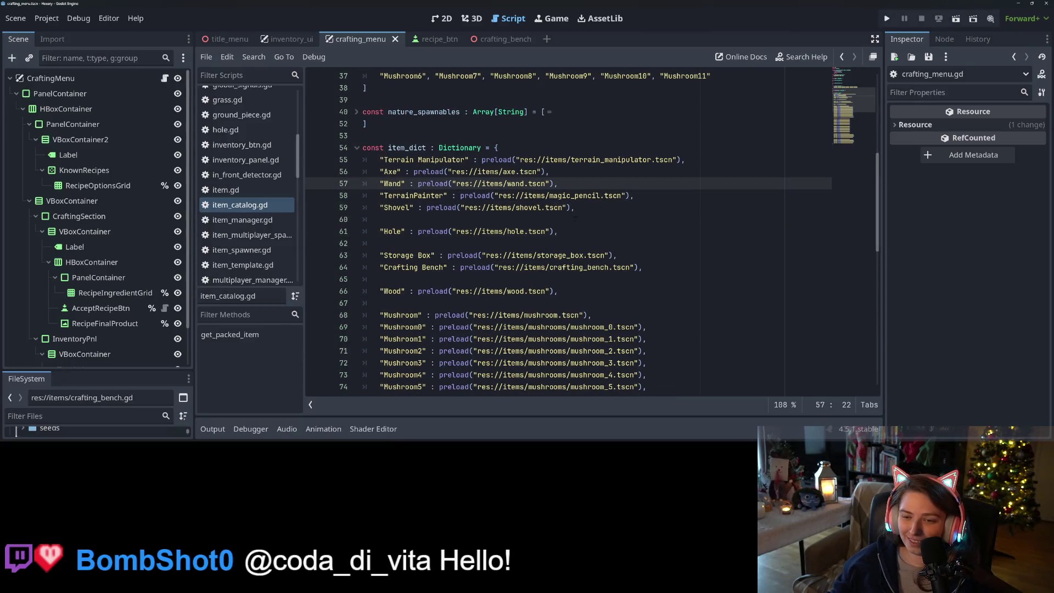
{"action": "left_click", "coordinate": [600, 220]}
{"action": "left_click", "coordinate": [600, 211]}
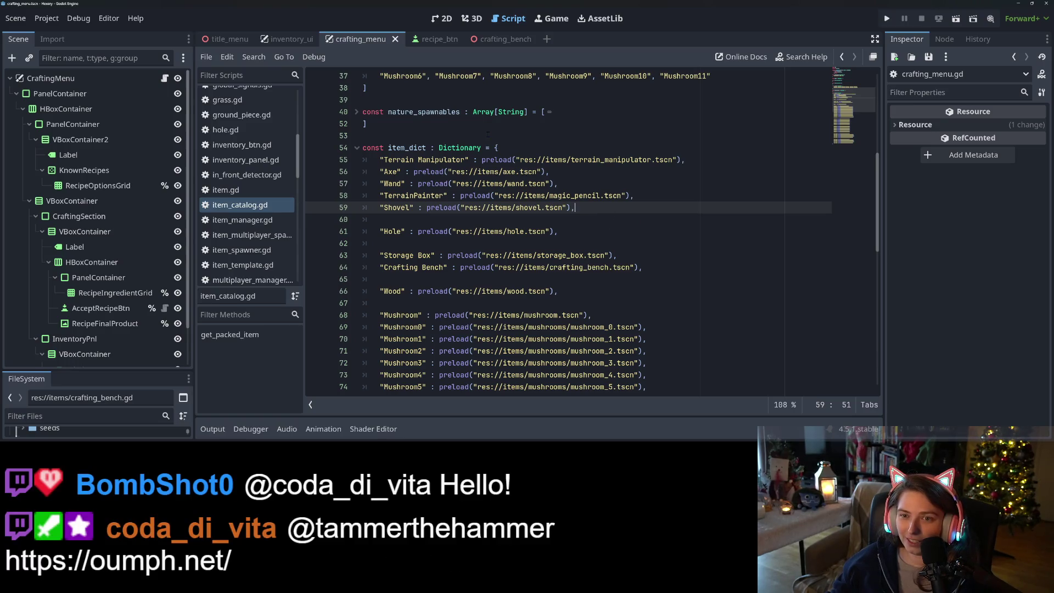
{"action": "left_click", "coordinate": [499, 44]}
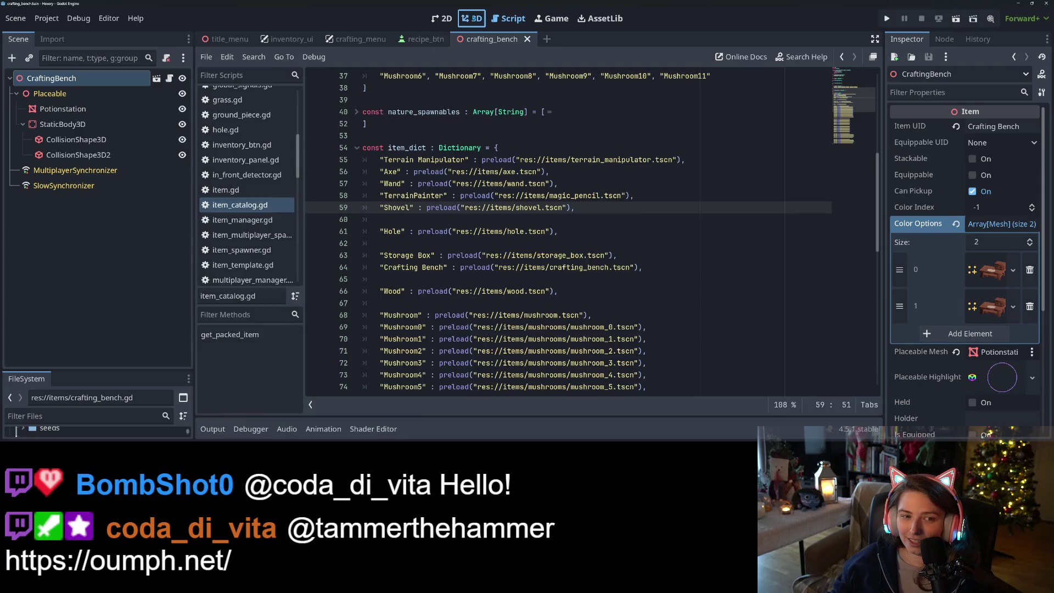
Show the crafting_bench scene in the 3D view and orbit around the bench
{"action": "left_click", "coordinate": [471, 18]}
{"action": "scroll", "coordinate": [606, 257], "scroll_direction": "down", "scroll_amount": 4}
{"action": "left_click_drag", "start_coordinate": [606, 257], "coordinate": [524, 260]}
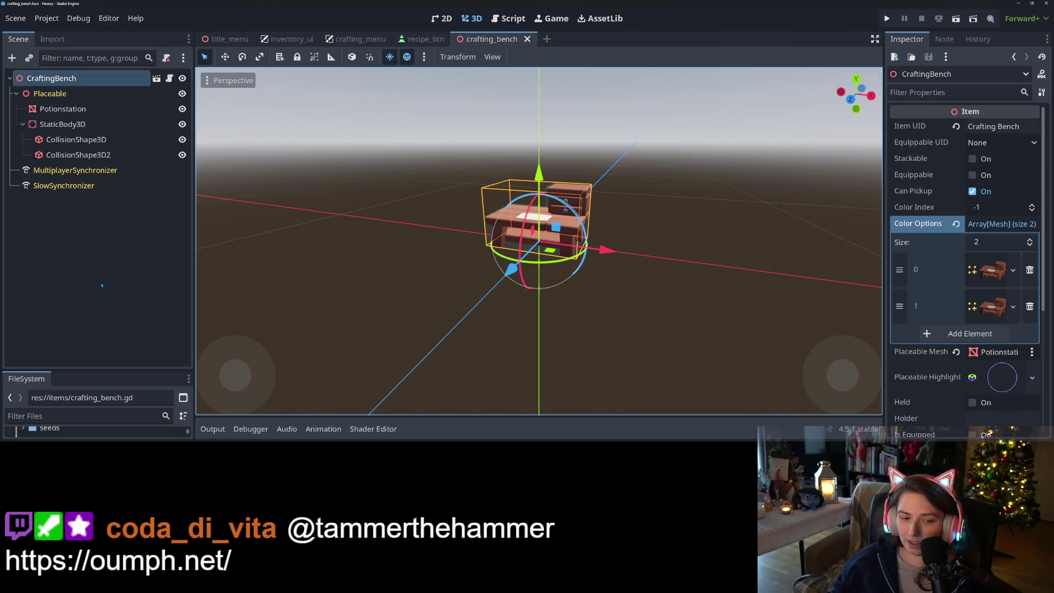
Enlarge the FileSystem dock and scroll through the items folder
{"action": "left_click_drag", "start_coordinate": [111, 370], "coordinate": [110, 156]}
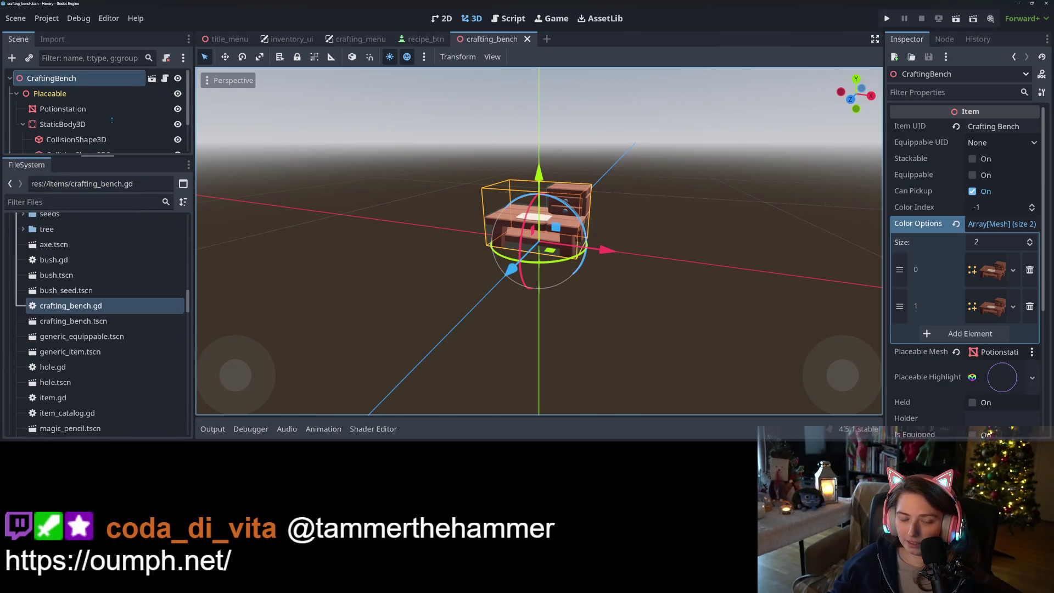
{"action": "scroll", "coordinate": [69, 304], "scroll_direction": "up", "scroll_amount": 2}
{"action": "scroll", "coordinate": [71, 307], "scroll_direction": "down", "scroll_amount": 1}
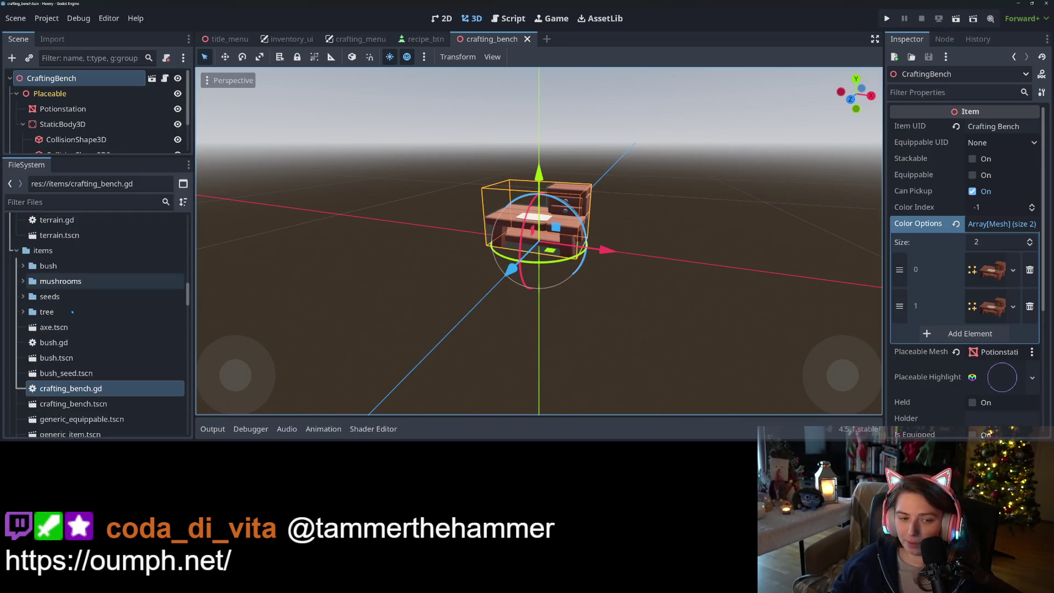
{"action": "scroll", "coordinate": [72, 312], "scroll_direction": "up", "scroll_amount": 1}
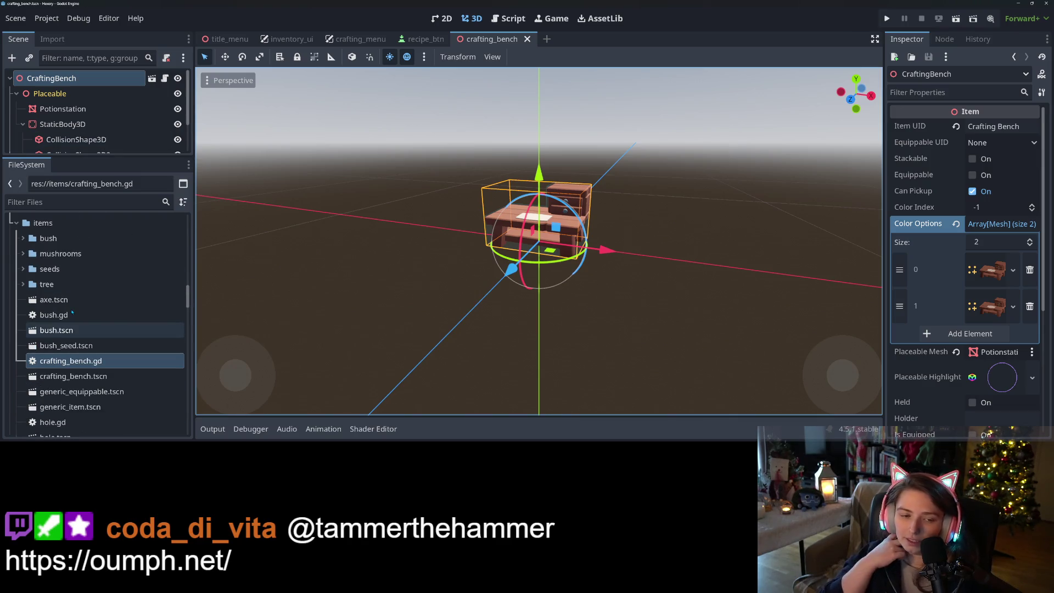
{"action": "scroll", "coordinate": [83, 340], "scroll_direction": "down", "scroll_amount": 2}
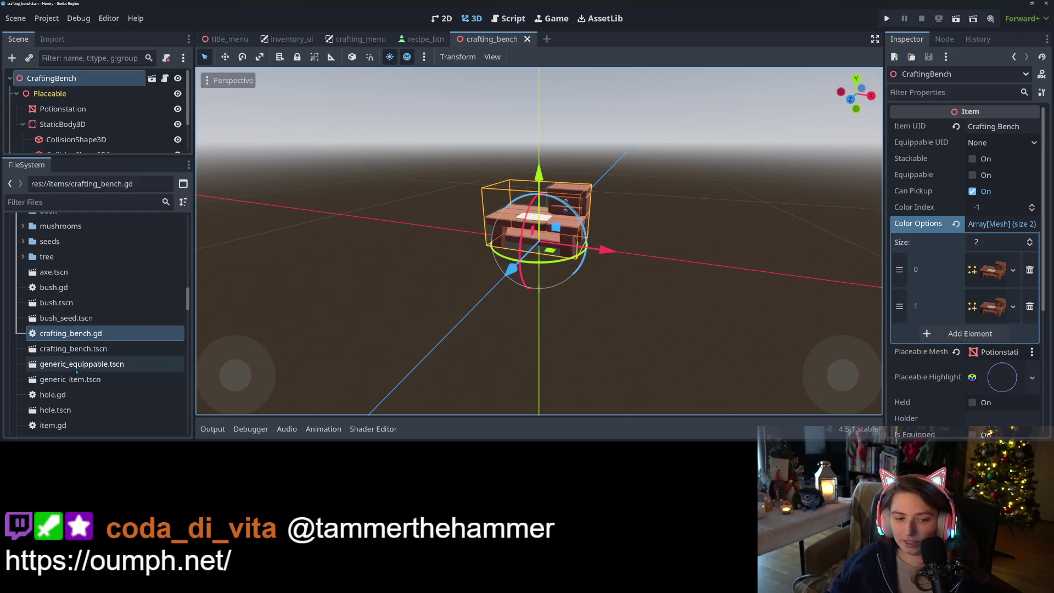
Create a new scene inherited from generic_item.tscn with its root renamed Chair
{"action": "right_click", "coordinate": [91, 354]}
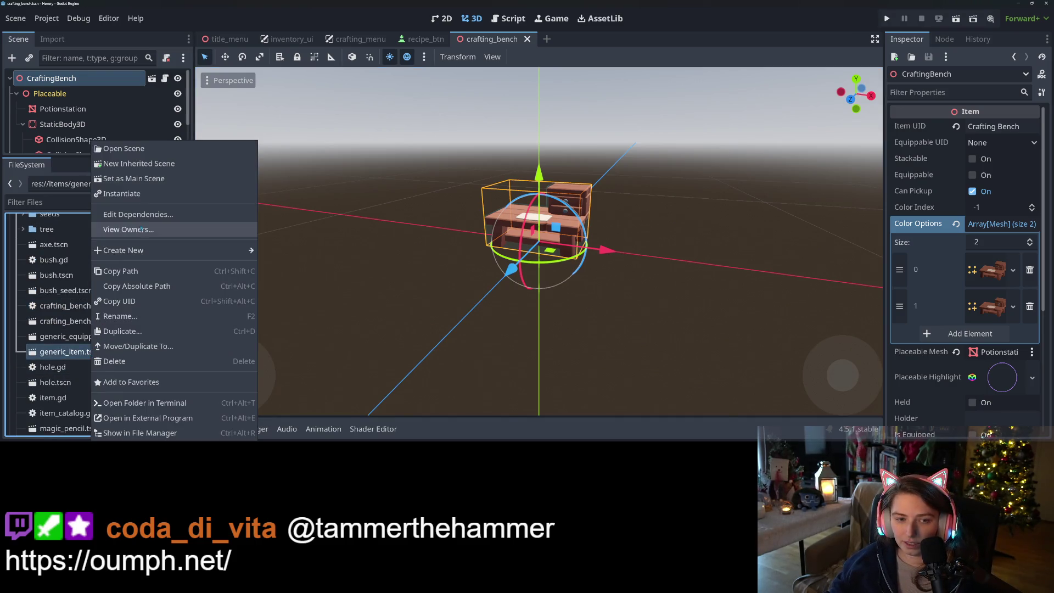
{"action": "left_click", "coordinate": [159, 167]}
{"action": "right_click", "coordinate": [106, 81]}
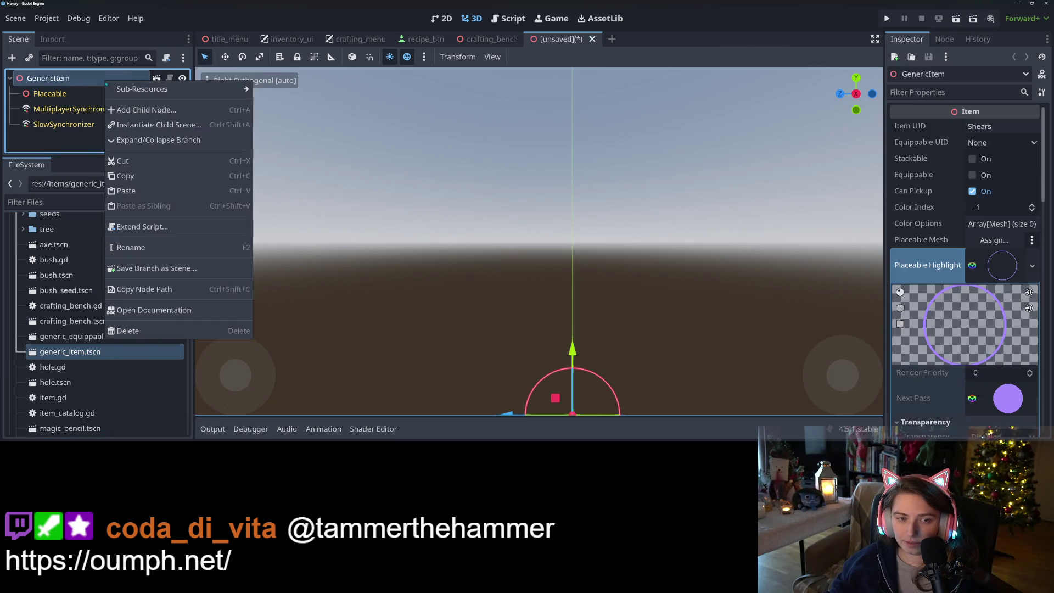
{"action": "left_click", "coordinate": [161, 248]}
{"action": "type", "text": "Chair"}
{"action": "key", "text": "Return"}
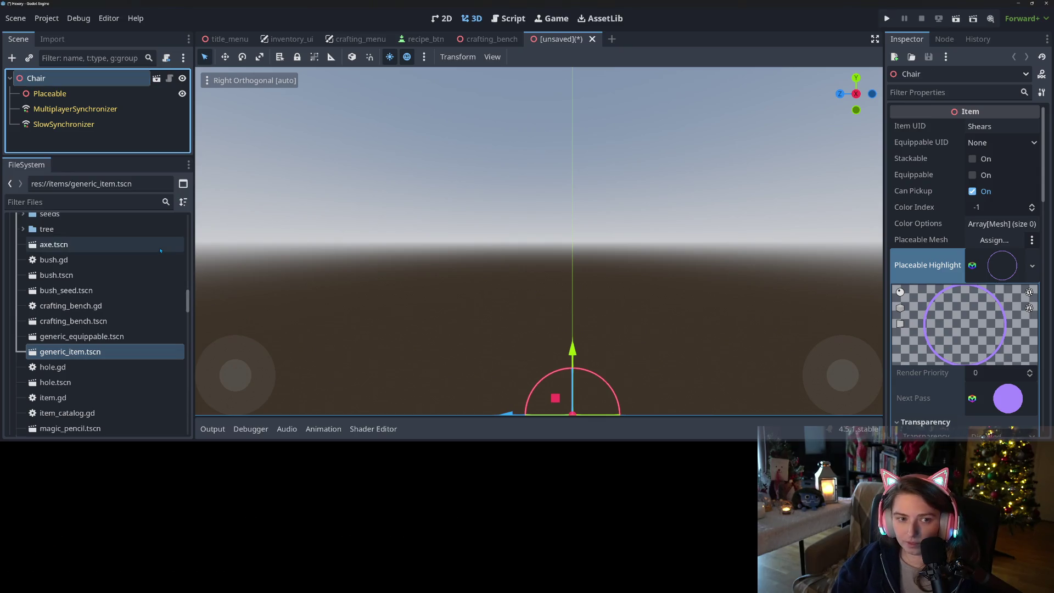
Create a second scene inherited from generic_item.tscn with its root renamed Table
{"action": "right_click", "coordinate": [118, 351]}
{"action": "left_click", "coordinate": [167, 165]}
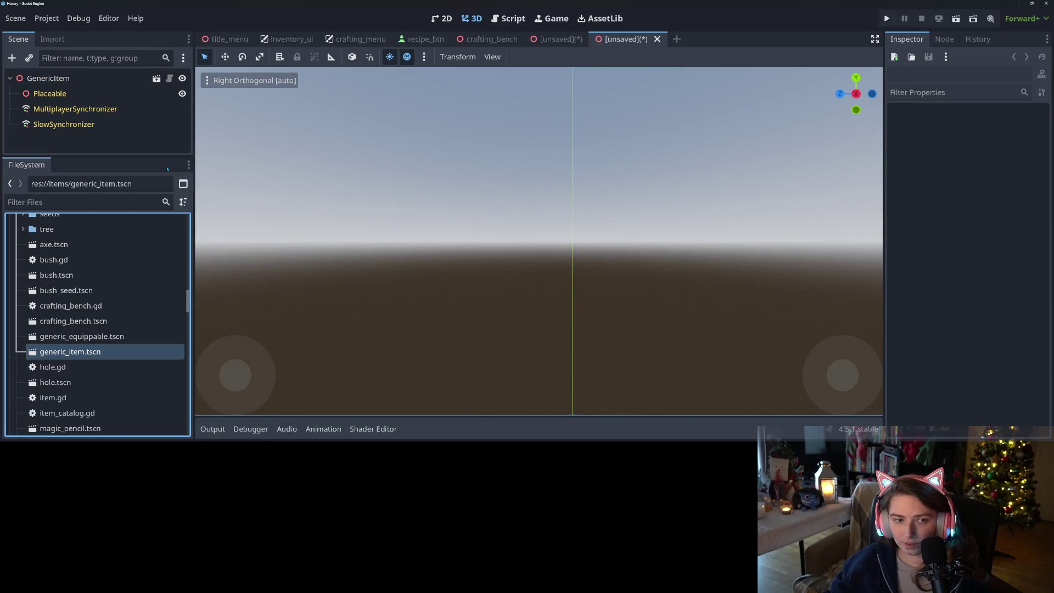
{"action": "right_click", "coordinate": [92, 82]}
{"action": "left_click", "coordinate": [118, 251]}
{"action": "type", "text": "Tab"}
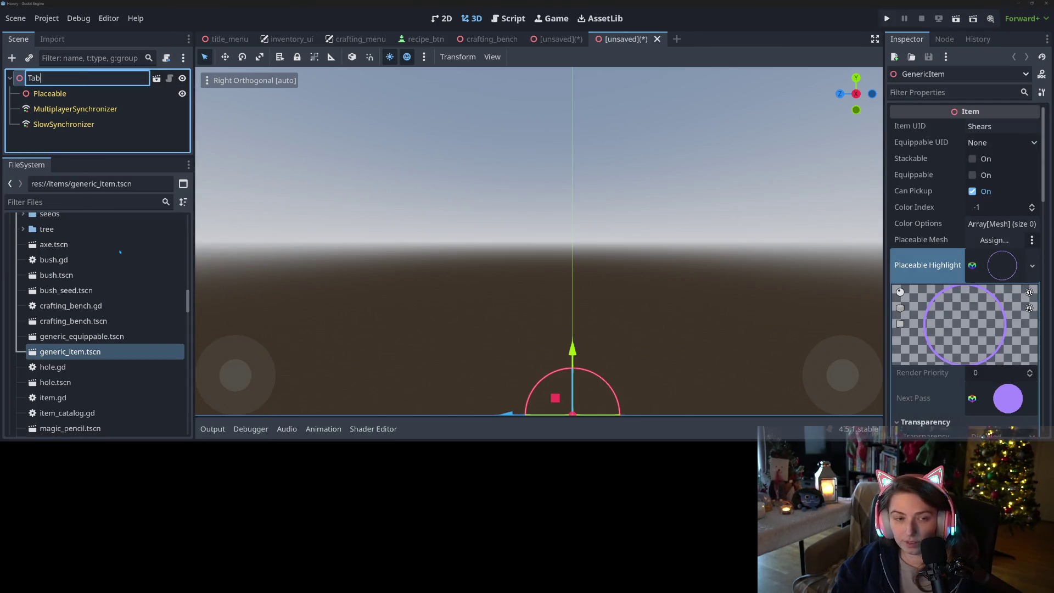
{"action": "type", "text": "le"}
{"action": "key", "text": "Return"}
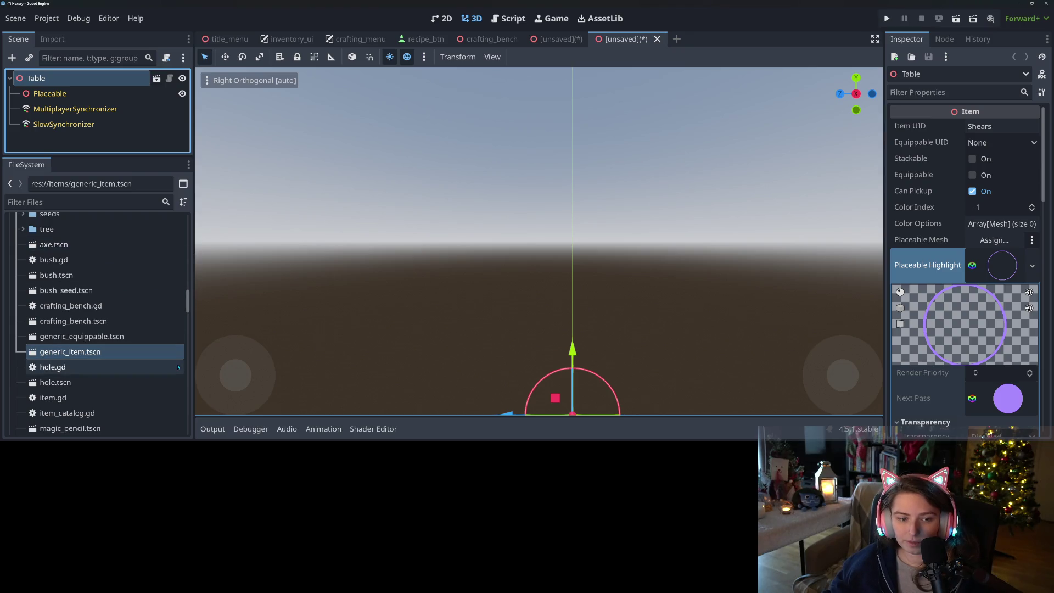
Create a Furniture folder inside items
{"action": "scroll", "coordinate": [136, 358], "scroll_direction": "up", "scroll_amount": 2}
{"action": "scroll", "coordinate": [136, 357], "scroll_direction": "up", "scroll_amount": 2}
{"action": "right_click", "coordinate": [46, 277]}
{"action": "mouse_move", "coordinate": [111, 214]}
{"action": "left_click", "coordinate": [213, 216]}
{"action": "type", "text": "ure"}
{"action": "key", "text": "Return"}
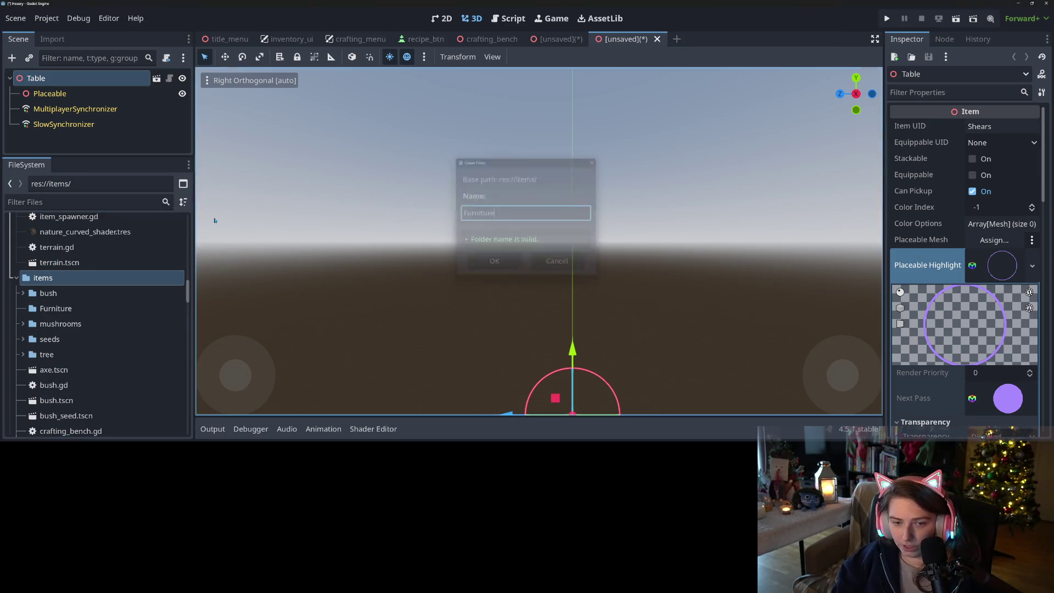
Rename the Furniture folder to lowercase furniture
{"action": "right_click", "coordinate": [74, 308]}
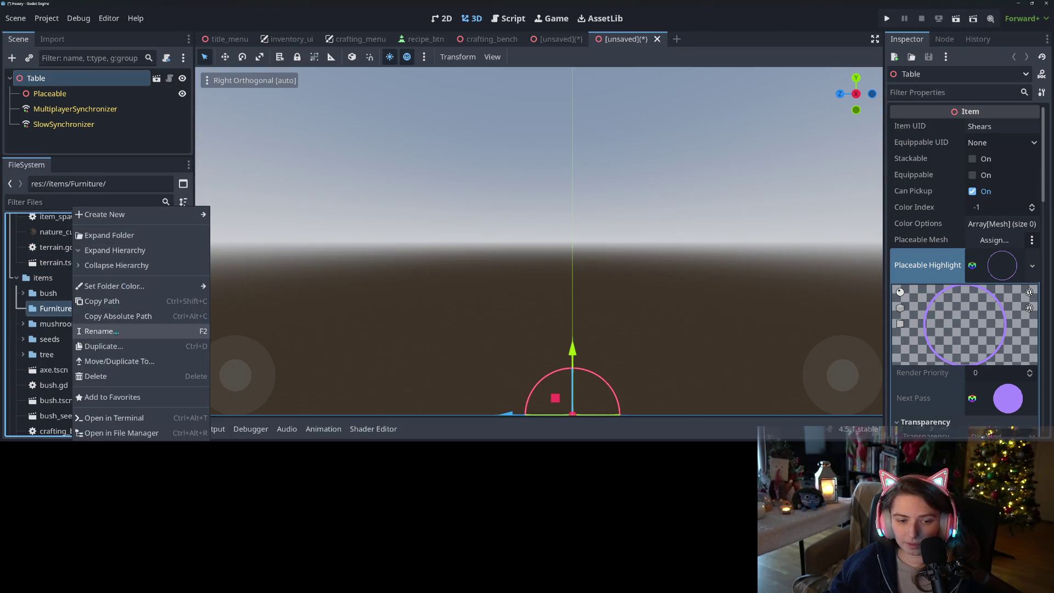
{"action": "left_click", "coordinate": [116, 333]}
{"action": "key", "text": "Return"}
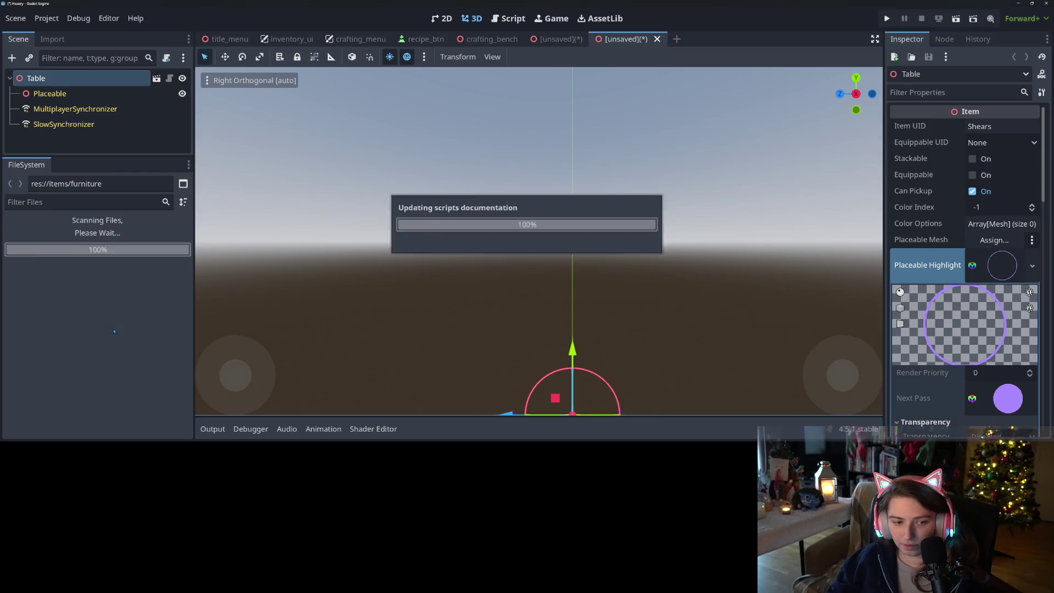
Save the Table and Chair scenes as table.tscn and chair.tscn in res://items/furniture
{"action": "key", "text": "ctrl+s"}
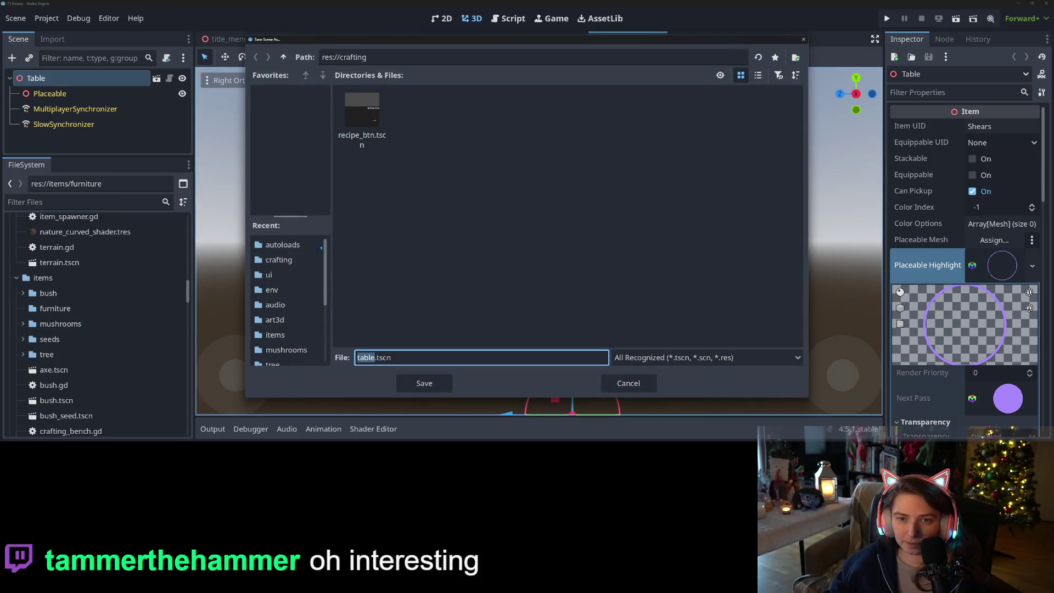
{"action": "scroll", "coordinate": [290, 313], "scroll_direction": "down", "scroll_amount": 1}
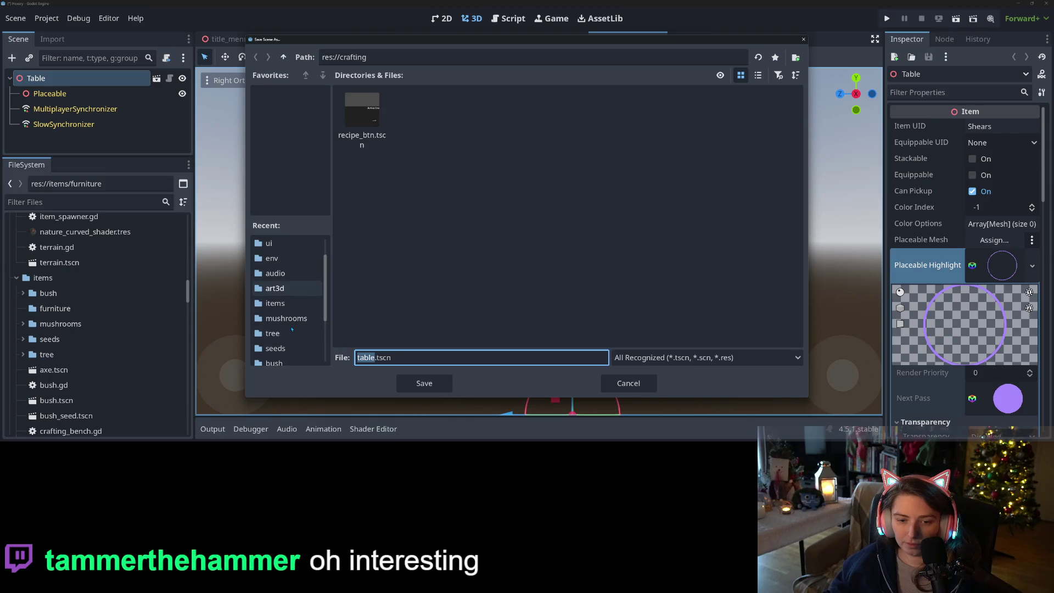
{"action": "left_click", "coordinate": [289, 303]}
{"action": "double_click", "coordinate": [443, 115]}
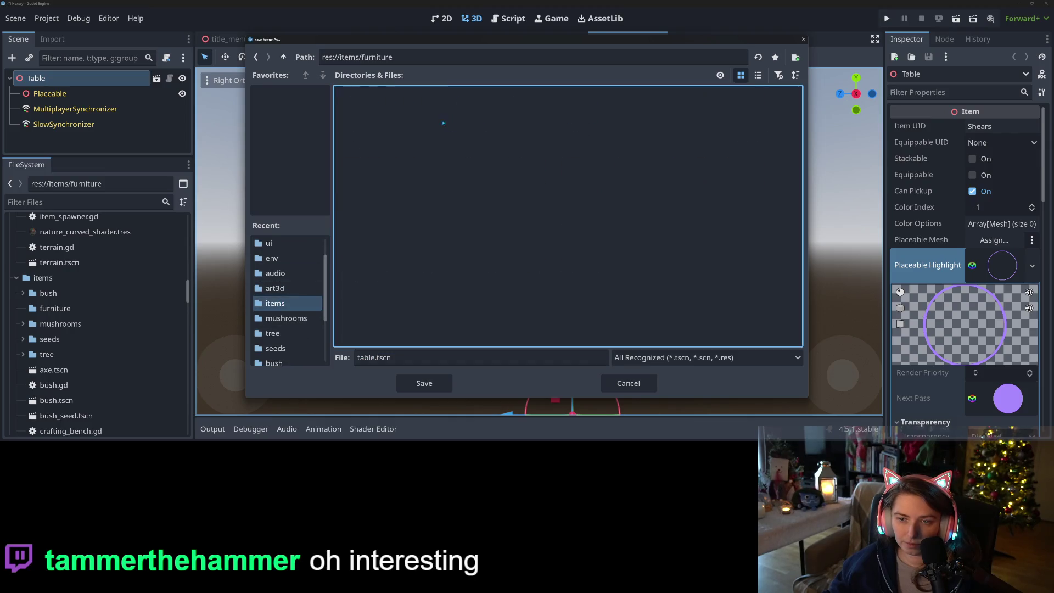
{"action": "left_click", "coordinate": [419, 387]}
{"action": "left_click", "coordinate": [565, 39]}
{"action": "key", "text": "ctrl+s"}
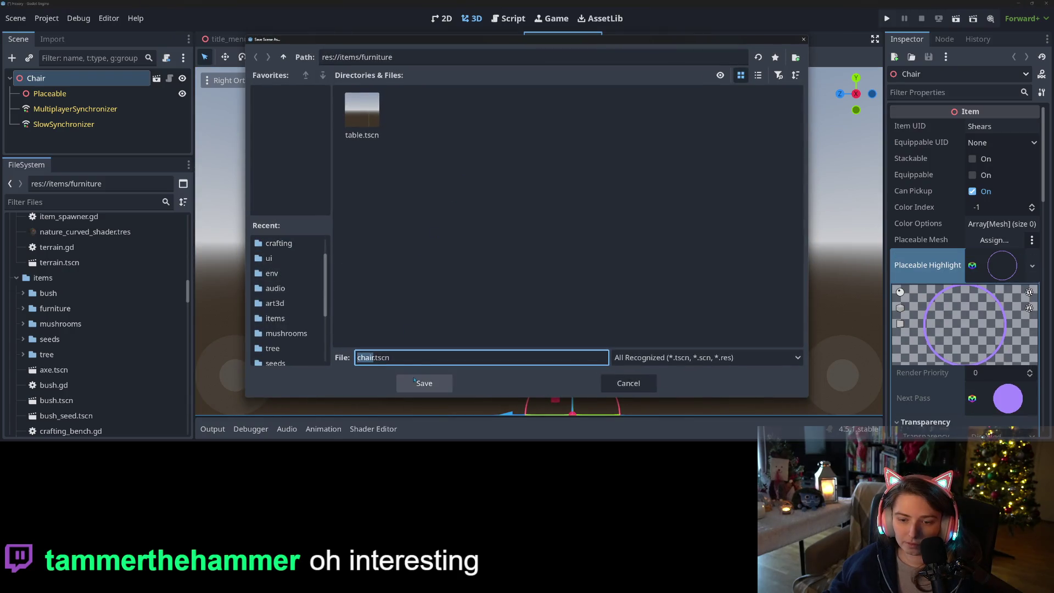
{"action": "left_click", "coordinate": [416, 380]}
{"action": "left_click", "coordinate": [488, 39]}
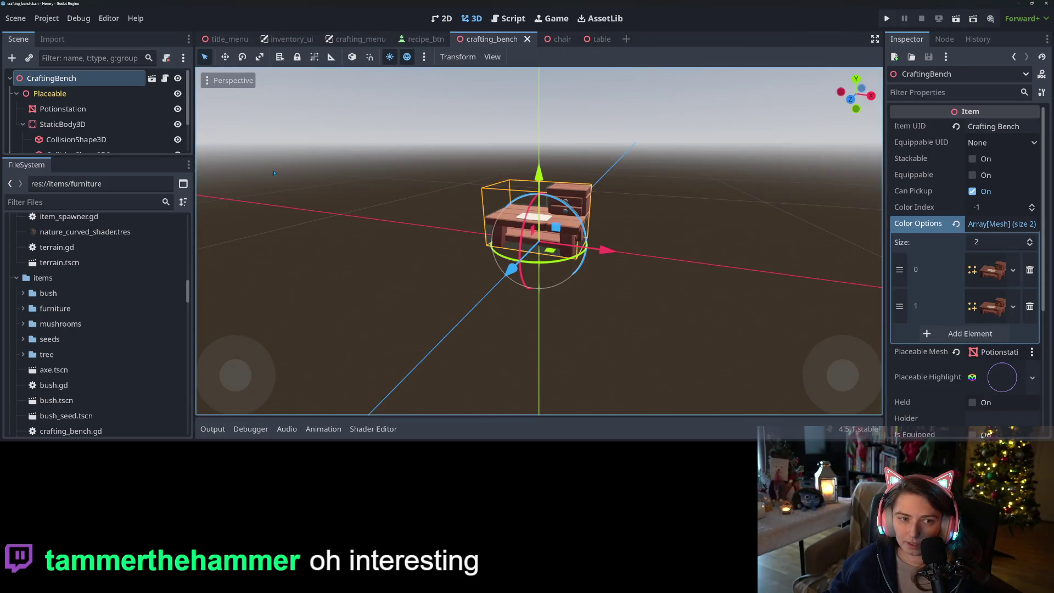
{"action": "scroll", "coordinate": [82, 263], "scroll_direction": "down", "scroll_amount": 4}
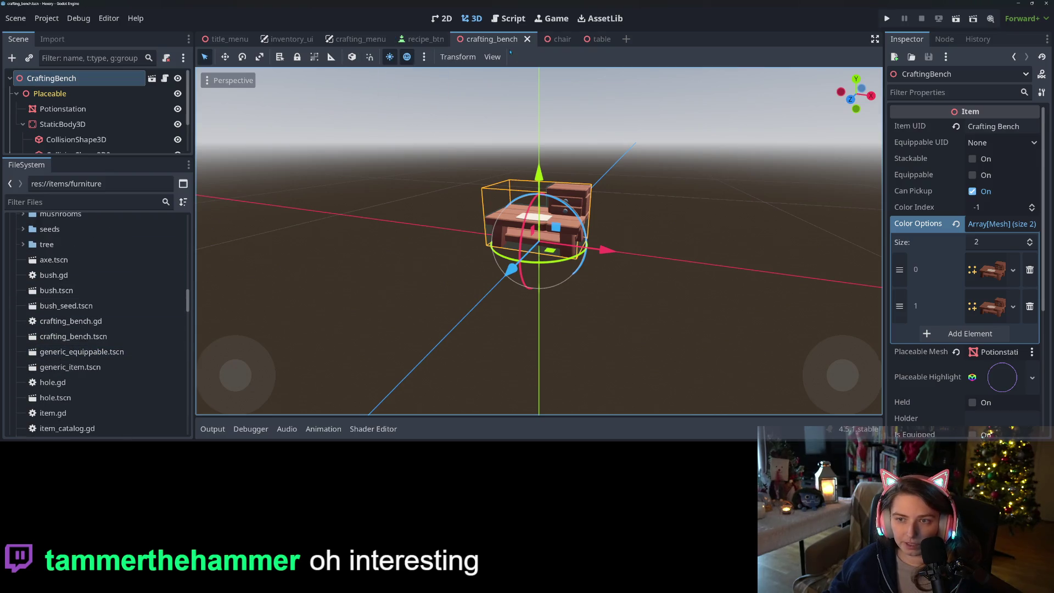
Close the crafting_bench tab and move crafting_bench.tscn and crafting_bench.gd into furniture
{"action": "left_click", "coordinate": [527, 39]}
{"action": "left_click", "coordinate": [88, 337]}
{"action": "scroll", "coordinate": [87, 338], "scroll_direction": "up", "scroll_amount": 2}
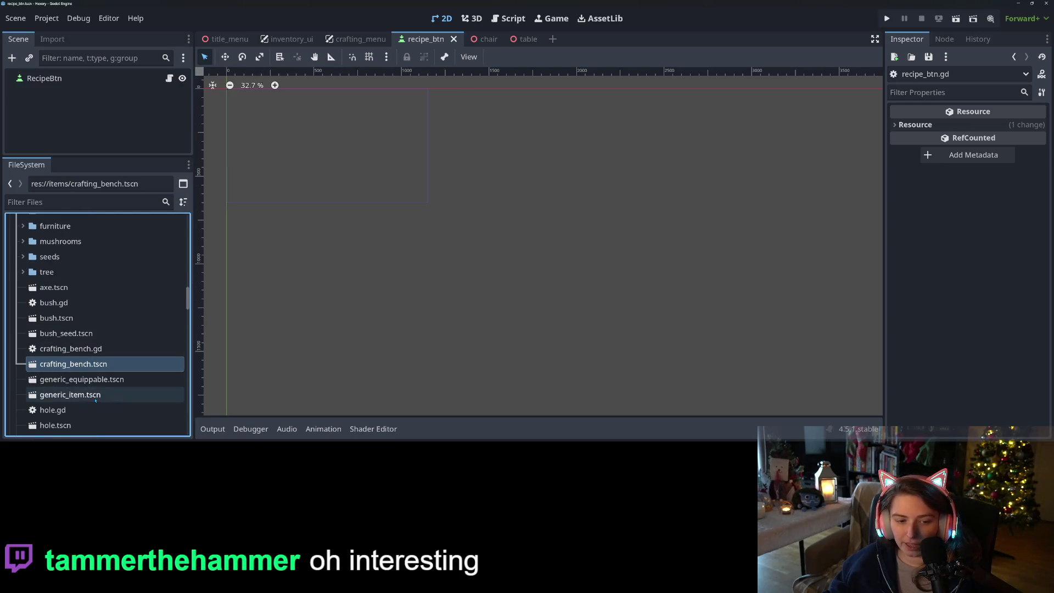
{"action": "scroll", "coordinate": [91, 384], "scroll_direction": "down", "scroll_amount": 4}
{"action": "scroll", "coordinate": [91, 384], "scroll_direction": "up", "scroll_amount": 3}
{"action": "scroll", "coordinate": [82, 362], "scroll_direction": "up", "scroll_amount": 1}
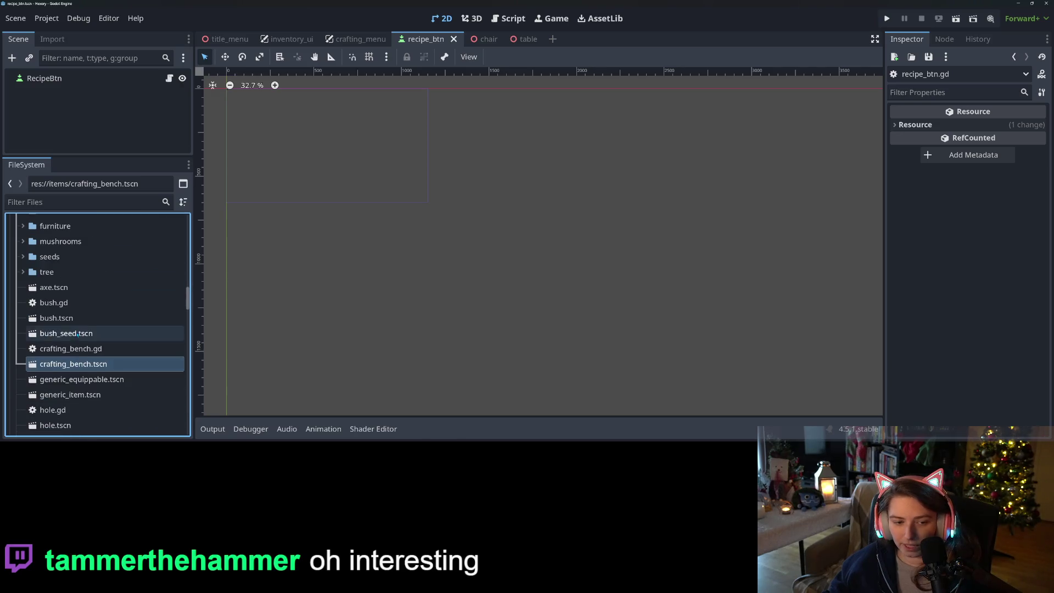
{"action": "left_click", "coordinate": [72, 348], "text": "ctrl"}
{"action": "scroll", "coordinate": [78, 390], "scroll_direction": "up", "scroll_amount": 3}
{"action": "mouse_move", "coordinate": [77, 404]}
{"action": "left_mouse_down"}
{"action": "mouse_move", "coordinate": [91, 397]}
{"action": "mouse_move", "coordinate": [79, 282]}
{"action": "left_mouse_up"}
Move storage_box.tscn and storage_container.gd into the furniture folder
{"action": "scroll", "coordinate": [83, 368], "scroll_direction": "down", "scroll_amount": 5}
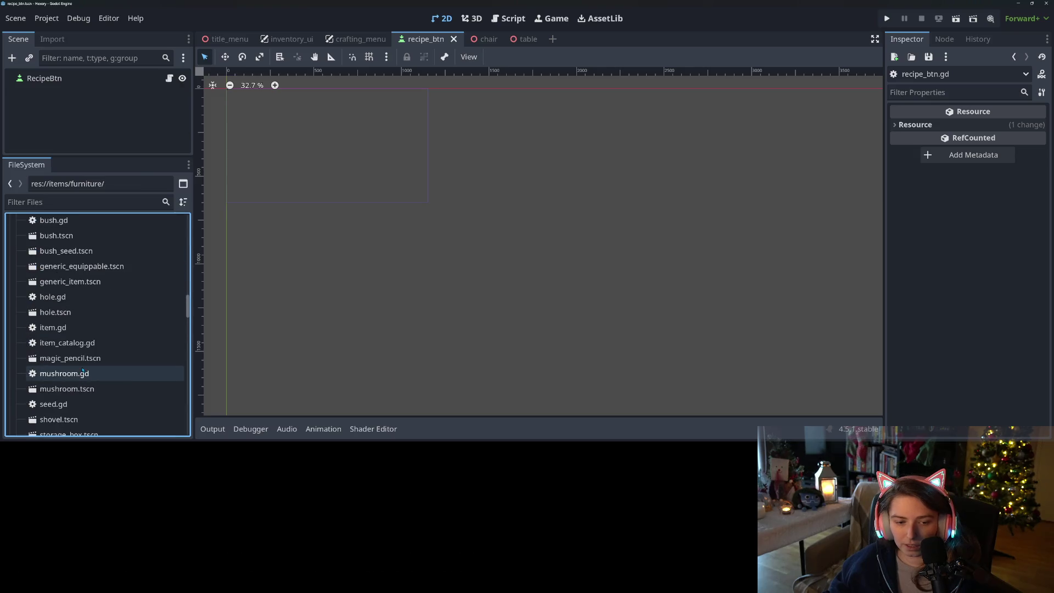
{"action": "scroll", "coordinate": [101, 398], "scroll_direction": "down", "scroll_amount": 2}
{"action": "left_click", "coordinate": [103, 396]}
{"action": "left_click", "coordinate": [104, 380], "text": "ctrl"}
{"action": "scroll", "coordinate": [108, 387], "scroll_direction": "down", "scroll_amount": 1}
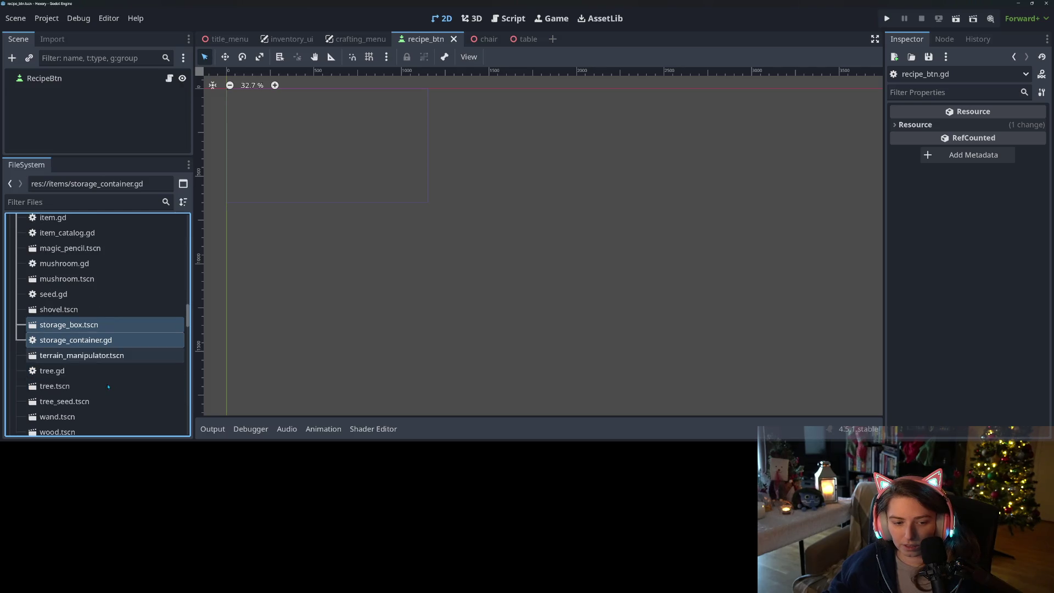
{"action": "scroll", "coordinate": [104, 390], "scroll_direction": "up", "scroll_amount": 1}
{"action": "scroll", "coordinate": [105, 372], "scroll_direction": "up", "scroll_amount": 5}
{"action": "left_click_drag", "start_coordinate": [100, 395], "coordinate": [94, 311]}
{"action": "scroll", "coordinate": [105, 351], "scroll_direction": "down", "scroll_amount": 8}
{"action": "scroll", "coordinate": [104, 352], "scroll_direction": "up", "scroll_amount": 5}
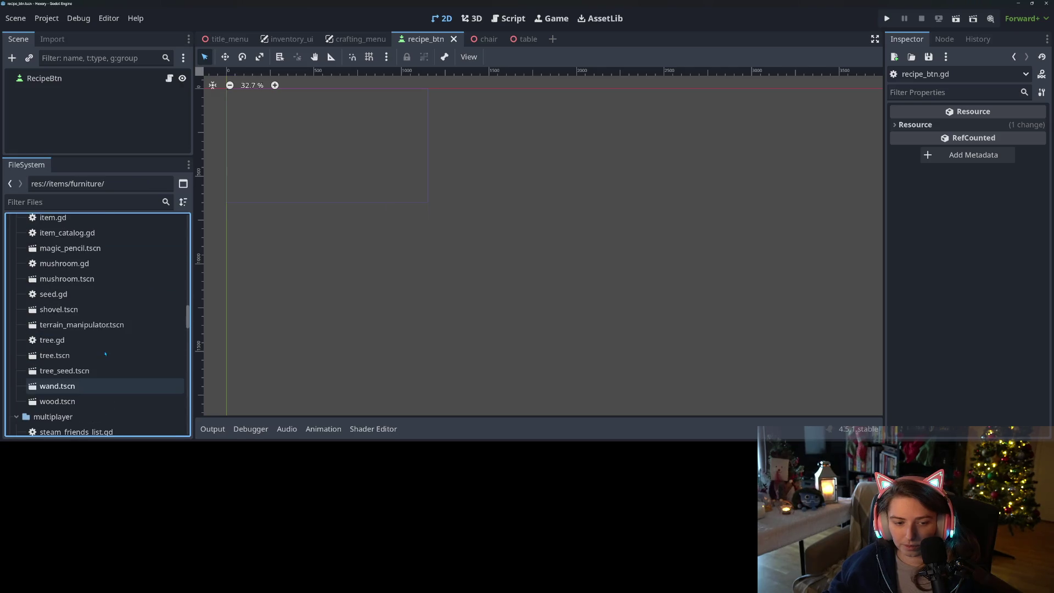
{"action": "scroll", "coordinate": [97, 347], "scroll_direction": "up", "scroll_amount": 3}
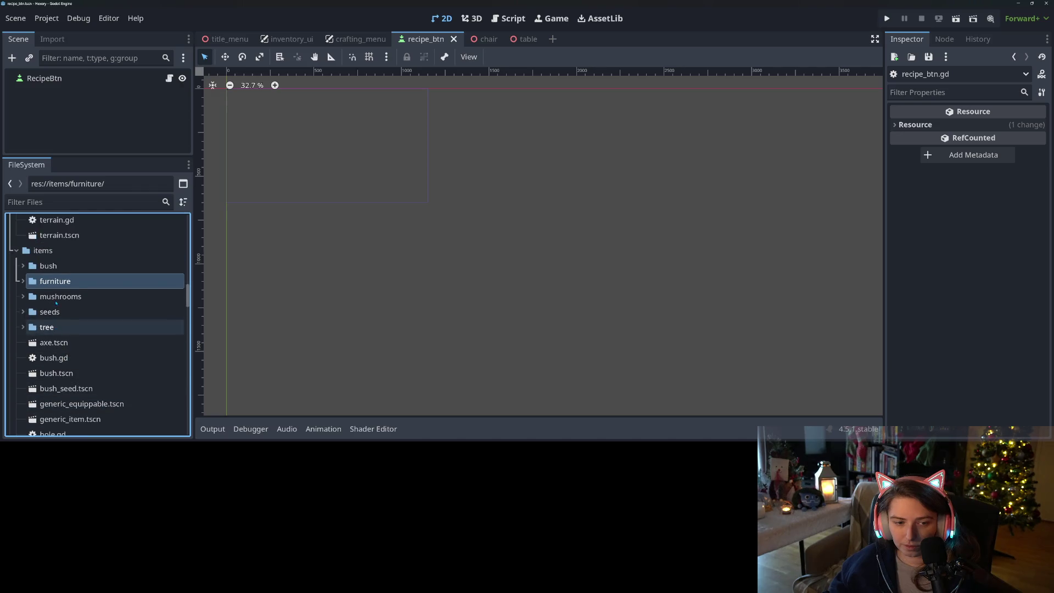
{"action": "right_click", "coordinate": [44, 250]}
Create a tools folder inside items
{"action": "mouse_move", "coordinate": [171, 219]}
{"action": "left_click", "coordinate": [206, 214]}
{"action": "key", "text": "Escape"}
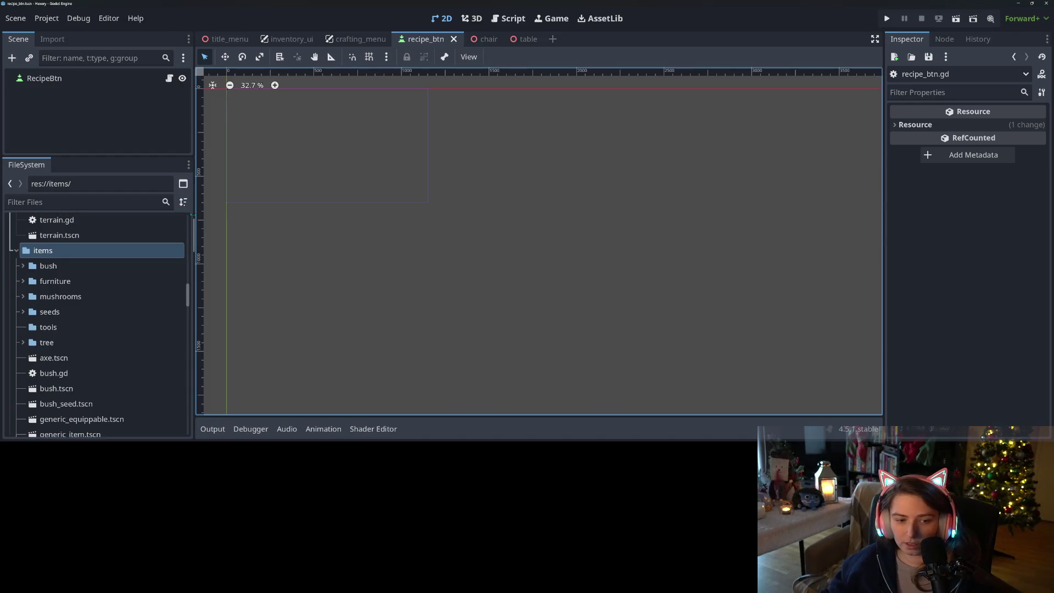
Select axe.tscn, magic_pencil.tscn, shovel.tscn and terrain_manipulator.tscn together
{"action": "scroll", "coordinate": [57, 253], "scroll_direction": "down", "scroll_amount": 5}
{"action": "left_click", "coordinate": [57, 251]}
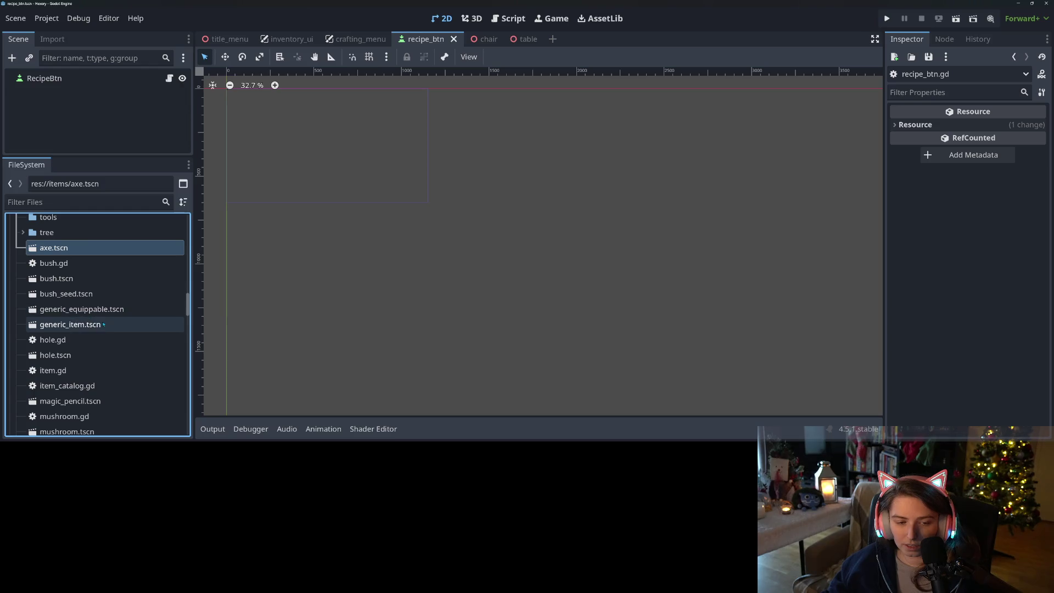
{"action": "scroll", "coordinate": [88, 343], "scroll_direction": "down", "scroll_amount": 3}
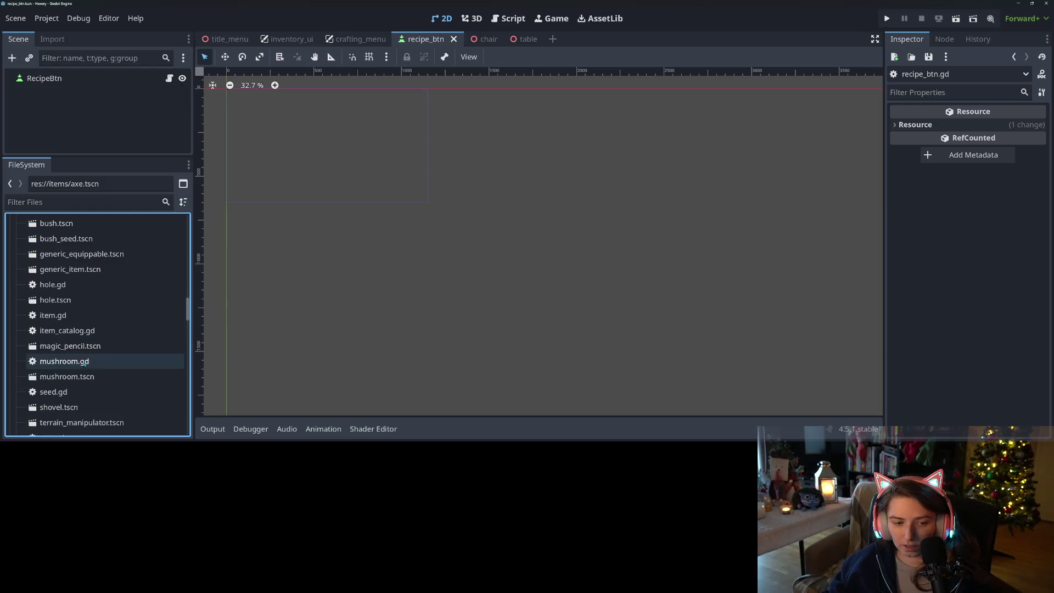
{"action": "left_click", "coordinate": [83, 346]}
{"action": "scroll", "coordinate": [93, 351], "scroll_direction": "down", "scroll_amount": 2}
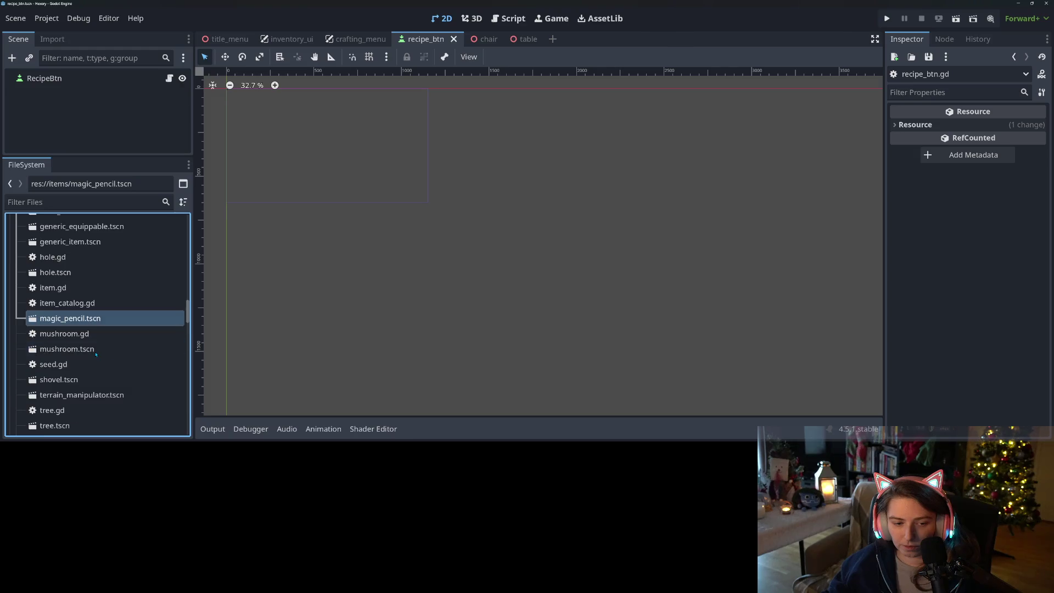
{"action": "scroll", "coordinate": [77, 363], "scroll_direction": "down", "scroll_amount": 3}
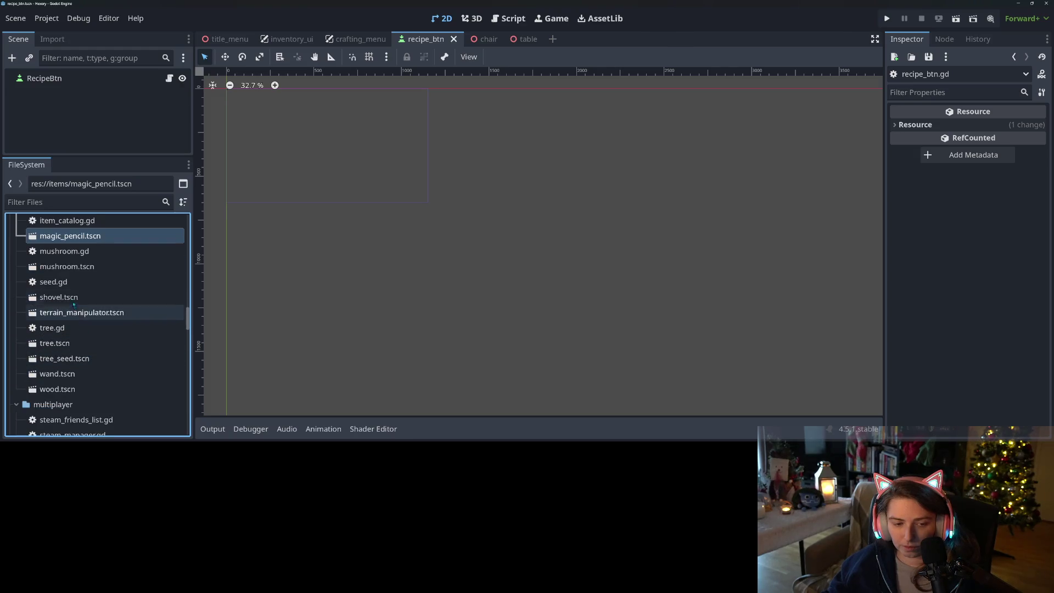
{"action": "left_click", "coordinate": [73, 299], "text": "ctrl"}
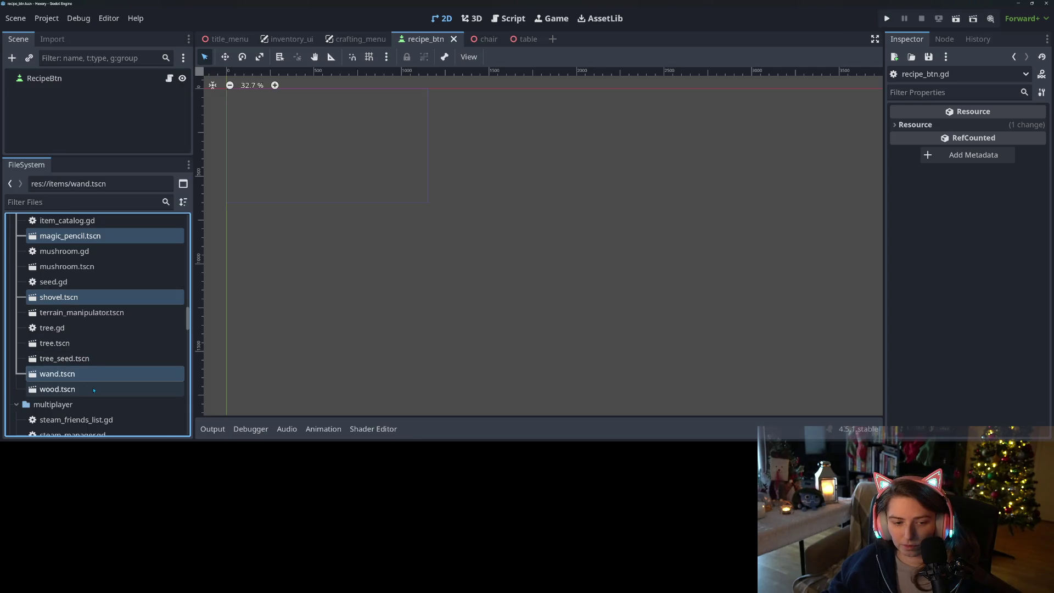
{"action": "scroll", "coordinate": [88, 390], "scroll_direction": "up", "scroll_amount": 3}
{"action": "left_click", "coordinate": [91, 395], "text": "ctrl"}
{"action": "scroll", "coordinate": [88, 397], "scroll_direction": "up", "scroll_amount": 3}
Move the selected tool scenes into the tools folder
{"action": "mouse_move", "coordinate": [81, 401]}
{"action": "left_mouse_down"}
{"action": "mouse_move", "coordinate": [67, 384]}
{"action": "mouse_move", "coordinate": [66, 240]}
{"action": "mouse_move", "coordinate": [66, 285]}
{"action": "mouse_move", "coordinate": [65, 273]}
{"action": "left_mouse_up"}
{"action": "scroll", "coordinate": [88, 342], "scroll_direction": "down", "scroll_amount": 3}
{"action": "scroll", "coordinate": [88, 342], "scroll_direction": "down", "scroll_amount": 4}
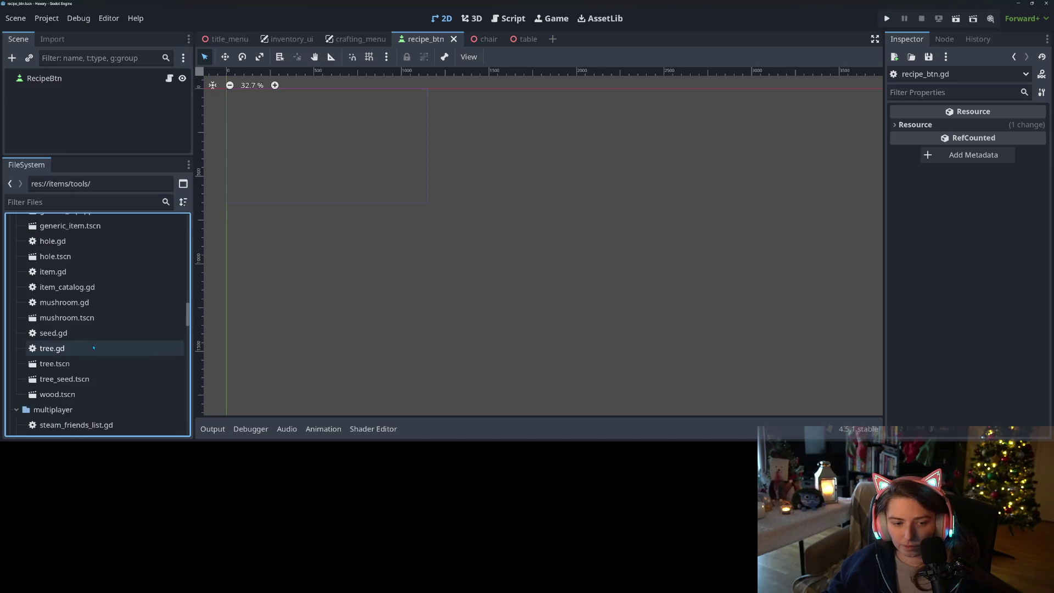
{"action": "scroll", "coordinate": [83, 346], "scroll_direction": "up", "scroll_amount": 4}
{"action": "scroll", "coordinate": [82, 347], "scroll_direction": "up", "scroll_amount": 3}
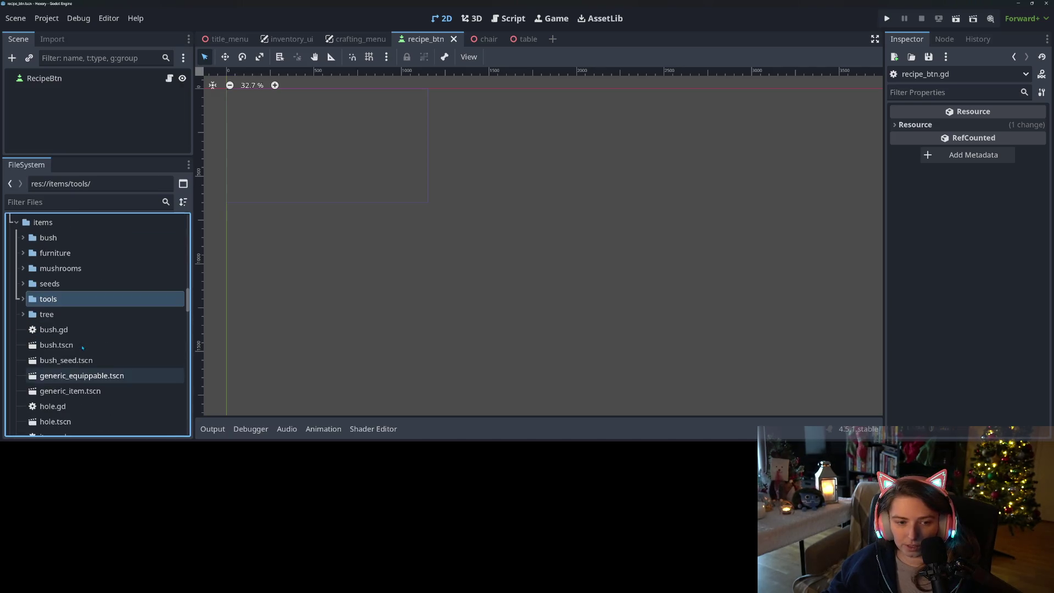
{"action": "right_click", "coordinate": [43, 222]}
Create a resources folder inside items
{"action": "mouse_move", "coordinate": [97, 216]}
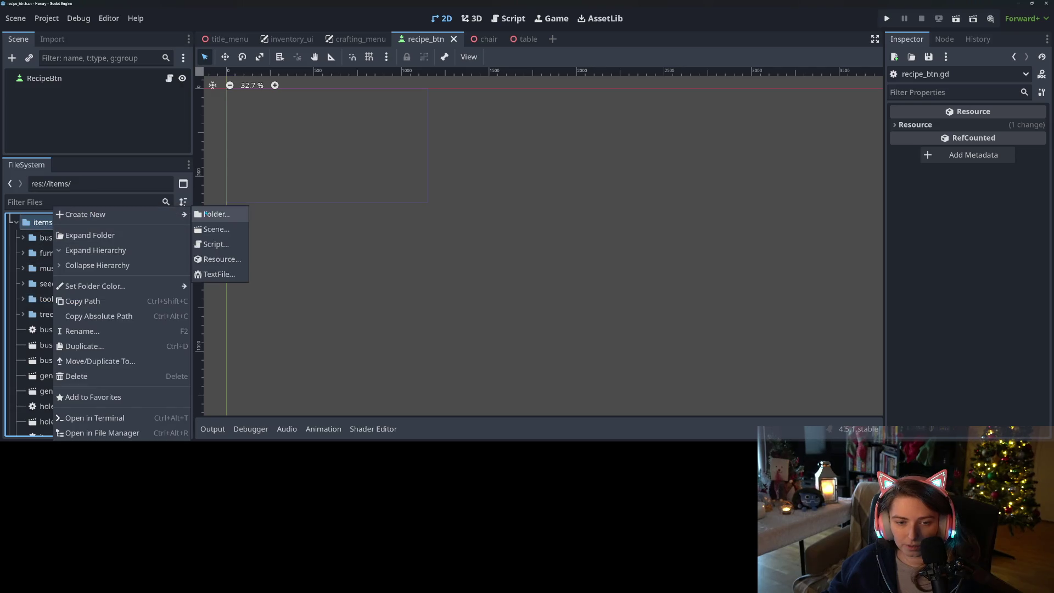
{"action": "left_click", "coordinate": [206, 214]}
{"action": "type", "text": "resources"}
{"action": "key", "text": "Return"}
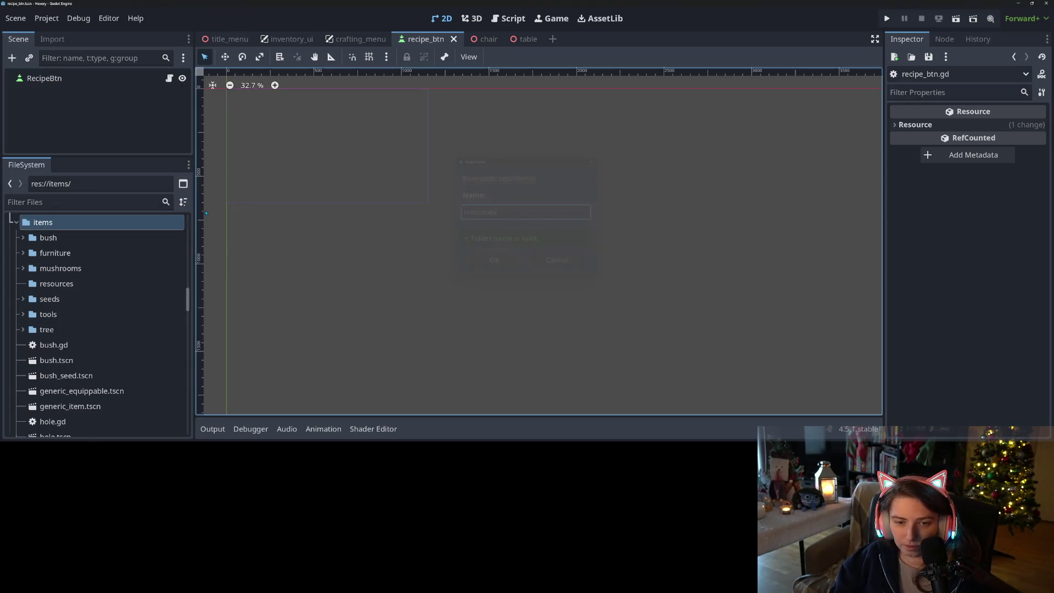
Move wood.tscn into the resources folder
{"action": "scroll", "coordinate": [67, 378], "scroll_direction": "down", "scroll_amount": 2}
{"action": "scroll", "coordinate": [68, 373], "scroll_direction": "down", "scroll_amount": 2}
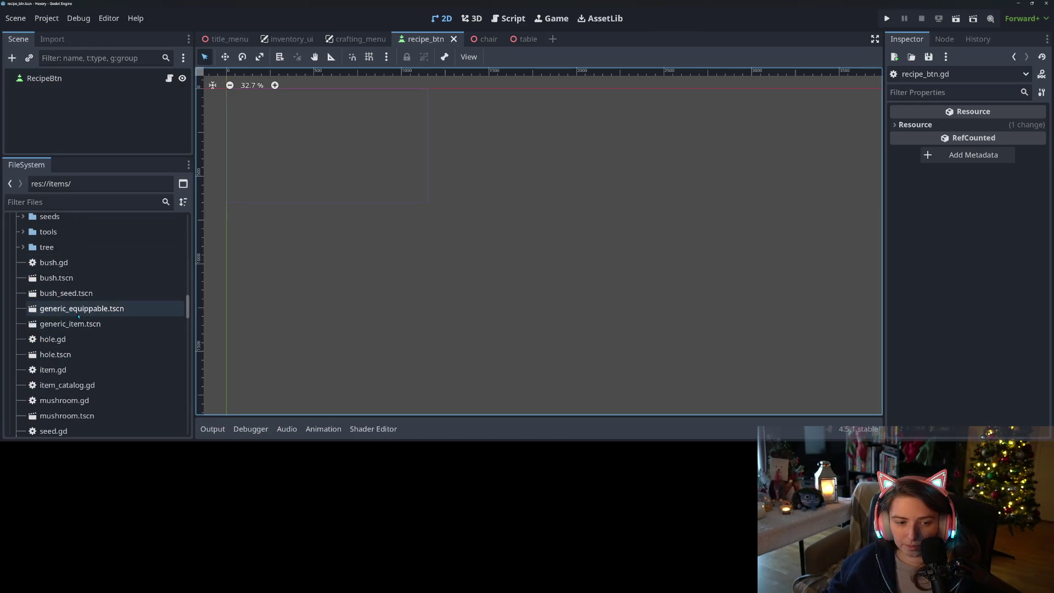
{"action": "scroll", "coordinate": [76, 327], "scroll_direction": "down", "scroll_amount": 2}
{"action": "scroll", "coordinate": [116, 372], "scroll_direction": "down", "scroll_amount": 2}
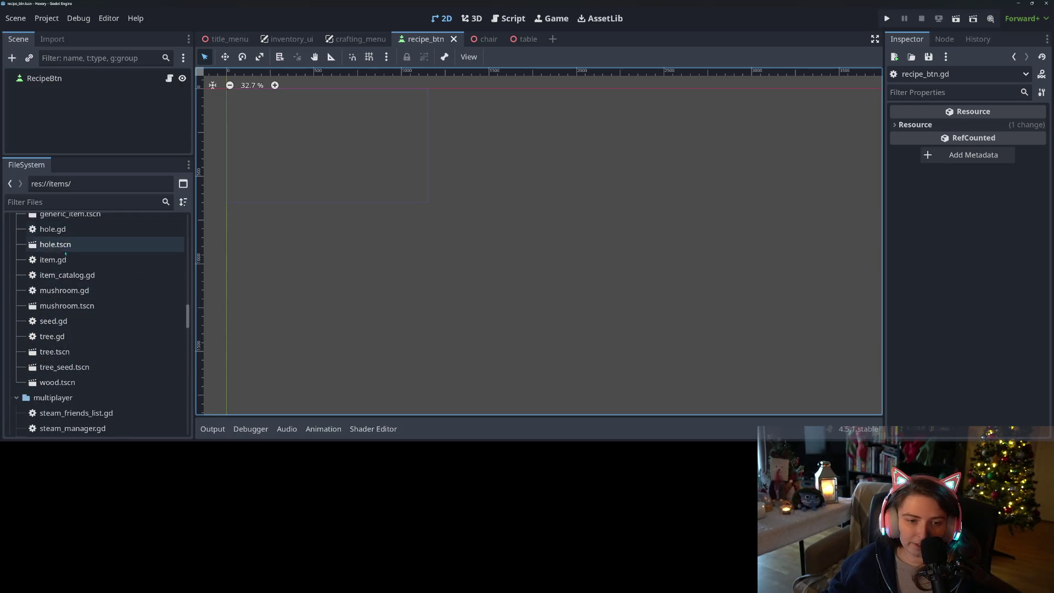
{"action": "scroll", "coordinate": [71, 353], "scroll_direction": "down", "scroll_amount": 1}
{"action": "mouse_move", "coordinate": [71, 360]}
{"action": "left_mouse_down"}
{"action": "mouse_move", "coordinate": [83, 222]}
{"action": "mouse_move", "coordinate": [75, 274]}
{"action": "left_mouse_up"}
Move seed.gd into the seeds folder and the tree file into its folder
{"action": "scroll", "coordinate": [82, 329], "scroll_direction": "down", "scroll_amount": 5}
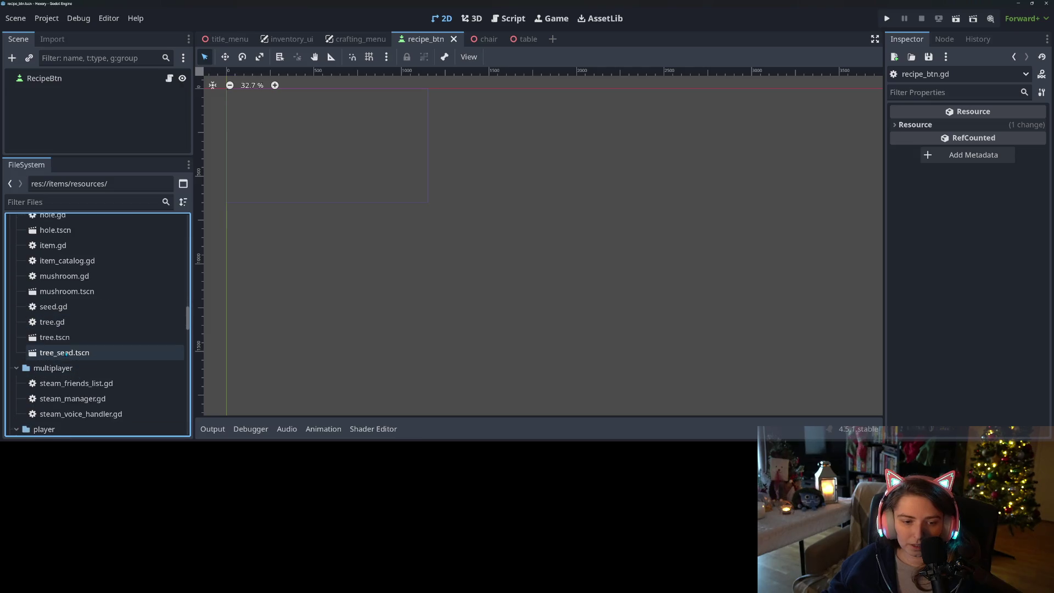
{"action": "scroll", "coordinate": [66, 338], "scroll_direction": "up", "scroll_amount": 5}
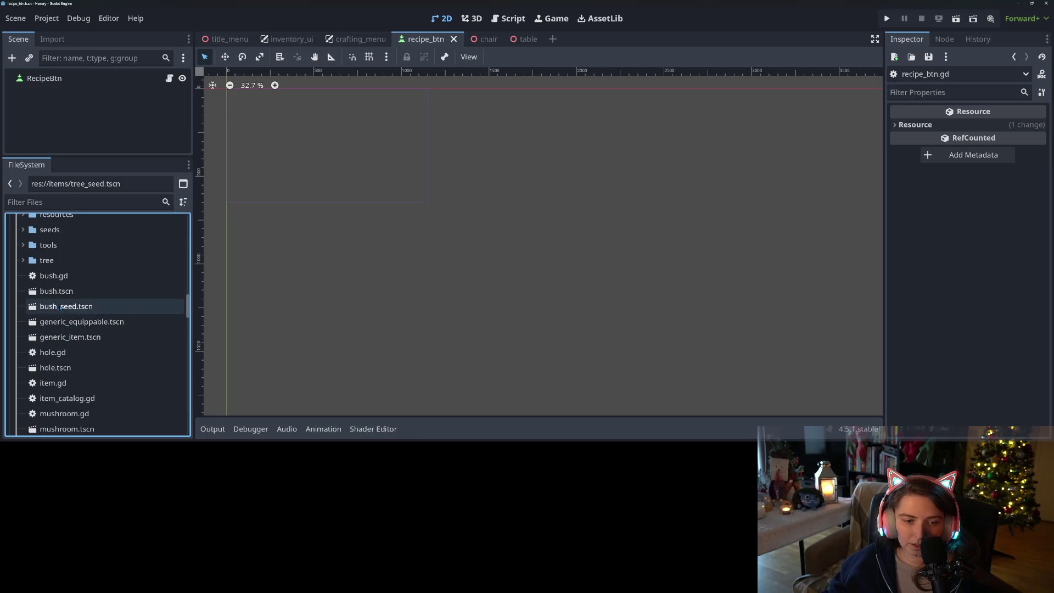
{"action": "scroll", "coordinate": [82, 337], "scroll_direction": "up", "scroll_amount": 3}
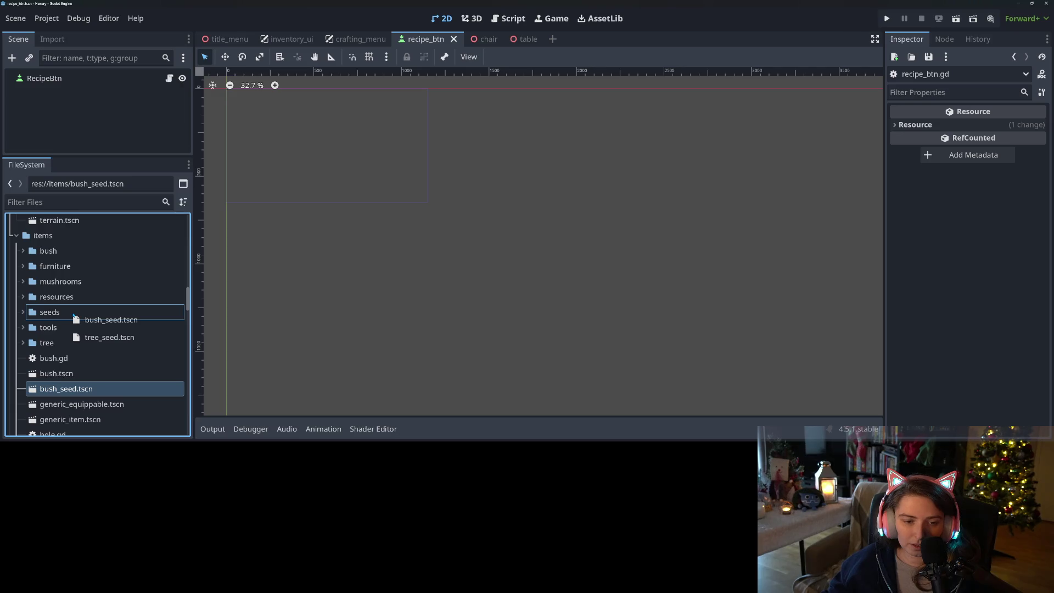
{"action": "left_click_drag", "start_coordinate": [74, 315], "coordinate": [73, 313]}
{"action": "scroll", "coordinate": [81, 351], "scroll_direction": "down", "scroll_amount": 3}
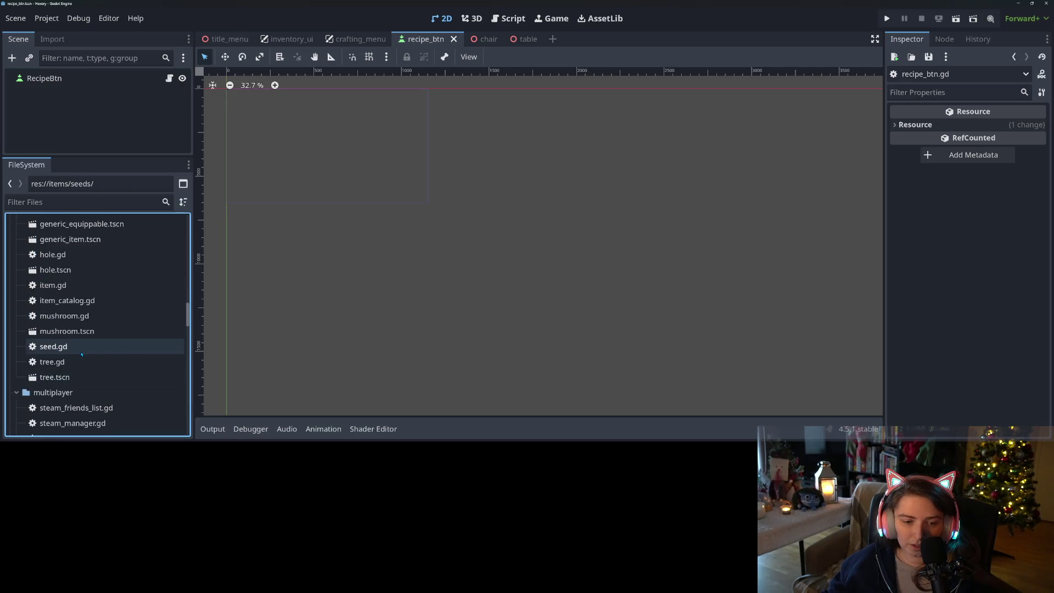
{"action": "scroll", "coordinate": [74, 395], "scroll_direction": "up", "scroll_amount": 3}
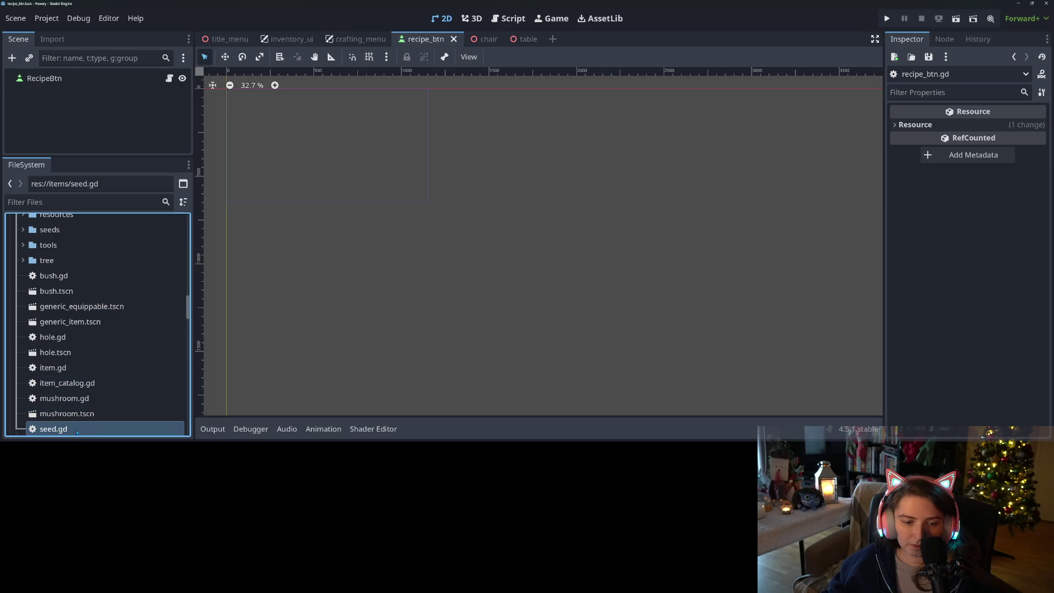
{"action": "left_click_drag", "start_coordinate": [72, 306], "coordinate": [69, 240]}
{"action": "scroll", "coordinate": [81, 329], "scroll_direction": "down", "scroll_amount": 3}
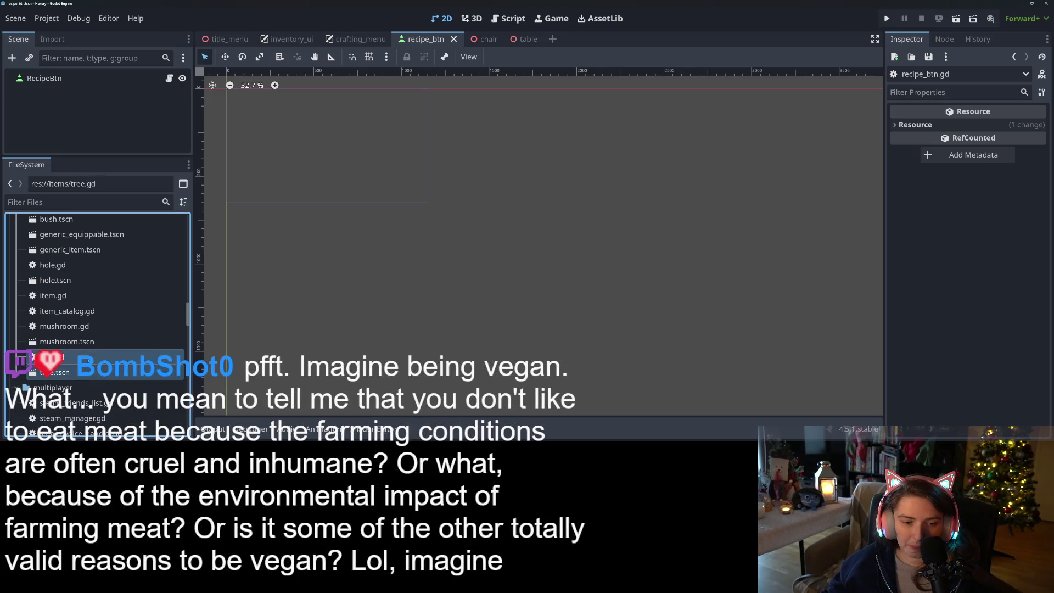
{"action": "scroll", "coordinate": [88, 296], "scroll_direction": "up", "scroll_amount": 3}
{"action": "left_click_drag", "start_coordinate": [93, 312], "coordinate": [72, 271]}
Move bush.tscn and bush.gd into bush, and the mushroom files into mushrooms
{"action": "scroll", "coordinate": [82, 330], "scroll_direction": "up", "scroll_amount": 1}
{"action": "left_click", "coordinate": [67, 329]}
{"action": "left_click", "coordinate": [63, 315], "text": "shift"}
{"action": "mouse_move", "coordinate": [61, 331]}
{"action": "left_mouse_down"}
{"action": "mouse_move", "coordinate": [83, 241]}
{"action": "mouse_move", "coordinate": [77, 269]}
{"action": "left_mouse_up"}
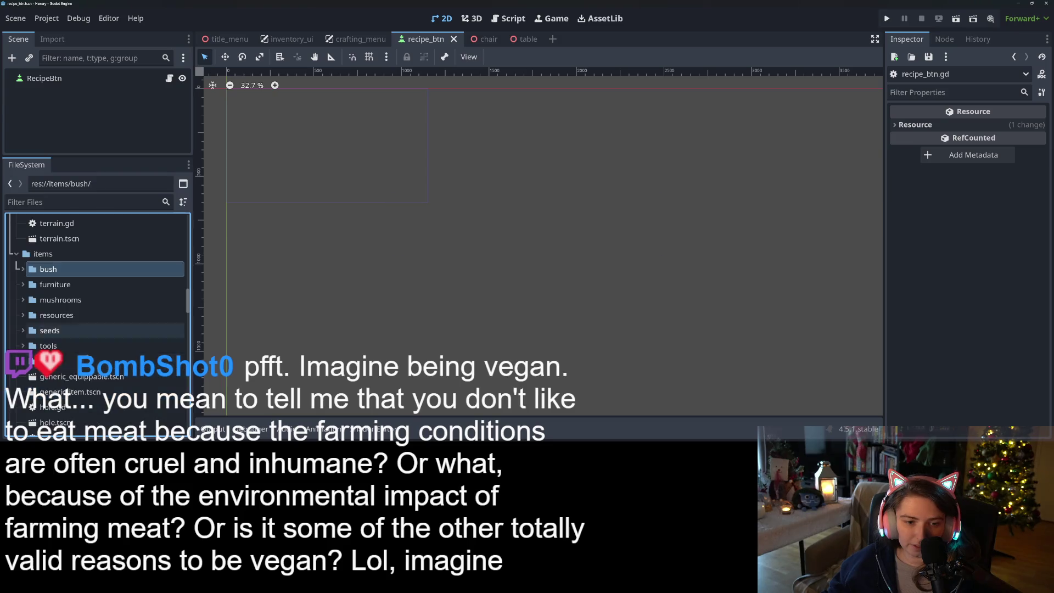
{"action": "scroll", "coordinate": [87, 351], "scroll_direction": "down", "scroll_amount": 4}
{"action": "left_click", "coordinate": [70, 365]}
{"action": "left_click", "coordinate": [70, 374], "text": "shift"}
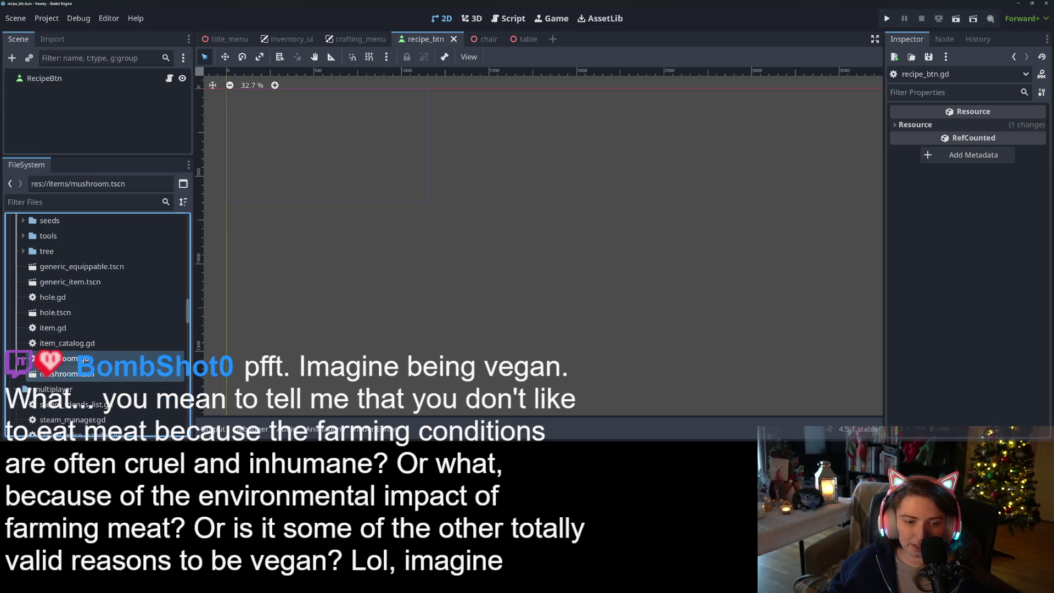
{"action": "scroll", "coordinate": [91, 352], "scroll_direction": "up", "scroll_amount": 4}
{"action": "mouse_move", "coordinate": [73, 362]}
{"action": "left_mouse_down"}
{"action": "mouse_move", "coordinate": [91, 353]}
{"action": "mouse_move", "coordinate": [72, 293]}
{"action": "mouse_move", "coordinate": [73, 314]}
{"action": "left_mouse_up"}
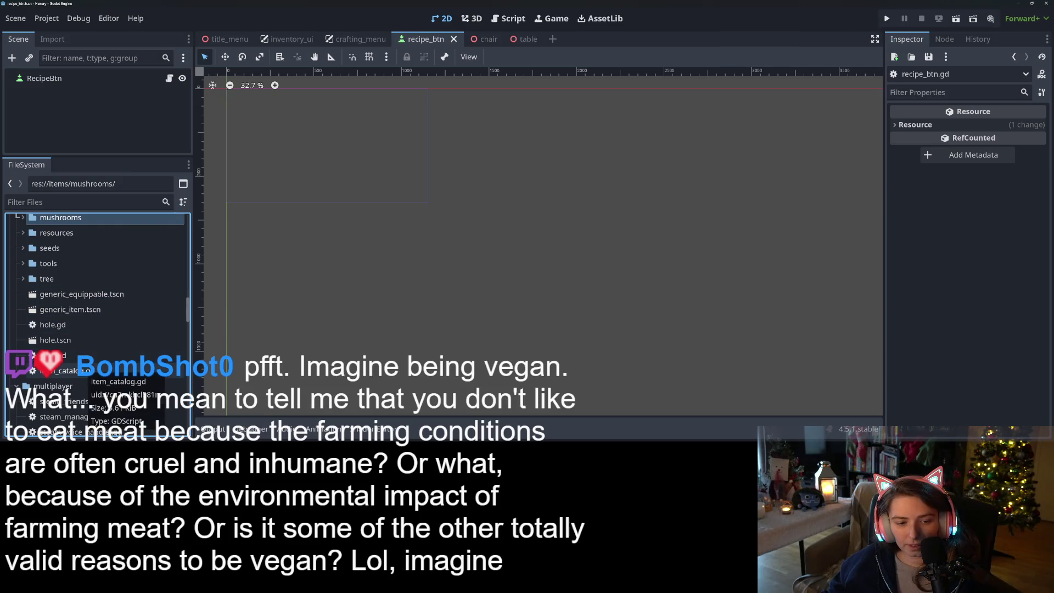
Save the current scene and close the recipe_btn scene
{"action": "key", "text": "ctrl+s"}
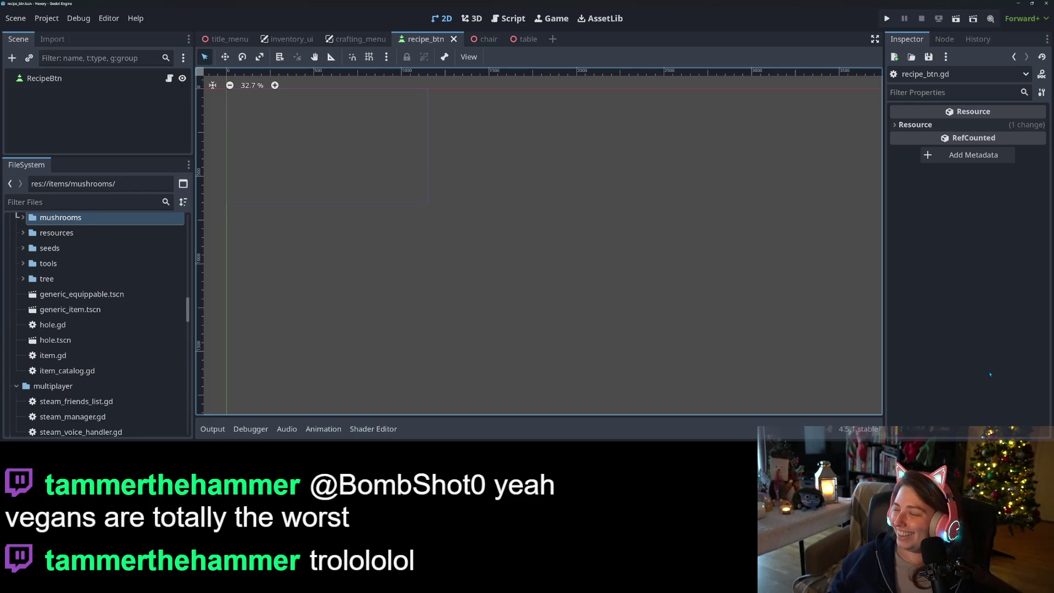
{"action": "scroll", "coordinate": [572, 378], "scroll_direction": "up", "scroll_amount": 1}
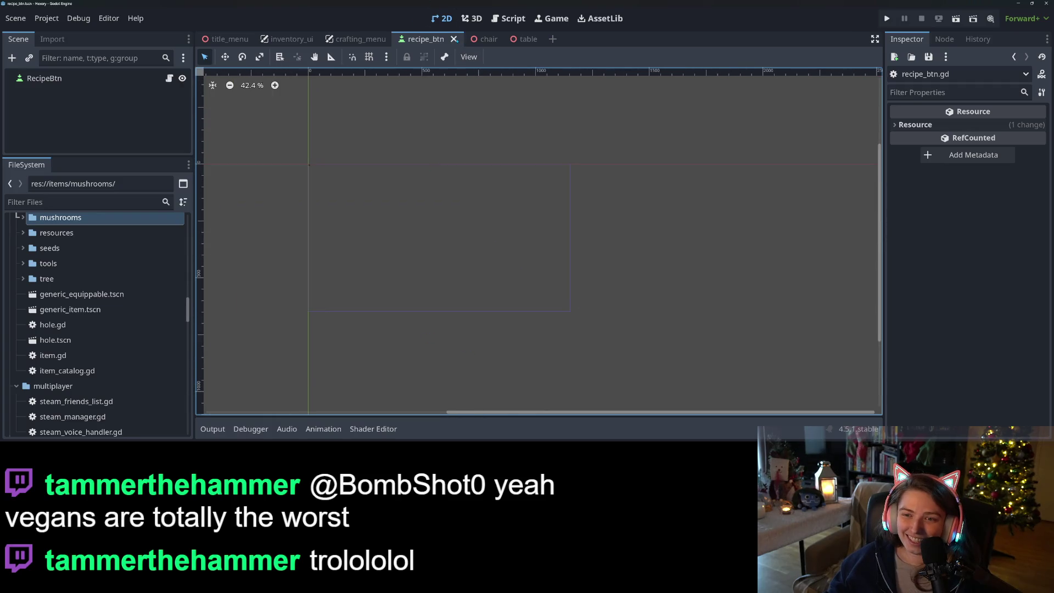
{"action": "left_click", "coordinate": [453, 39]}
Switch to the chair scene and pan the 3D view to centre it
{"action": "left_click", "coordinate": [420, 39]}
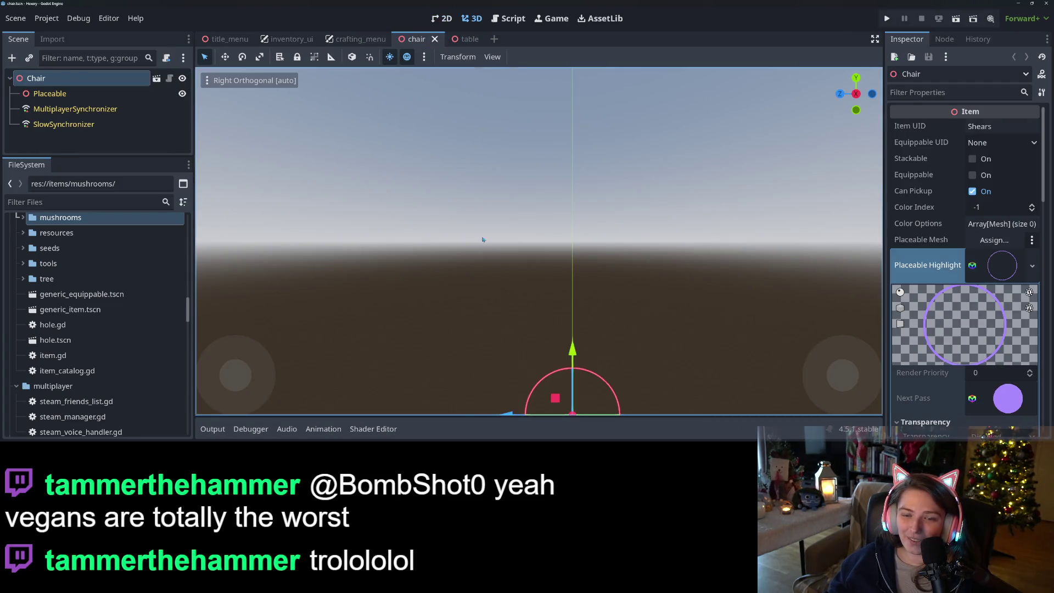
{"action": "mouse_move", "coordinate": [669, 369]}
{"action": "left_mouse_down"}
{"action": "mouse_move", "coordinate": [590, 238]}
{"action": "mouse_move", "coordinate": [614, 234]}
{"action": "mouse_move", "coordinate": [655, 267]}
{"action": "left_mouse_up"}
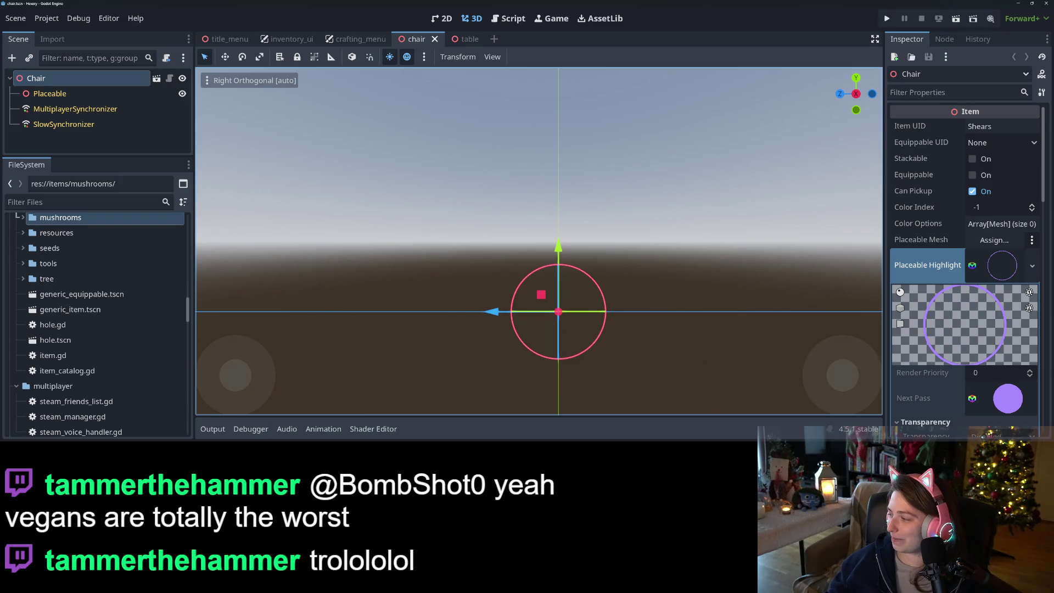
{"action": "scroll", "coordinate": [62, 295], "scroll_direction": "up", "scroll_amount": 6}
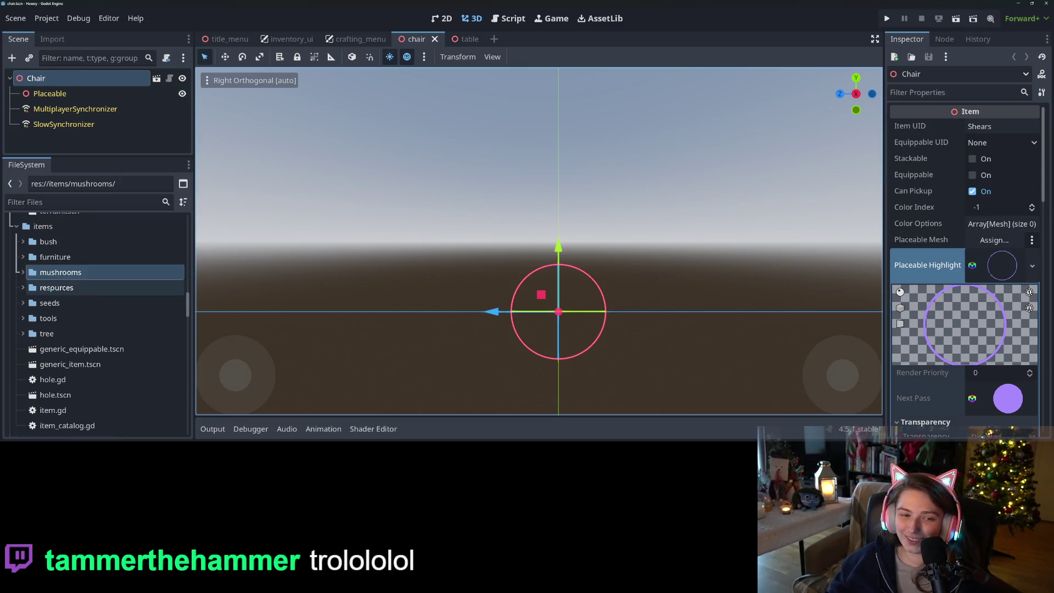
{"action": "scroll", "coordinate": [62, 295], "scroll_direction": "up", "scroll_amount": 20}
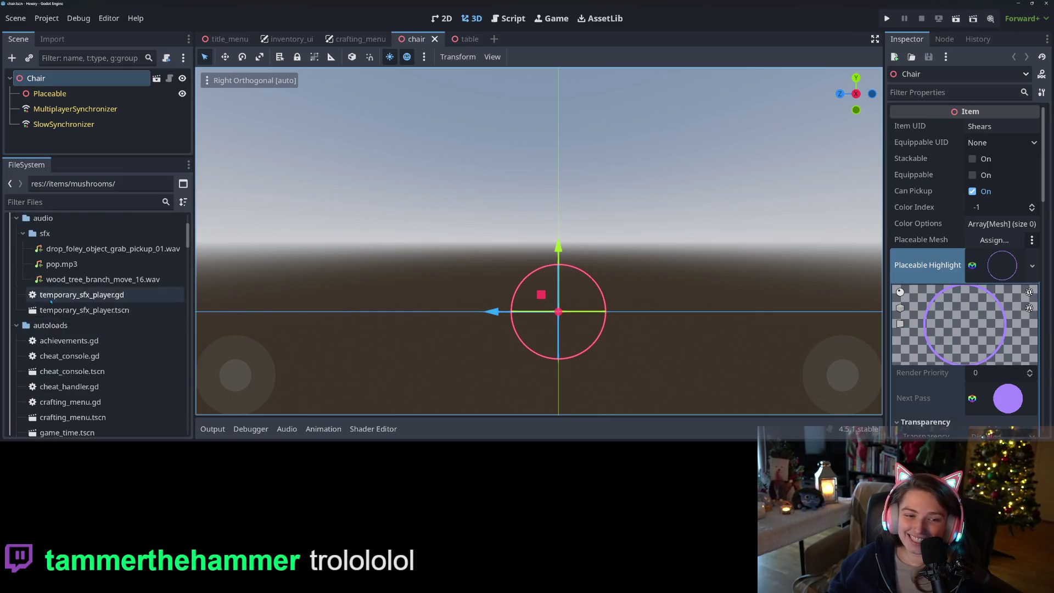
Drag Table_Small.obj from art3d/witch into the table scene's 3D viewport
{"action": "double_click", "coordinate": [43, 299]}
{"action": "scroll", "coordinate": [76, 329], "scroll_direction": "down", "scroll_amount": 2}
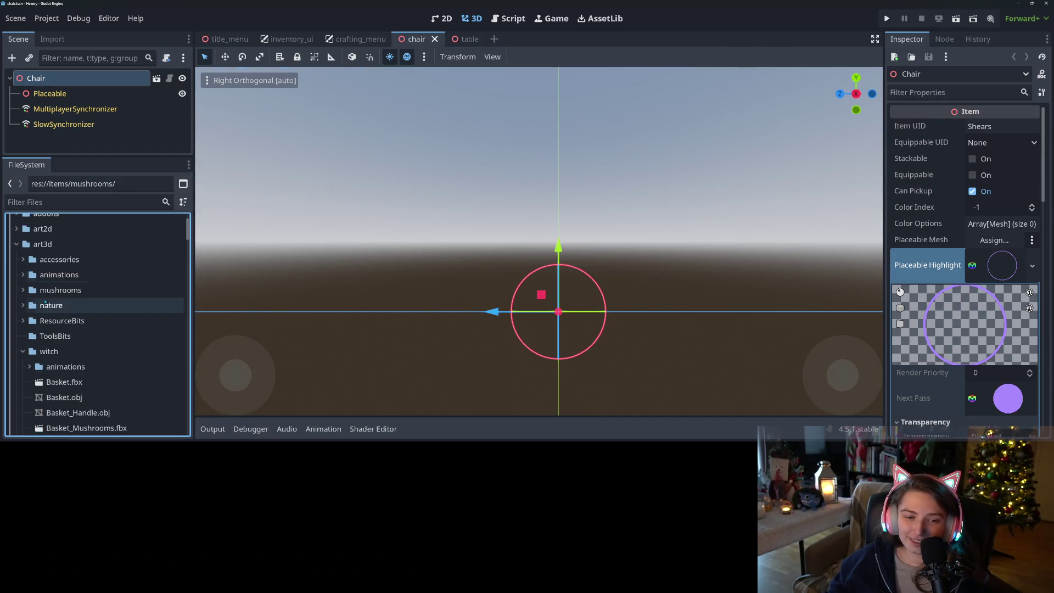
{"action": "scroll", "coordinate": [96, 362], "scroll_direction": "down", "scroll_amount": 6}
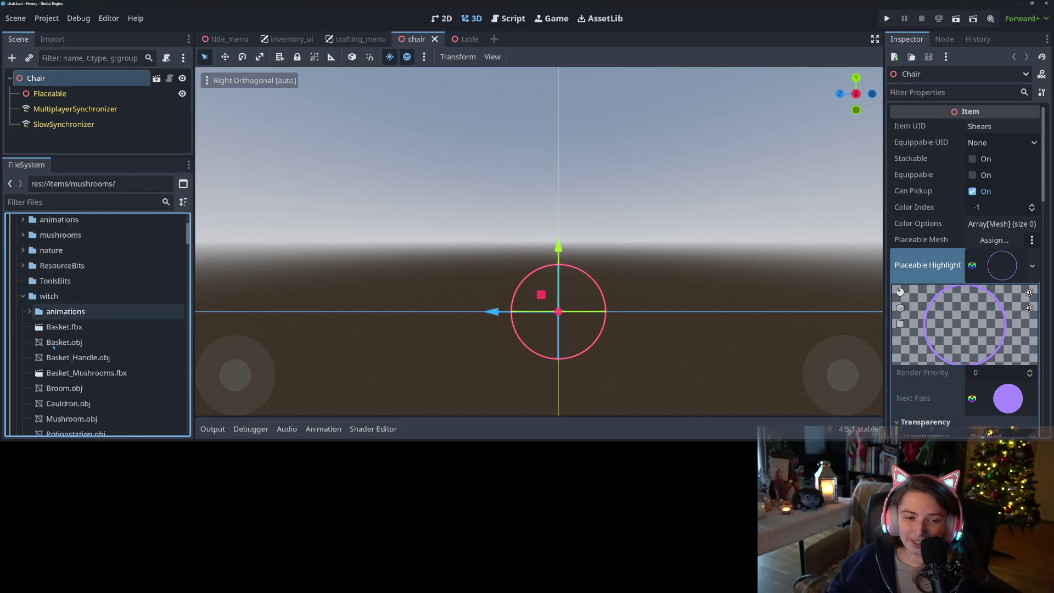
{"action": "scroll", "coordinate": [88, 351], "scroll_direction": "down", "scroll_amount": 2}
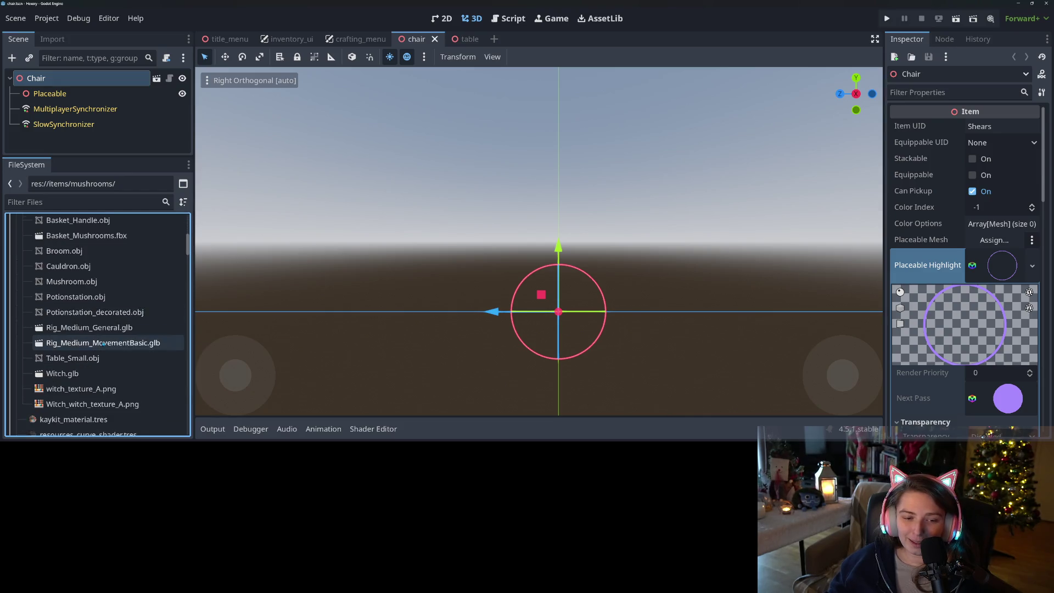
{"action": "left_click", "coordinate": [69, 330]}
{"action": "mouse_move", "coordinate": [77, 336]}
{"action": "left_mouse_down"}
{"action": "mouse_move", "coordinate": [329, 274]}
{"action": "mouse_move", "coordinate": [466, 39]}
{"action": "mouse_move", "coordinate": [93, 376]}
{"action": "mouse_move", "coordinate": [98, 337]}
{"action": "mouse_move", "coordinate": [683, 377]}
{"action": "mouse_move", "coordinate": [599, 368]}
{"action": "left_mouse_up"}
{"action": "scroll", "coordinate": [460, 355], "scroll_direction": "down", "scroll_amount": 3}
{"action": "scroll", "coordinate": [460, 355], "scroll_direction": "down", "scroll_amount": 10}
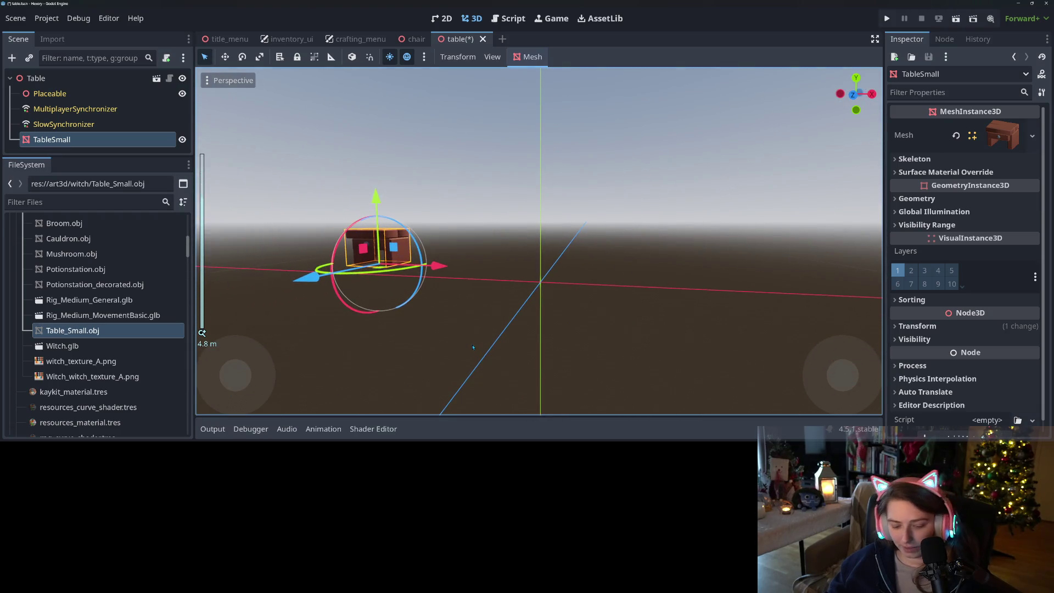
Undo adding the TableSmall mesh and save the table scene
{"action": "key", "text": "ctrl+z"}
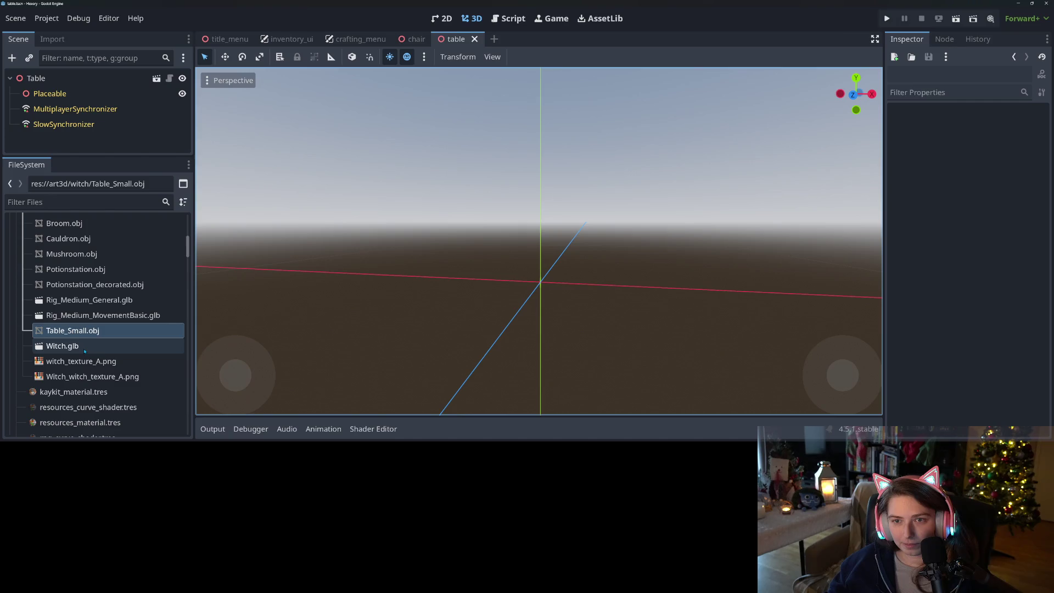
{"action": "key", "text": "ctrl+s"}
{"action": "scroll", "coordinate": [64, 346], "scroll_direction": "up", "scroll_amount": 1}
Delete Table_Small.obj from the witch folder, confirming Remove
{"action": "left_click", "coordinate": [65, 343]}
{"action": "scroll", "coordinate": [64, 346], "scroll_direction": "up", "scroll_amount": 1}
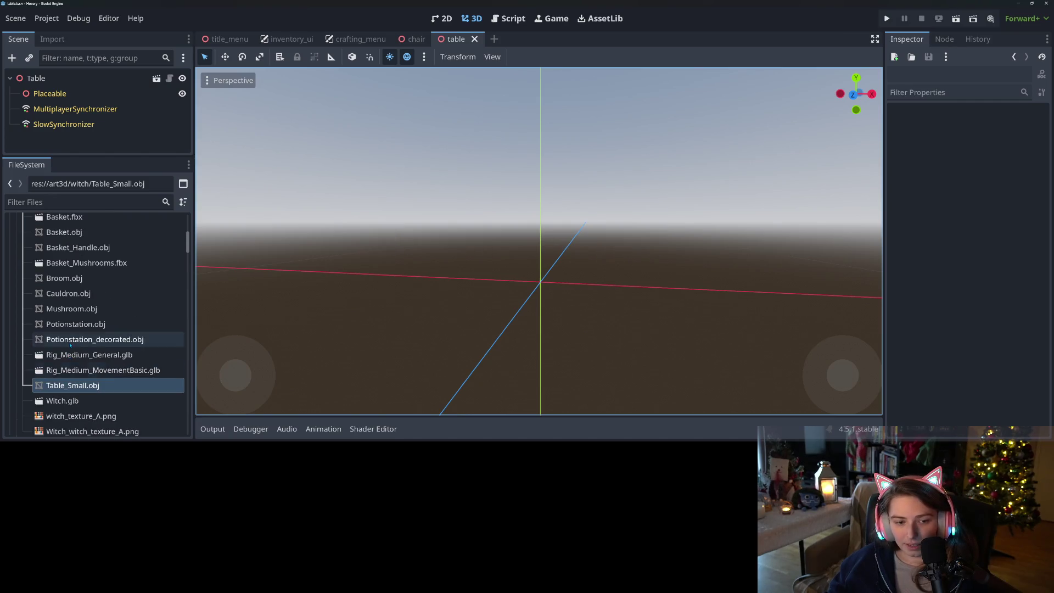
{"action": "left_click", "coordinate": [84, 386]}
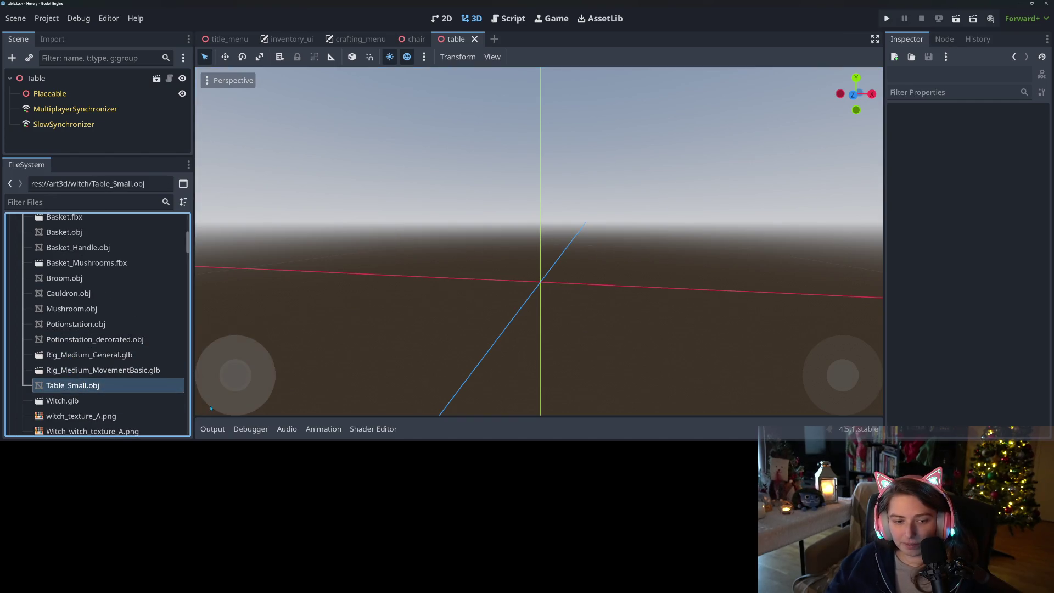
{"action": "key", "text": "Delete"}
{"action": "key", "text": "Return"}
{"action": "scroll", "coordinate": [99, 314], "scroll_direction": "up", "scroll_amount": 1}
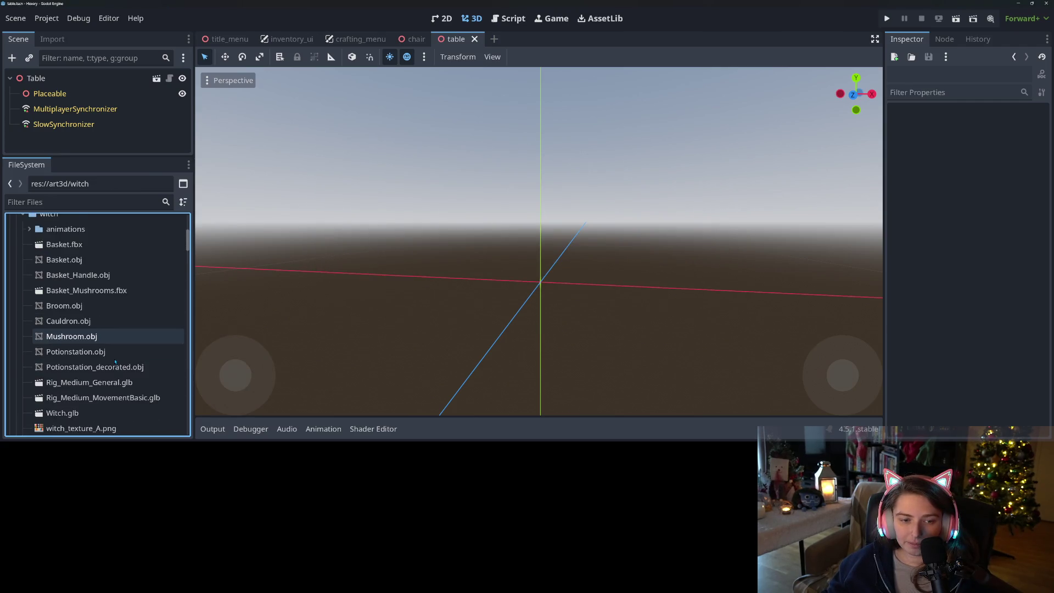
{"action": "scroll", "coordinate": [115, 361], "scroll_direction": "up", "scroll_amount": 1}
{"action": "scroll", "coordinate": [104, 358], "scroll_direction": "down", "scroll_amount": 2}
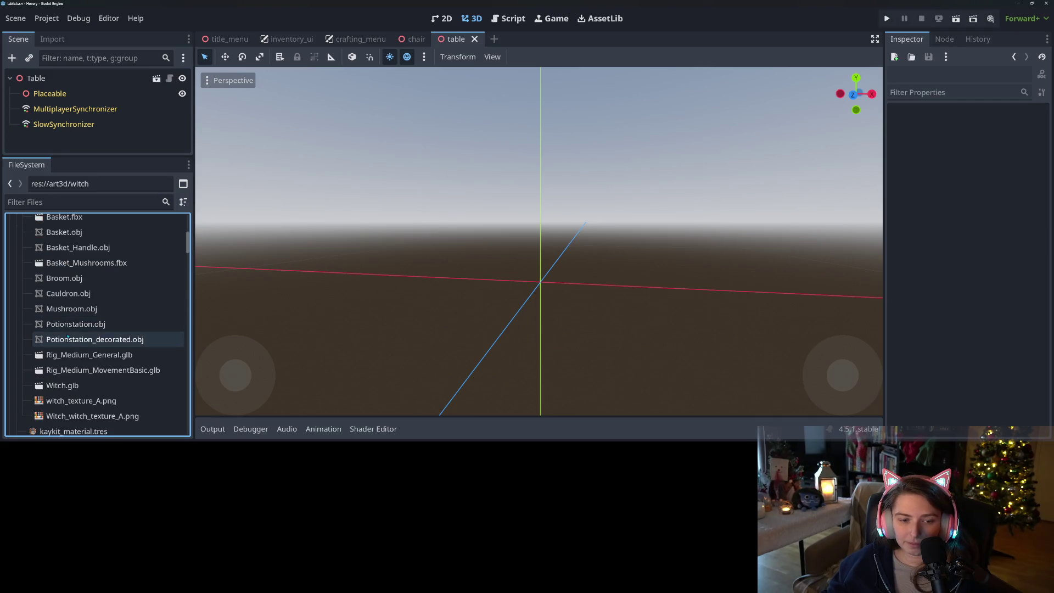
{"action": "scroll", "coordinate": [94, 363], "scroll_direction": "up", "scroll_amount": 5}
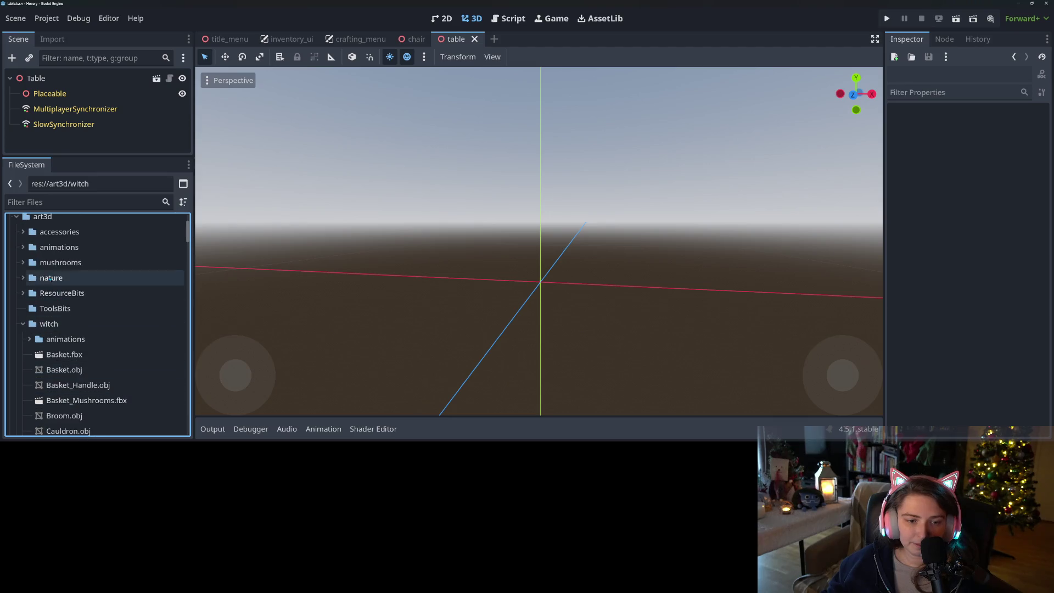
Show the witch folder in the system file manager, then select art3d
{"action": "right_click", "coordinate": [51, 324]}
{"action": "left_click", "coordinate": [114, 433]}
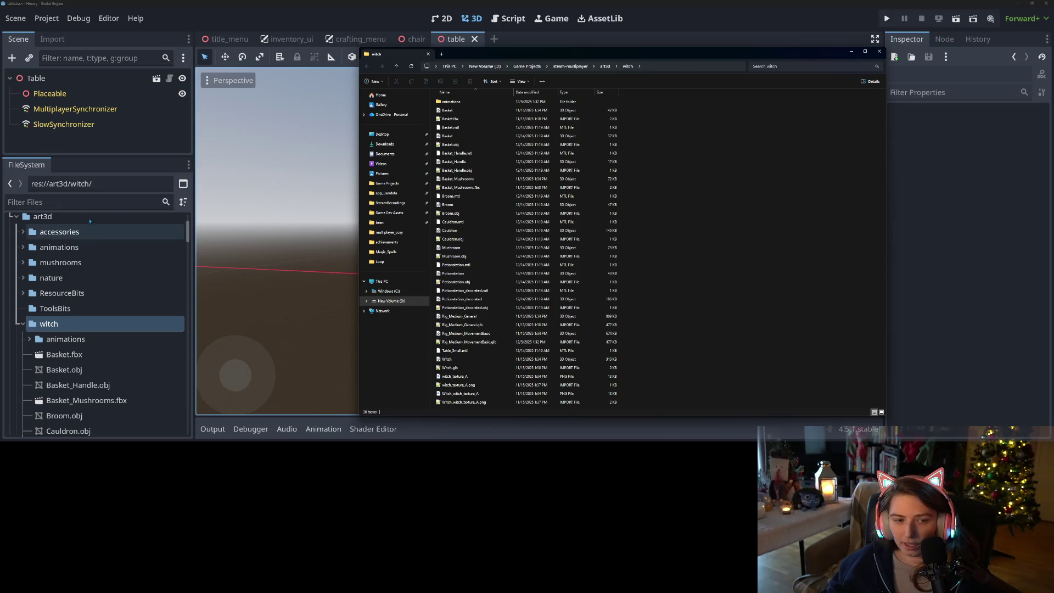
{"action": "left_click", "coordinate": [43, 216]}
Create a new folder named TinyTreats inside art3d
{"action": "right_click", "coordinate": [53, 215]}
{"action": "mouse_move", "coordinate": [115, 220]}
{"action": "left_click", "coordinate": [212, 216]}
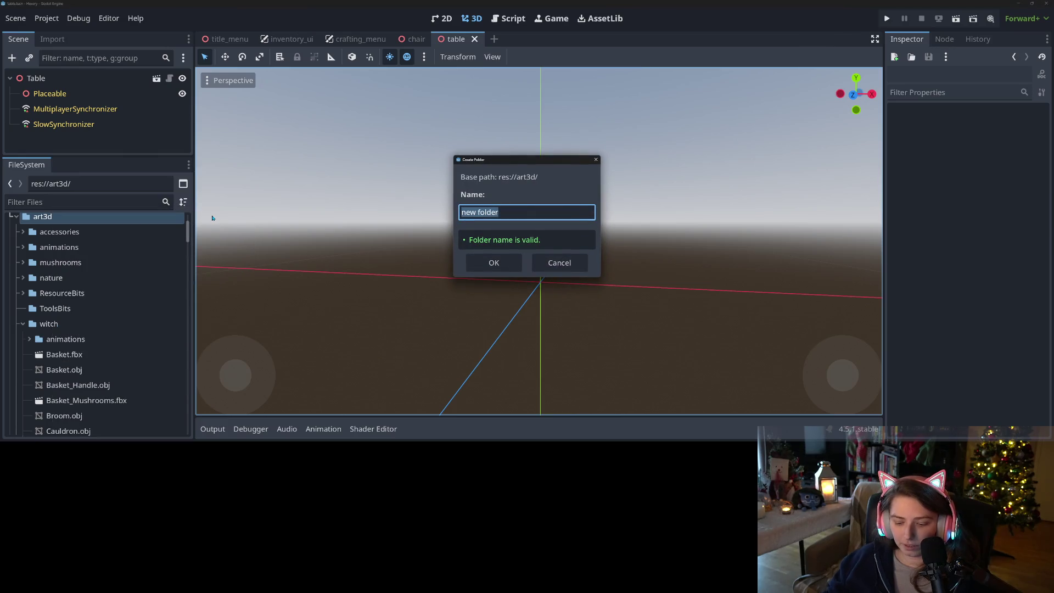
{"action": "type", "text": "Tinytrea"}
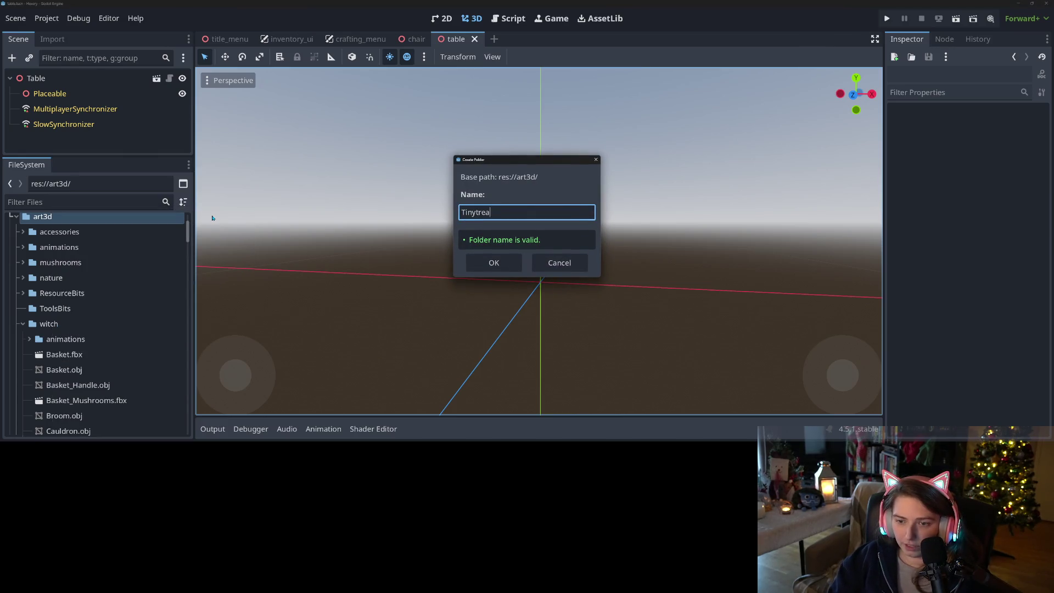
{"action": "key", "text": "BackSpace"}
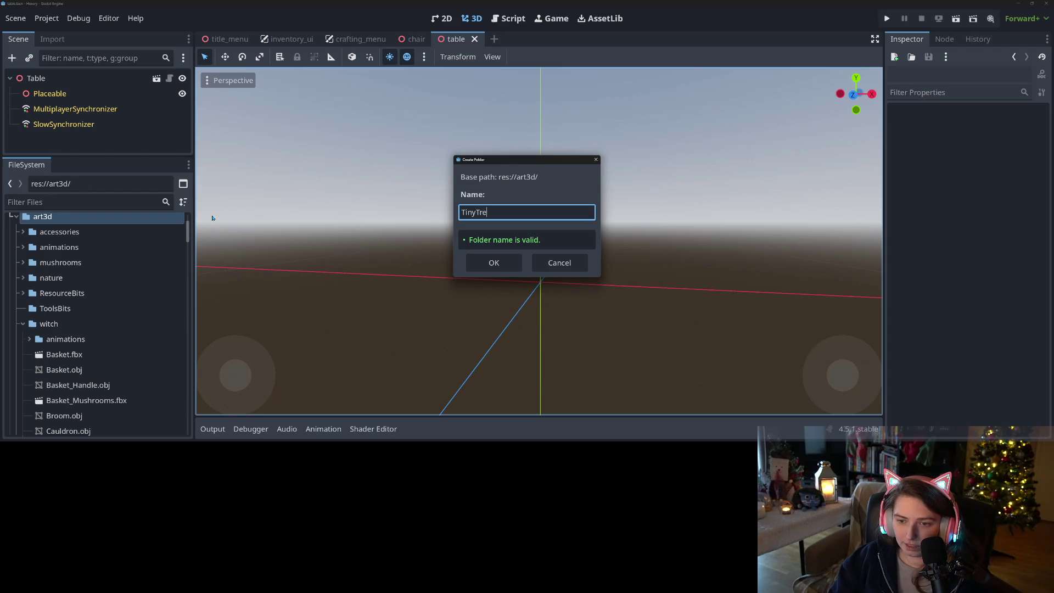
{"action": "type", "text": "ts"}
{"action": "key", "text": "Return"}
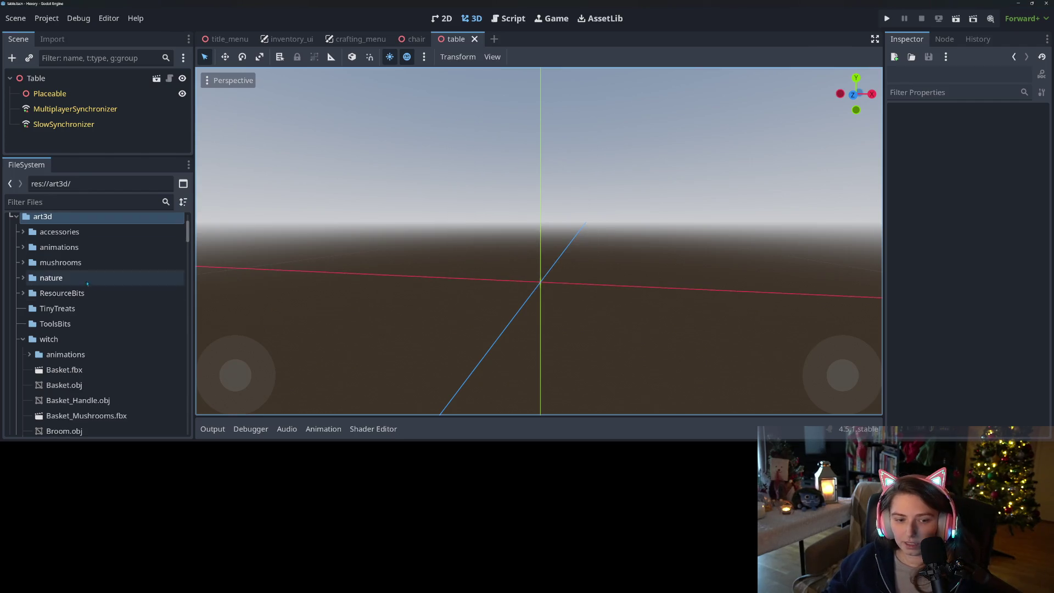
{"action": "right_click", "coordinate": [55, 314]}
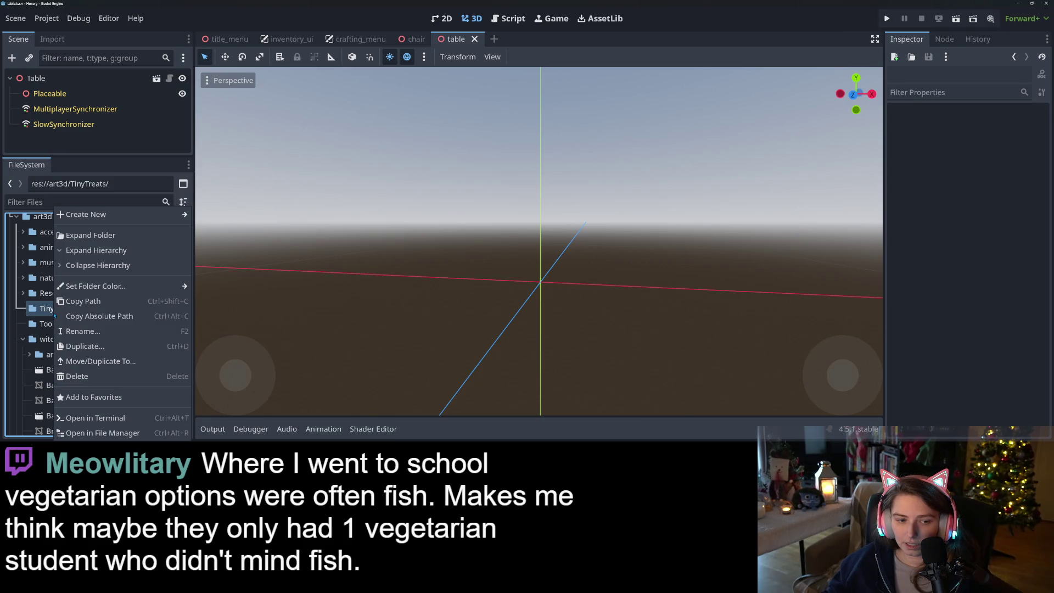
Open TinyTreats in File Explorer and place it beside the Game Dev Assets window
{"action": "left_click", "coordinate": [104, 432]}
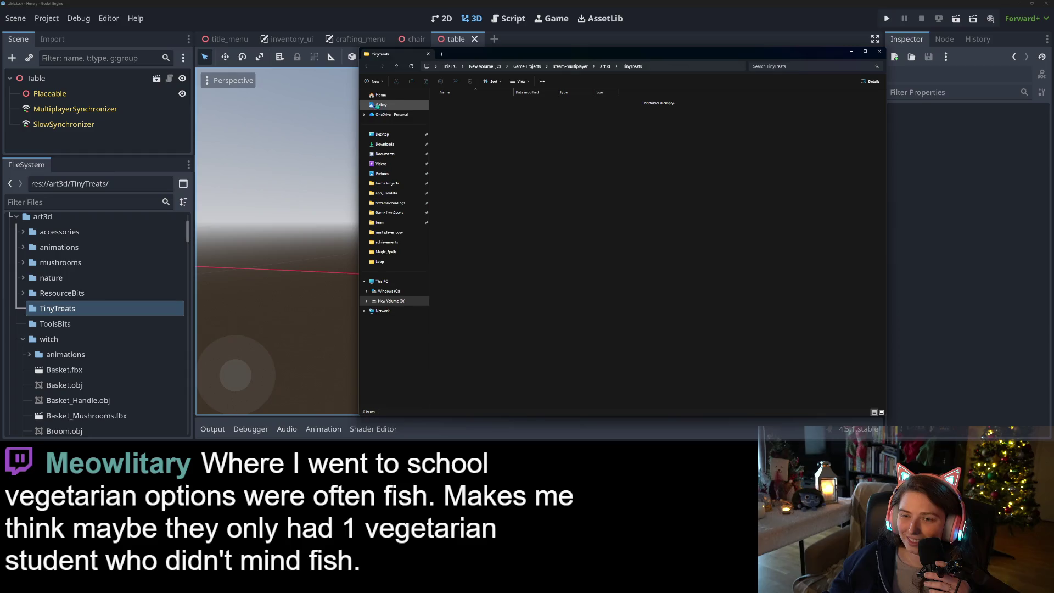
{"action": "left_click_drag", "start_coordinate": [357, 85], "coordinate": [510, 85]}
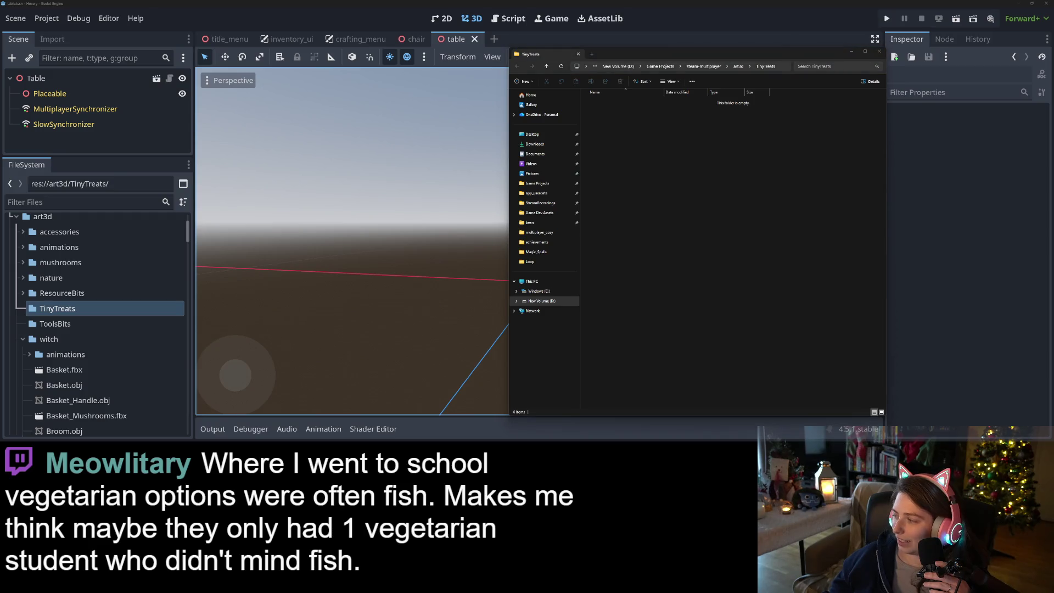
{"action": "mouse_move", "coordinate": [654, 51]}
{"action": "left_mouse_down"}
{"action": "mouse_move", "coordinate": [443, 45]}
{"action": "mouse_move", "coordinate": [407, 60]}
{"action": "left_mouse_up"}
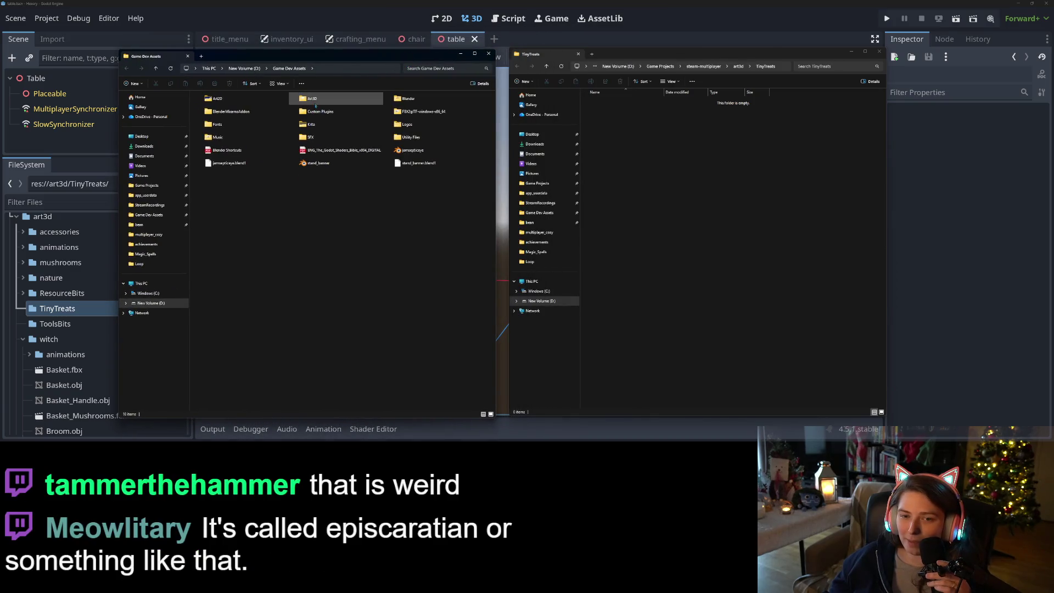
In the Lovely Living Room obj folder, select chair_A_blue, chair_A_white, chair_B_blue and chair_B_white
{"action": "double_click", "coordinate": [313, 99]}
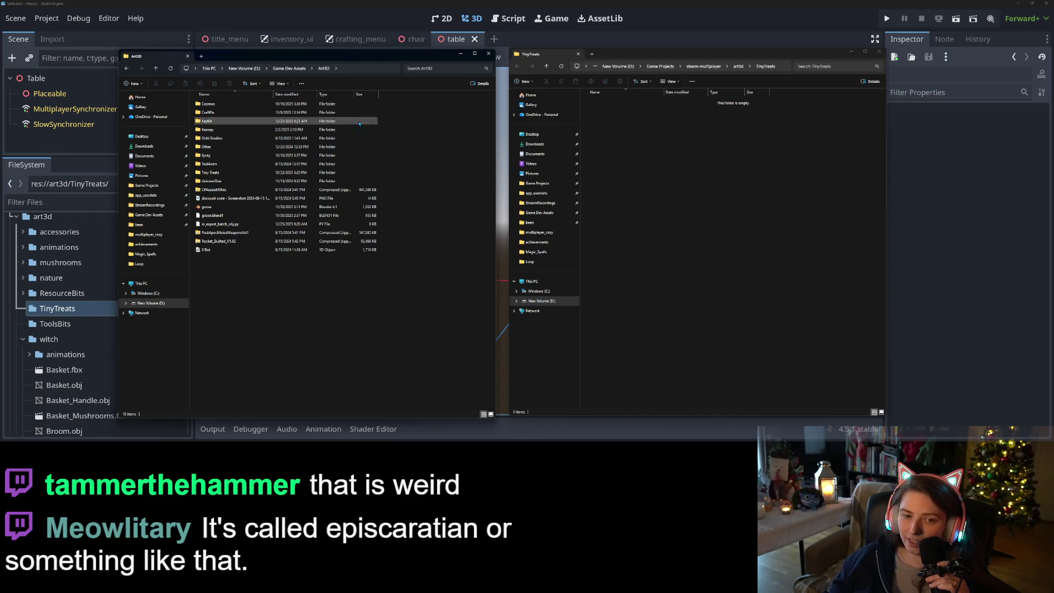
{"action": "double_click", "coordinate": [225, 174]}
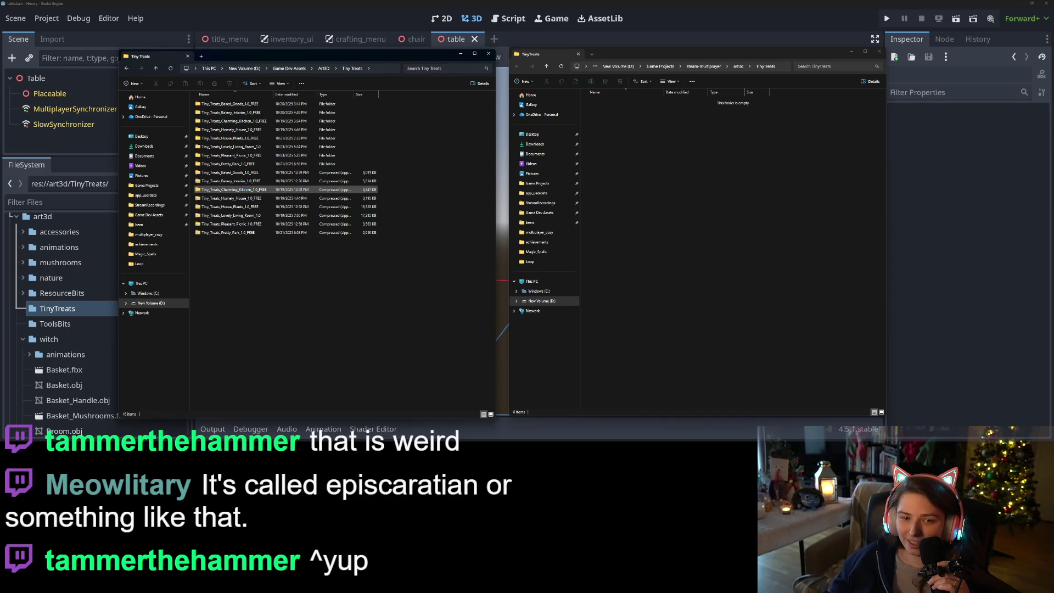
{"action": "left_click", "coordinate": [246, 148]}
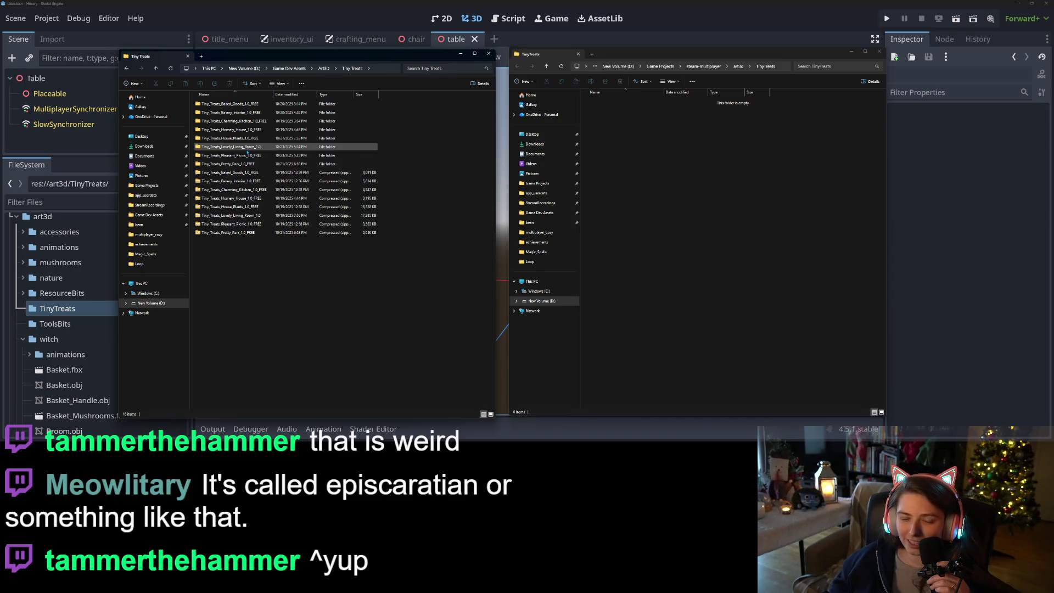
{"action": "double_click", "coordinate": [248, 149]}
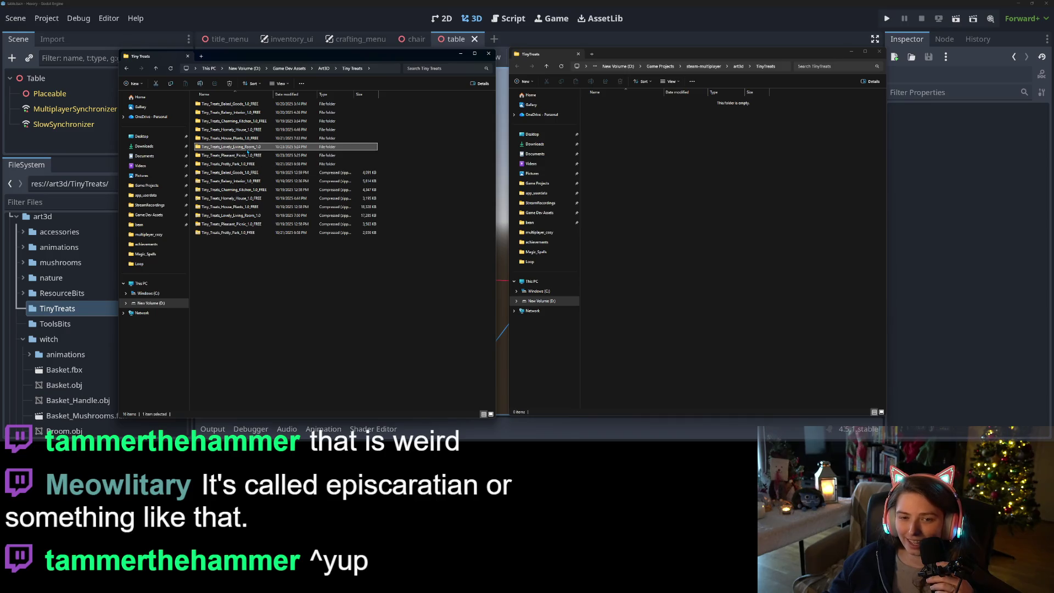
{"action": "double_click", "coordinate": [240, 107]}
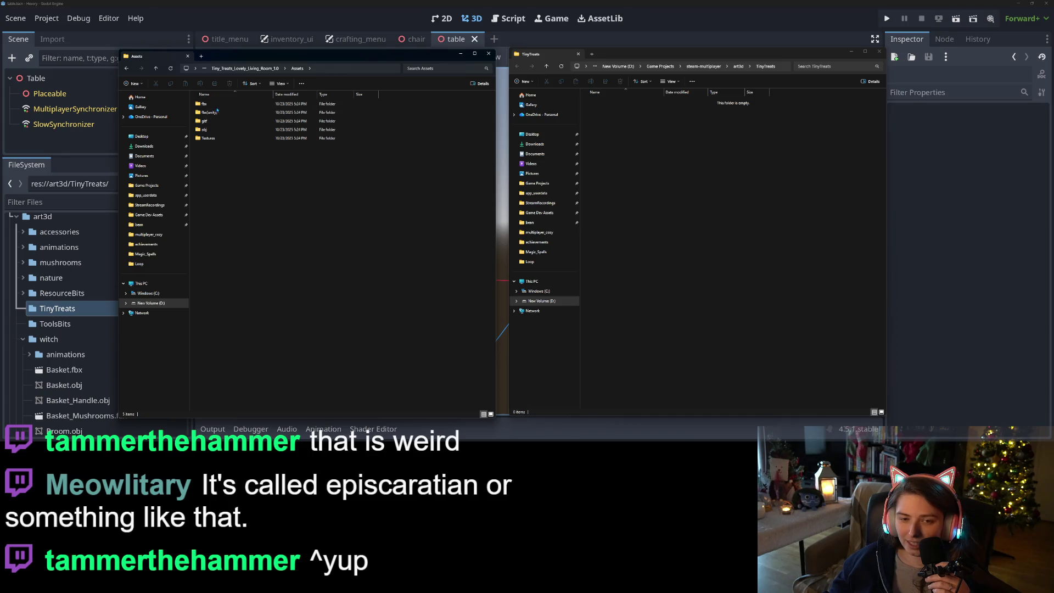
{"action": "double_click", "coordinate": [215, 129]}
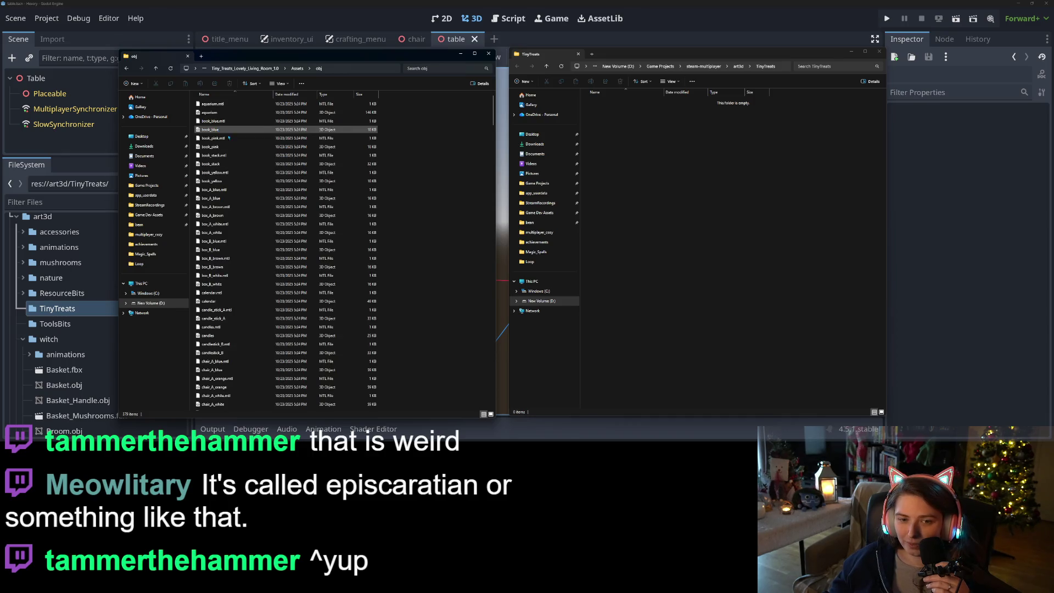
{"action": "scroll", "coordinate": [248, 198], "scroll_direction": "down", "scroll_amount": 5}
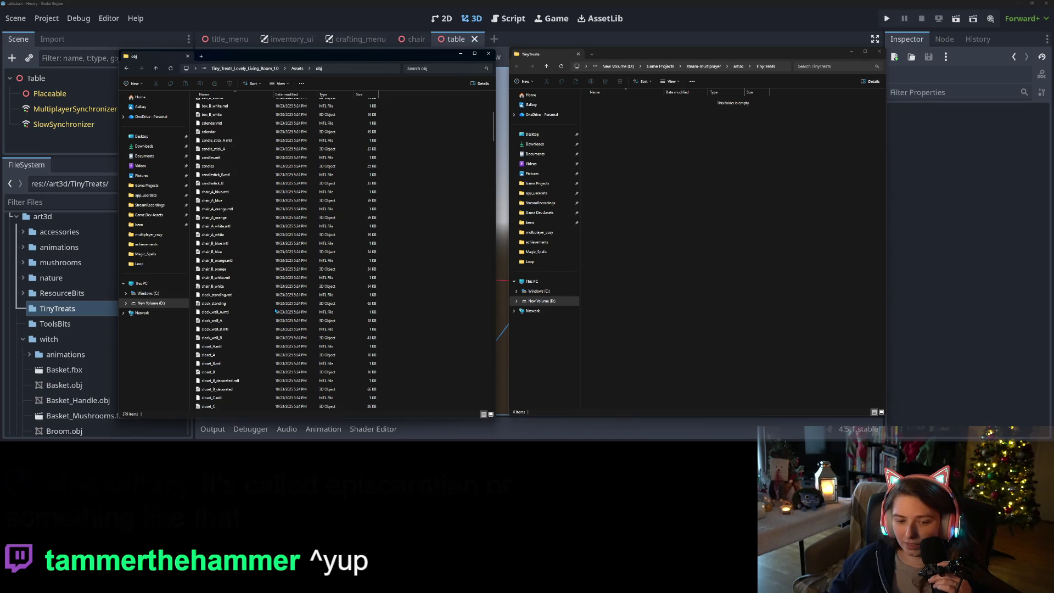
{"action": "scroll", "coordinate": [262, 306], "scroll_direction": "down", "scroll_amount": 1}
{"action": "left_click", "coordinate": [230, 214]}
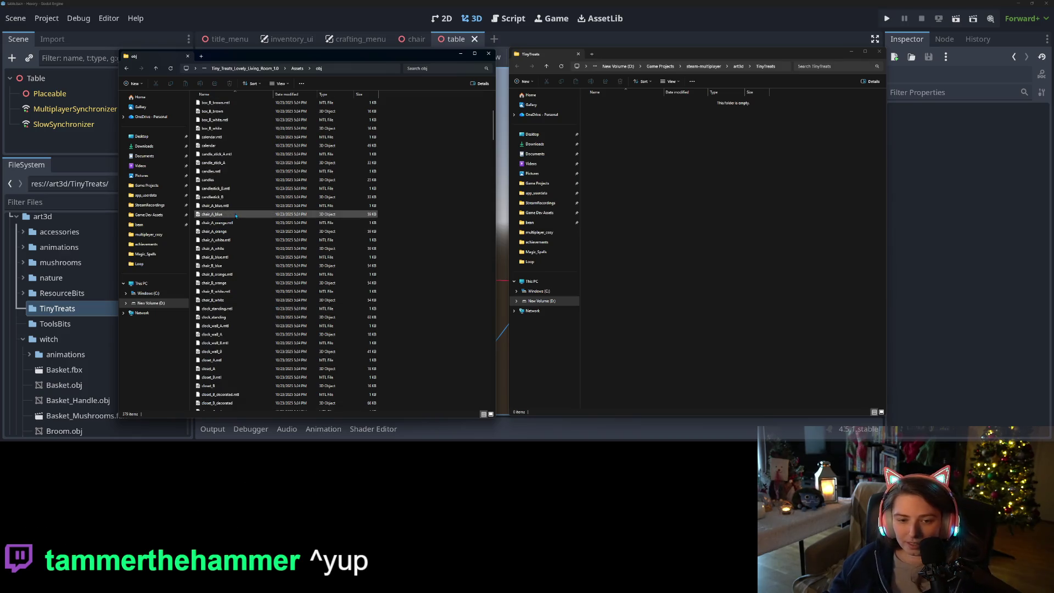
{"action": "left_click", "coordinate": [234, 249], "text": "ctrl"}
{"action": "left_click", "coordinate": [238, 268], "text": "ctrl"}
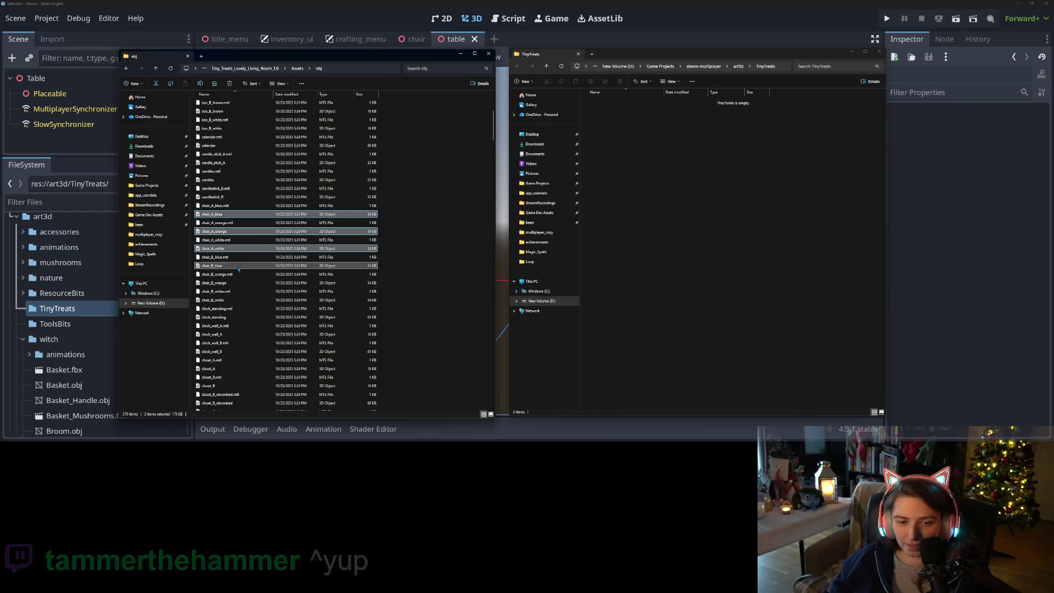
{"action": "left_click", "coordinate": [241, 300], "text": "ctrl"}
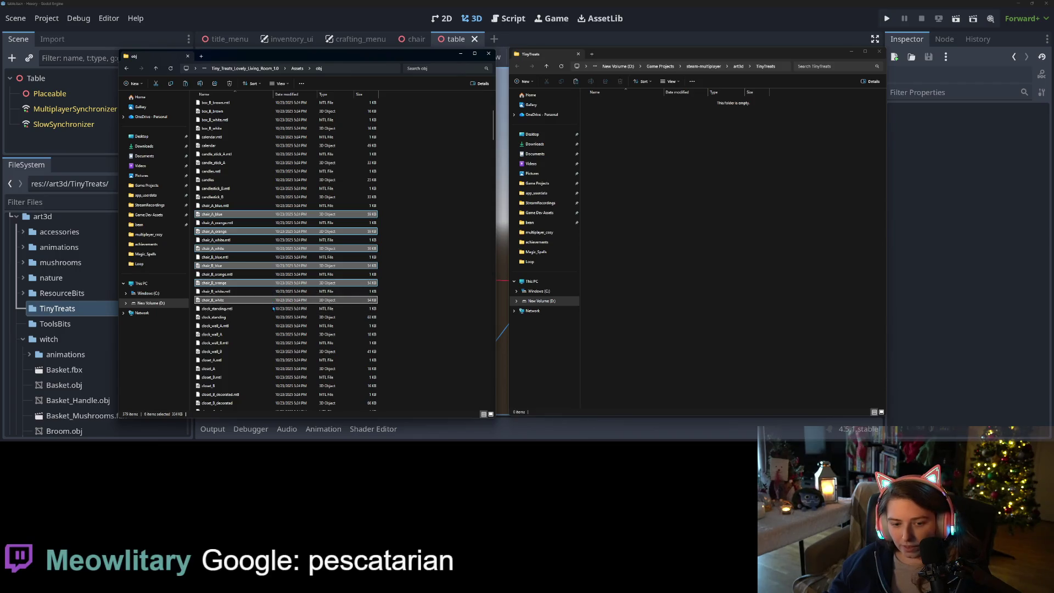
Go back to the Tiny Treats packs and open the Bakery Interior obj folder
{"action": "scroll", "coordinate": [271, 306], "scroll_direction": "down", "scroll_amount": 10}
{"action": "scroll", "coordinate": [337, 320], "scroll_direction": "down", "scroll_amount": 1}
{"action": "scroll", "coordinate": [338, 320], "scroll_direction": "down", "scroll_amount": 2}
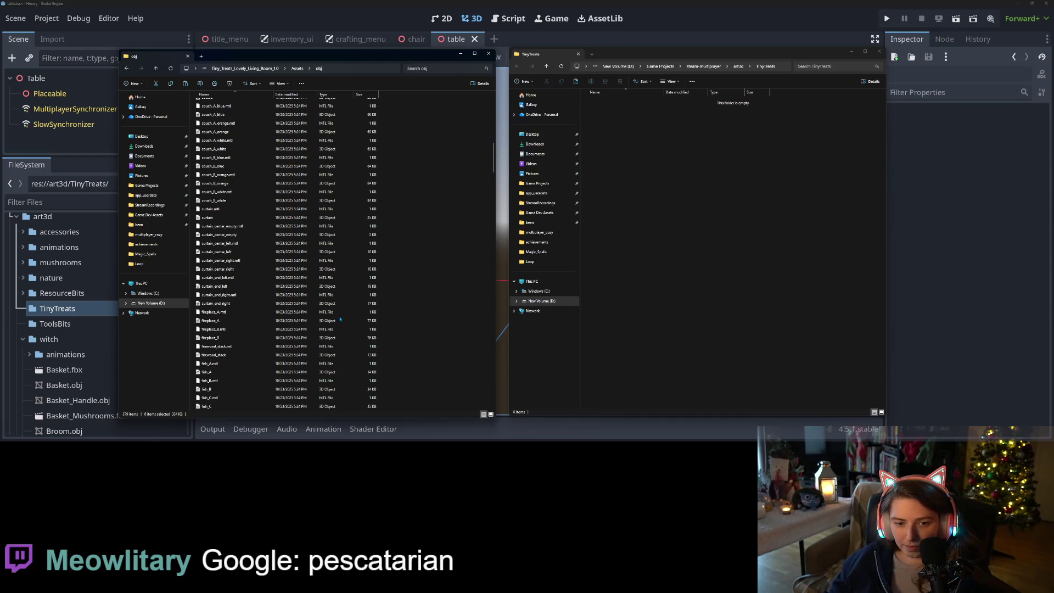
{"action": "scroll", "coordinate": [343, 312], "scroll_direction": "down", "scroll_amount": 9}
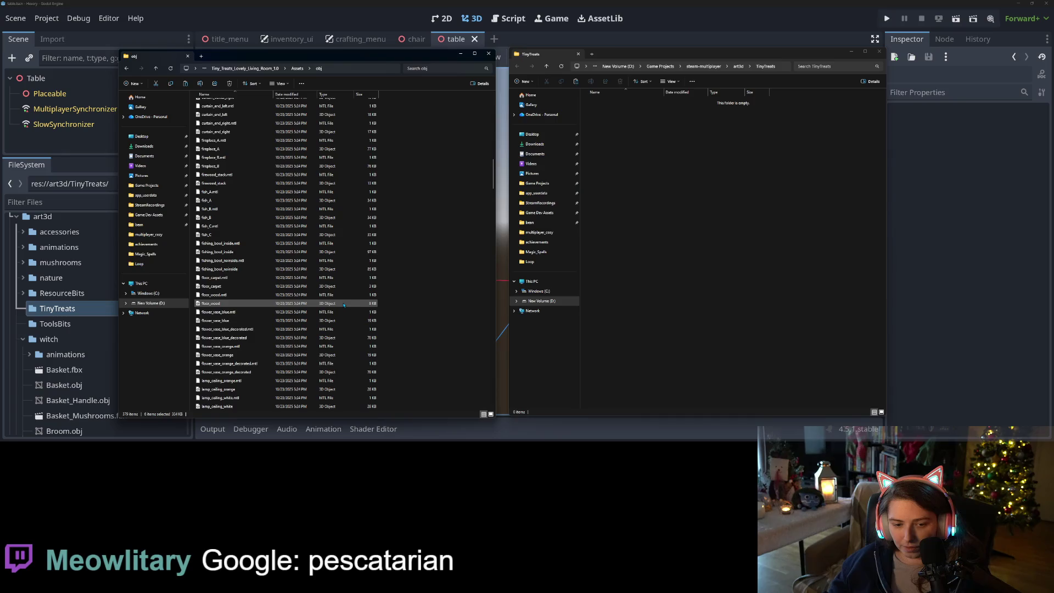
{"action": "scroll", "coordinate": [344, 310], "scroll_direction": "up", "scroll_amount": 20}
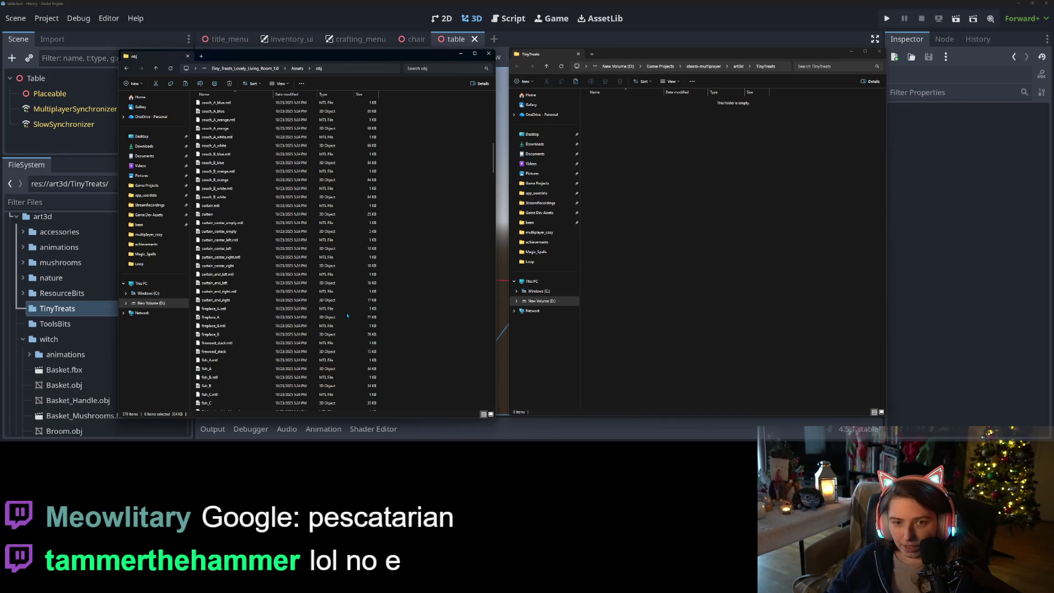
{"action": "scroll", "coordinate": [347, 316], "scroll_direction": "up", "scroll_amount": 4}
{"action": "left_click", "coordinate": [156, 68]}
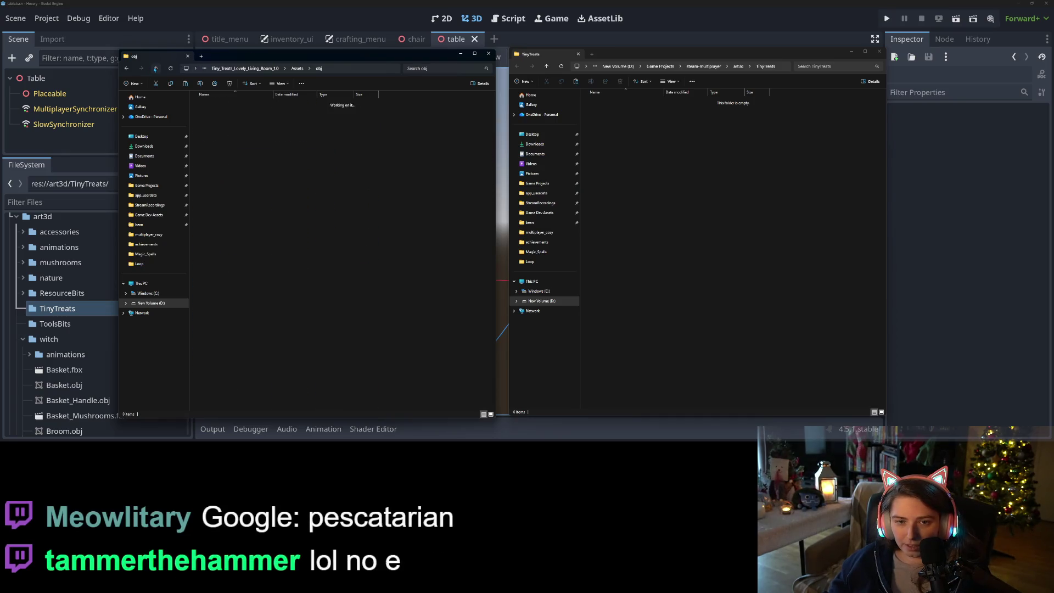
{"action": "left_click", "coordinate": [156, 68]}
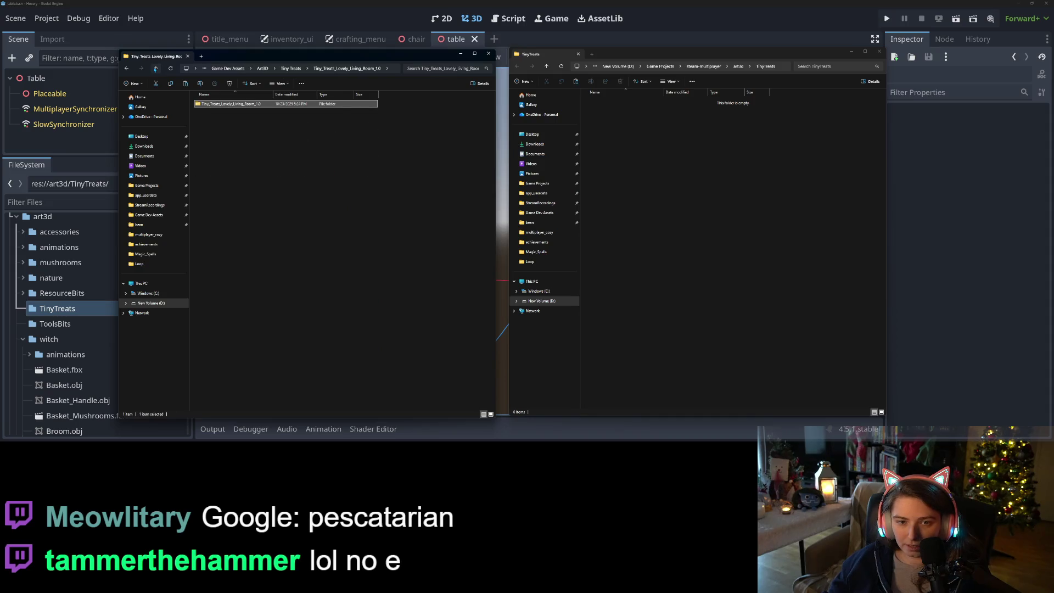
{"action": "left_click", "coordinate": [156, 68]}
{"action": "left_click", "coordinate": [253, 113]}
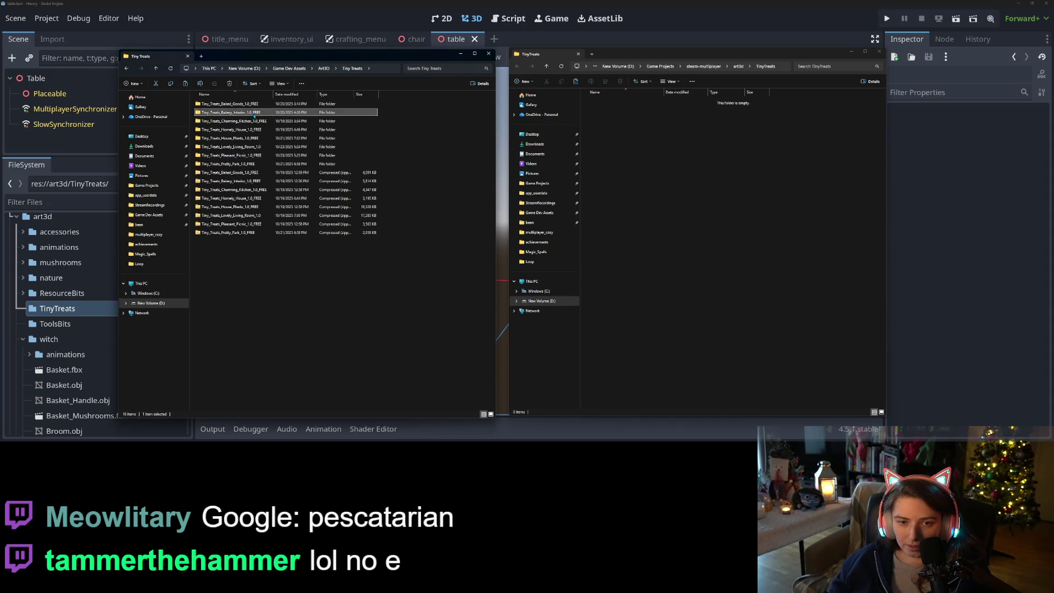
{"action": "double_click", "coordinate": [254, 113]}
{"action": "double_click", "coordinate": [229, 105]}
{"action": "double_click", "coordinate": [226, 105]}
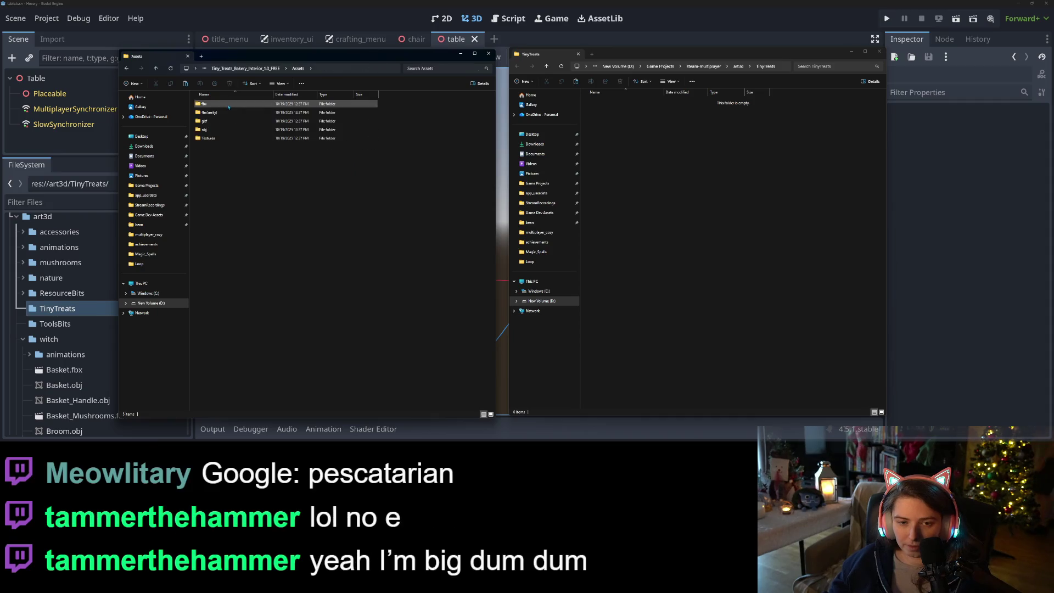
{"action": "double_click", "coordinate": [216, 129]}
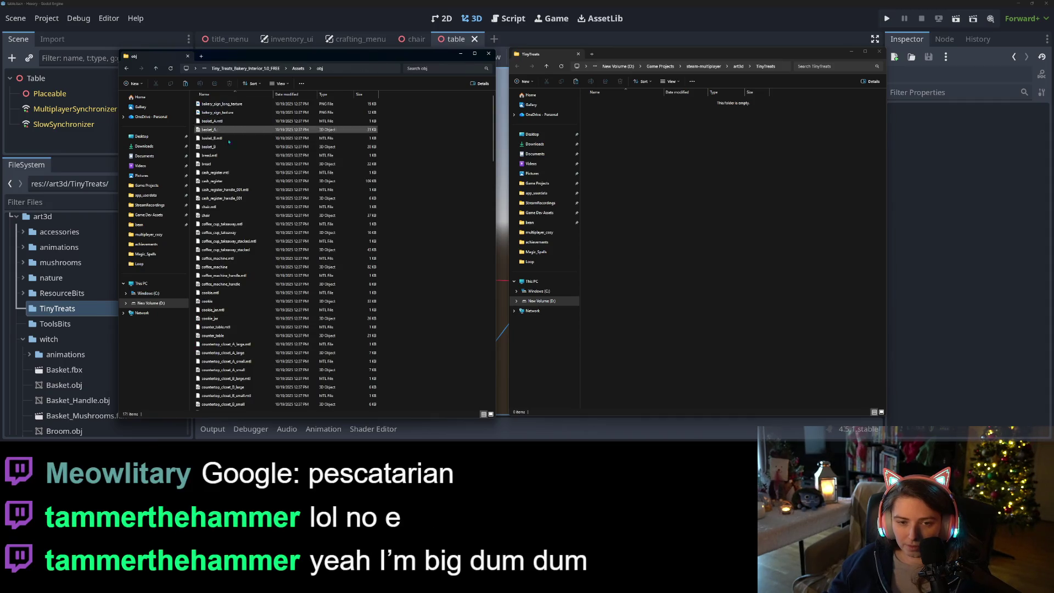
Copy table_round_C and tin_A_beige into the project's TinyTreats folder
{"action": "scroll", "coordinate": [234, 245], "scroll_direction": "down", "scroll_amount": 2}
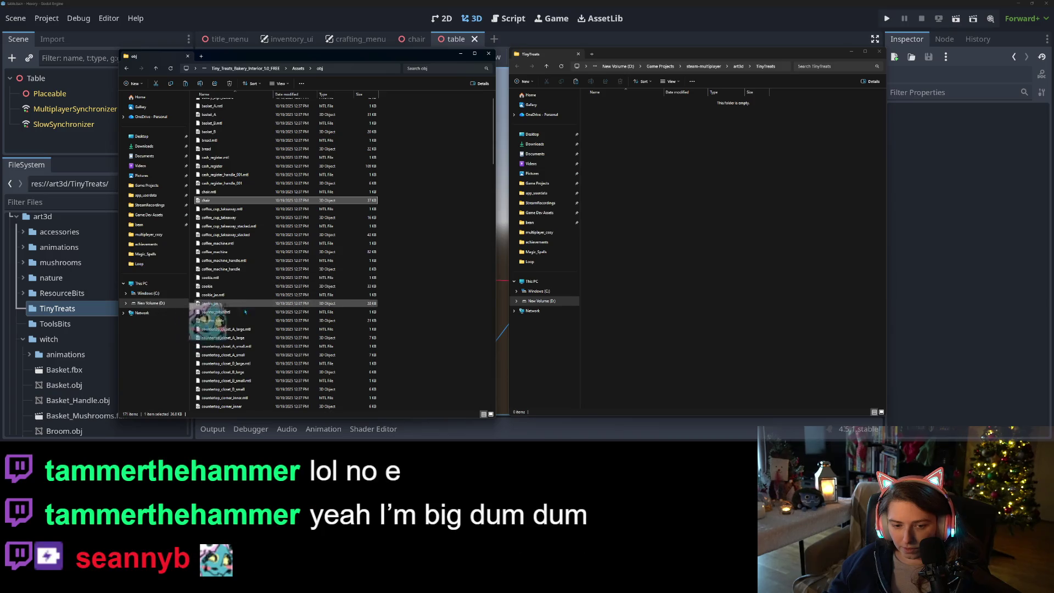
{"action": "scroll", "coordinate": [264, 319], "scroll_direction": "down", "scroll_amount": 3}
{"action": "scroll", "coordinate": [264, 328], "scroll_direction": "down", "scroll_amount": 3}
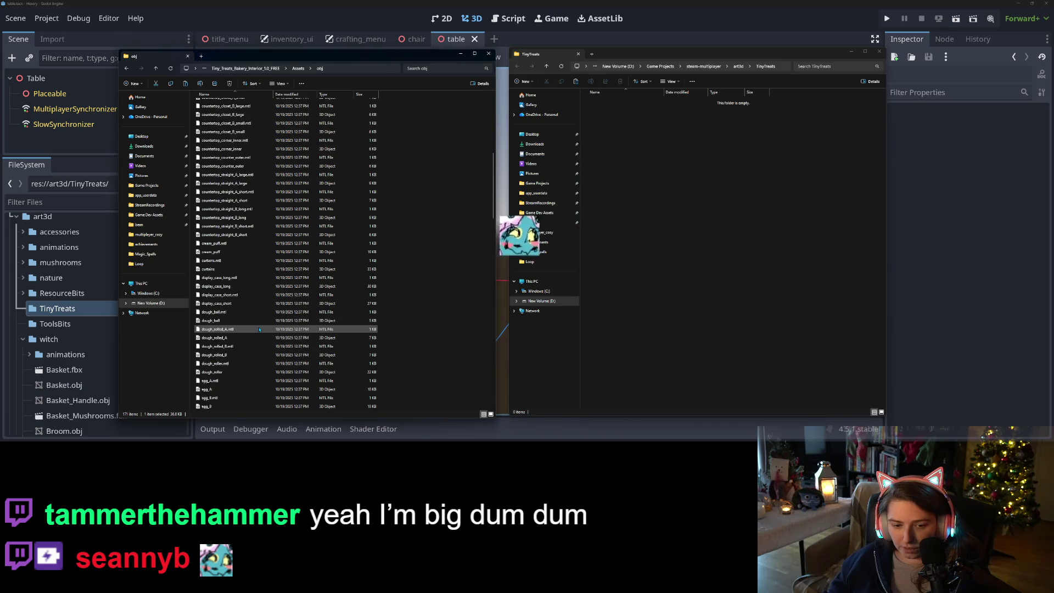
{"action": "scroll", "coordinate": [259, 335], "scroll_direction": "down", "scroll_amount": 10}
{"action": "scroll", "coordinate": [259, 353], "scroll_direction": "down", "scroll_amount": 15}
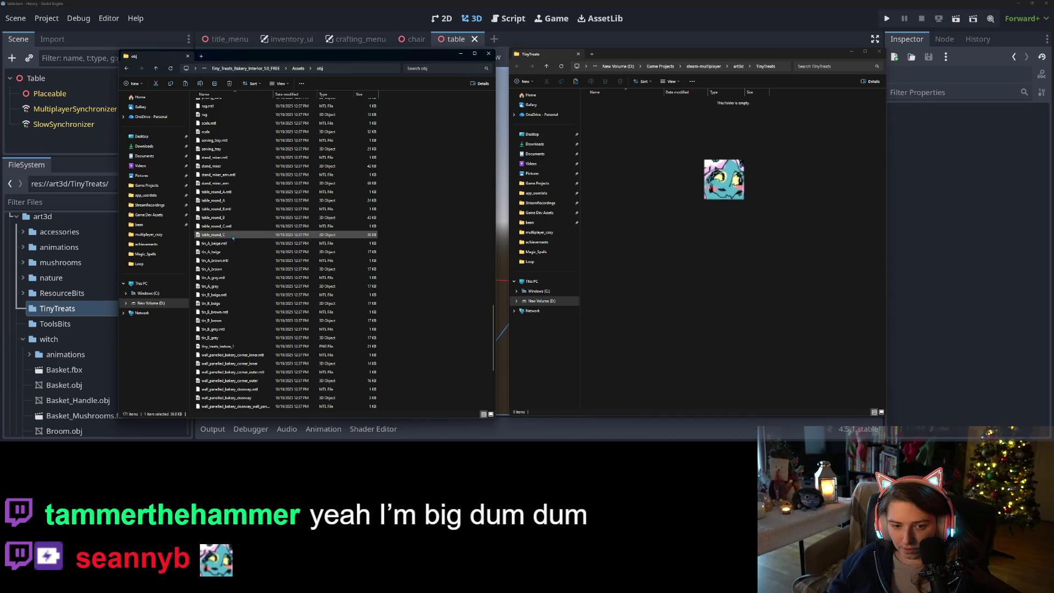
{"action": "left_click", "coordinate": [245, 252], "text": "ctrl"}
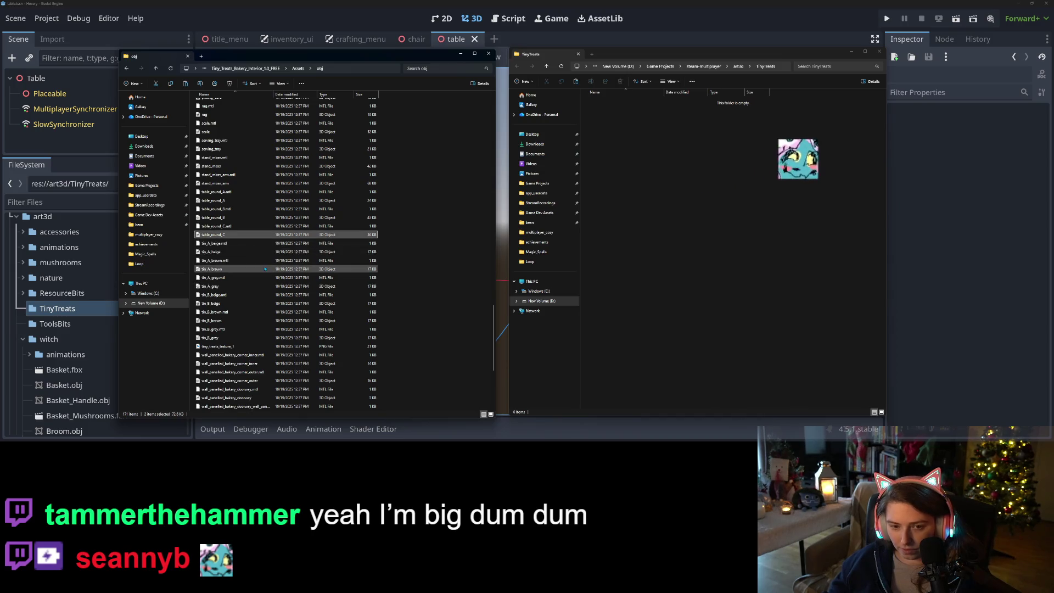
{"action": "left_click_drag", "start_coordinate": [245, 252], "coordinate": [703, 286]}
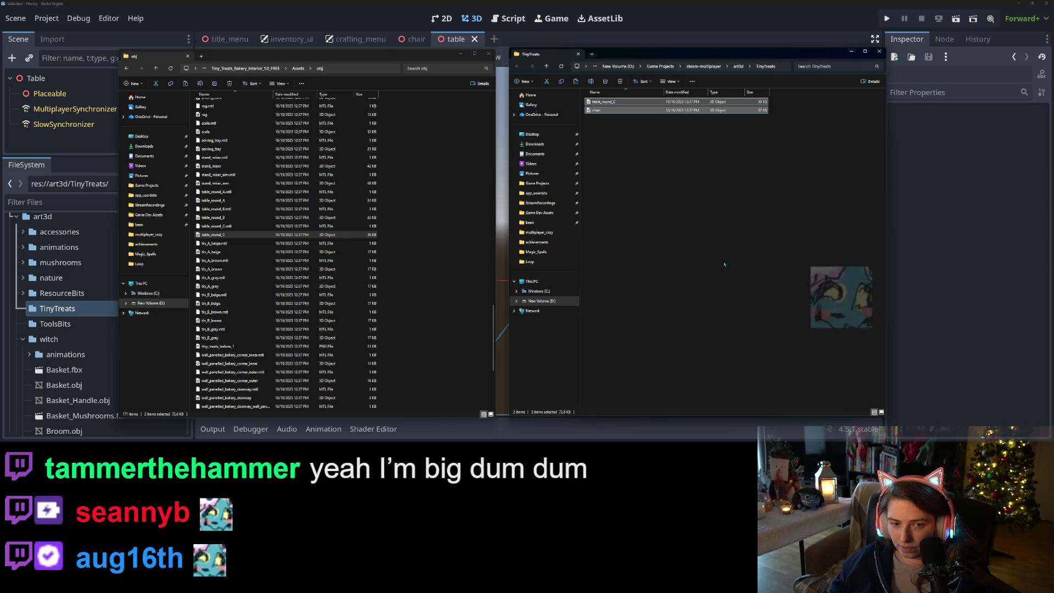
{"action": "left_click", "coordinate": [703, 286]}
Copy the tiny_treats_texture_1 image into the TinyTreats folder
{"action": "scroll", "coordinate": [358, 170], "scroll_direction": "up", "scroll_amount": 20}
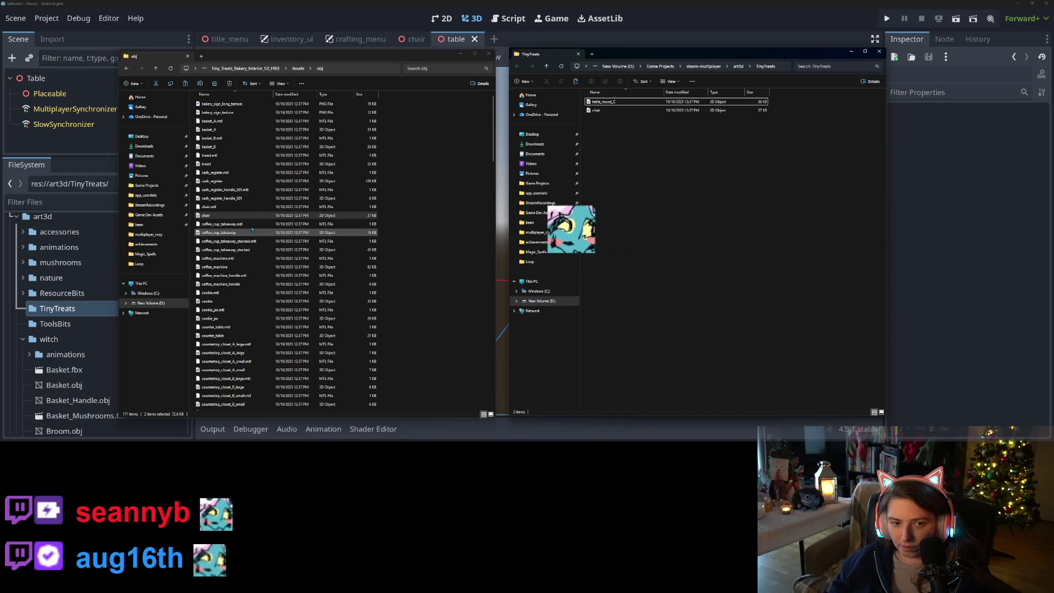
{"action": "left_click", "coordinate": [236, 112]}
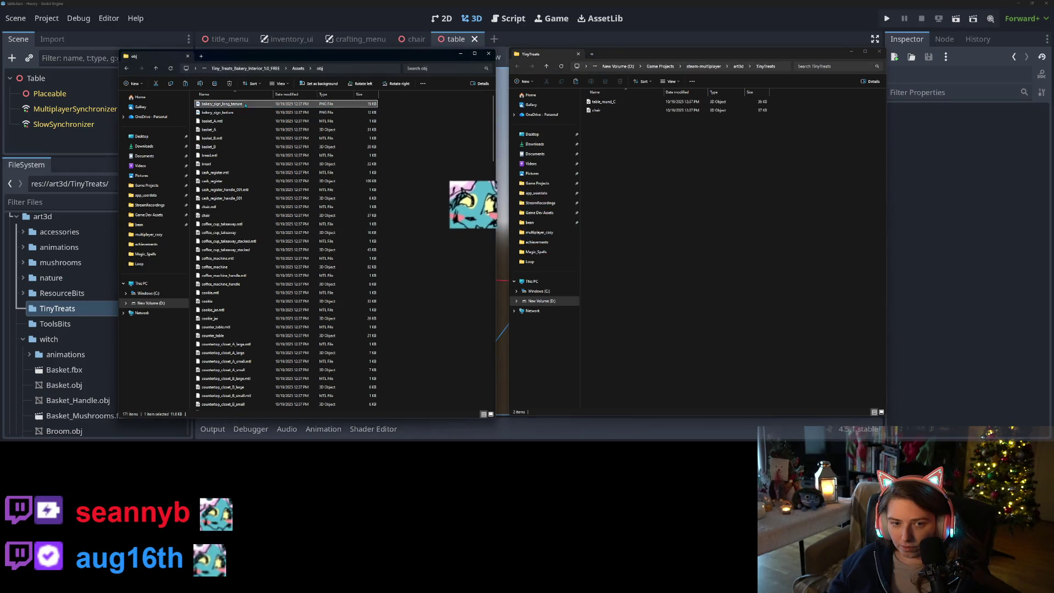
{"action": "scroll", "coordinate": [270, 258], "scroll_direction": "down", "scroll_amount": 15}
{"action": "scroll", "coordinate": [270, 258], "scroll_direction": "down", "scroll_amount": 20}
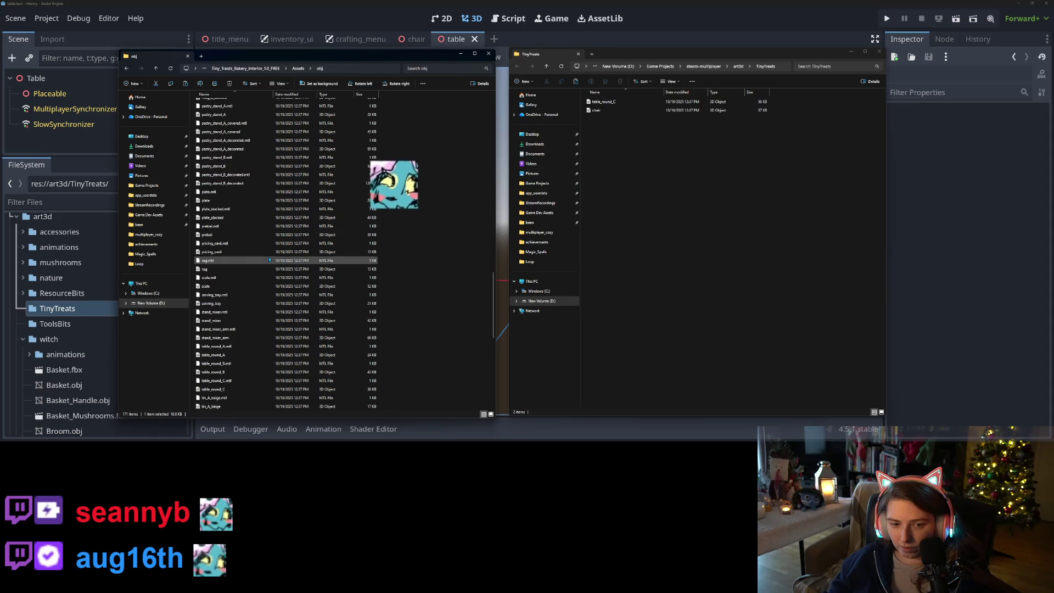
{"action": "scroll", "coordinate": [266, 262], "scroll_direction": "up", "scroll_amount": 1}
{"action": "left_click", "coordinate": [219, 197]}
{"action": "left_click", "coordinate": [754, 294]}
{"action": "key", "text": "ctrl+v"}
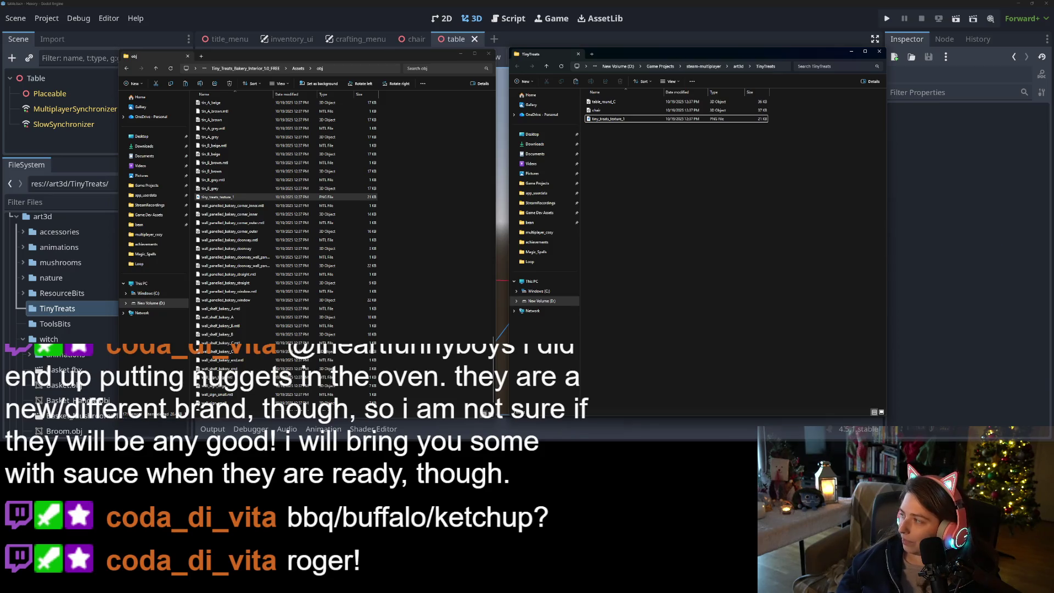
Close the File Explorer windows and return to the Godot editor
{"action": "left_click", "coordinate": [839, 41]}
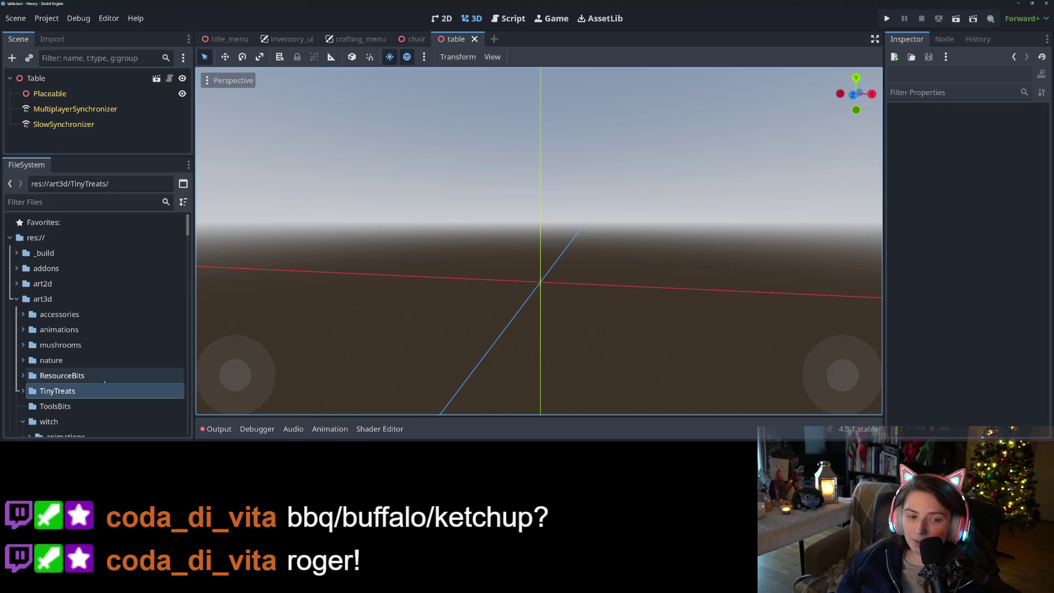
Drop table_round_C.obj into the table scene, then delete the file from the project
{"action": "left_click", "coordinate": [22, 391]}
{"action": "scroll", "coordinate": [55, 357], "scroll_direction": "down", "scroll_amount": 3}
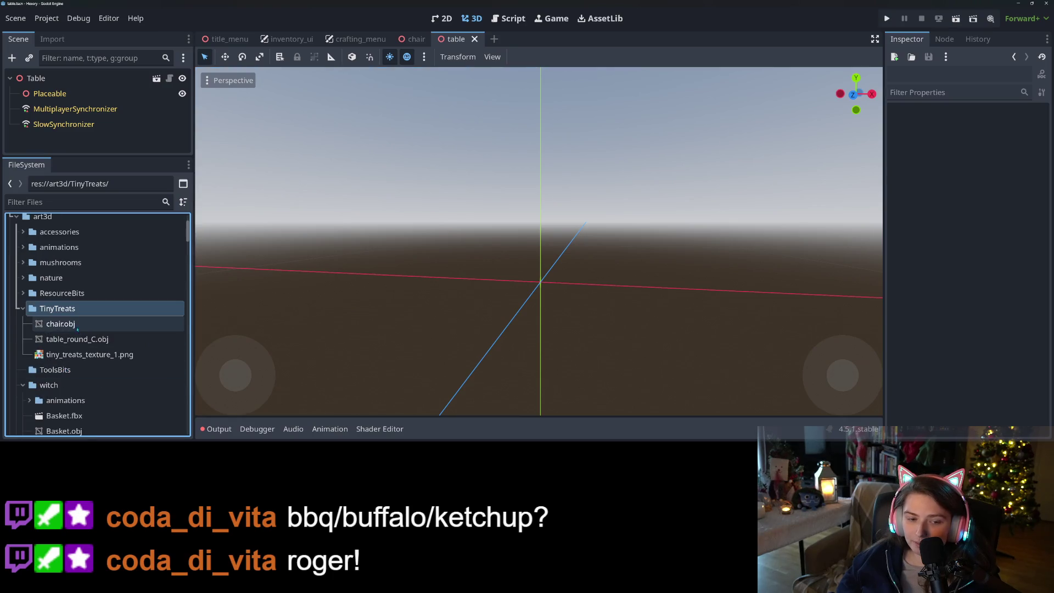
{"action": "mouse_move", "coordinate": [74, 339]}
{"action": "left_mouse_down"}
{"action": "mouse_move", "coordinate": [595, 330]}
{"action": "mouse_move", "coordinate": [538, 388]}
{"action": "mouse_move", "coordinate": [554, 309]}
{"action": "mouse_move", "coordinate": [549, 384]}
{"action": "left_mouse_up"}
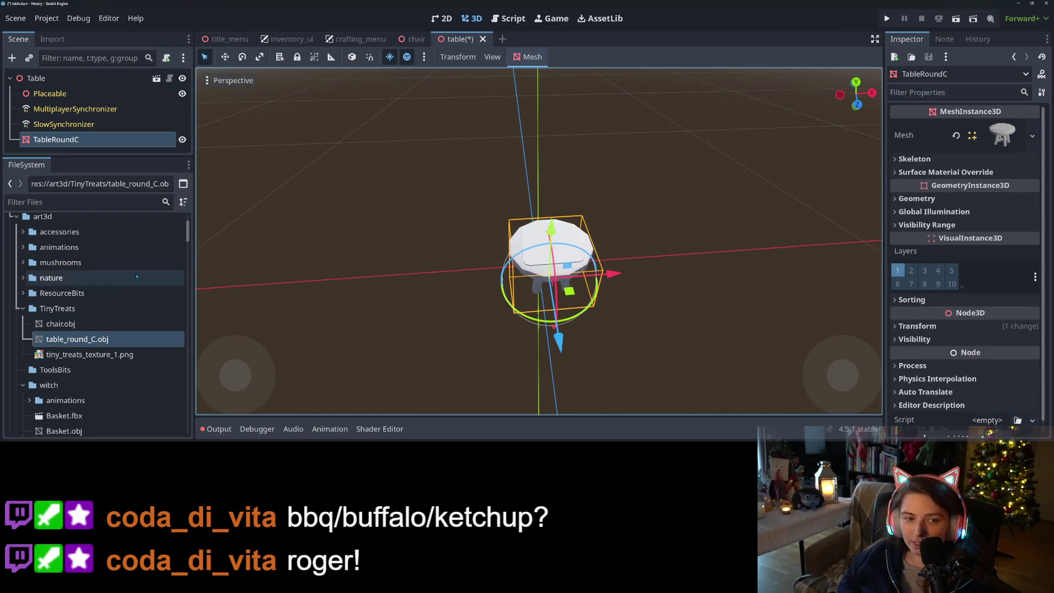
{"action": "key", "text": "Delete"}
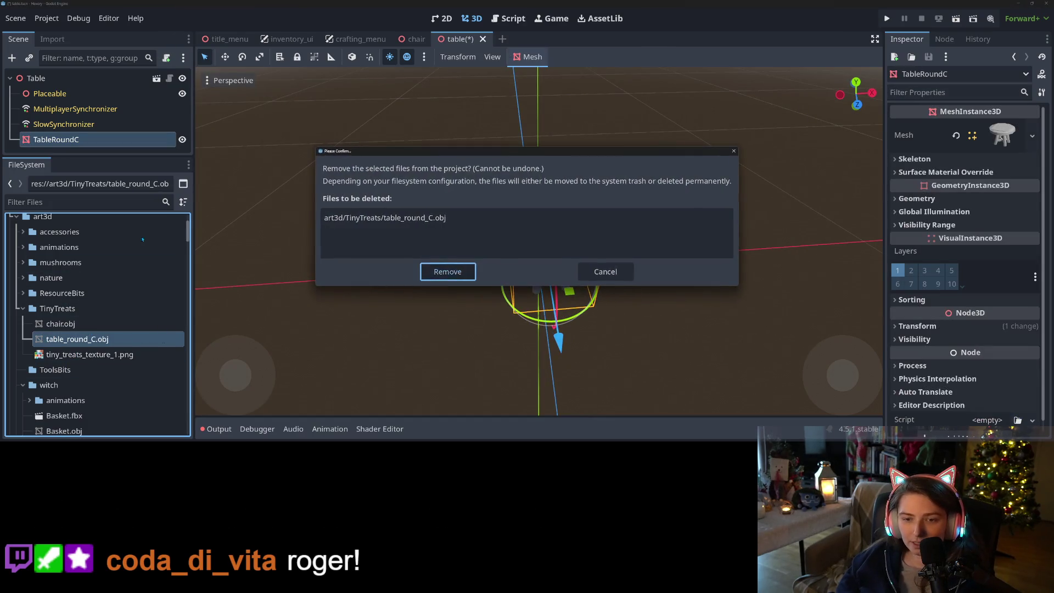
{"action": "key", "text": "Return"}
Delete the TableRoundC node and save the table scene
{"action": "left_click", "coordinate": [64, 124]}
{"action": "left_click", "coordinate": [56, 140]}
{"action": "key", "text": "Delete"}
{"action": "key", "text": "Return"}
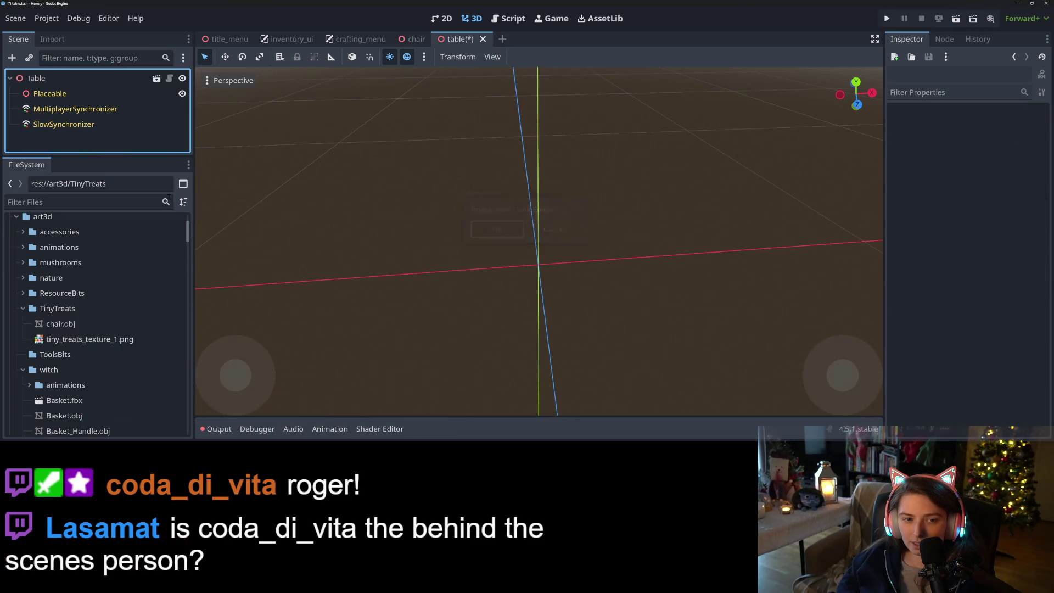
{"action": "key", "text": "ctrl+s"}
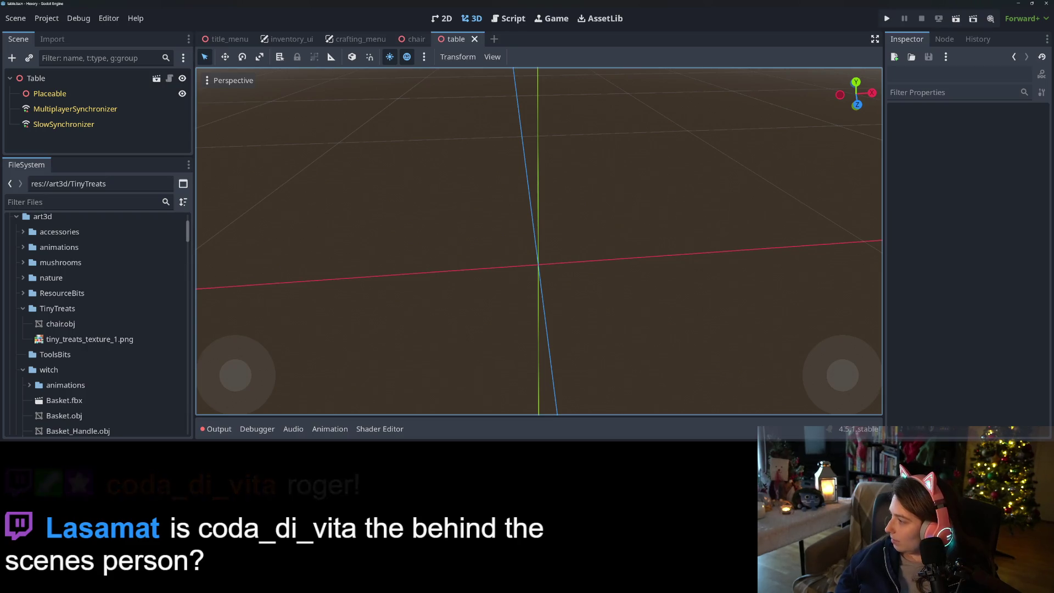
{"action": "left_click_drag", "start_coordinate": [608, 110], "coordinate": [486, 203]}
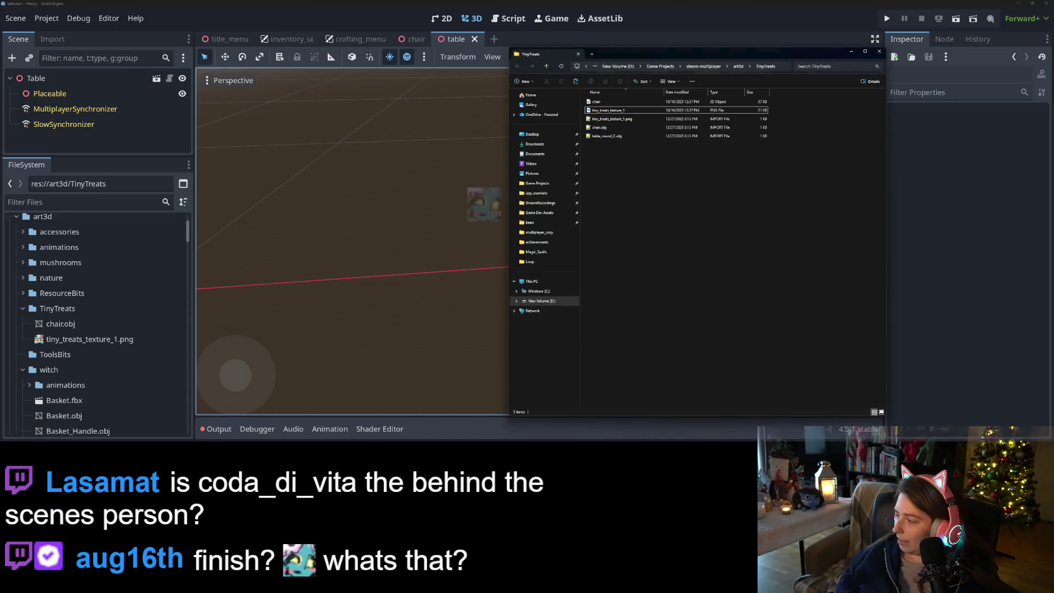
Copy table_round_B into the project's TinyTreats folder
{"action": "left_click_drag", "start_coordinate": [415, 221], "coordinate": [163, 284]}
{"action": "scroll", "coordinate": [297, 224], "scroll_direction": "up", "scroll_amount": 7}
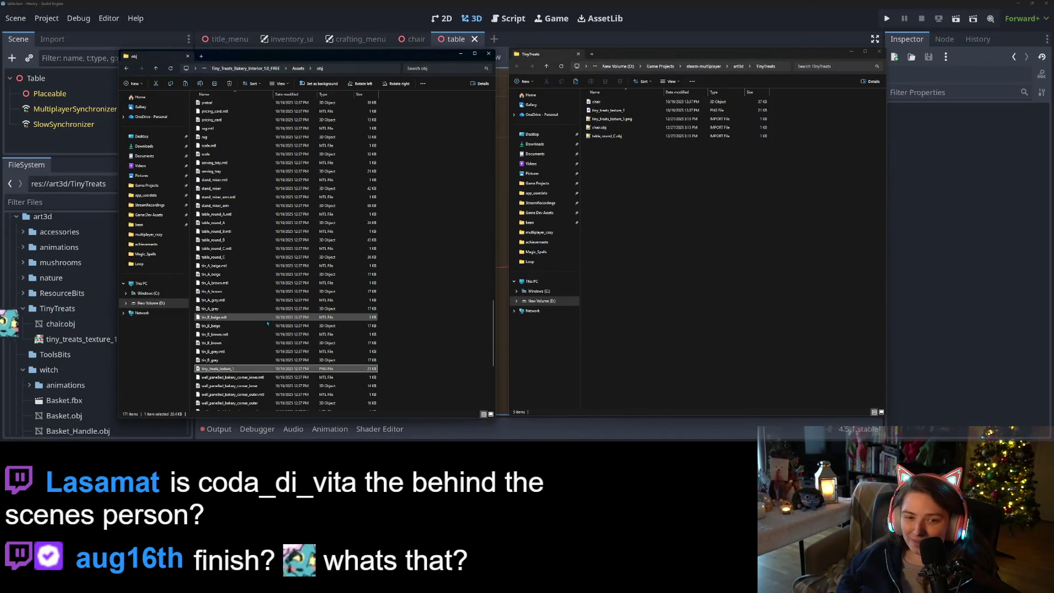
{"action": "left_click", "coordinate": [232, 243]}
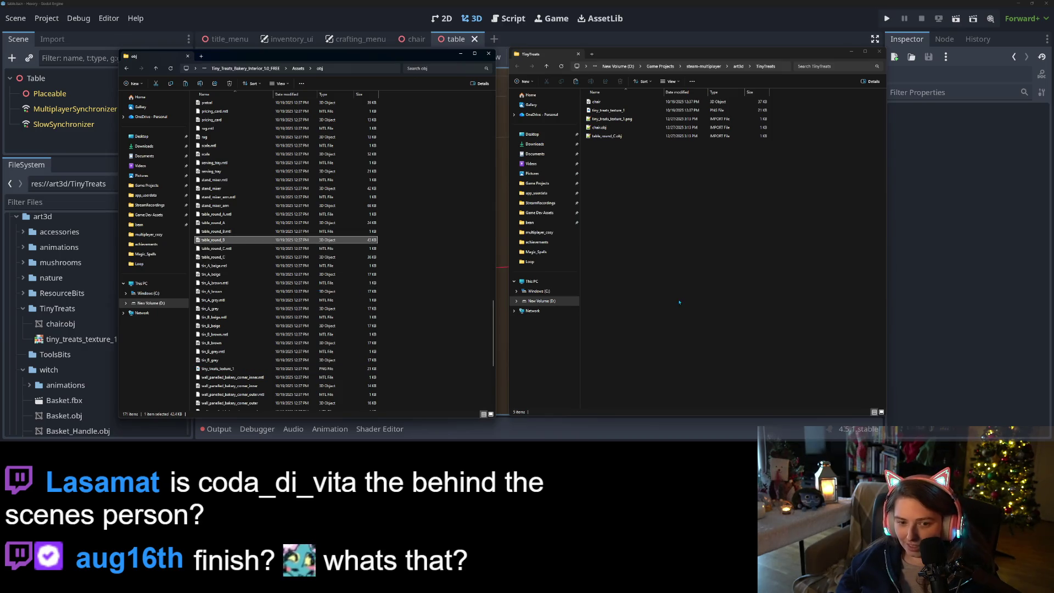
{"action": "left_click", "coordinate": [713, 296]}
{"action": "key", "text": "ctrl+v"}
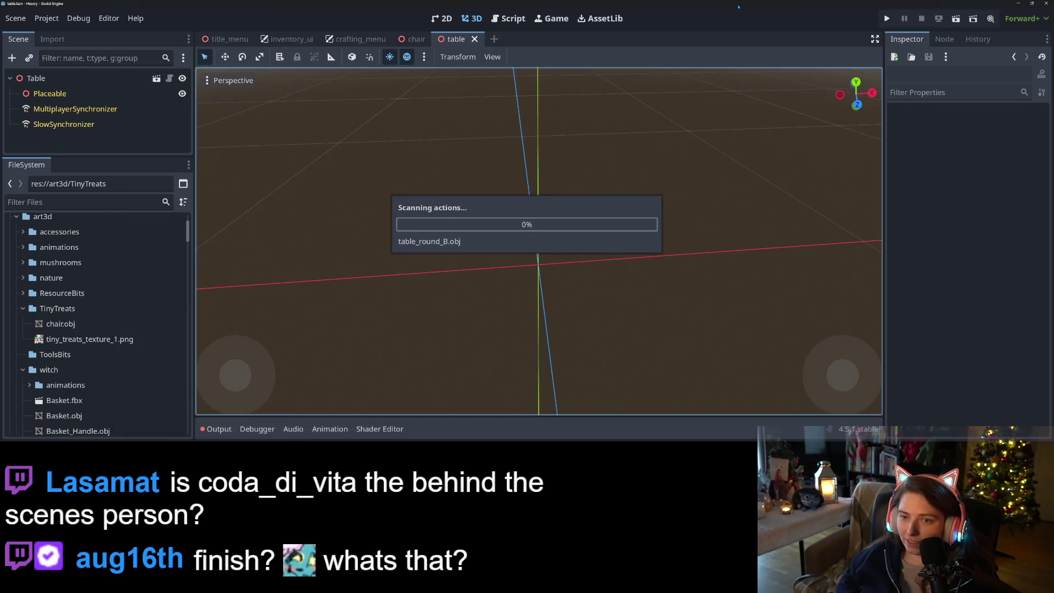
{"action": "key", "text": "alt+Tab"}
Try table_round_B.obj in the table scene, undo it, and delete the file from the project
{"action": "mouse_move", "coordinate": [77, 339]}
{"action": "left_mouse_down"}
{"action": "mouse_move", "coordinate": [138, 338]}
{"action": "mouse_move", "coordinate": [529, 263]}
{"action": "mouse_move", "coordinate": [560, 272]}
{"action": "left_mouse_up"}
{"action": "key", "text": "ctrl+z"}
{"action": "left_click", "coordinate": [54, 370]}
{"action": "left_click", "coordinate": [80, 339]}
{"action": "key", "text": "Delete"}
{"action": "key", "text": "Return"}
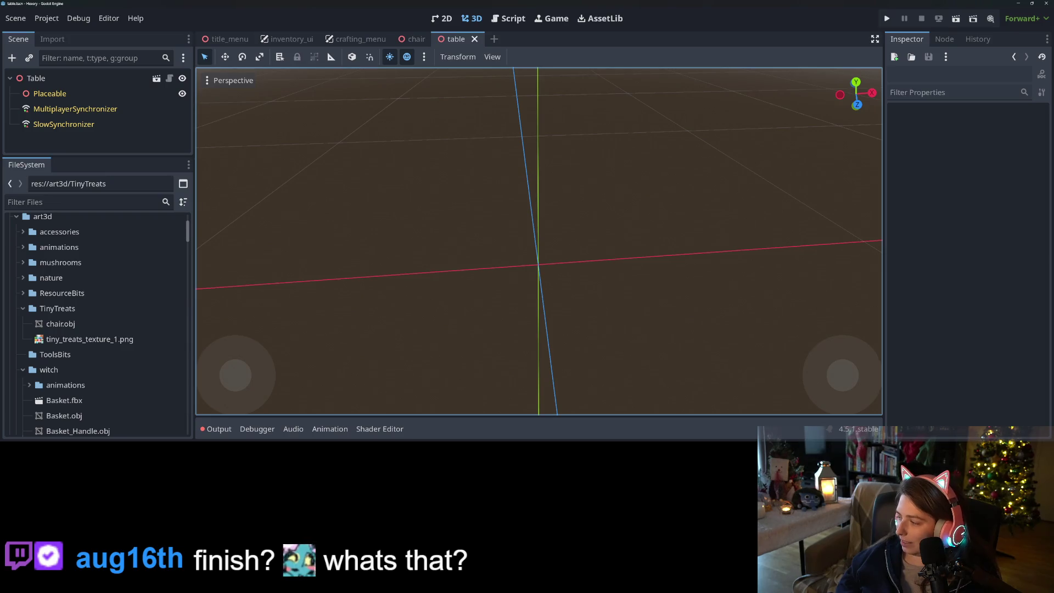
Copy table_round_A into the TinyTreats folder instead
{"action": "key", "text": "alt+Tab"}
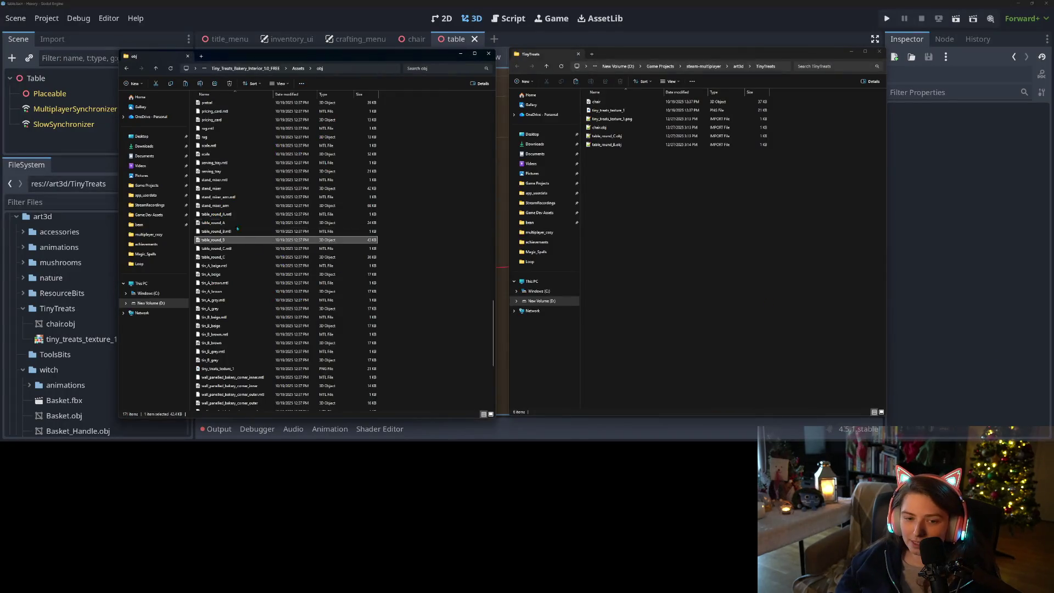
{"action": "left_click", "coordinate": [243, 225]}
{"action": "left_click_drag", "start_coordinate": [321, 252], "coordinate": [729, 242]}
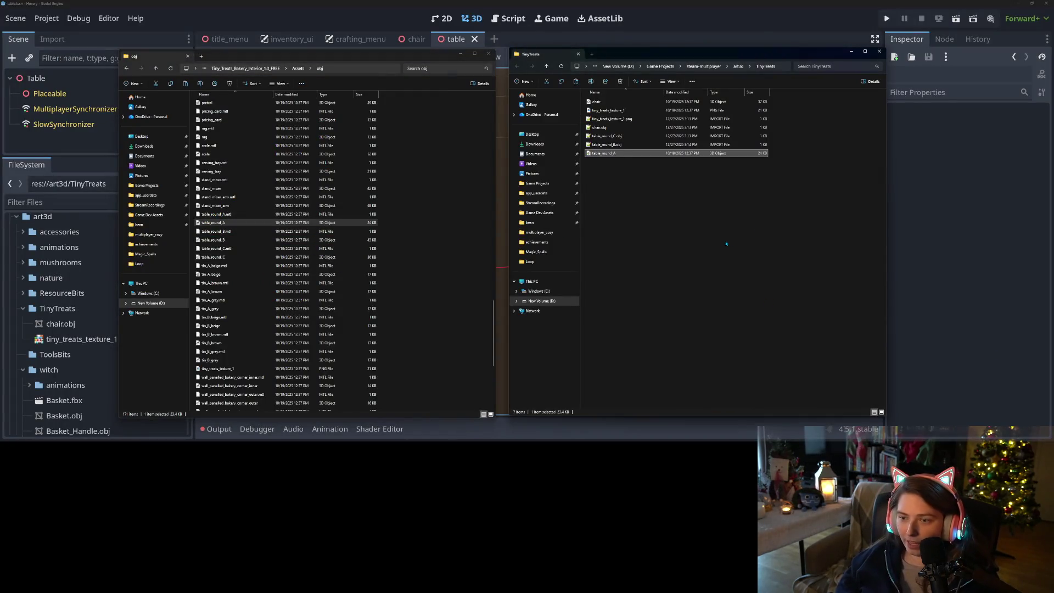
{"action": "key", "text": "alt+Tab"}
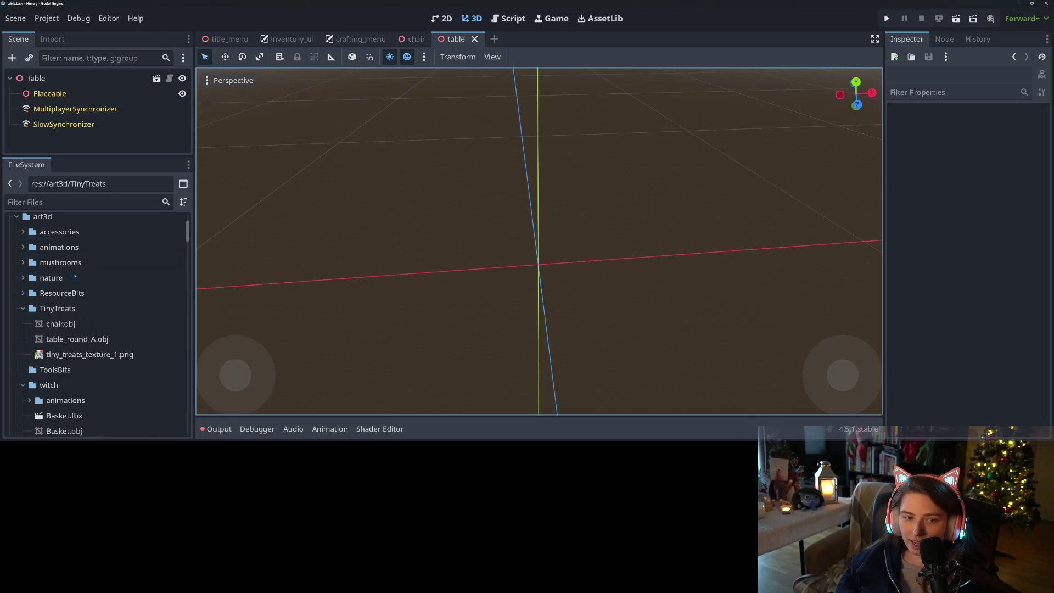
Place table_round_A.obj in the scene at the origin and parent it to Placeable
{"action": "left_click_drag", "start_coordinate": [77, 338], "coordinate": [541, 276]}
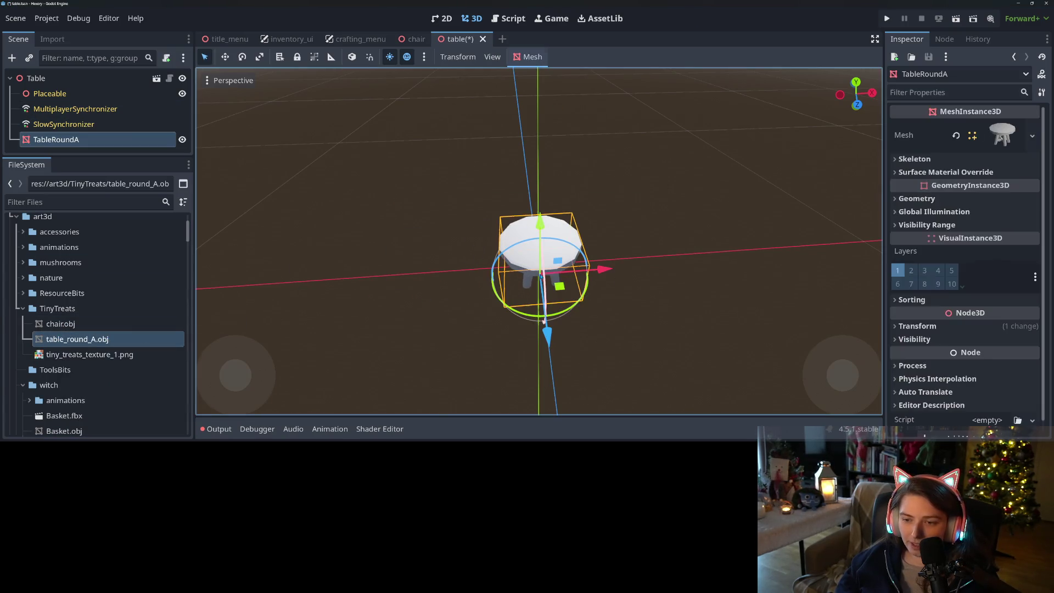
{"action": "key", "text": "KP_1"}
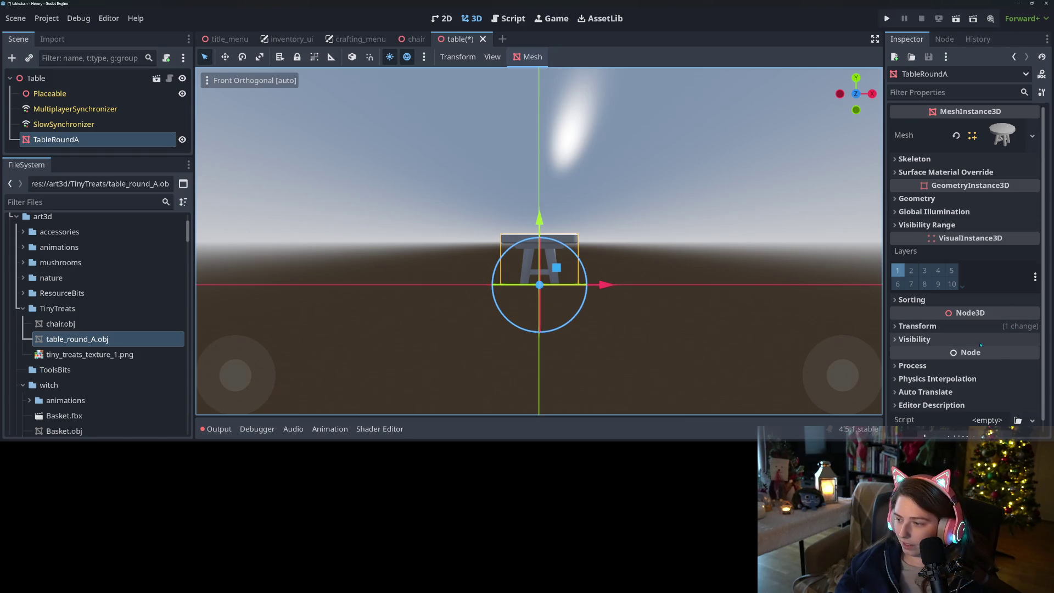
{"action": "left_click", "coordinate": [960, 327]}
{"action": "left_click", "coordinate": [1033, 339]}
{"action": "left_click", "coordinate": [83, 139]}
{"action": "left_click_drag", "start_coordinate": [86, 98], "coordinate": [88, 94]}
Add a StaticBody3D under Placeable with a CollisionShape3D child
{"action": "right_click", "coordinate": [89, 95]}
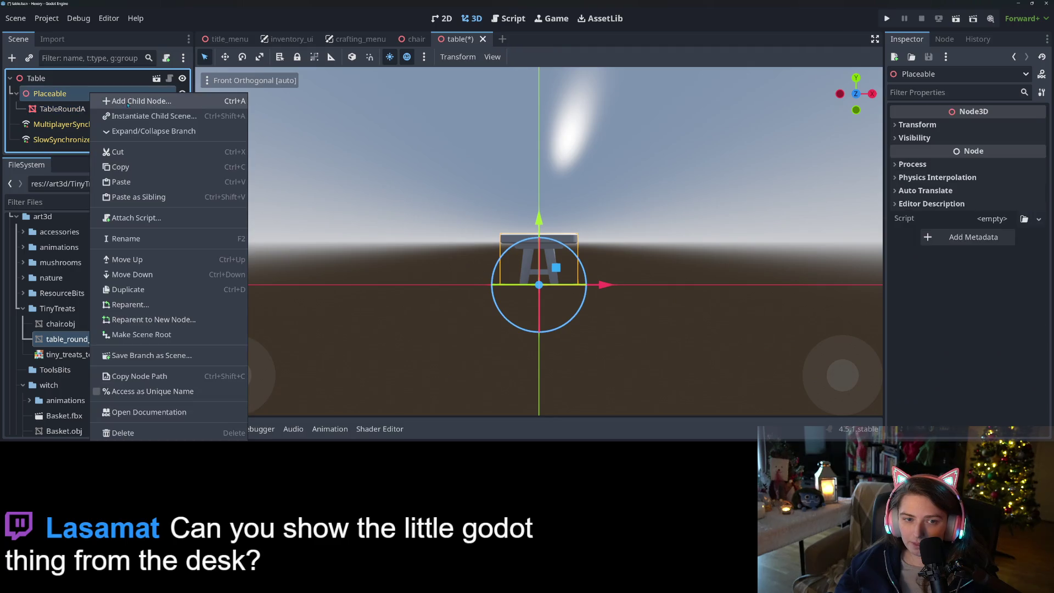
{"action": "left_click", "coordinate": [134, 100]}
{"action": "type", "text": "static"}
{"action": "key", "text": "Return"}
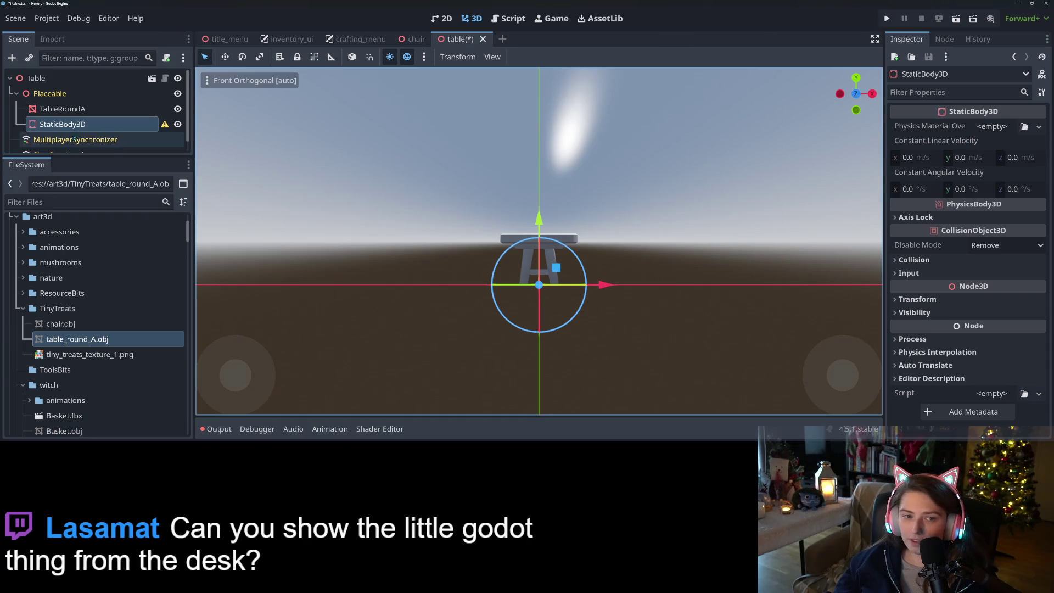
{"action": "right_click", "coordinate": [124, 126]}
{"action": "left_click", "coordinate": [148, 86]}
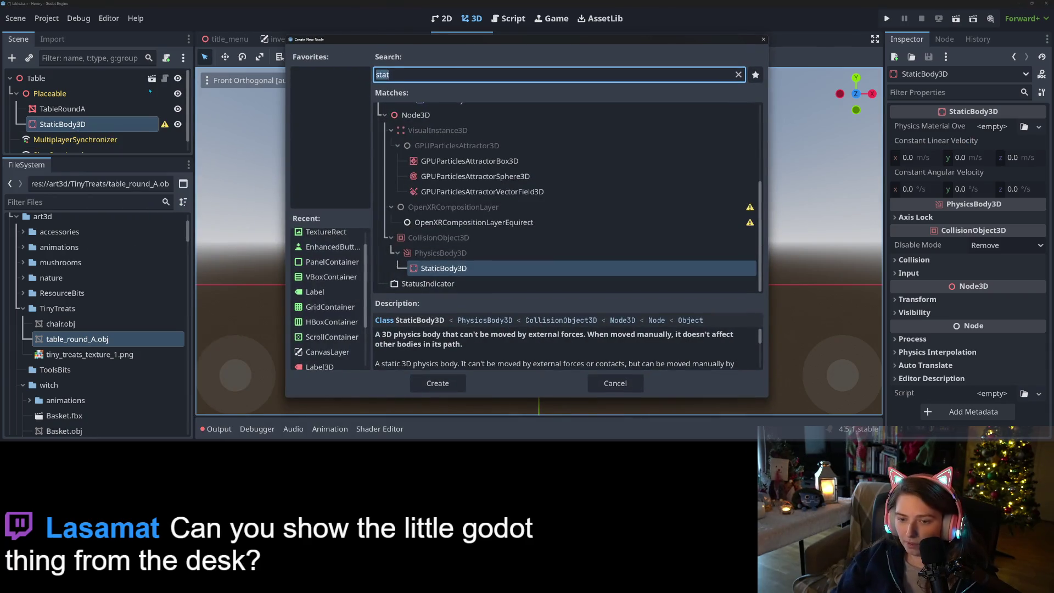
{"action": "type", "text": "coll"}
{"action": "key", "text": "Return"}
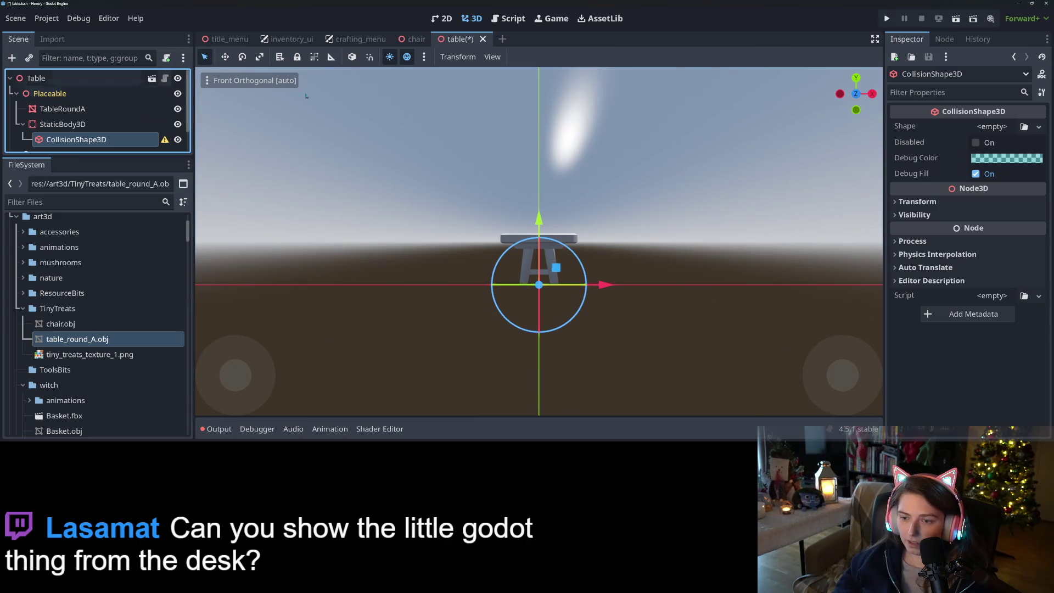
Give the collision a BoxShape3D and fit its height and width to the table in front and right views
{"action": "left_click", "coordinate": [1039, 127]}
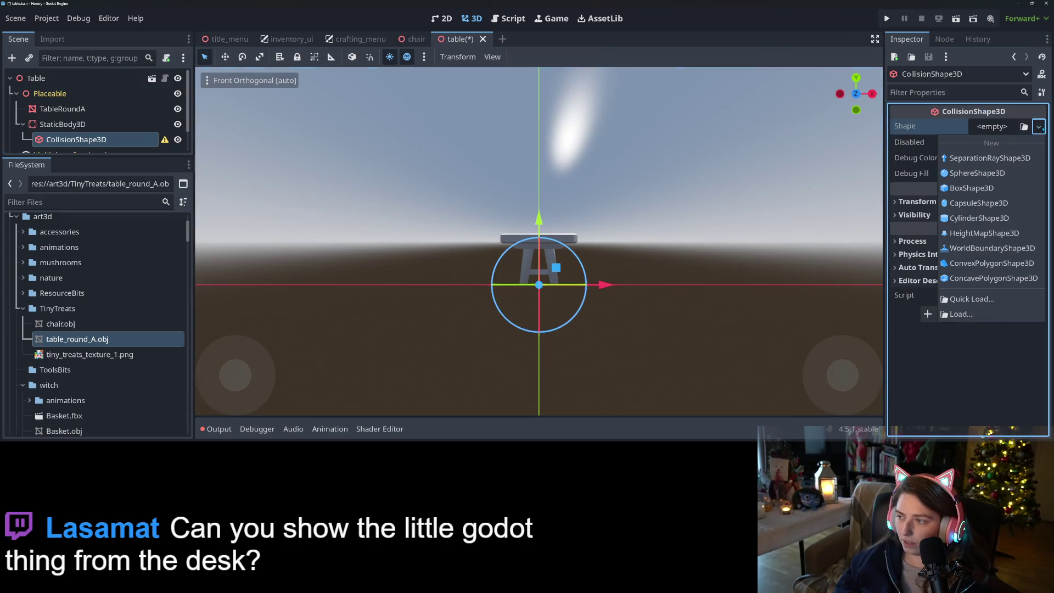
{"action": "left_click", "coordinate": [982, 189]}
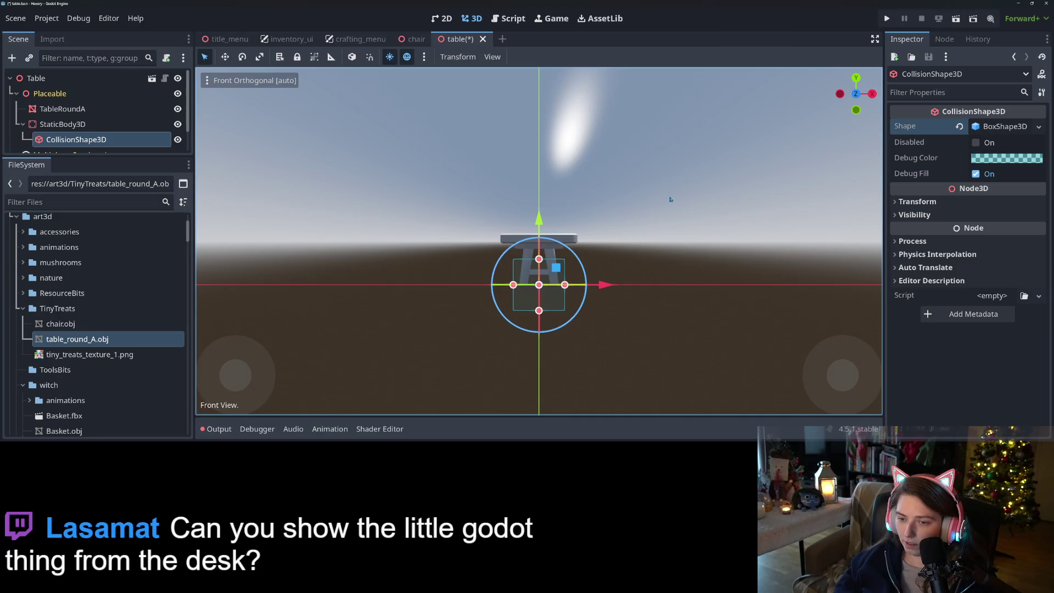
{"action": "scroll", "coordinate": [570, 280], "scroll_direction": "up", "scroll_amount": 5}
{"action": "left_click_drag", "start_coordinate": [539, 280], "coordinate": [539, 226]}
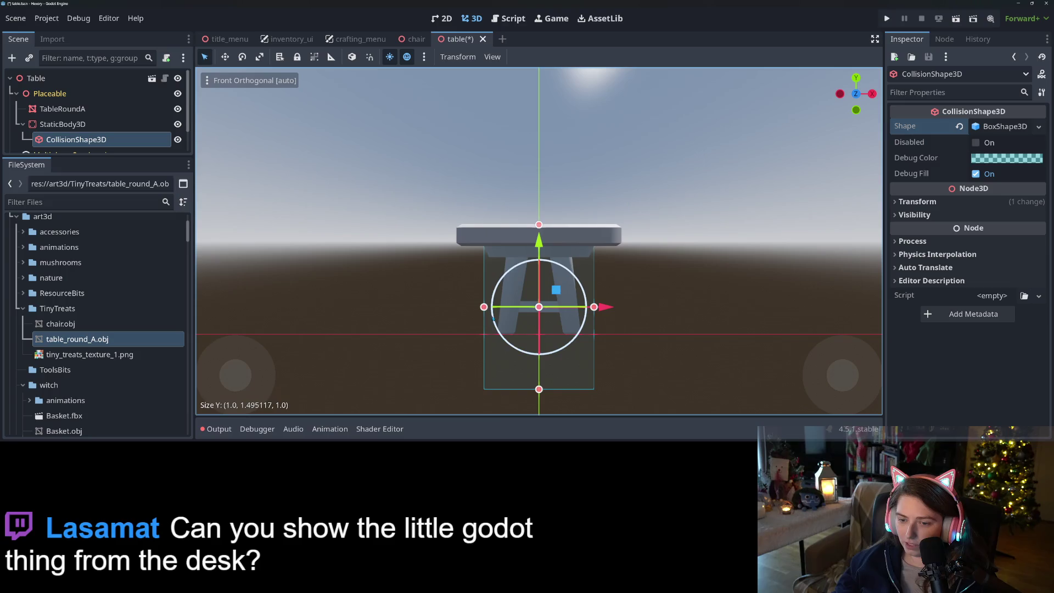
{"action": "left_click_drag", "start_coordinate": [484, 308], "coordinate": [458, 307]}
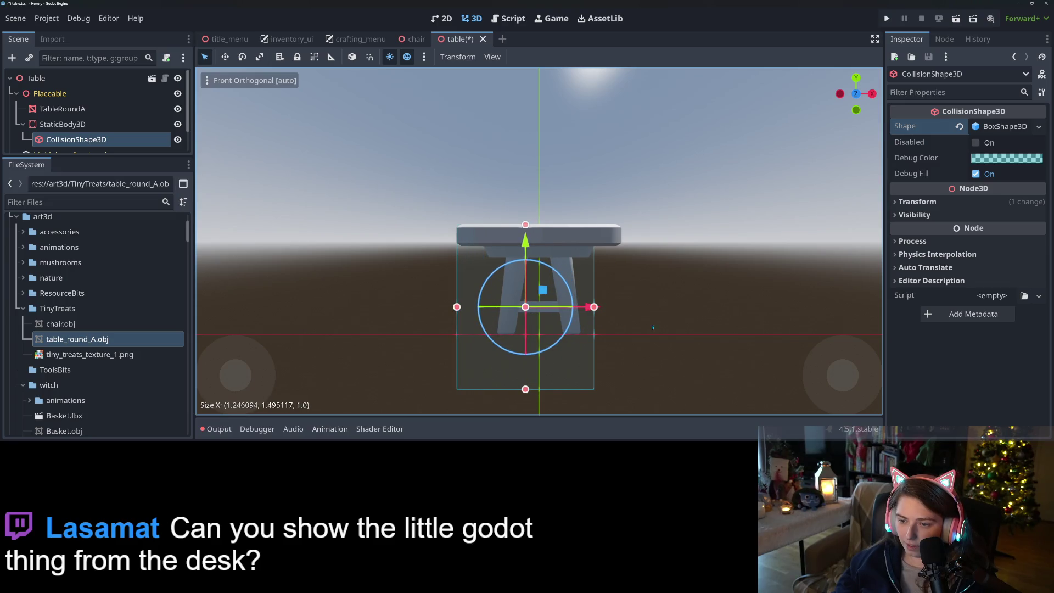
{"action": "left_click_drag", "start_coordinate": [597, 308], "coordinate": [616, 308]}
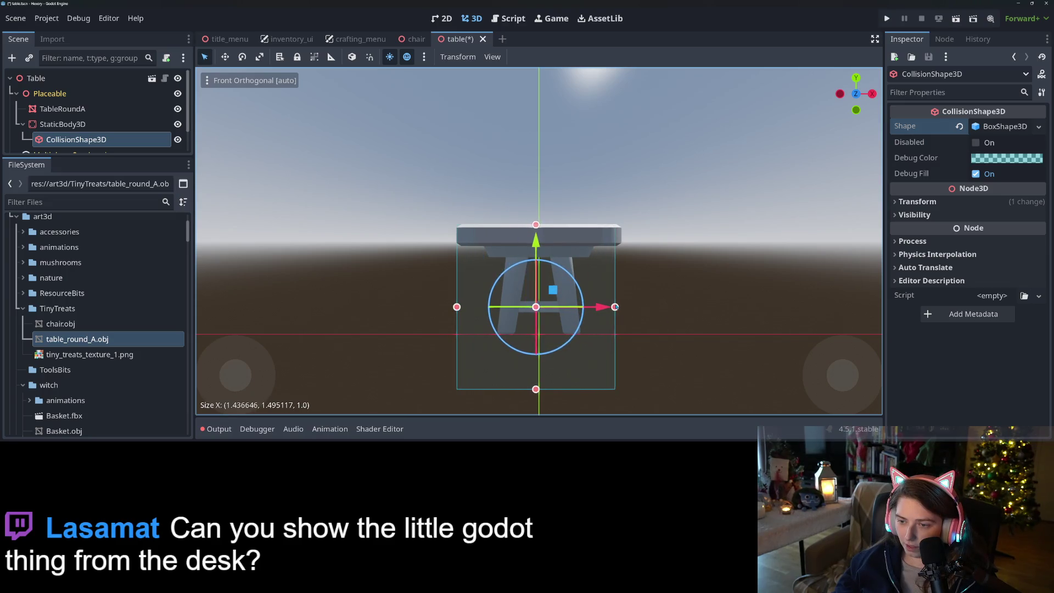
{"action": "key", "text": "KP_3"}
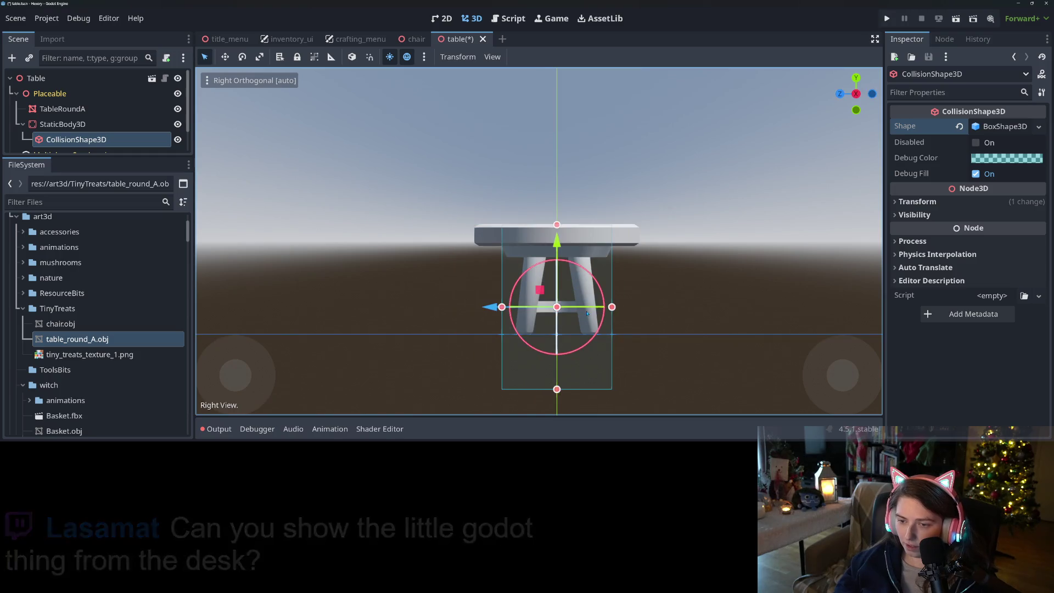
{"action": "left_click_drag", "start_coordinate": [500, 307], "coordinate": [483, 308]}
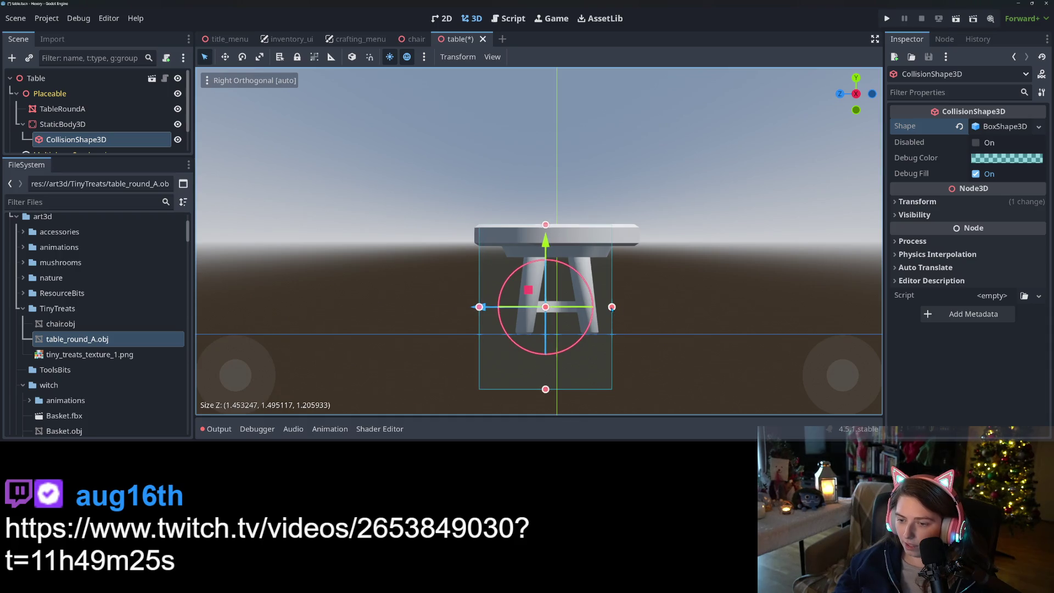
{"action": "left_click_drag", "start_coordinate": [636, 308], "coordinate": [636, 307]}
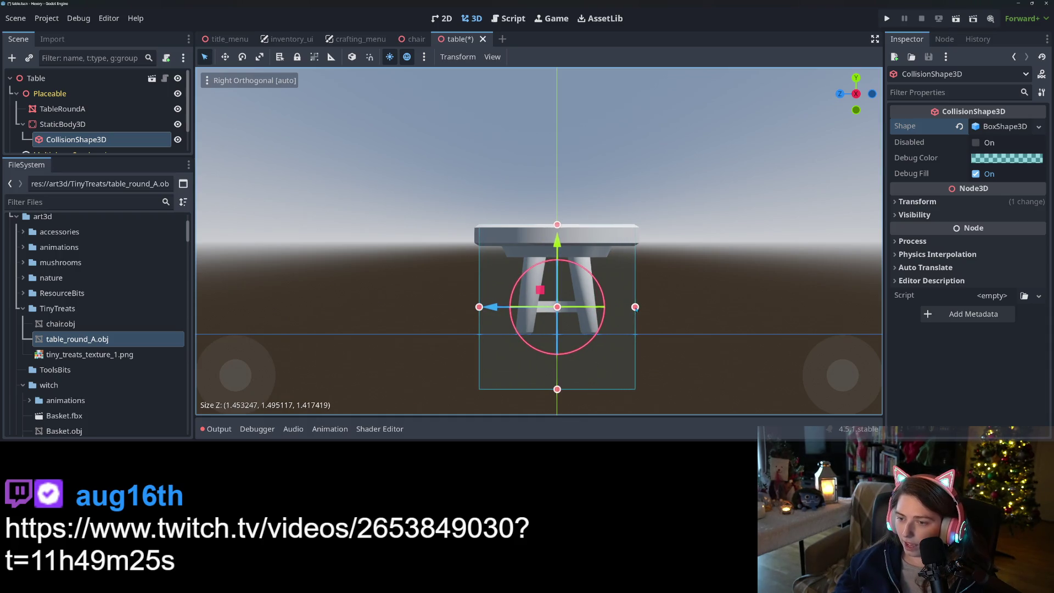
{"action": "left_click_drag", "start_coordinate": [558, 389], "coordinate": [558, 334]}
From the top view, trim the box to about 1.105 × 0.991 × 1.103 and save the scene
{"action": "key", "text": "KP_8"}
{"action": "key", "text": "KP_8"}
{"action": "key", "text": "KP_8"}
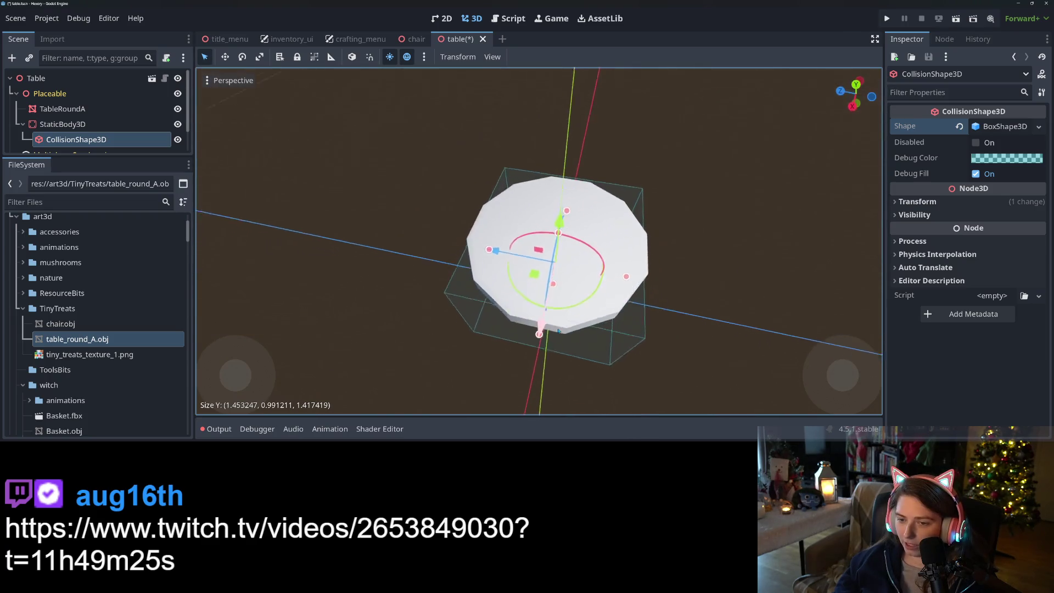
{"action": "key", "text": "KP_7"}
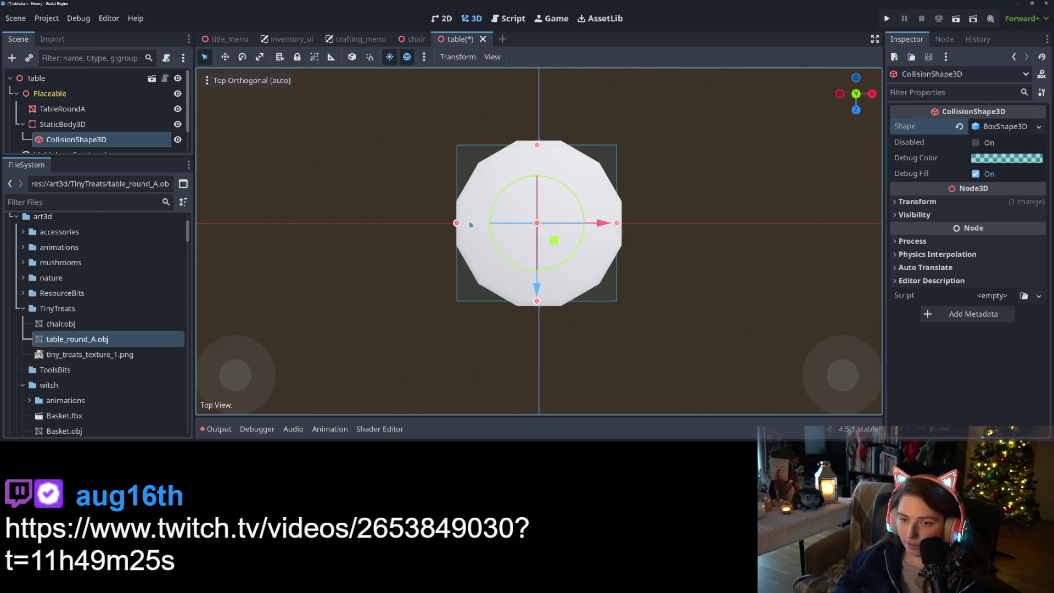
{"action": "left_click_drag", "start_coordinate": [459, 225], "coordinate": [479, 225]}
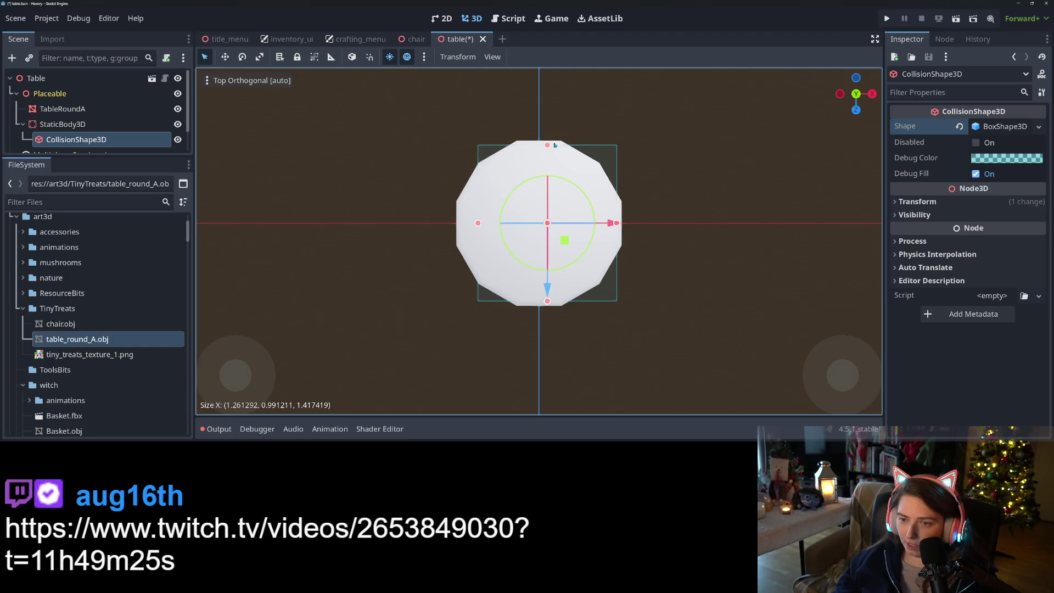
{"action": "left_click_drag", "start_coordinate": [549, 146], "coordinate": [548, 164]}
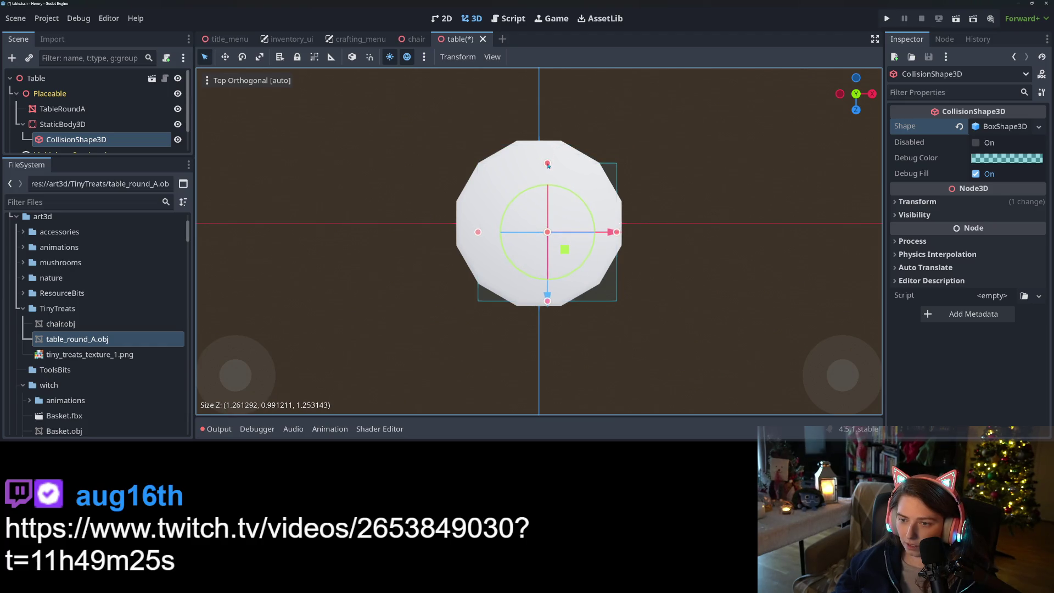
{"action": "left_click_drag", "start_coordinate": [617, 234], "coordinate": [603, 234]}
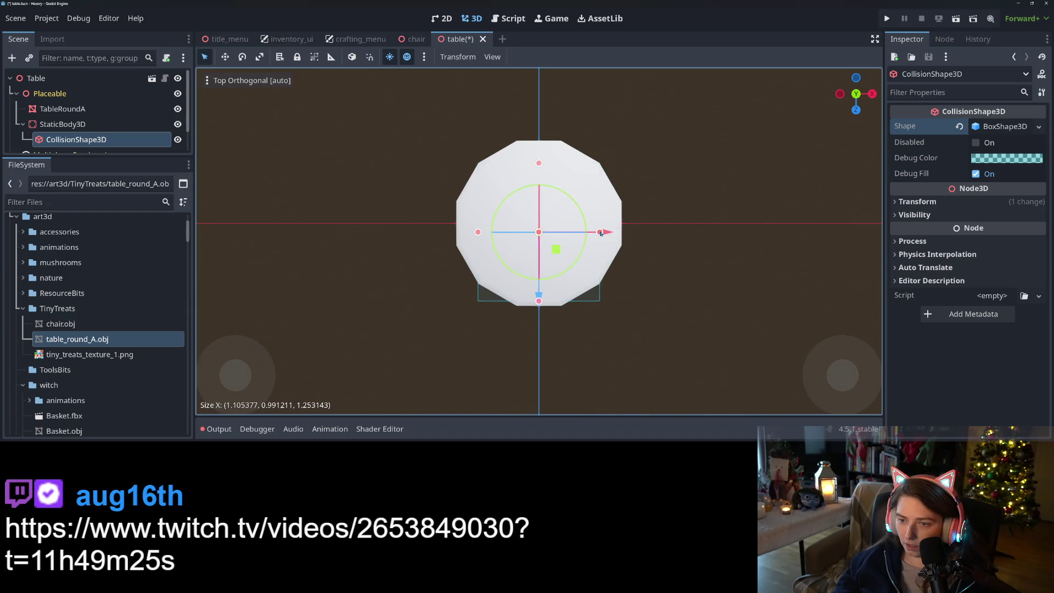
{"action": "mouse_move", "coordinate": [540, 302]}
{"action": "left_mouse_down"}
{"action": "mouse_move", "coordinate": [541, 288]}
{"action": "mouse_move", "coordinate": [636, 244]}
{"action": "left_mouse_up"}
{"action": "key", "text": "ctrl+s"}
Select the TableRoundA mesh and expand its surface material override settings
{"action": "scroll", "coordinate": [541, 285], "scroll_direction": "down", "scroll_amount": 5}
{"action": "scroll", "coordinate": [635, 245], "scroll_direction": "up", "scroll_amount": 4}
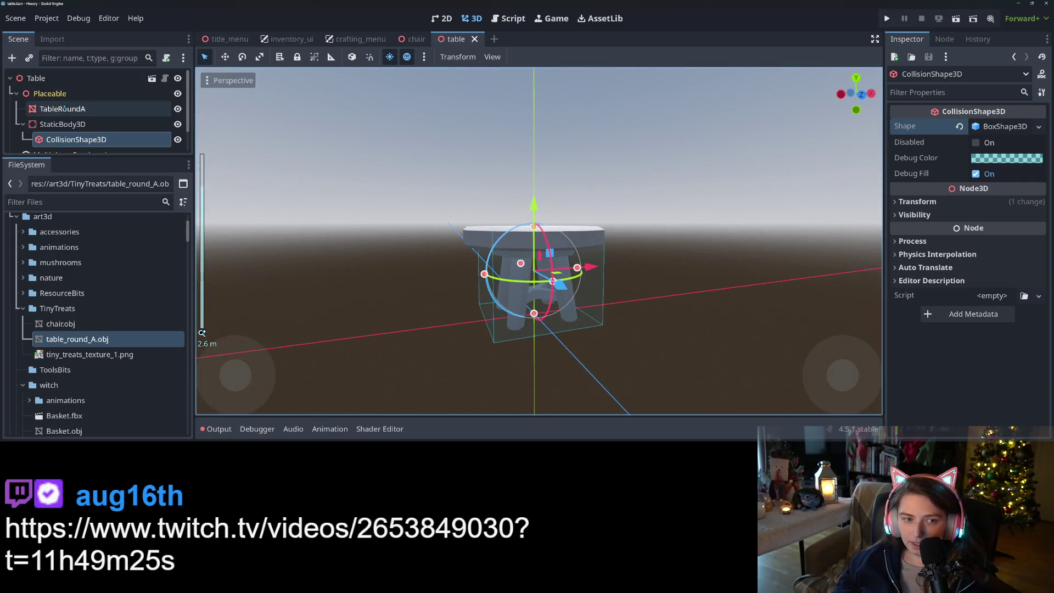
{"action": "left_click", "coordinate": [67, 111]}
{"action": "left_click", "coordinate": [943, 172]}
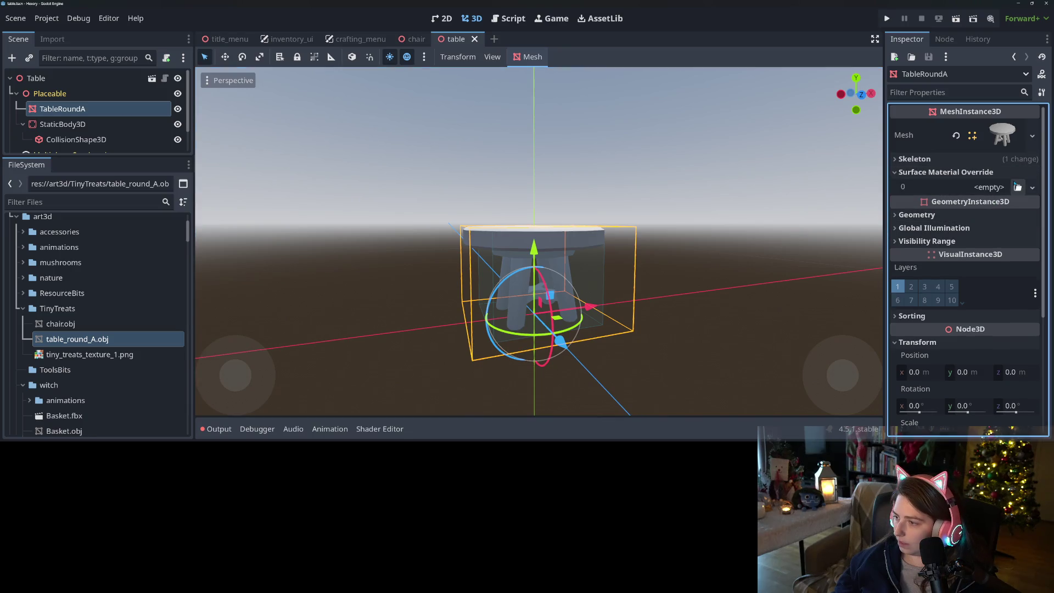
Quick-load the curved shader material as TableRoundA's Geometry Material Override
{"action": "left_click", "coordinate": [942, 215]}
{"action": "left_click", "coordinate": [1033, 230]}
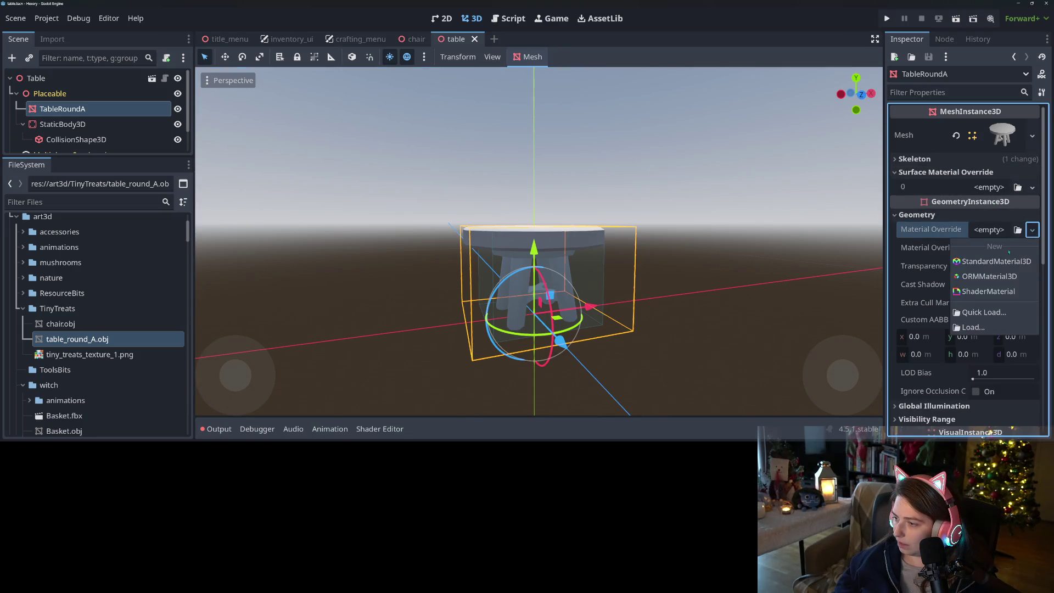
{"action": "left_click", "coordinate": [975, 311]}
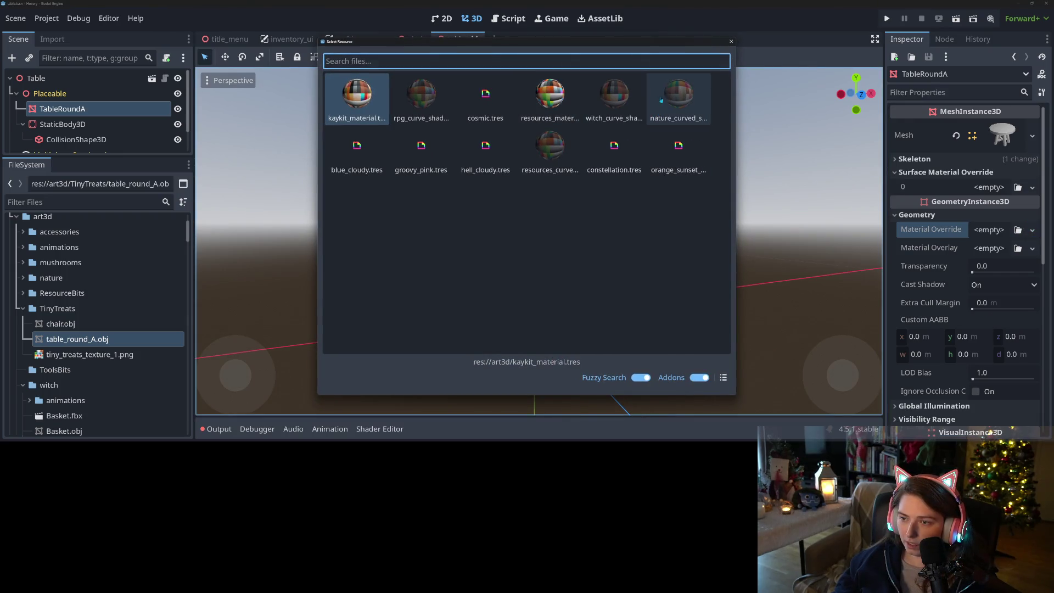
{"action": "double_click", "coordinate": [680, 101]}
{"action": "scroll", "coordinate": [541, 331], "scroll_direction": "down", "scroll_amount": 5}
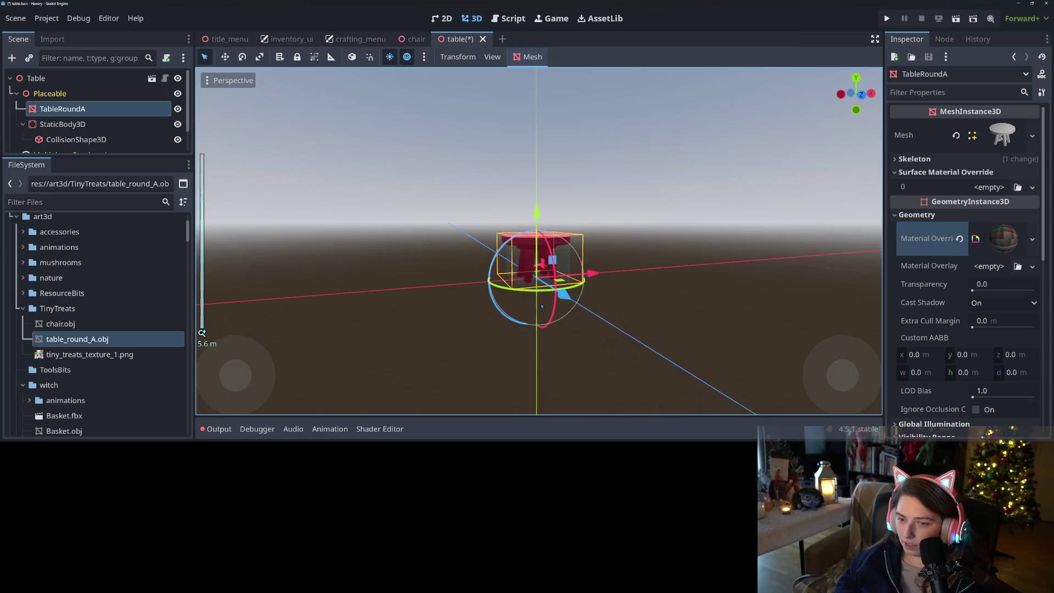
{"action": "scroll", "coordinate": [542, 332], "scroll_direction": "up", "scroll_amount": 2}
{"action": "left_click_drag", "start_coordinate": [541, 332], "coordinate": [514, 362]}
{"action": "scroll", "coordinate": [526, 348], "scroll_direction": "down", "scroll_amount": 2}
Set the override's Texture Map to tiny_treats_texture_1.png and save the material as a new file
{"action": "right_click", "coordinate": [1005, 242]}
{"action": "key", "text": "Escape"}
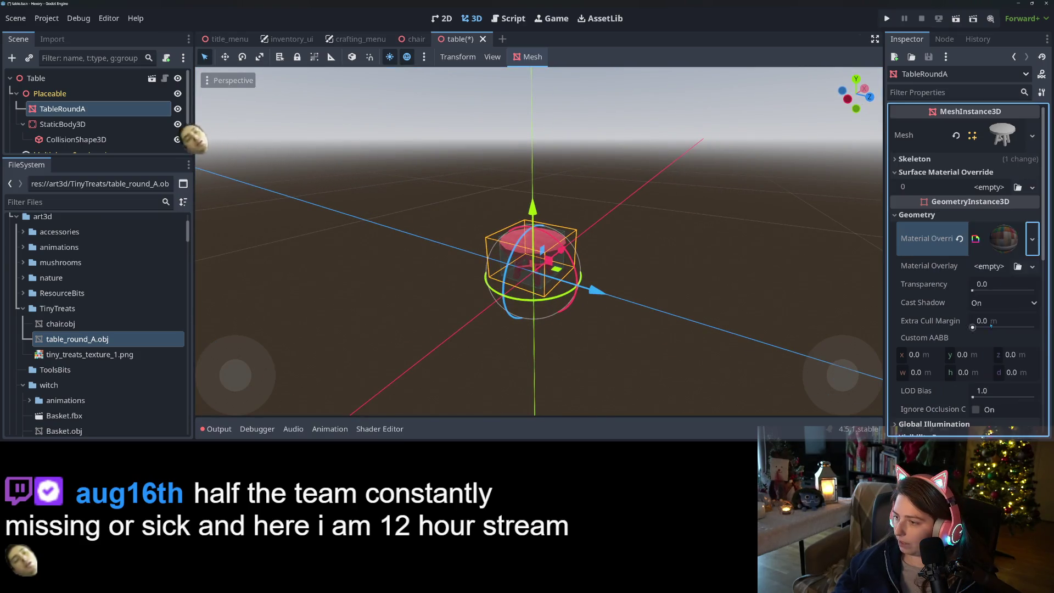
{"action": "left_click", "coordinate": [1007, 241]}
{"action": "scroll", "coordinate": [982, 258], "scroll_direction": "down", "scroll_amount": 5}
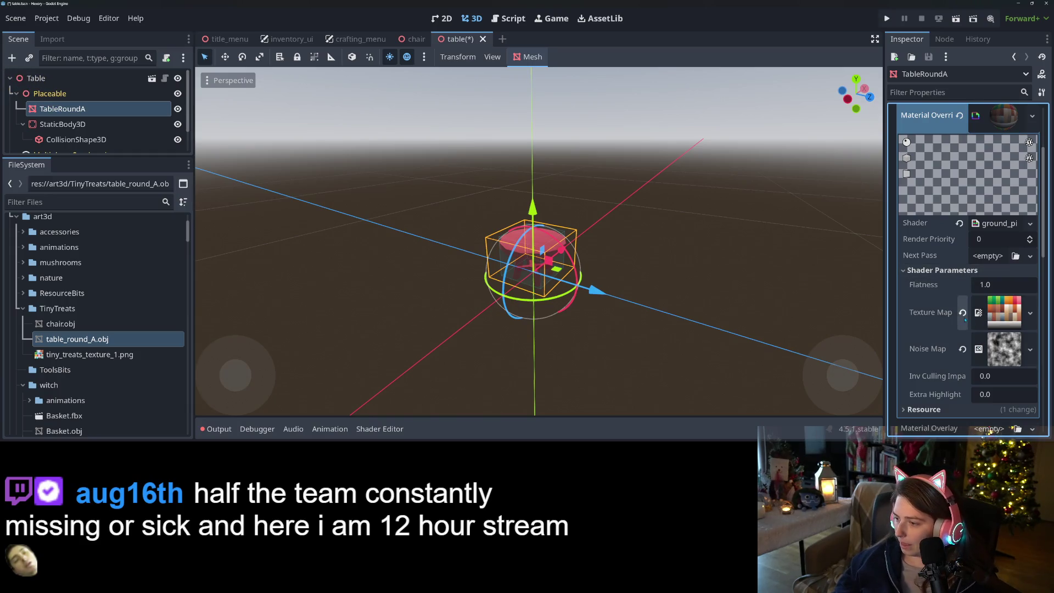
{"action": "left_click", "coordinate": [963, 314]}
{"action": "left_click", "coordinate": [1017, 304]}
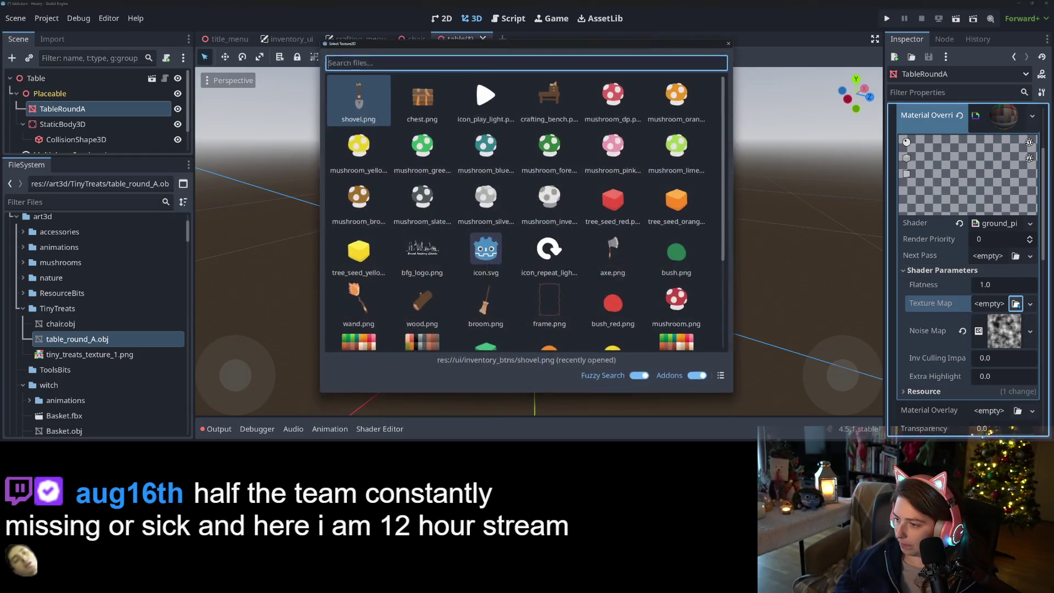
{"action": "type", "text": "tiny"}
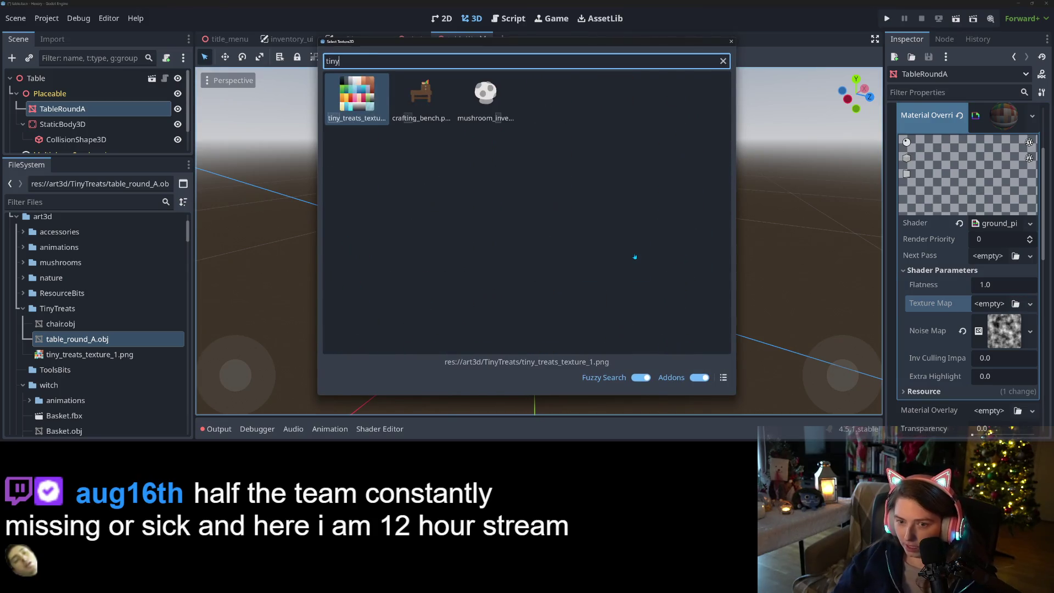
{"action": "key", "text": "Return"}
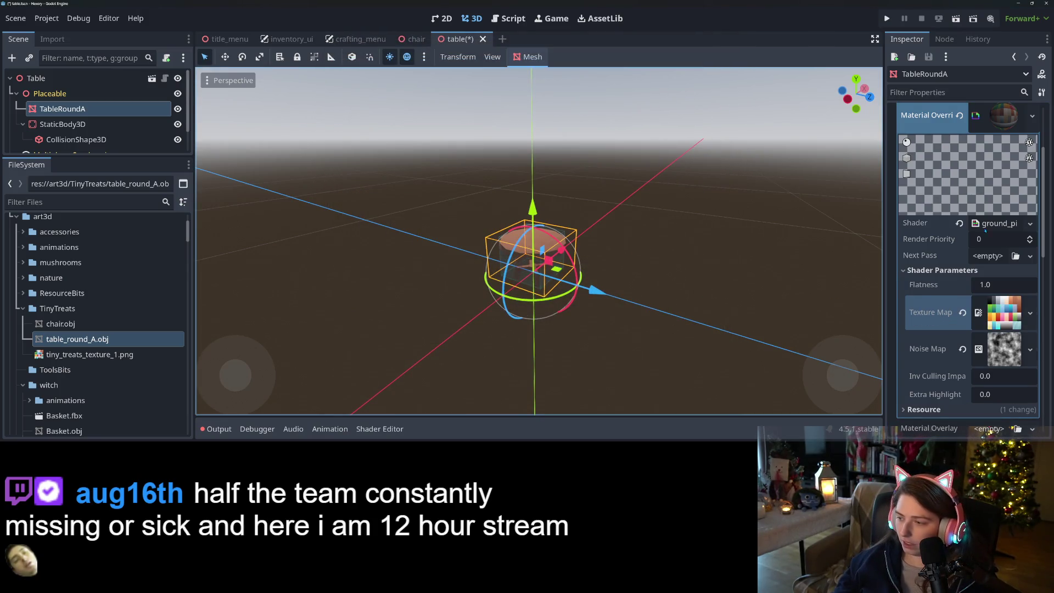
{"action": "left_click", "coordinate": [1032, 116]}
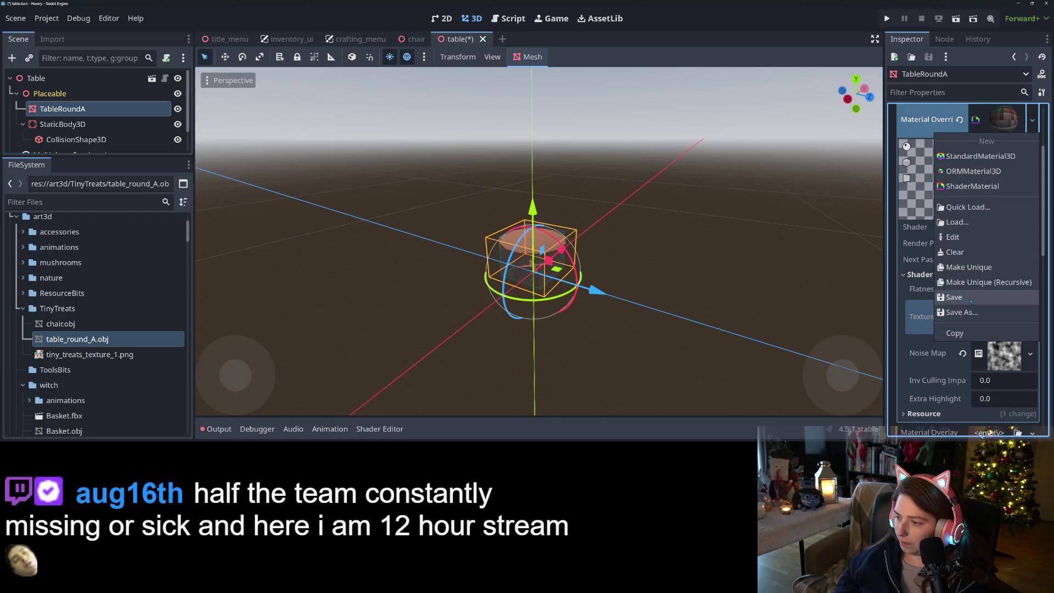
{"action": "left_click", "coordinate": [969, 312]}
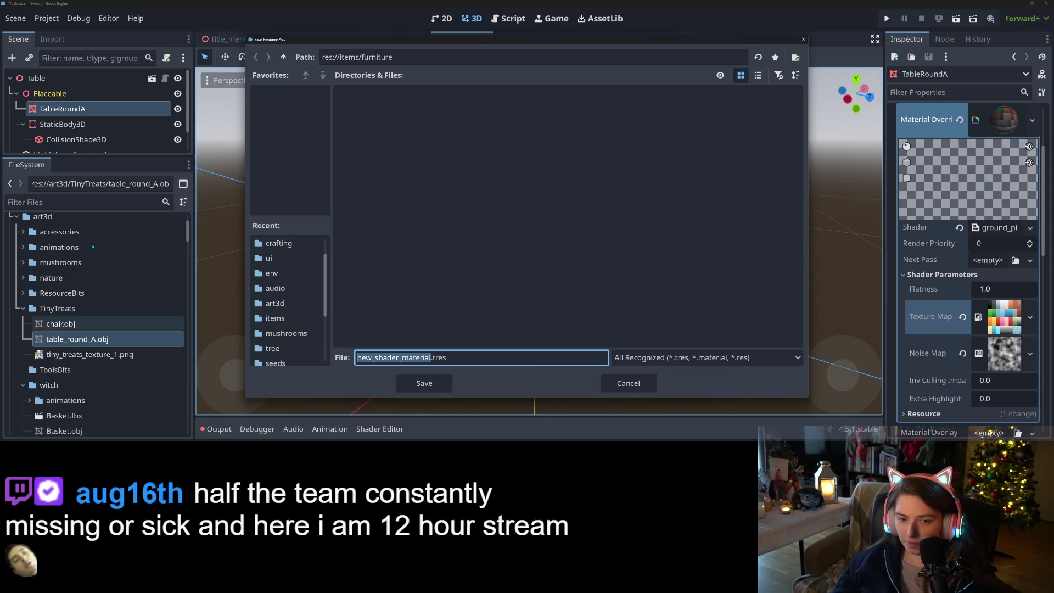
Save the override material as a Tiny Treats curve-shader .tres in res://art3d, then save the table scene
{"action": "left_click", "coordinate": [283, 57]}
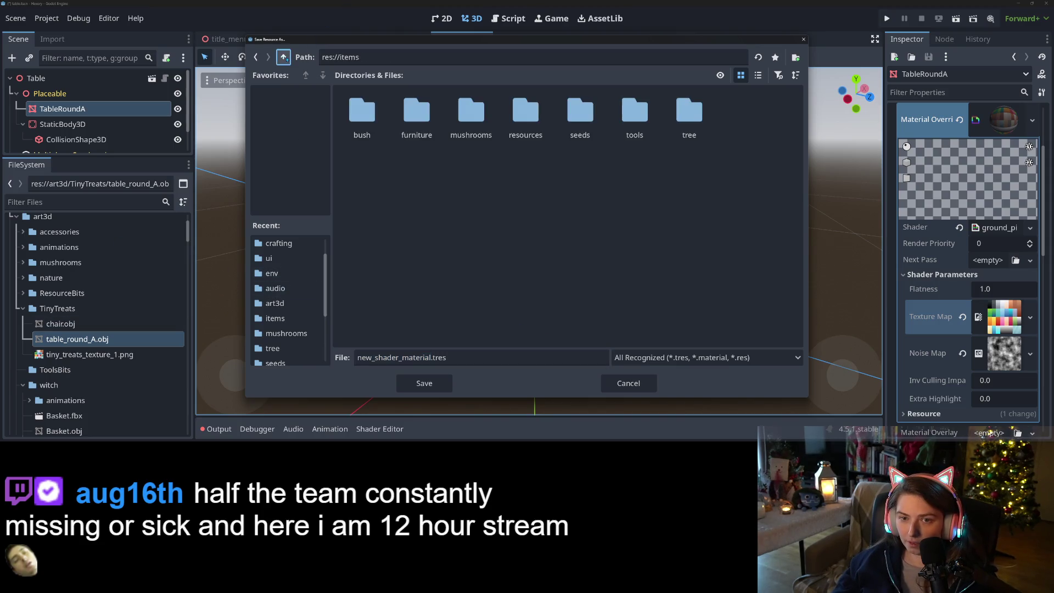
{"action": "left_click", "coordinate": [284, 57]}
{"action": "double_click", "coordinate": [526, 112]}
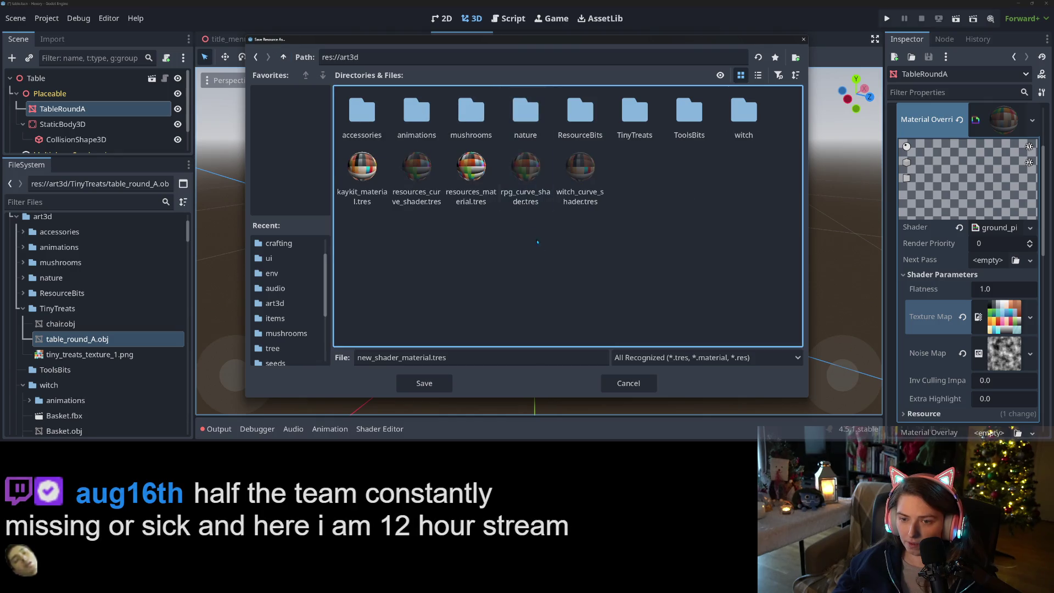
{"action": "left_click", "coordinate": [526, 170]}
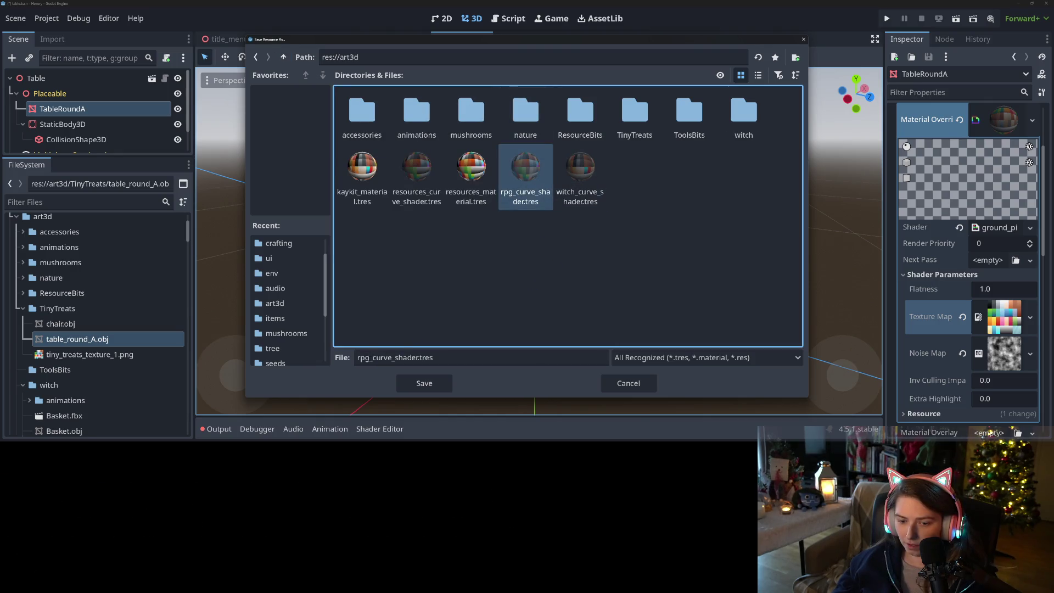
{"action": "double_click", "coordinate": [363, 358]}
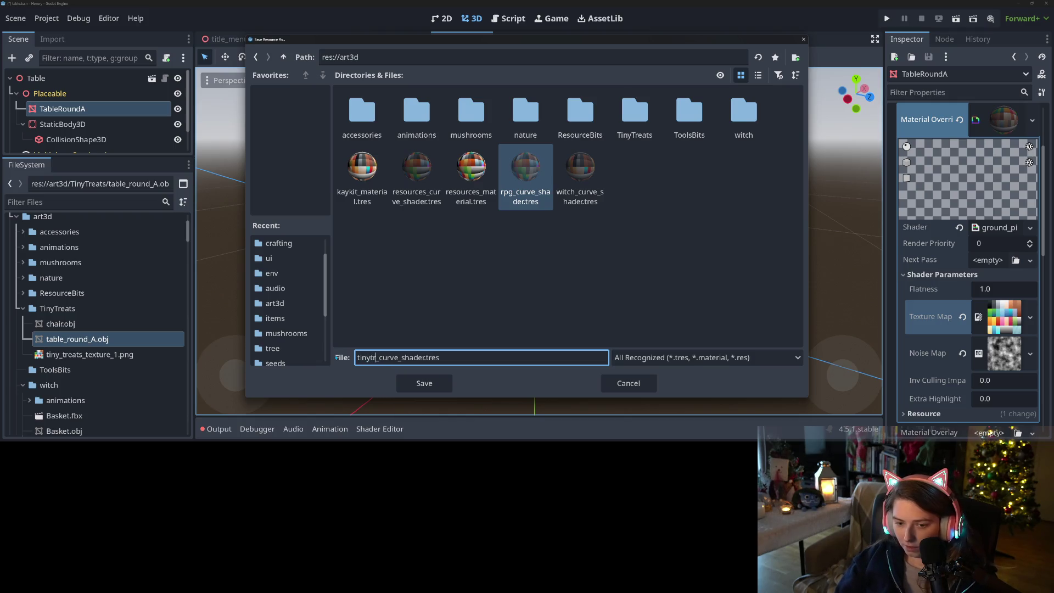
{"action": "type", "text": "s"}
{"action": "key", "text": "Return"}
{"action": "key", "text": "ctrl+s"}
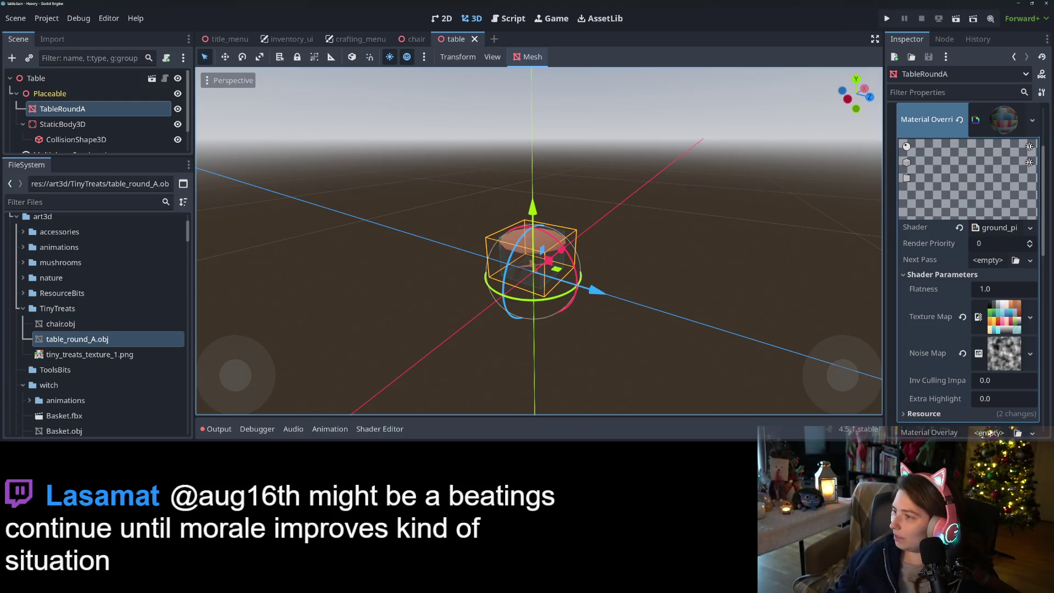
{"action": "key", "text": "alt+Tab"}
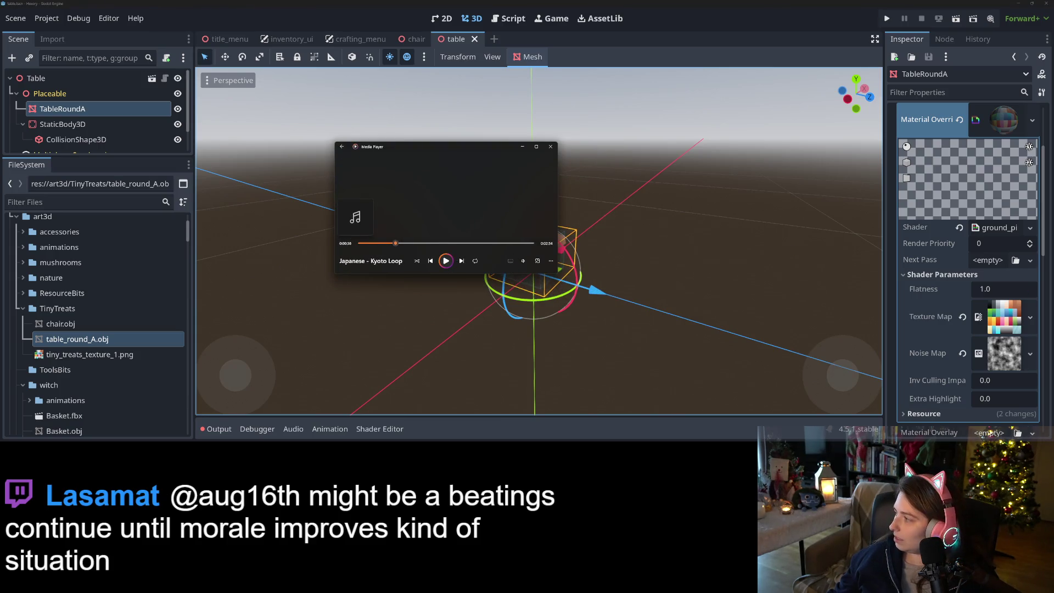
Start the Japanese - Kyoto Loop track in Media Player, then switch to the Twitch VOD
{"action": "key", "text": "alt+Tab"}
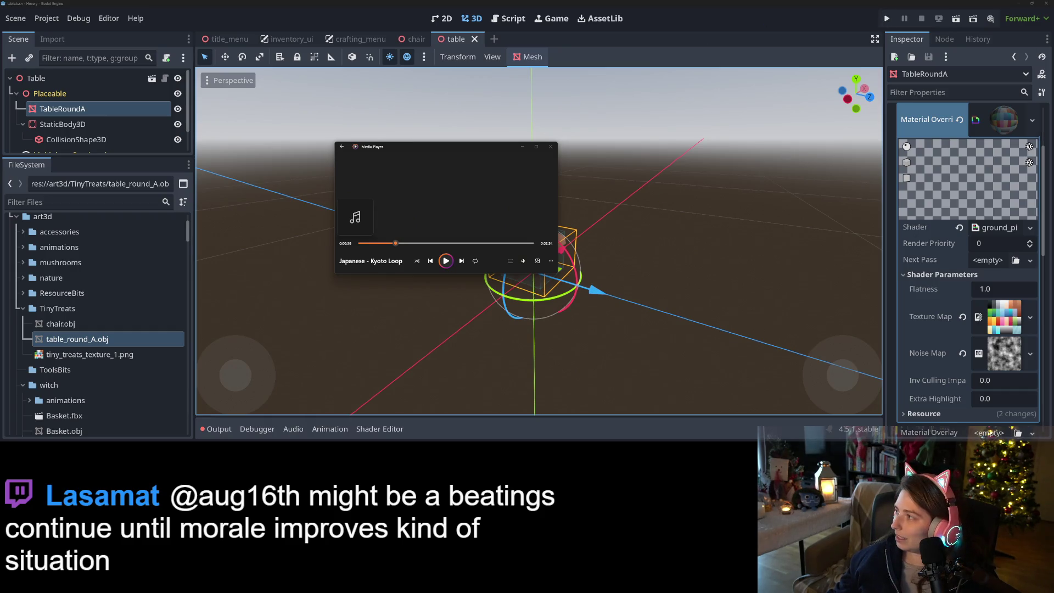
{"action": "key", "text": "alt+Tab"}
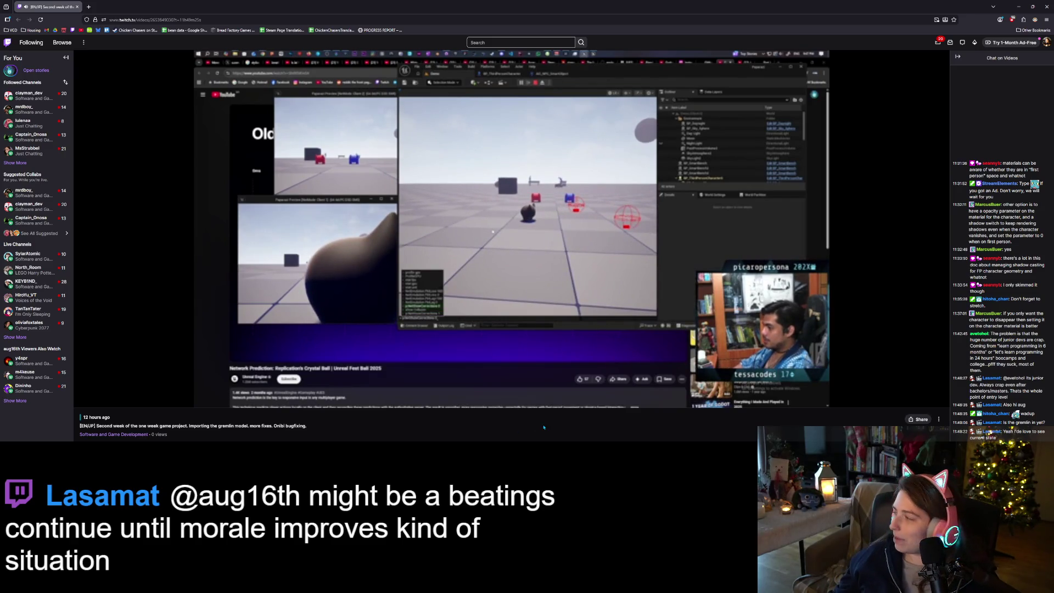
Pause the Twitch VOD and hide the browser to return to the Godot table scene
{"action": "mouse_move", "coordinate": [604, 405]}
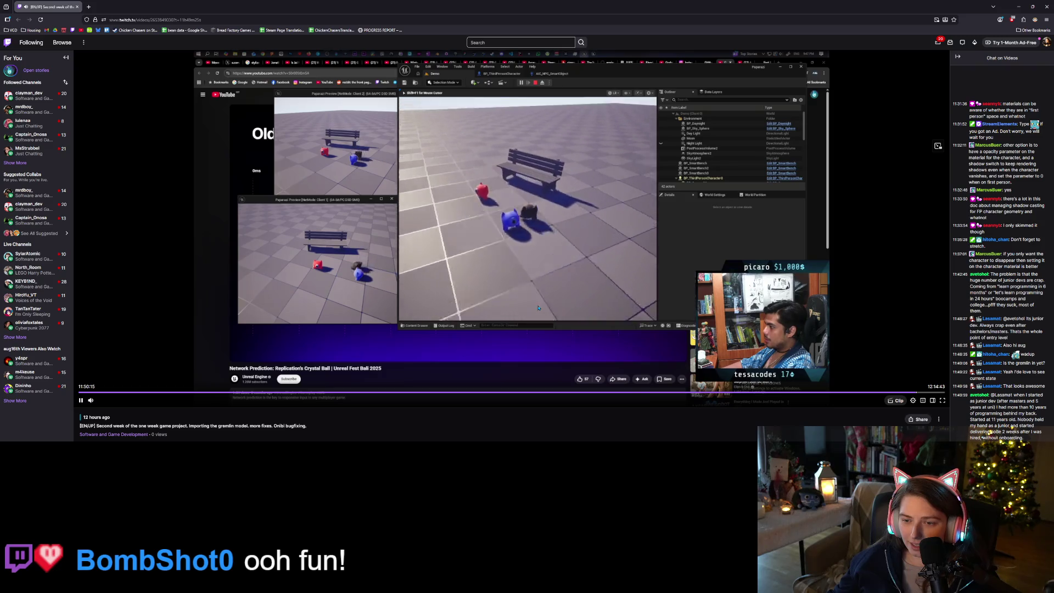
{"action": "mouse_move", "coordinate": [349, 387]}
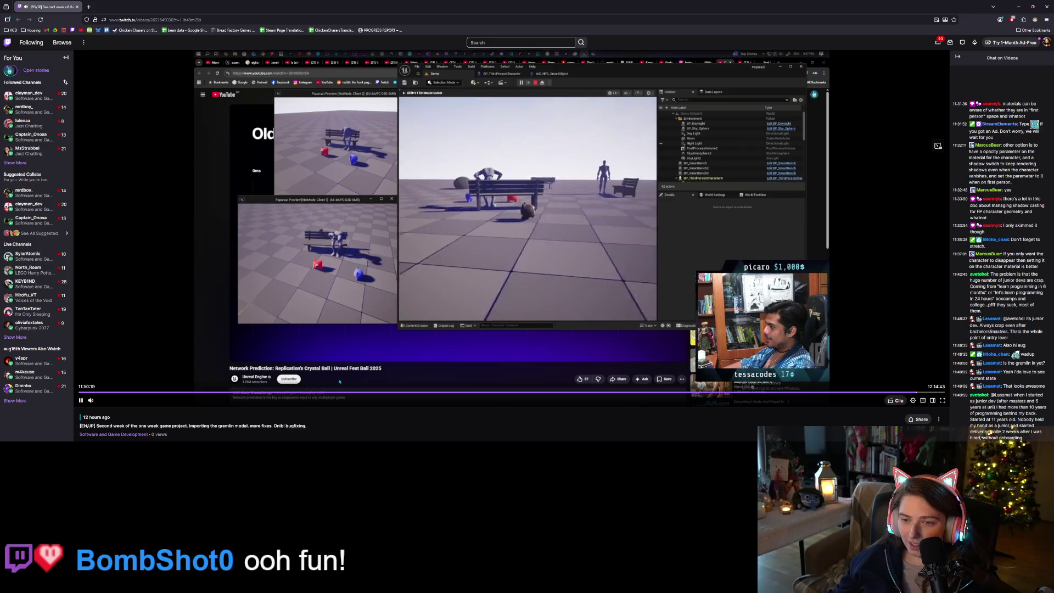
{"action": "left_click", "coordinate": [80, 400]}
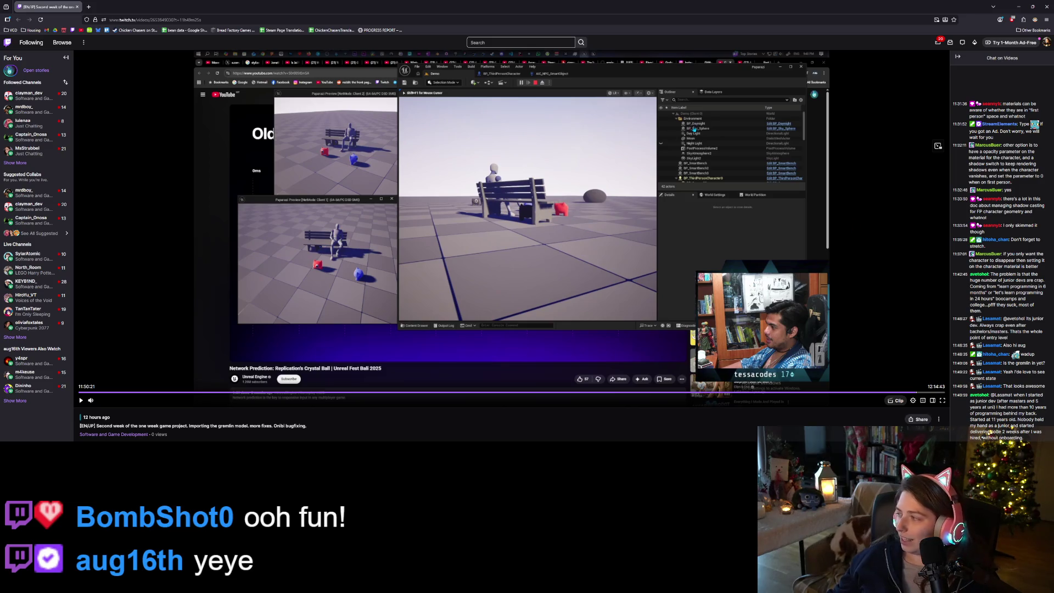
{"action": "left_click", "coordinate": [1017, 7]}
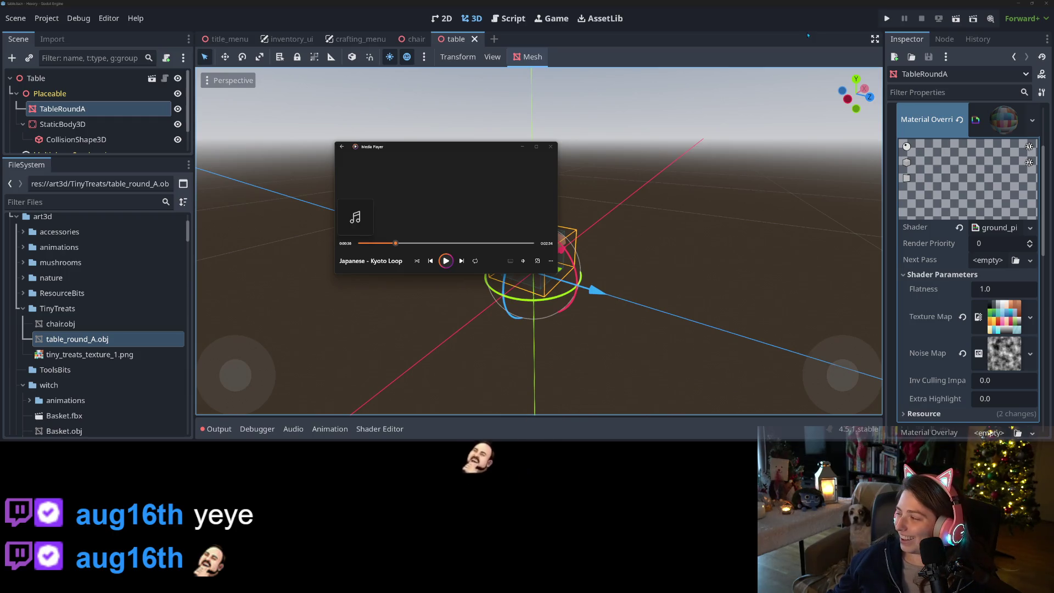
Test-run the project, stop it, and collapse the debugger to enlarge item_catalog.gd
{"action": "left_click", "coordinate": [886, 18]}
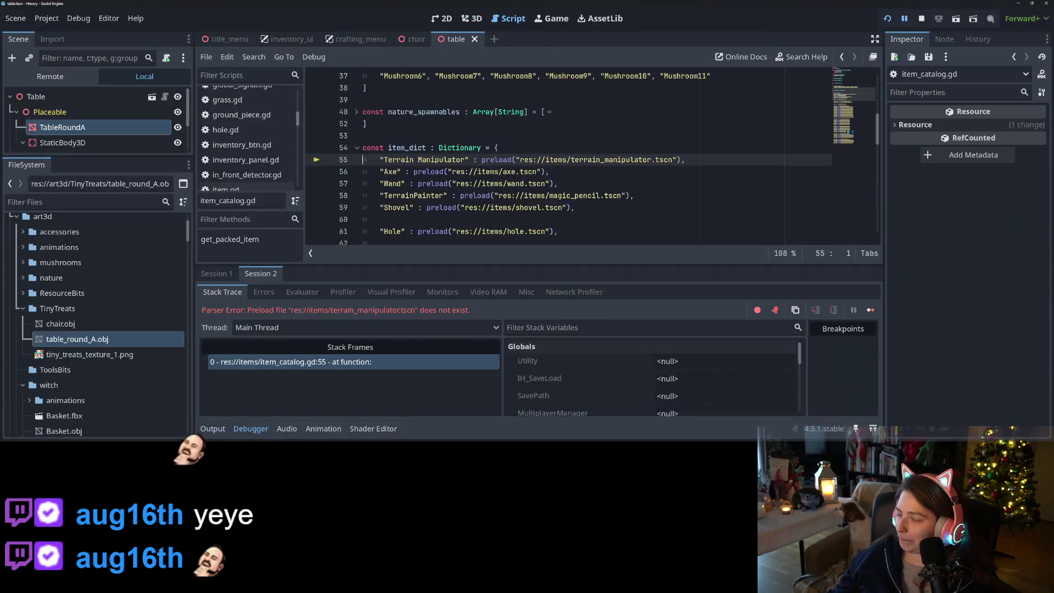
{"action": "left_click", "coordinate": [540, 171]}
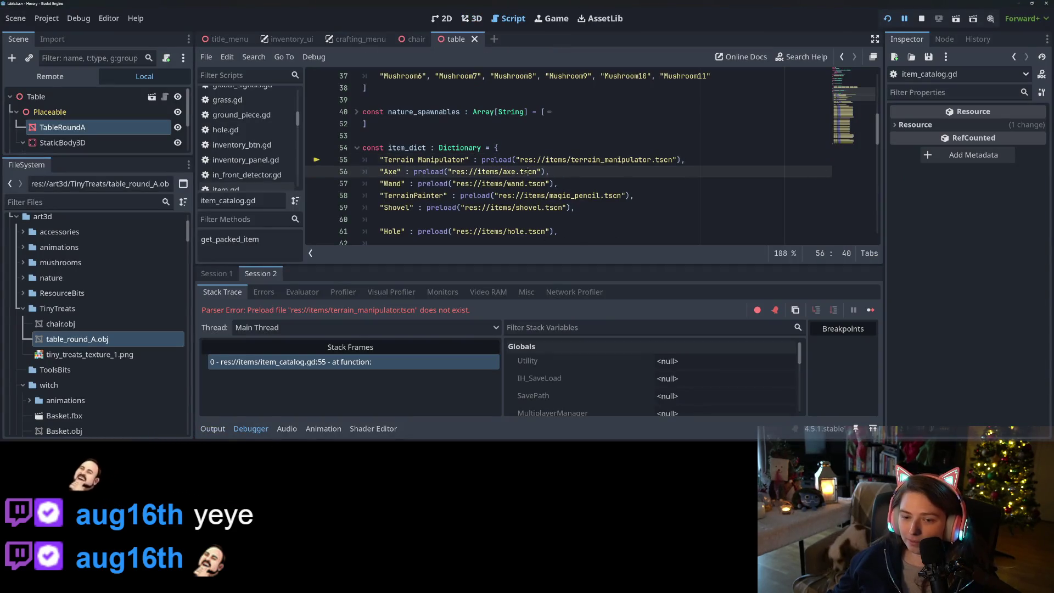
{"action": "key", "text": "F8"}
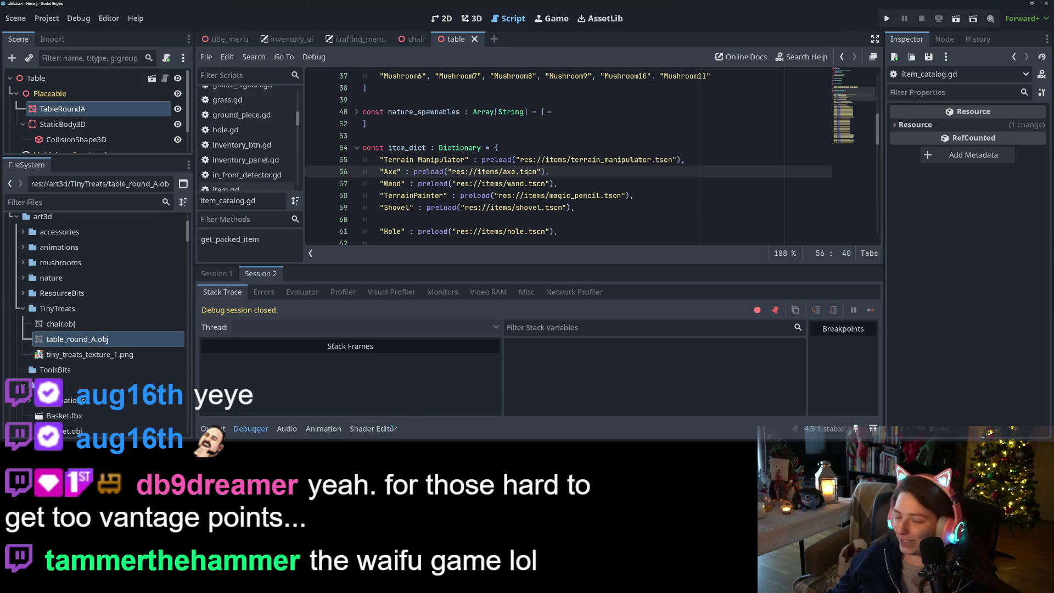
{"action": "left_click", "coordinate": [251, 429]}
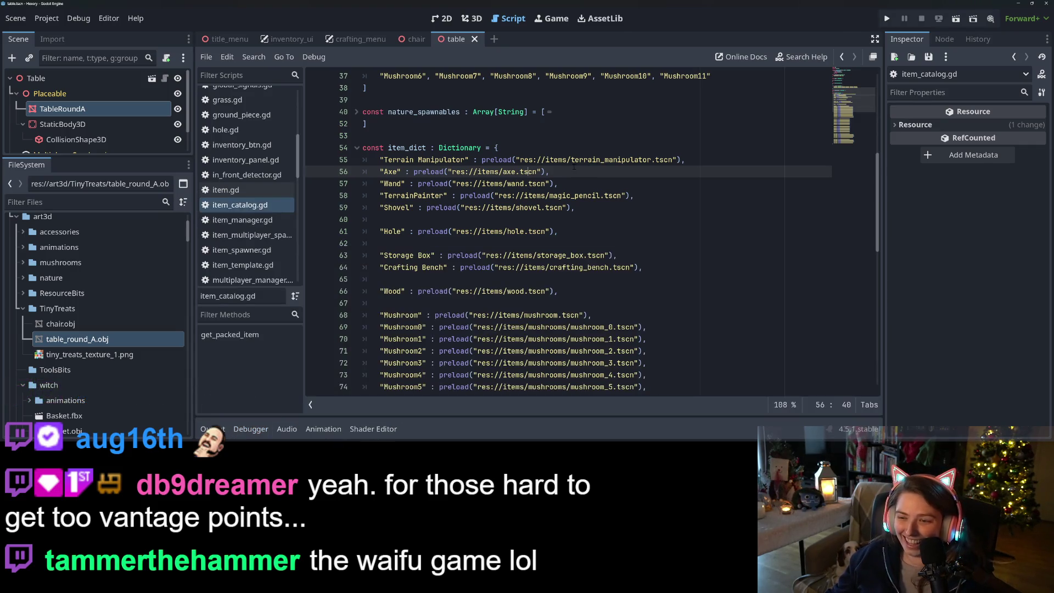
Point the terrain manipulator, Axe, Wand, magic pencil and shovel preloads into items/tools/
{"action": "left_click_drag", "start_coordinate": [545, 160], "coordinate": [672, 159]}
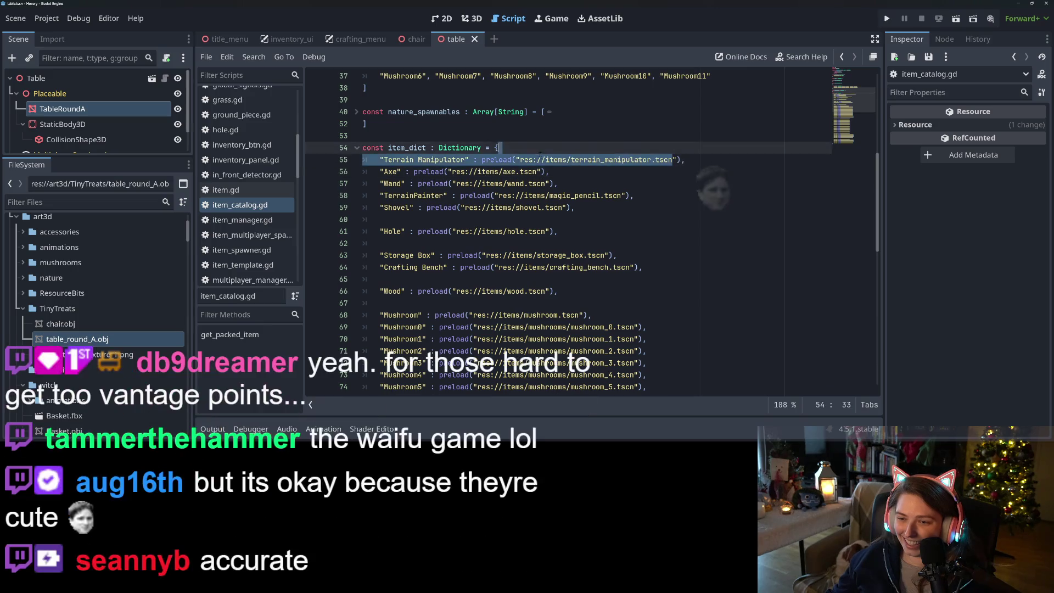
{"action": "type", "text": "t"}
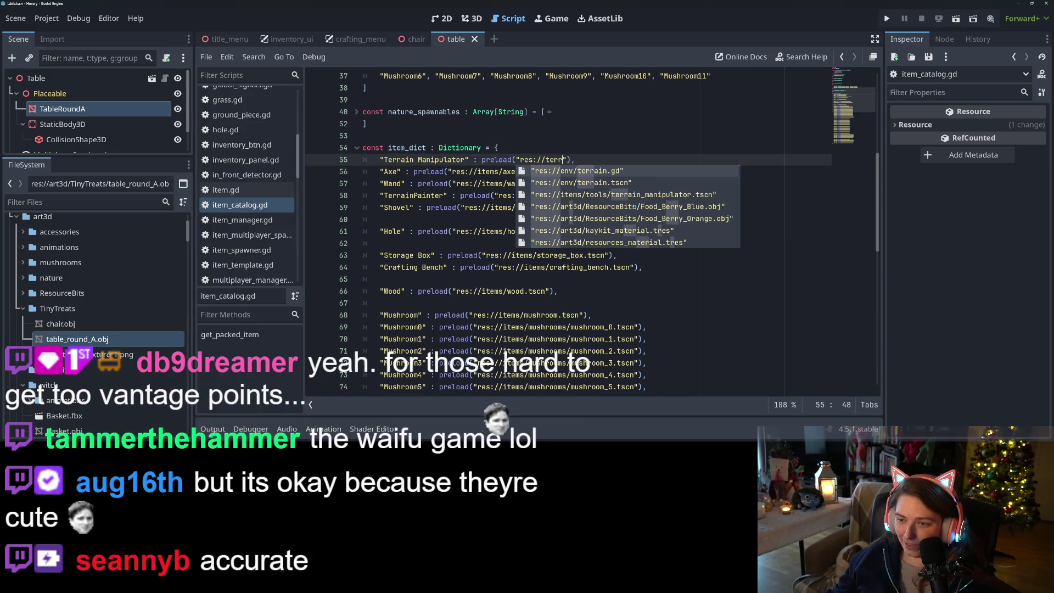
{"action": "left_click", "coordinate": [654, 194]}
{"action": "left_click", "coordinate": [503, 171]}
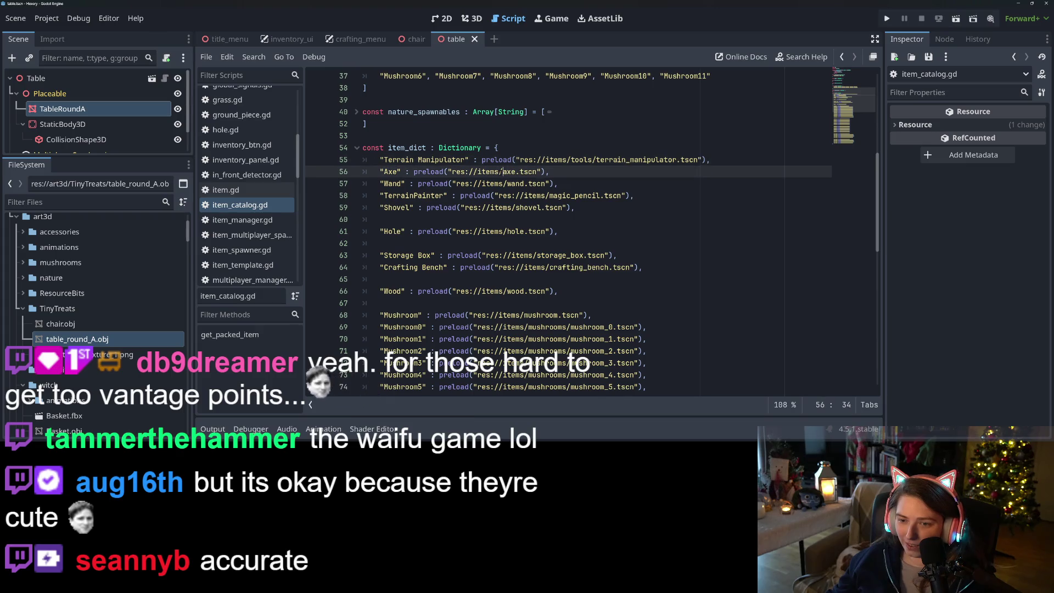
{"action": "type", "text": "tools"}
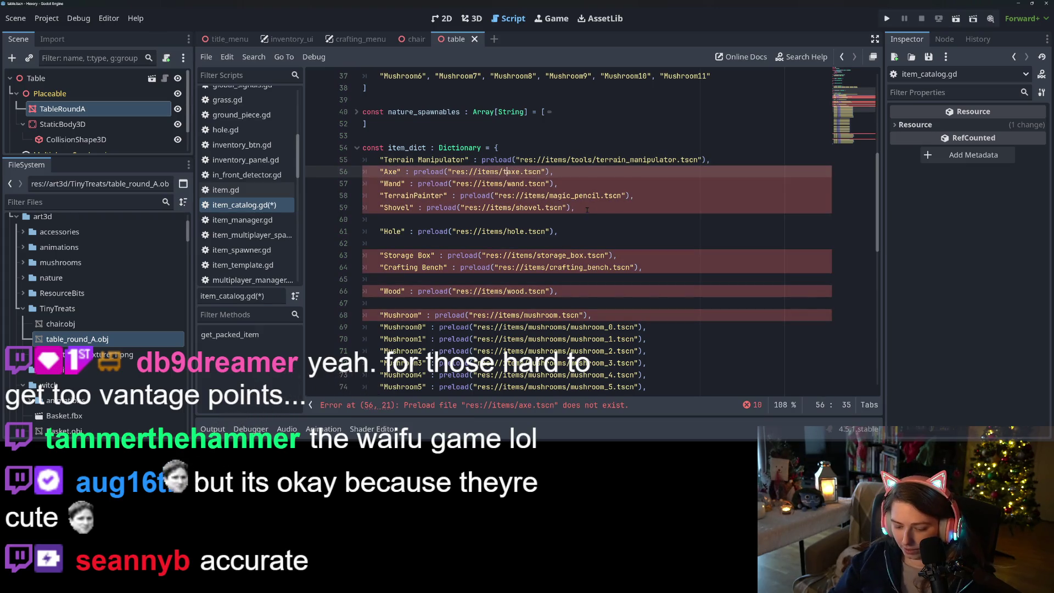
{"action": "type", "text": "/"}
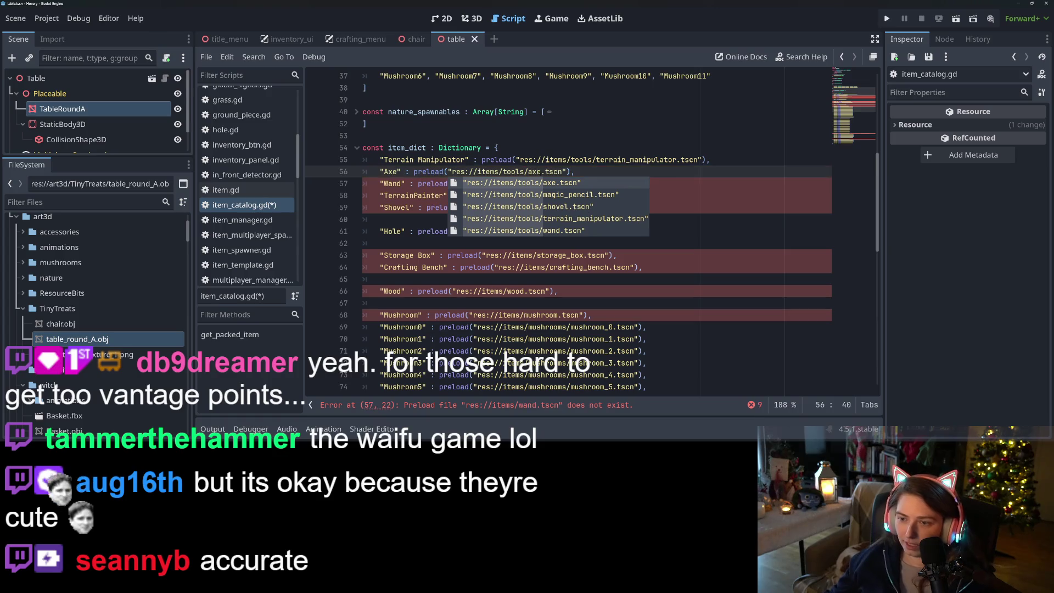
{"action": "left_click", "coordinate": [516, 160]}
{"action": "left_click", "coordinate": [507, 184]}
{"action": "type", "text": "tools/"}
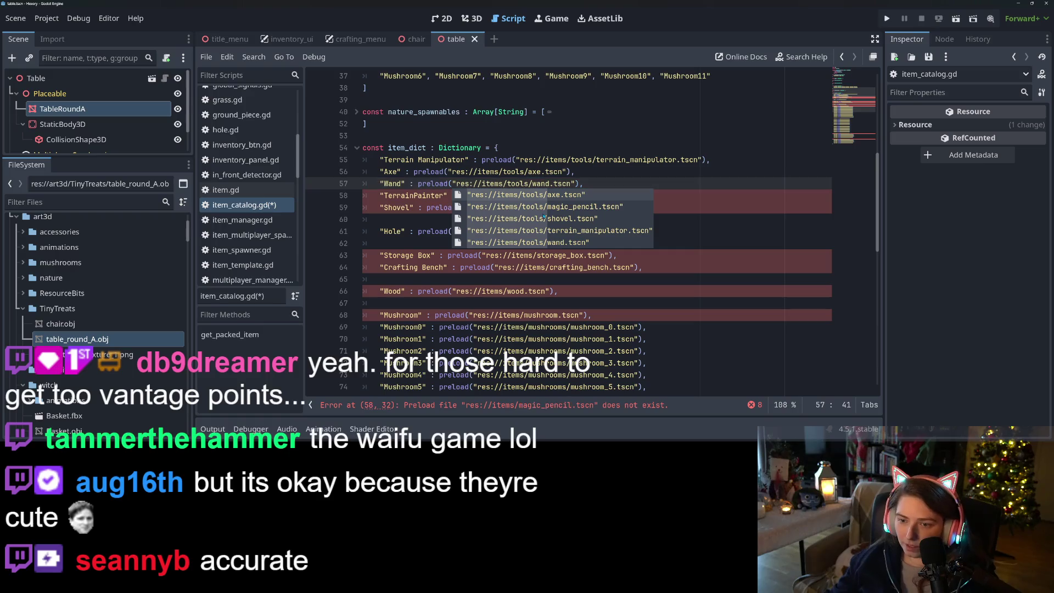
{"action": "left_click", "coordinate": [504, 172]}
{"action": "left_click_drag", "start_coordinate": [533, 173], "coordinate": [528, 172]}
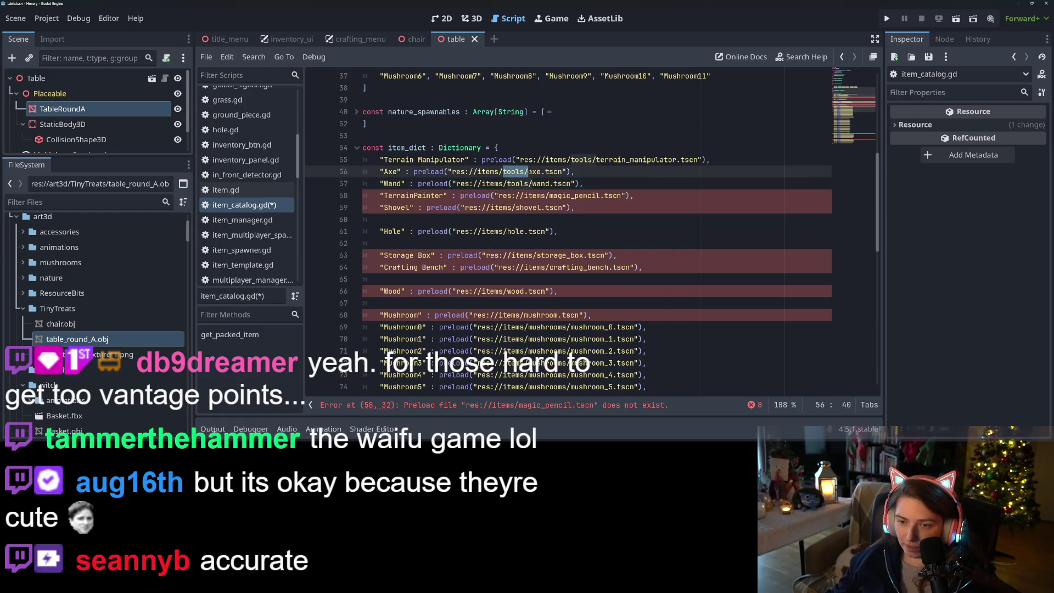
{"action": "left_click", "coordinate": [550, 196]}
{"action": "left_click", "coordinate": [516, 208]}
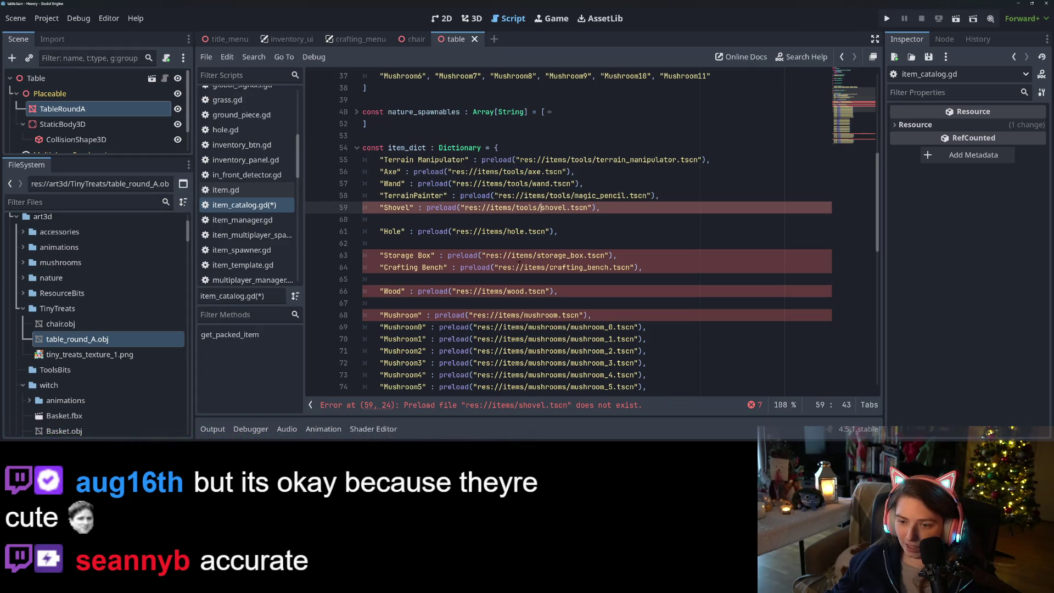
Redirect the Storage Box and Crafting Bench preloads to furniture, and Wood to resources
{"action": "left_click", "coordinate": [537, 255]}
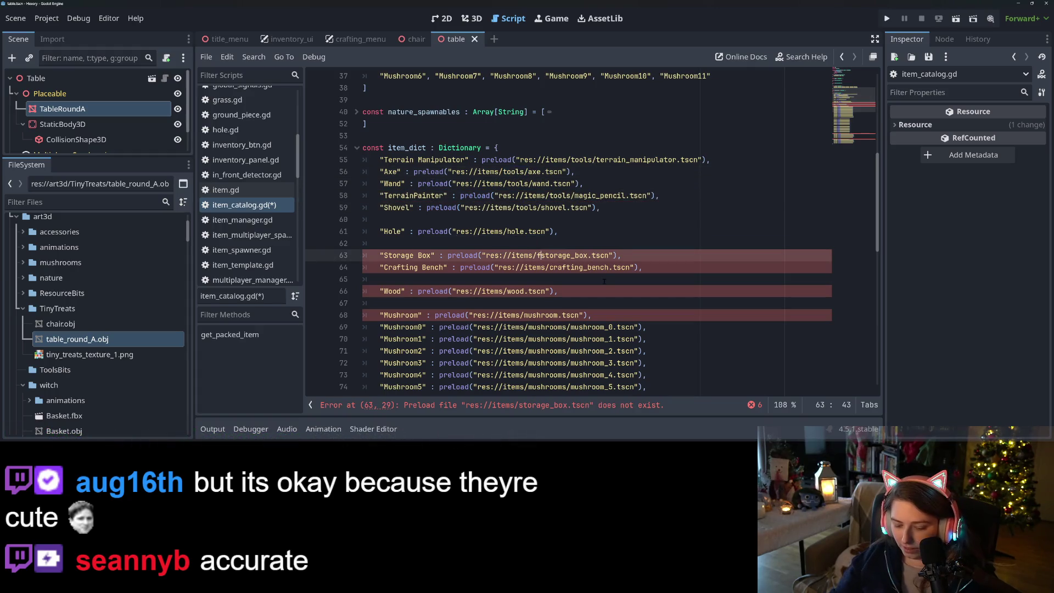
{"action": "type", "text": "i"}
{"action": "key", "text": "Down"}
{"action": "key", "text": "Down"}
{"action": "key", "text": "Down"}
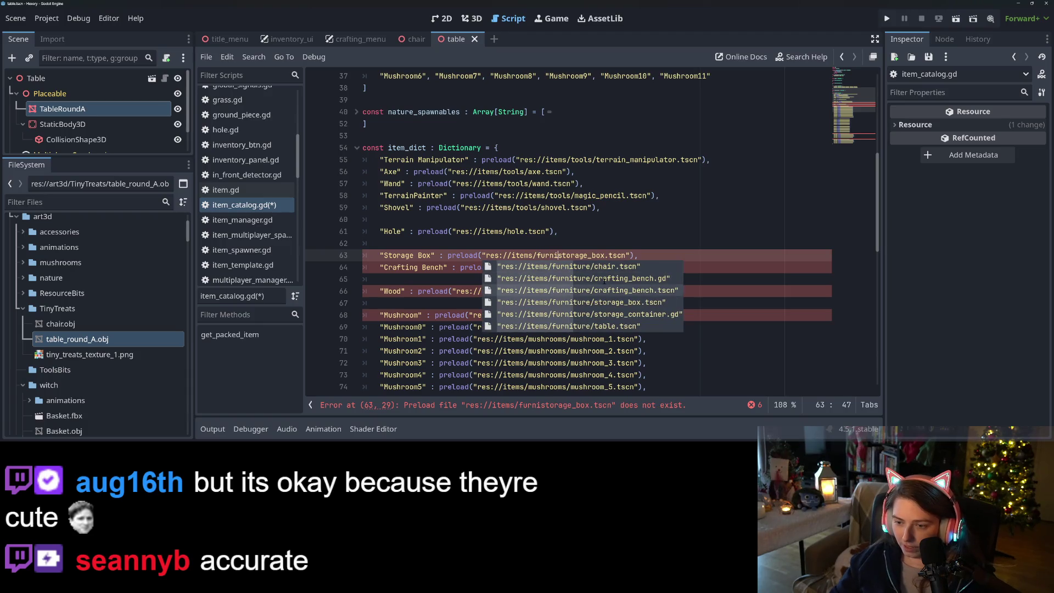
{"action": "key", "text": "Return"}
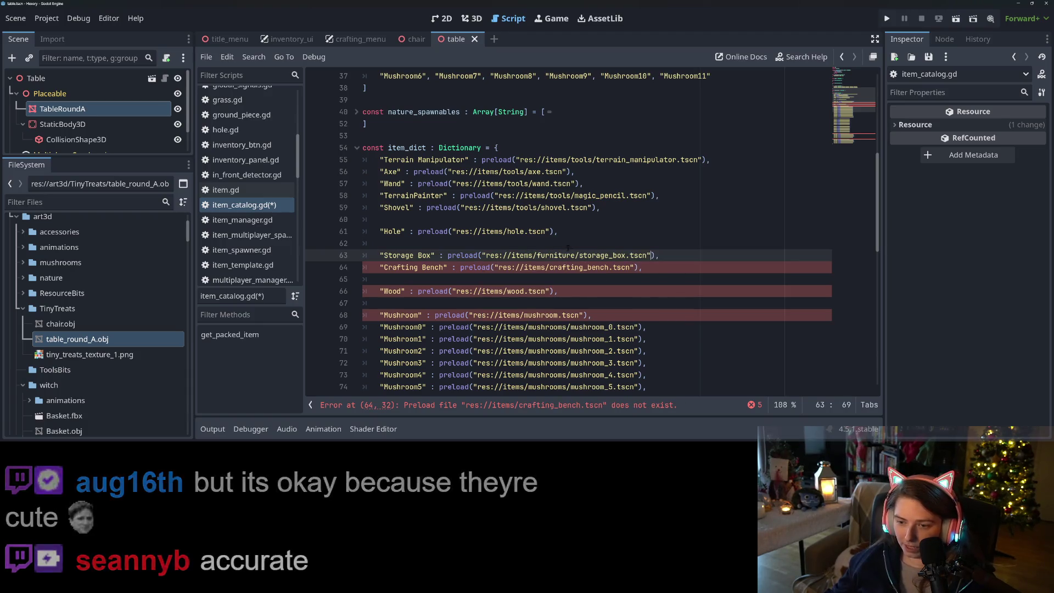
{"action": "left_click", "coordinate": [549, 267]}
{"action": "type", "text": "furn"}
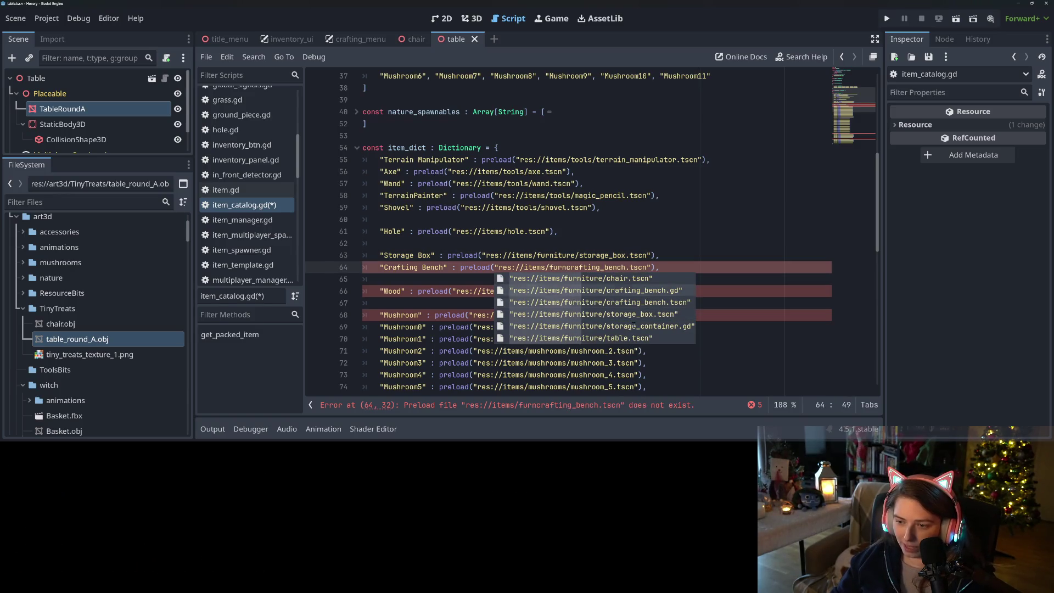
{"action": "key", "text": "Down"}
{"action": "key", "text": "Return"}
{"action": "left_click", "coordinate": [525, 292]}
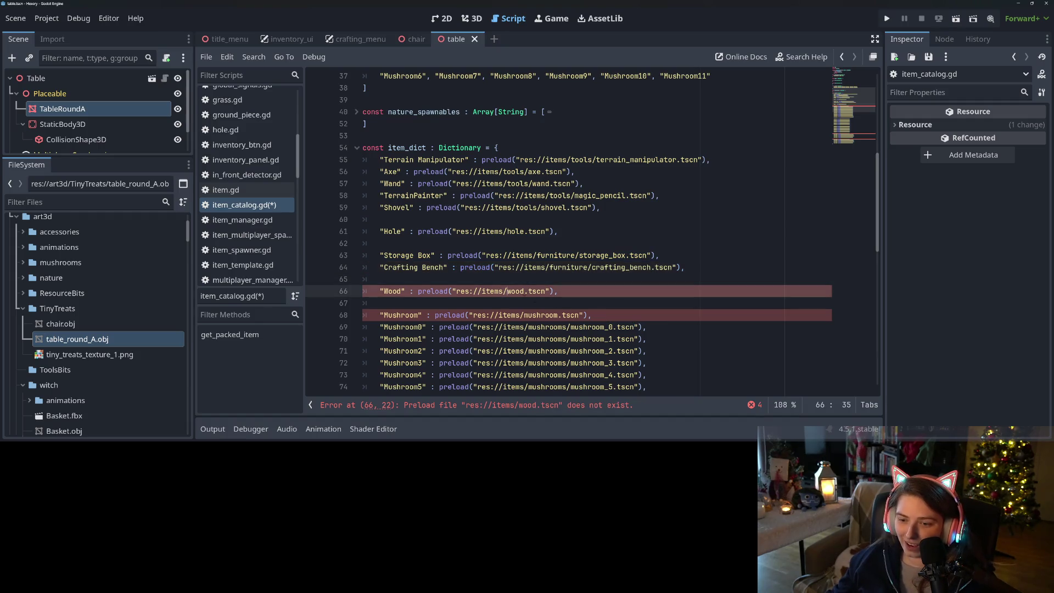
{"action": "type", "text": "resources/"}
{"action": "key", "text": "Return"}
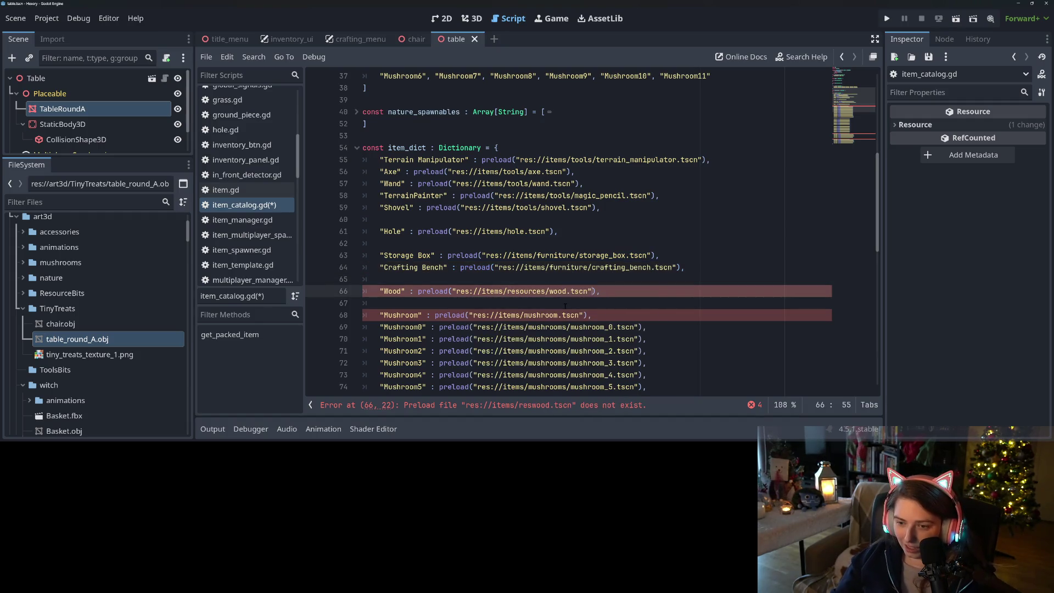
Point the Mushroom preload into items/mushrooms, and Tree Seed and Bush Seed into items/seeds
{"action": "left_click", "coordinate": [524, 315]}
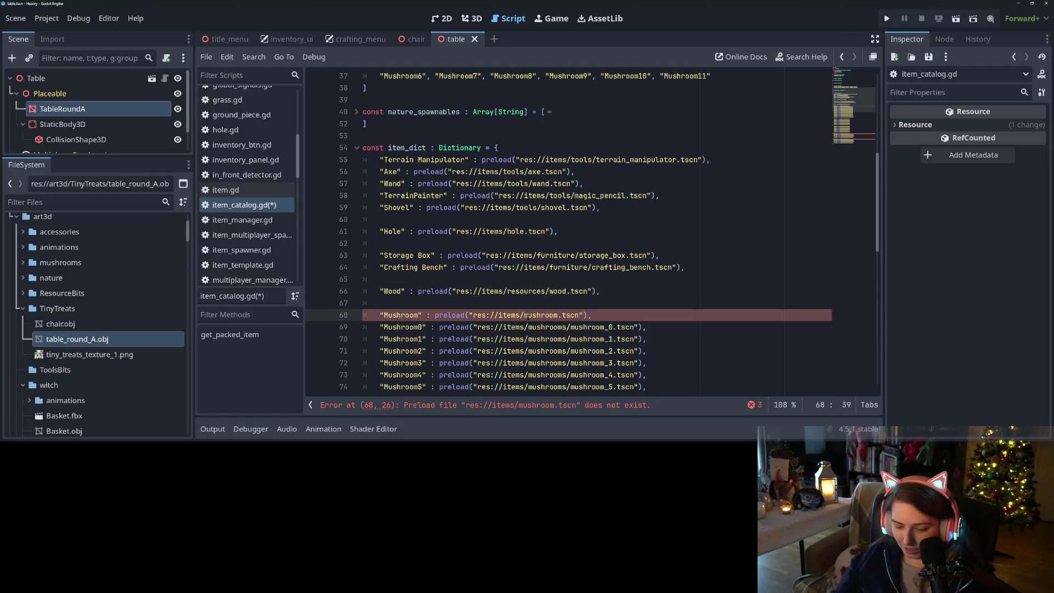
{"action": "type", "text": "mush"}
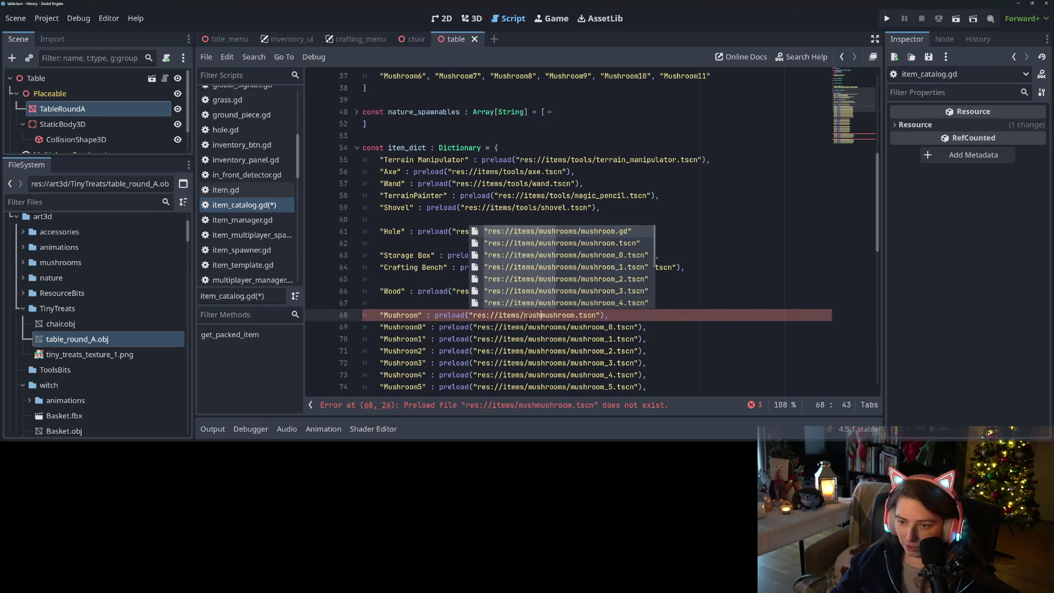
{"action": "key", "text": "Return"}
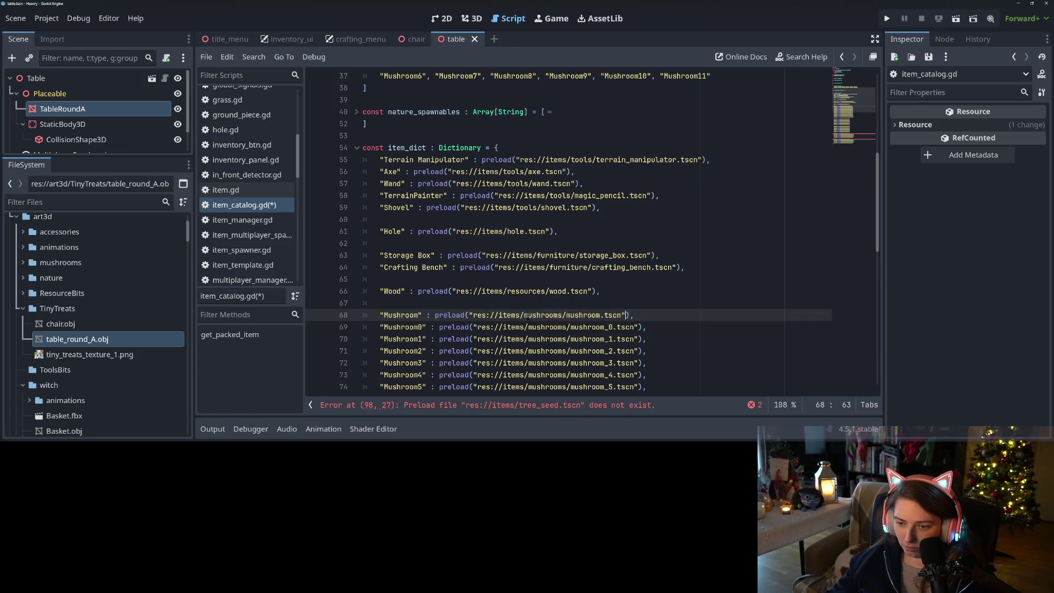
{"action": "scroll", "coordinate": [527, 317], "scroll_direction": "down", "scroll_amount": 15}
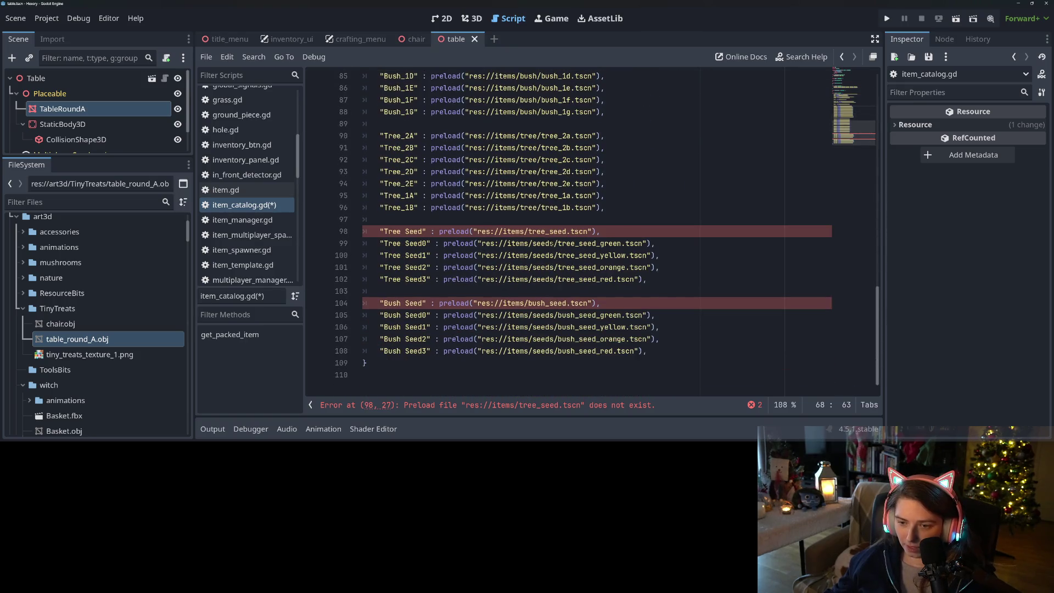
{"action": "left_click", "coordinate": [528, 231]}
{"action": "type", "text": "ee"}
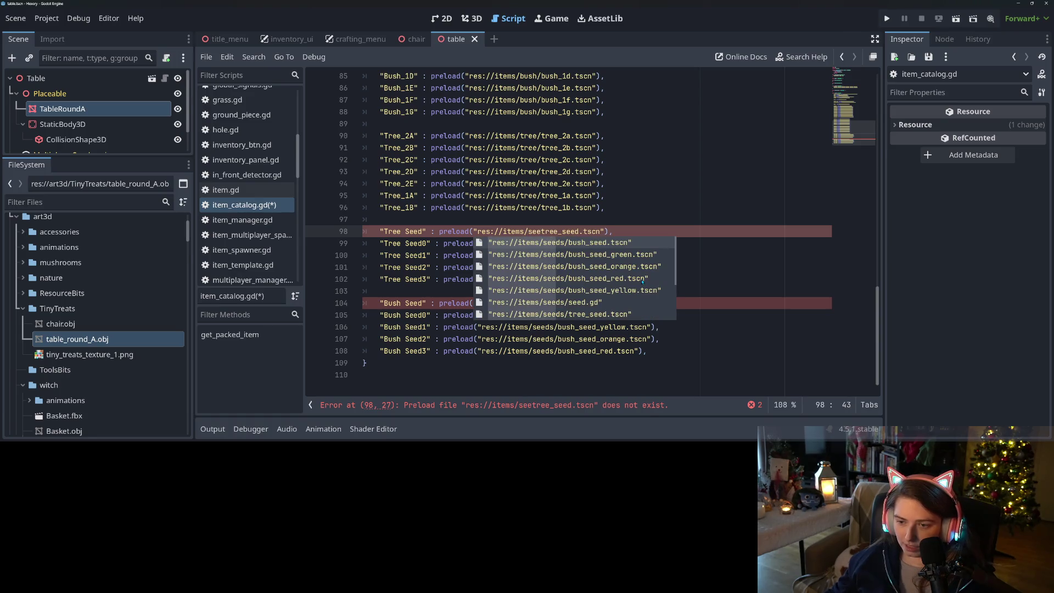
{"action": "scroll", "coordinate": [643, 282], "scroll_direction": "down", "scroll_amount": 6}
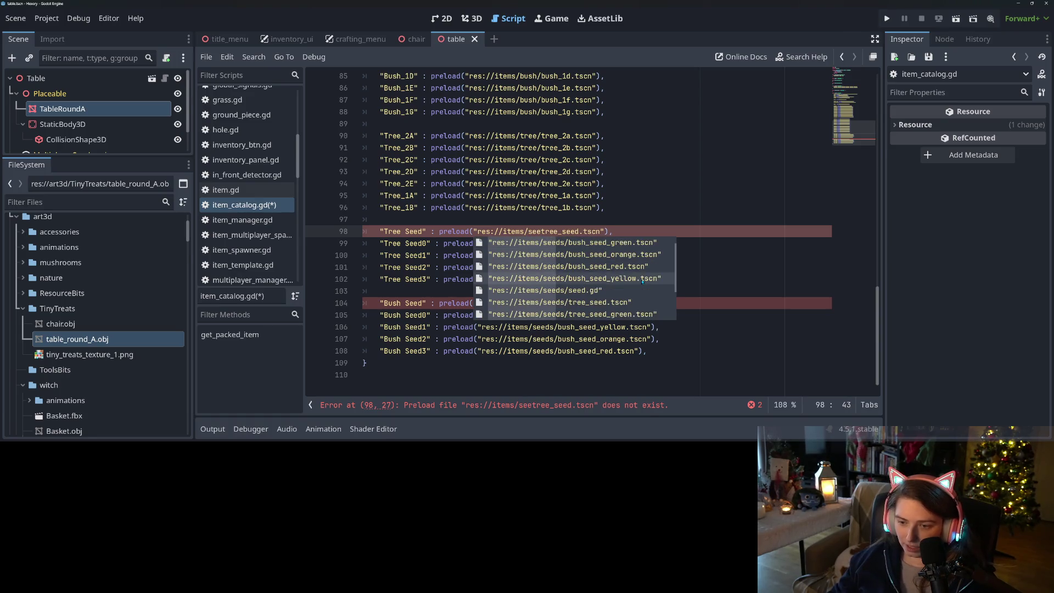
{"action": "left_click", "coordinate": [643, 280]}
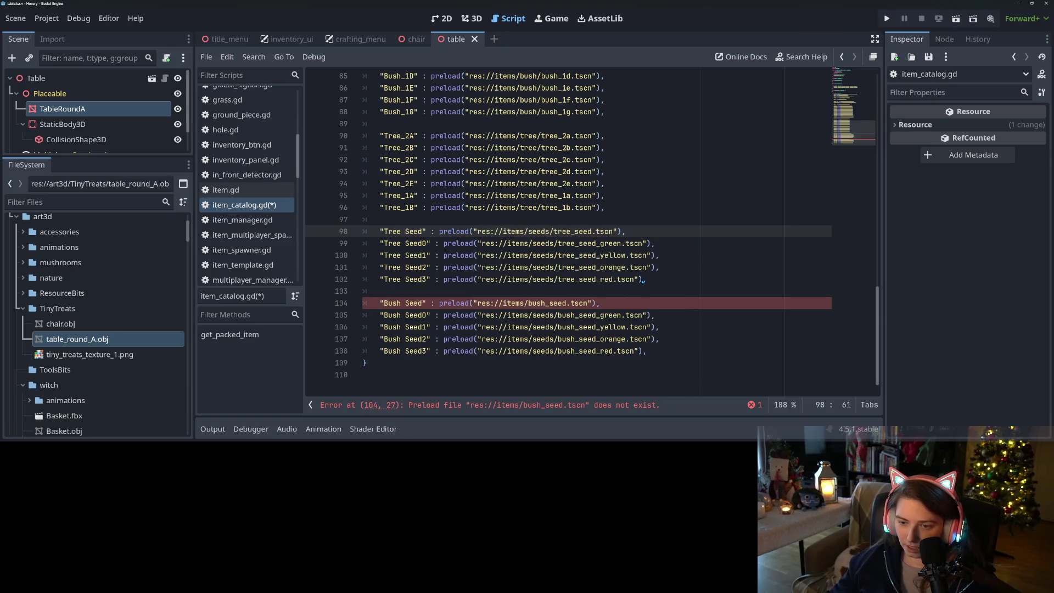
{"action": "double_click", "coordinate": [533, 231]}
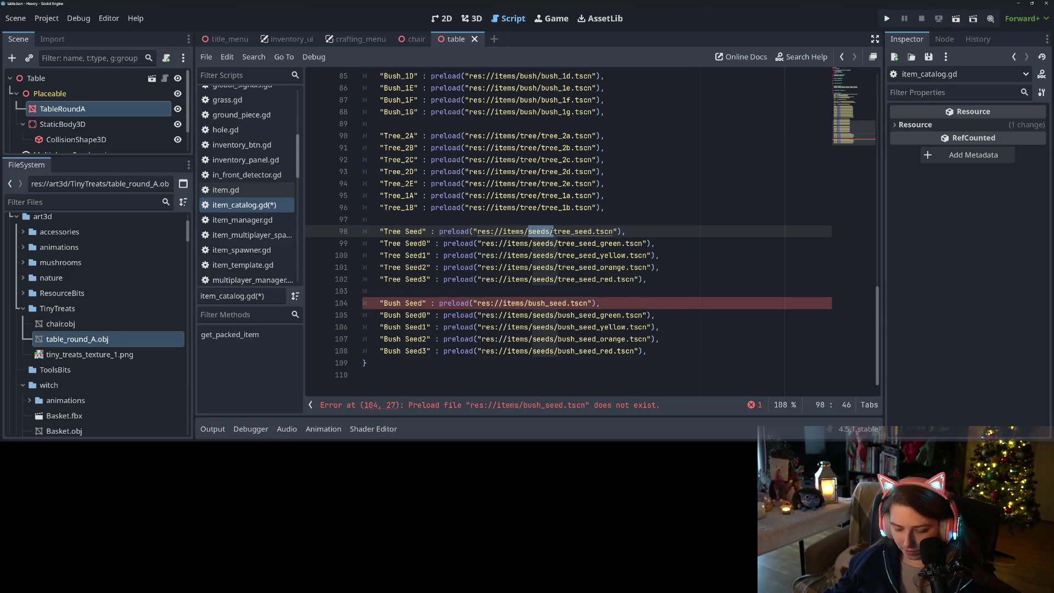
{"action": "key", "text": "ctrl+c"}
{"action": "left_click", "coordinate": [527, 303]}
{"action": "key", "text": "ctrl+v"}
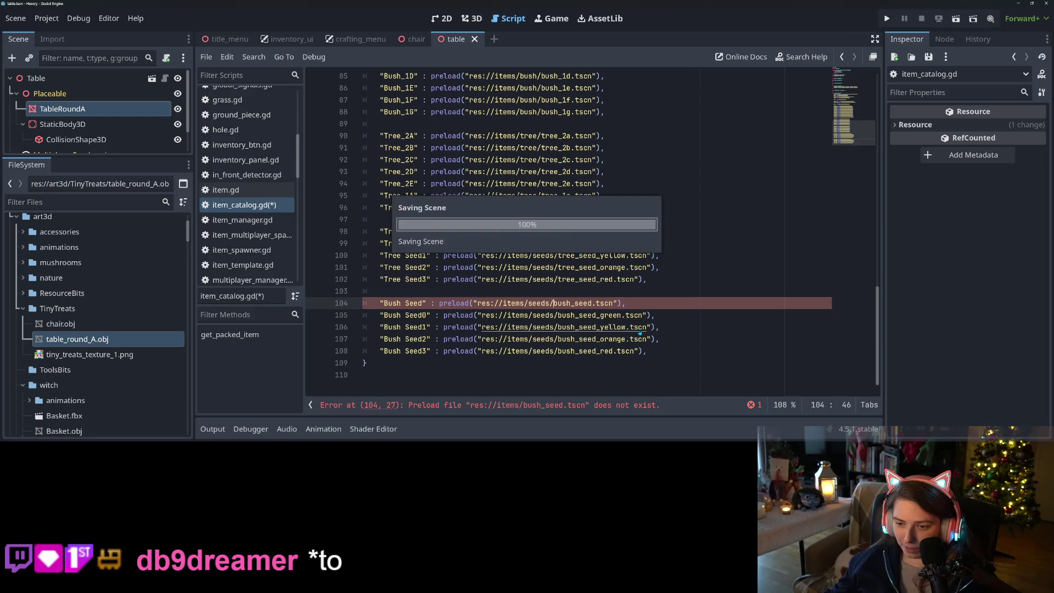
{"action": "key", "text": "Escape"}
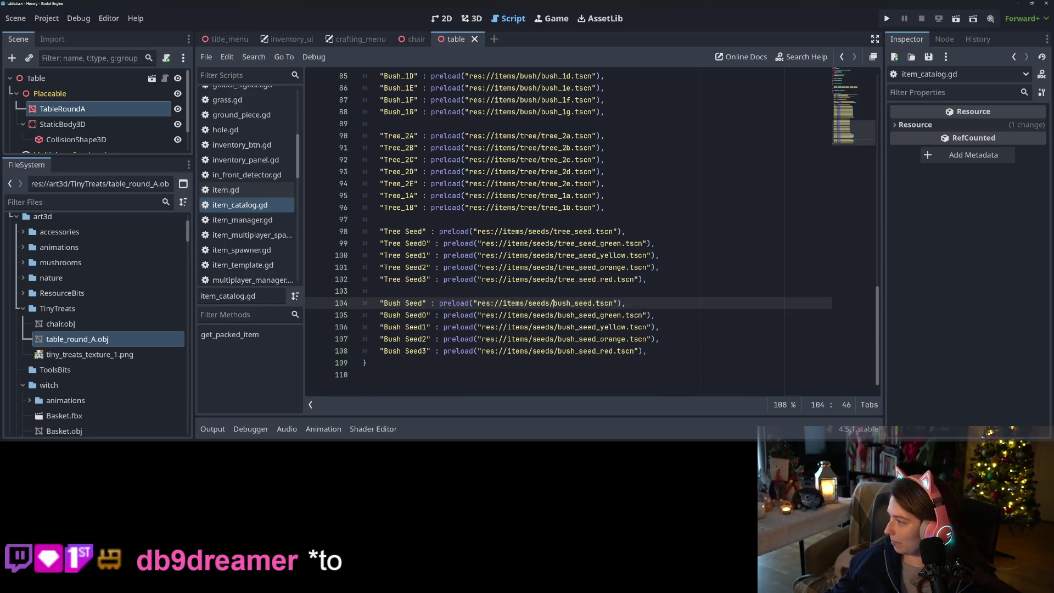
Play all eleven tracks from ineedmusic > Lo-Fi > Lo-Fi > Loop in Media Player
{"action": "key", "text": "alt+Tab"}
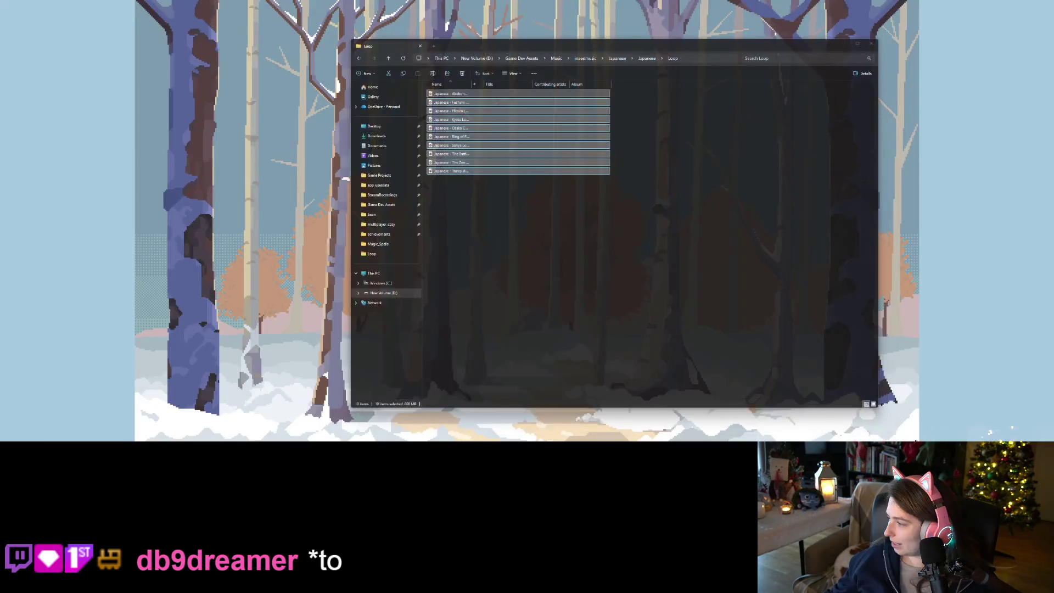
{"action": "left_click", "coordinate": [585, 58]}
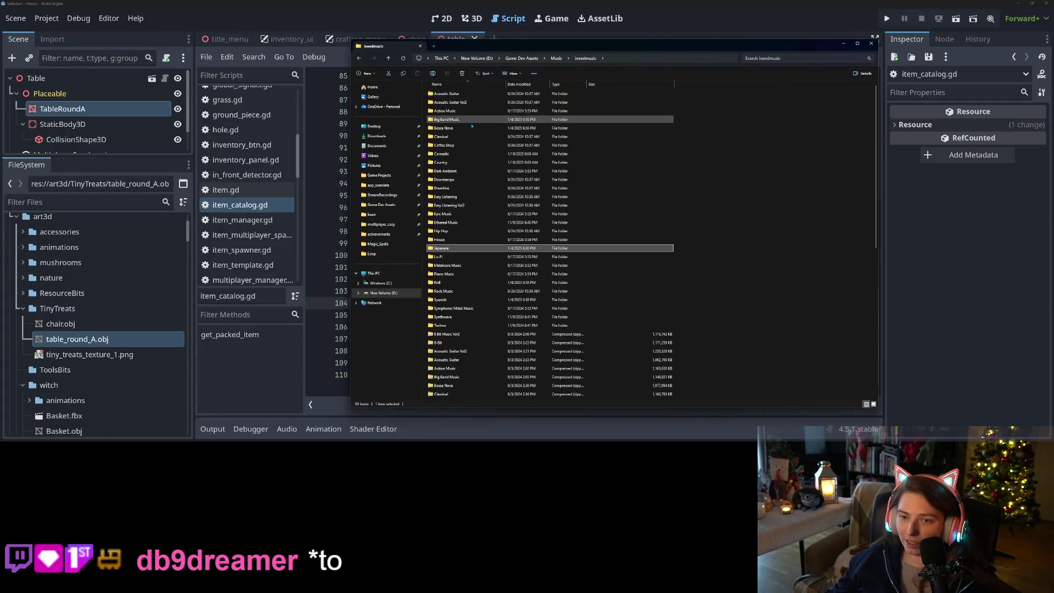
{"action": "double_click", "coordinate": [450, 259]}
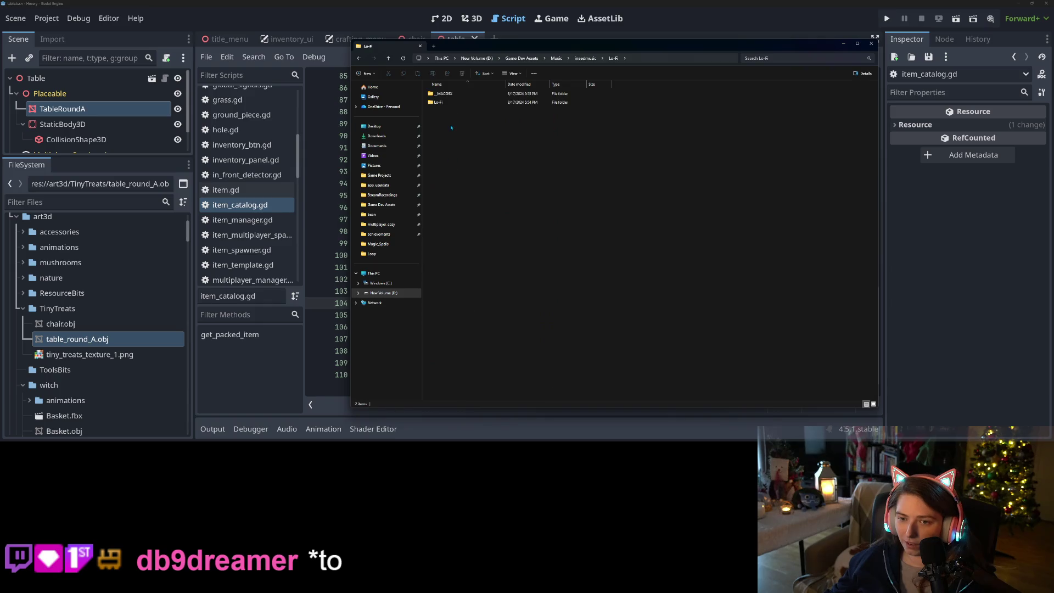
{"action": "double_click", "coordinate": [450, 95]}
{"action": "double_click", "coordinate": [449, 99]}
{"action": "key", "text": "ctrl+a"}
{"action": "key", "text": "Return"}
Minimize Explorer and Media Player, and put the caret on empty line 97 of item_catalog.gd
{"action": "left_click", "coordinate": [840, 43]}
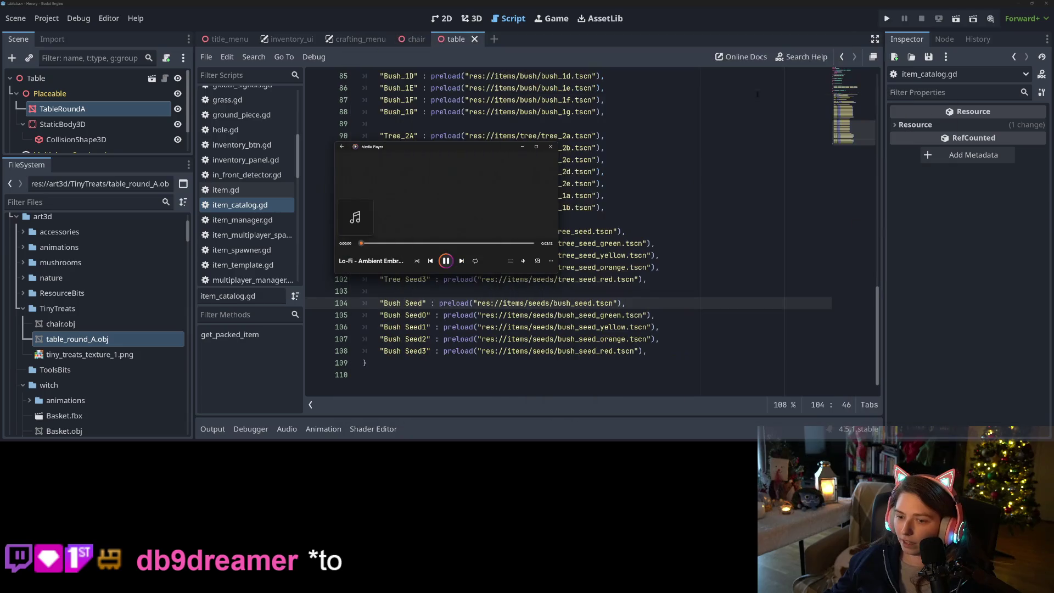
{"action": "left_click", "coordinate": [522, 146]}
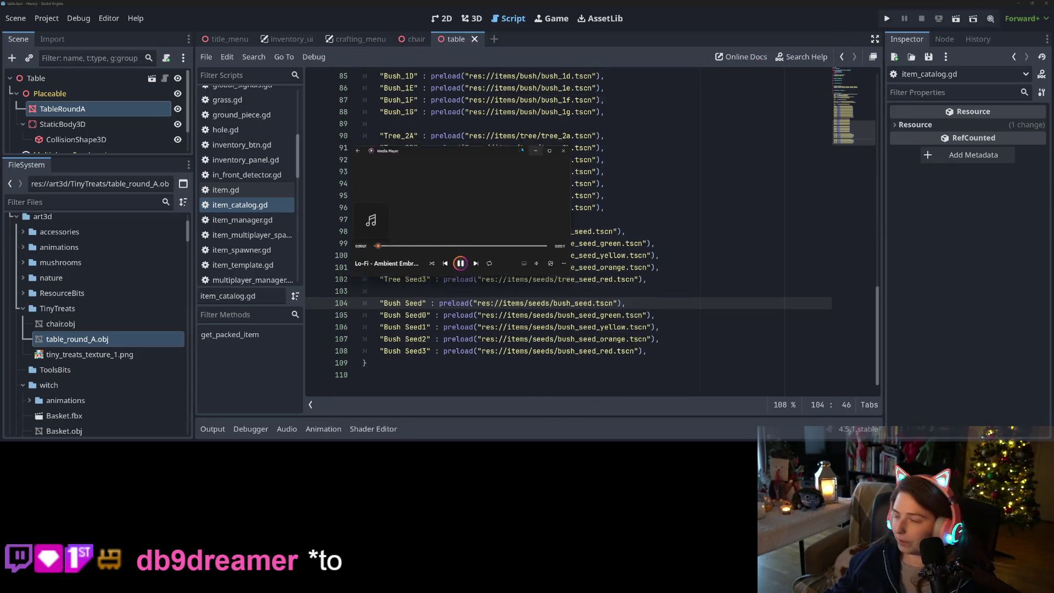
{"action": "left_click", "coordinate": [674, 221]}
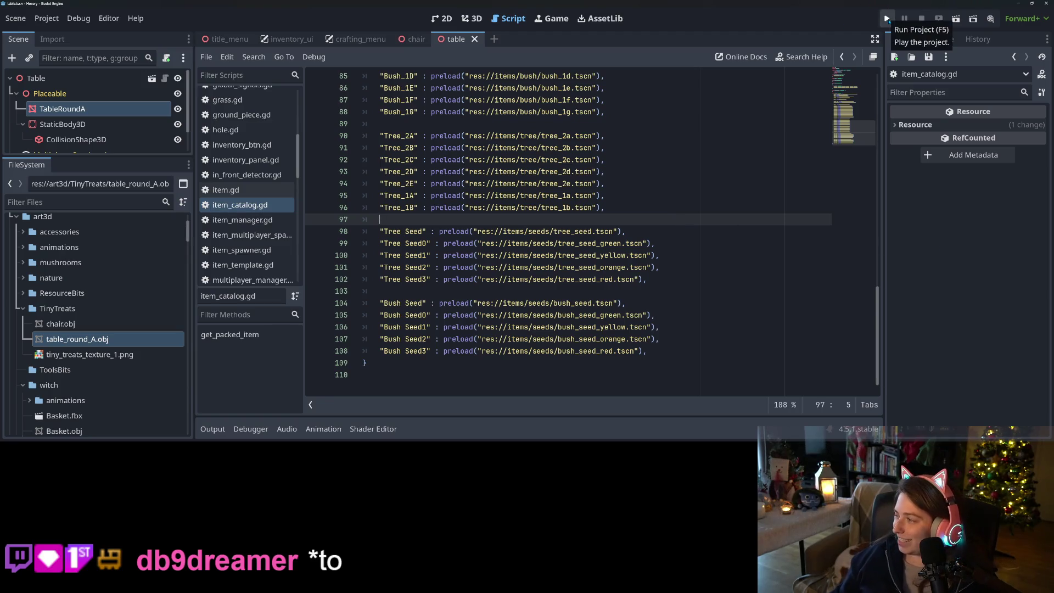
Run Hexery, load the debug save into bugworld island, and minimize the Media Player window
{"action": "left_click", "coordinate": [887, 18]}
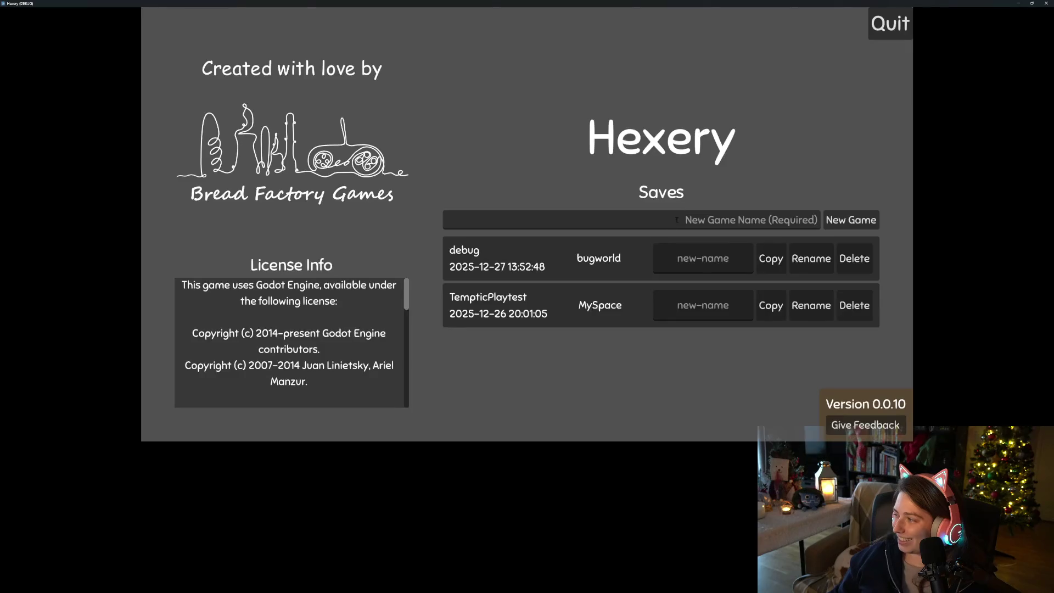
{"action": "left_click", "coordinate": [598, 265]}
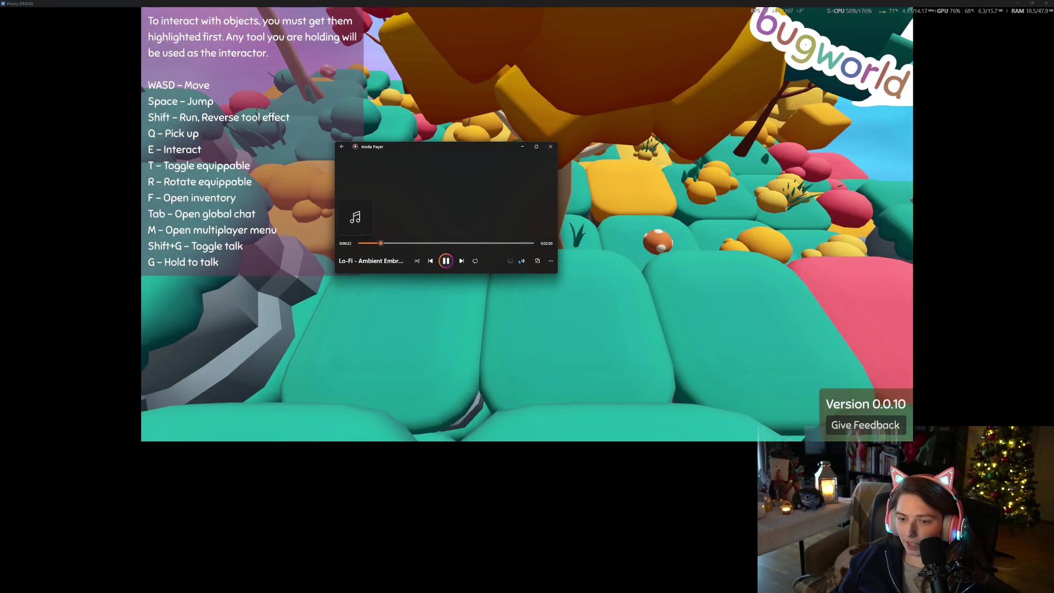
{"action": "left_click", "coordinate": [522, 261]}
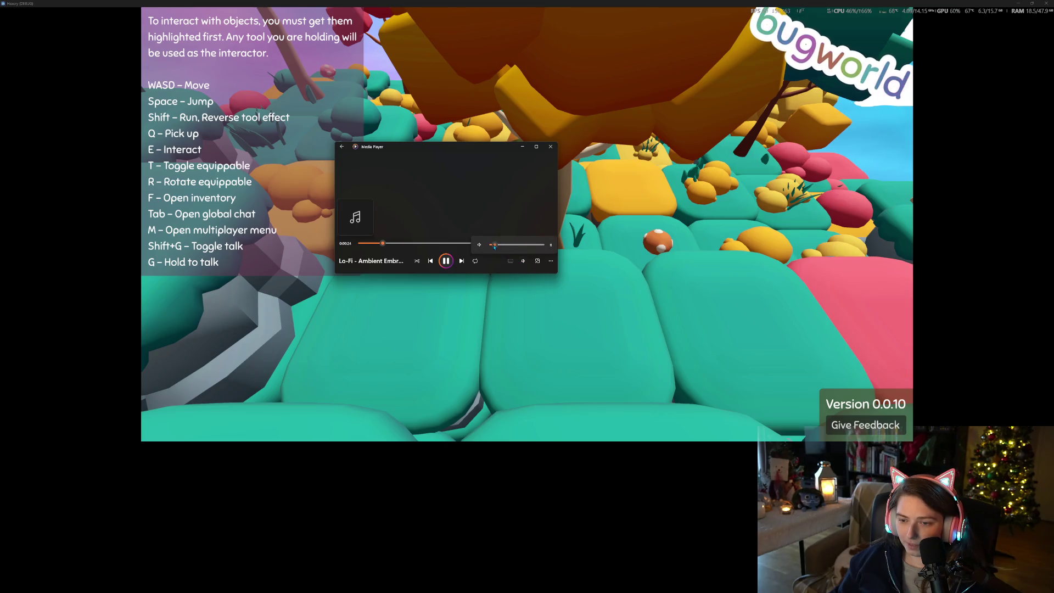
{"action": "left_click", "coordinate": [522, 147]}
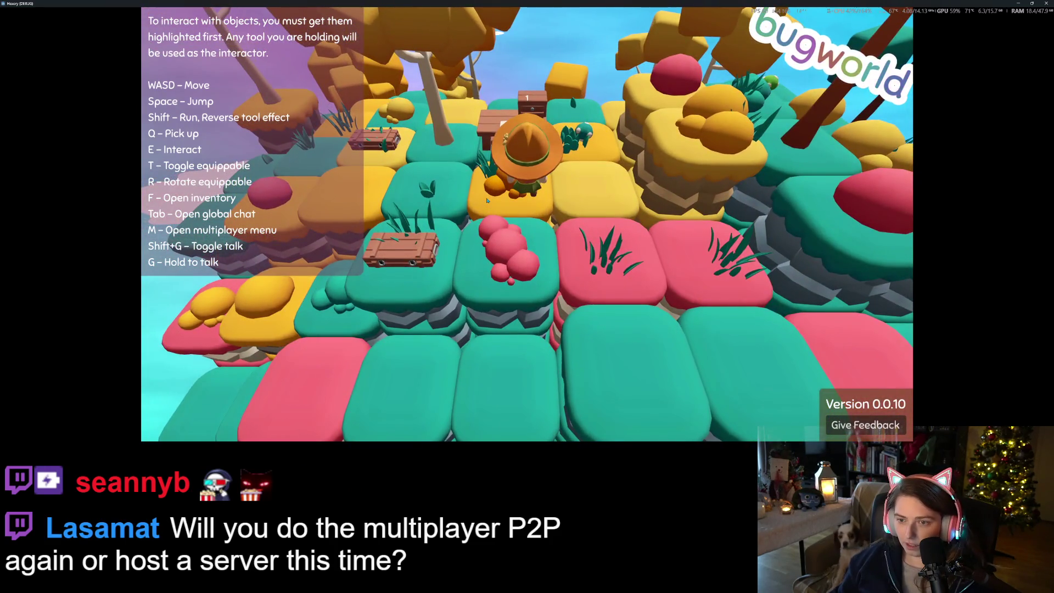
Craft planks from four logs using the planks recipe in the crafting panel
{"action": "key", "text": "f"}
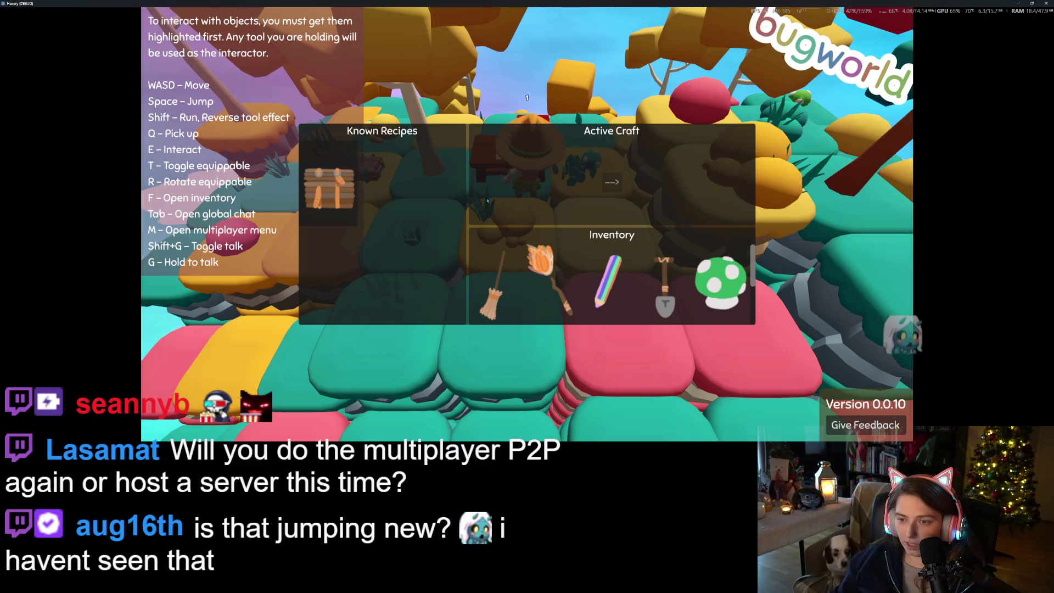
{"action": "left_click", "coordinate": [340, 183]}
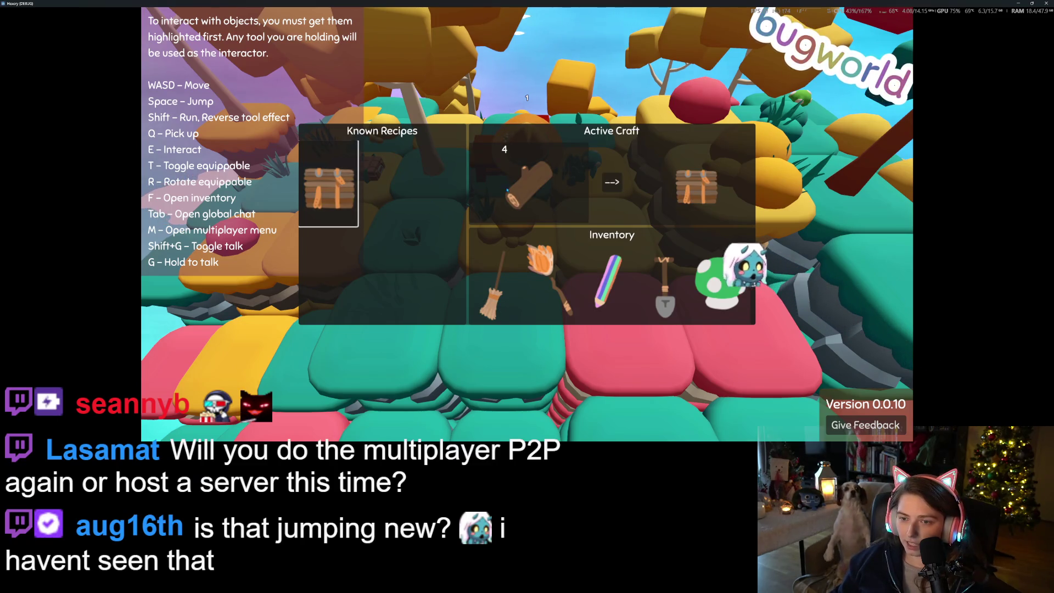
{"action": "scroll", "coordinate": [598, 267], "scroll_direction": "down", "scroll_amount": 2}
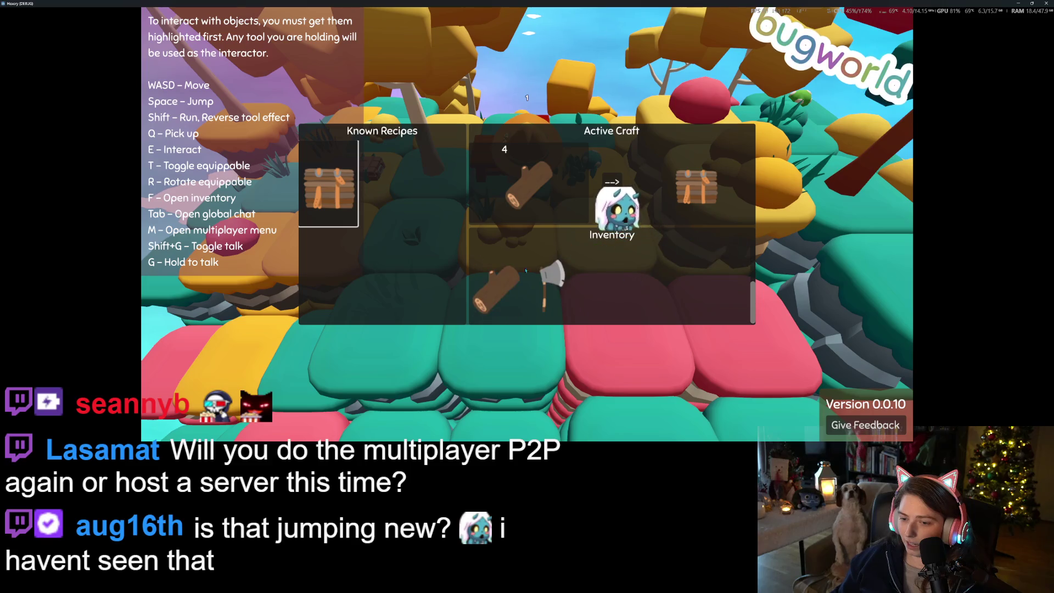
{"action": "left_click", "coordinate": [618, 187]}
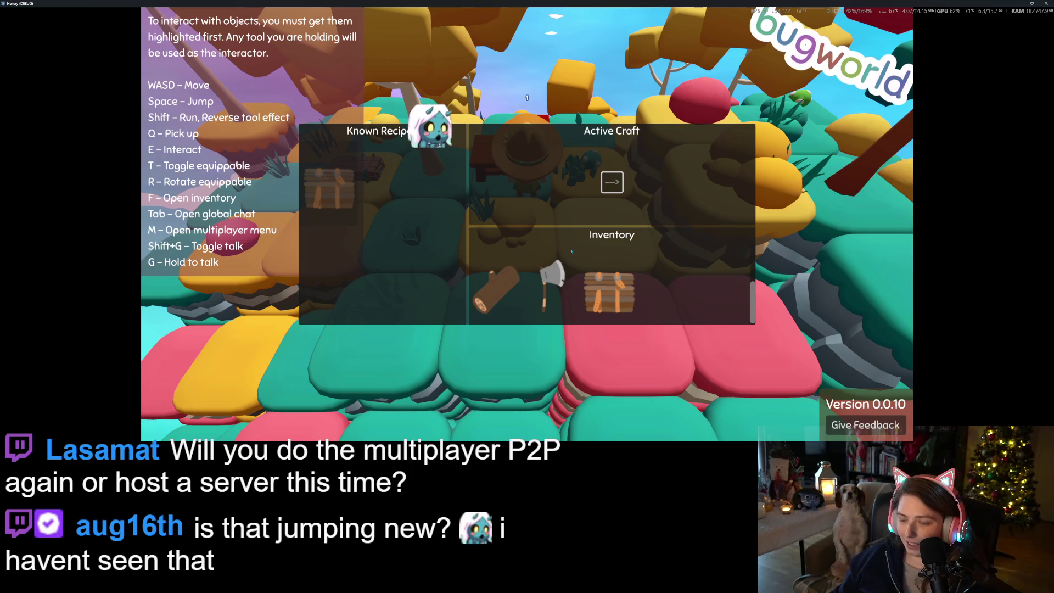
{"action": "key", "text": "Escape"}
Move to a free tile and place the planks as a storage crate from the inventory
{"action": "key", "text": "a"}
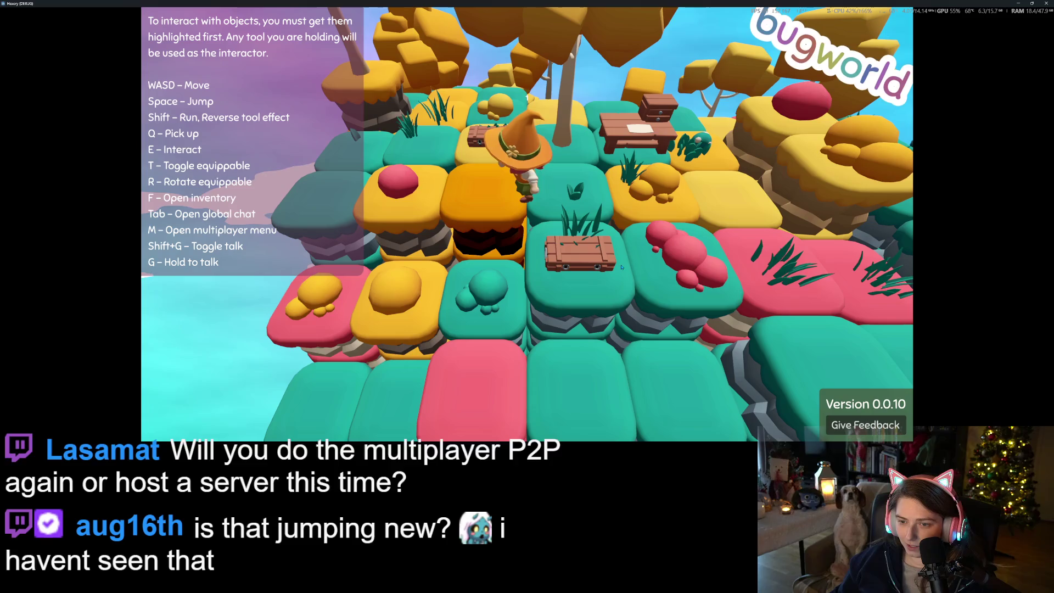
{"action": "key", "text": "f"}
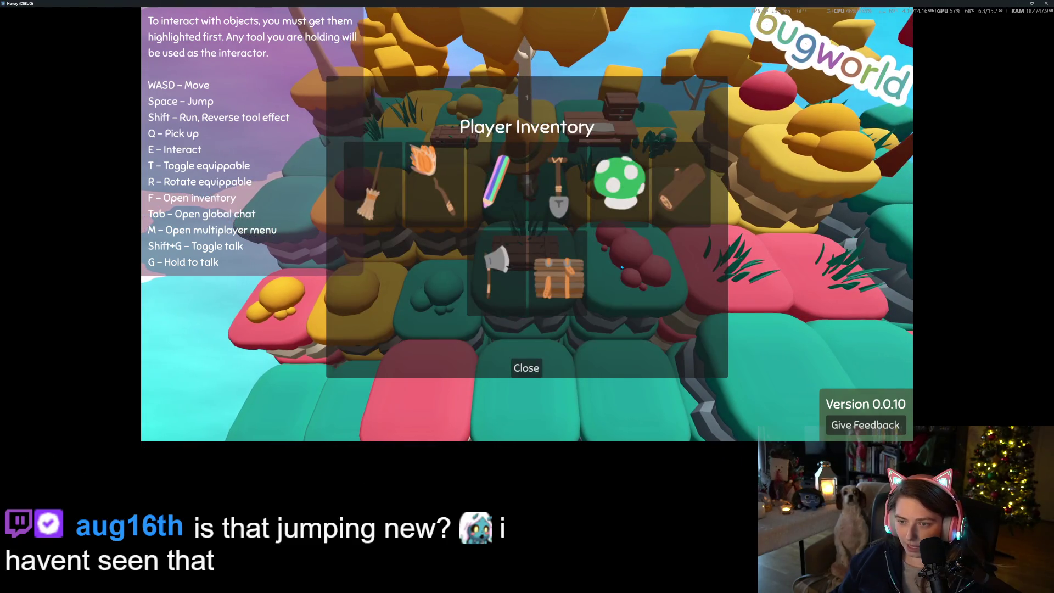
{"action": "key", "text": "f"}
{"action": "key", "text": "a"}
{"action": "key", "text": "f"}
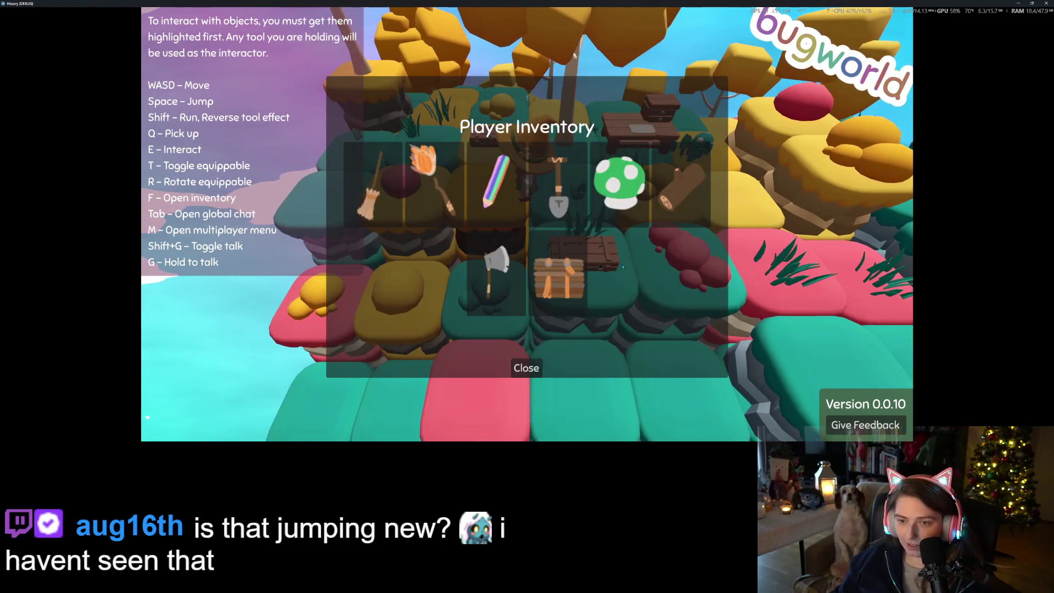
{"action": "left_click", "coordinate": [582, 256]}
{"action": "left_click", "coordinate": [534, 369]}
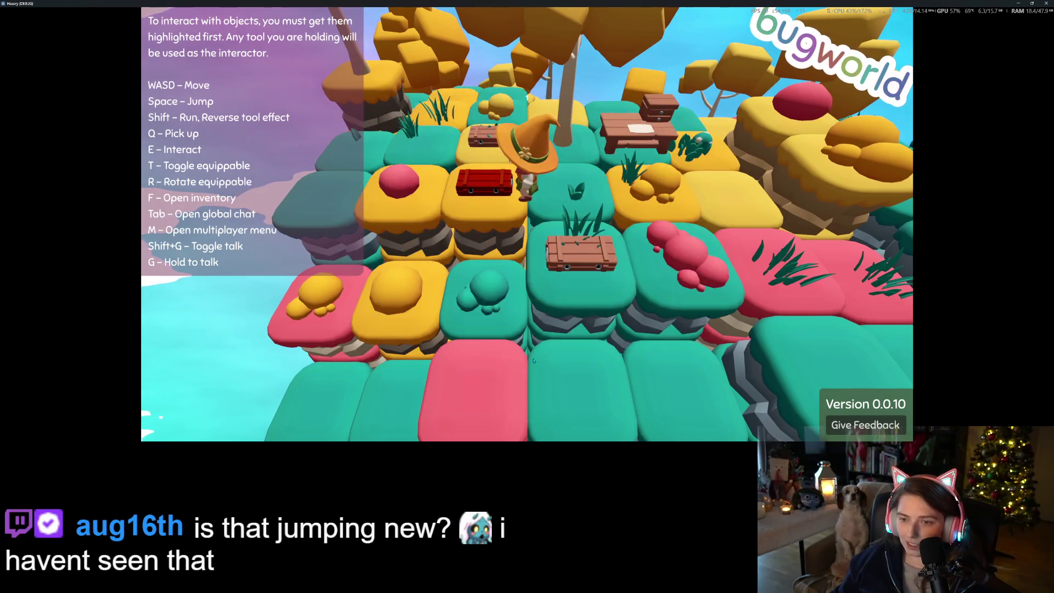
Store the wood log and the green mushroom in the crate's storage
{"action": "key", "text": "e"}
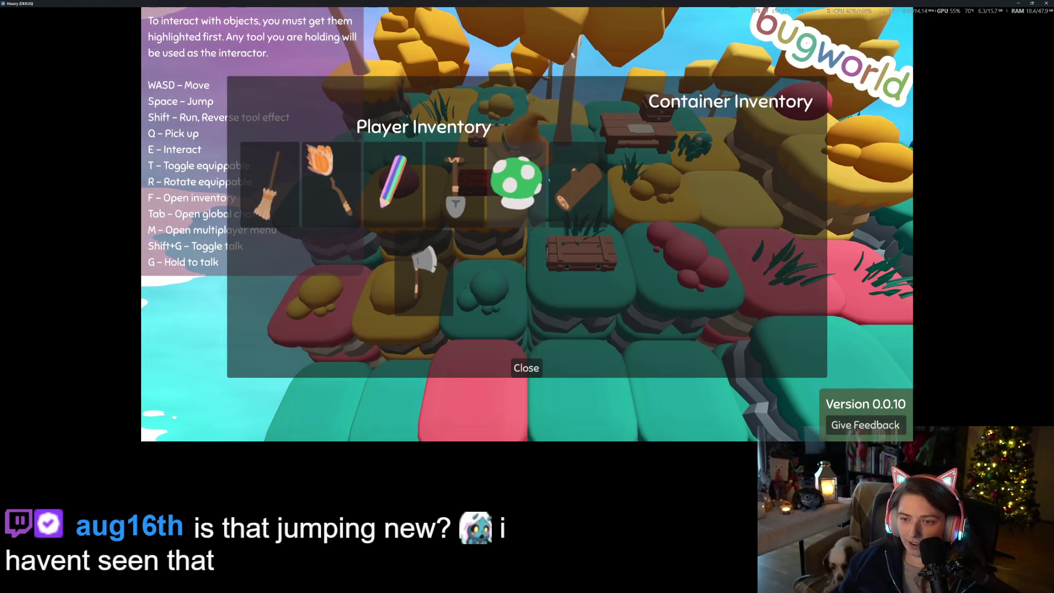
{"action": "left_click", "coordinate": [574, 187]}
{"action": "left_click", "coordinate": [515, 231]}
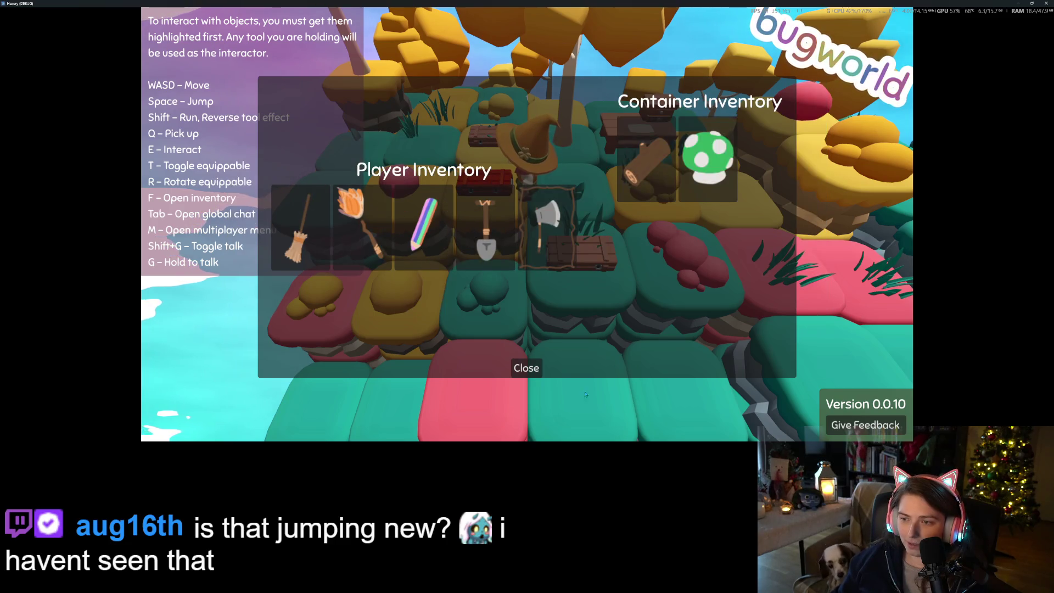
{"action": "left_click", "coordinate": [531, 370]}
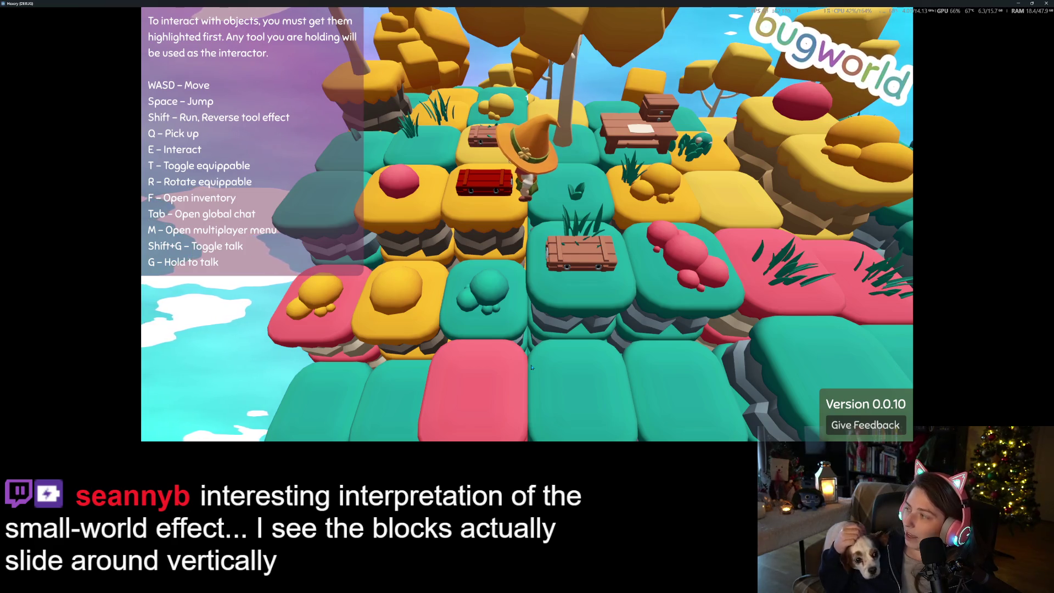
Walk the witch right across the island and down out from behind the orange tree
{"action": "key", "text": "d"}
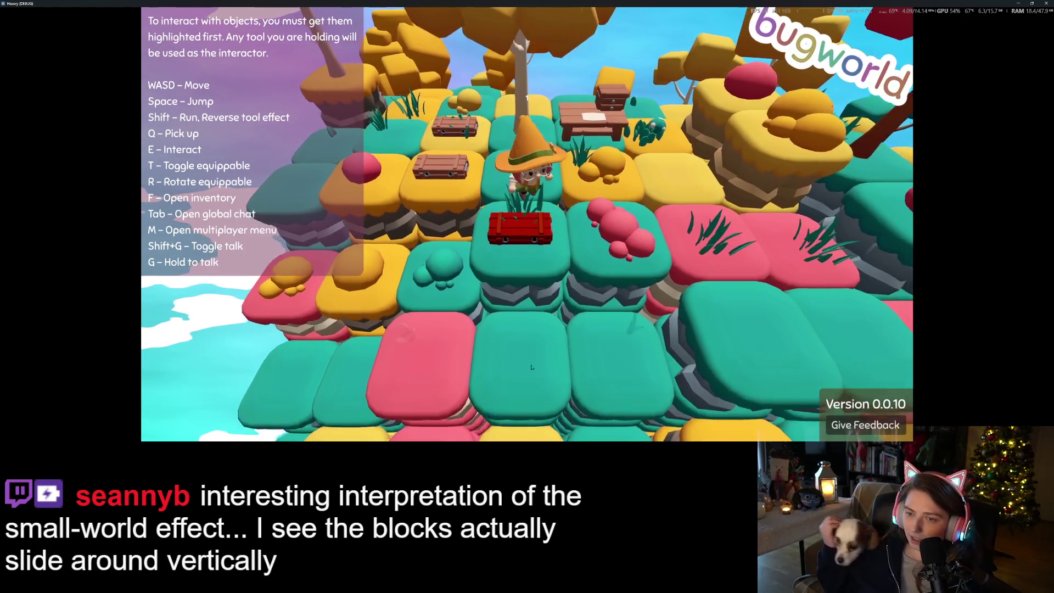
{"action": "key", "text": "d"}
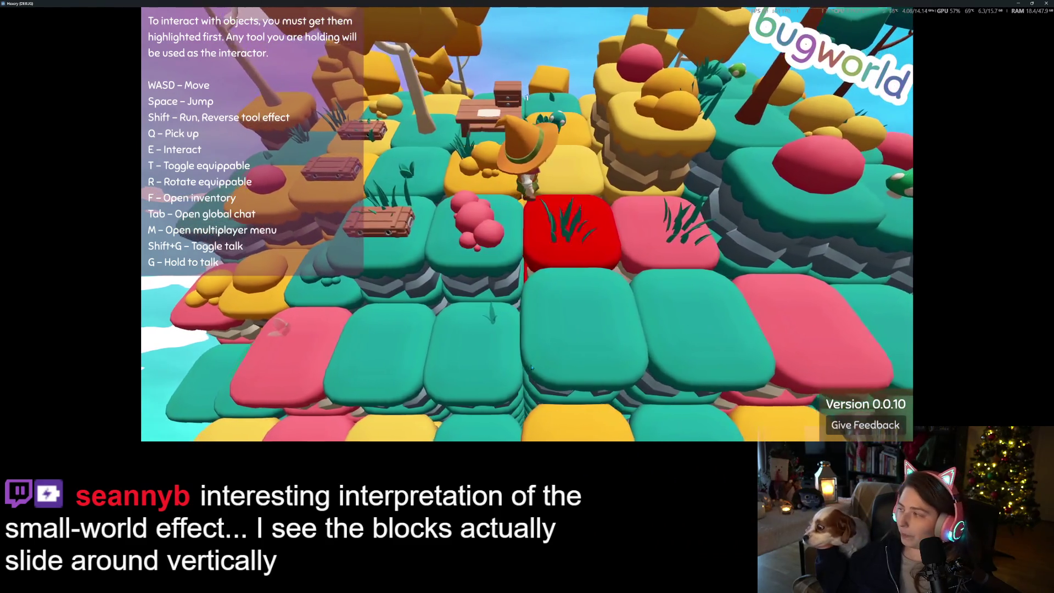
{"action": "key", "text": "s"}
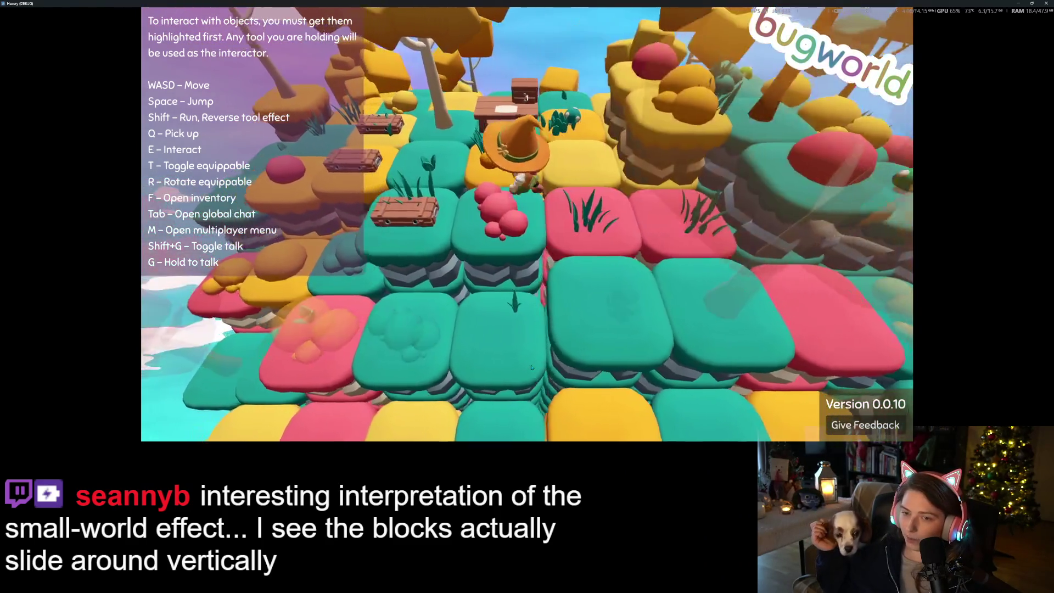
{"action": "key", "text": "s"}
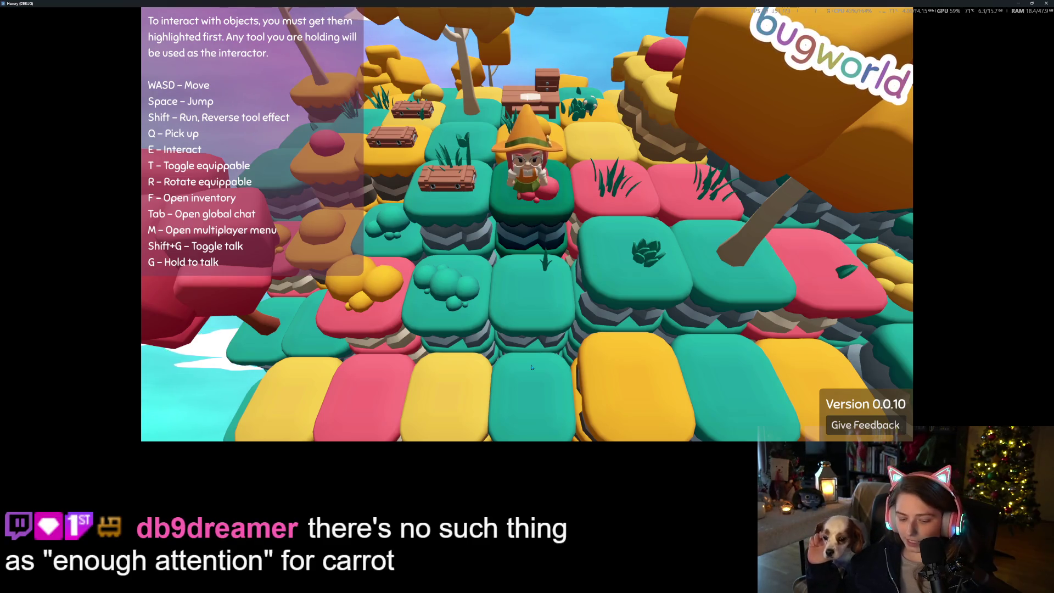
Open and close the multiplayer menu, then zoom the camera out and back in
{"action": "key", "text": "m"}
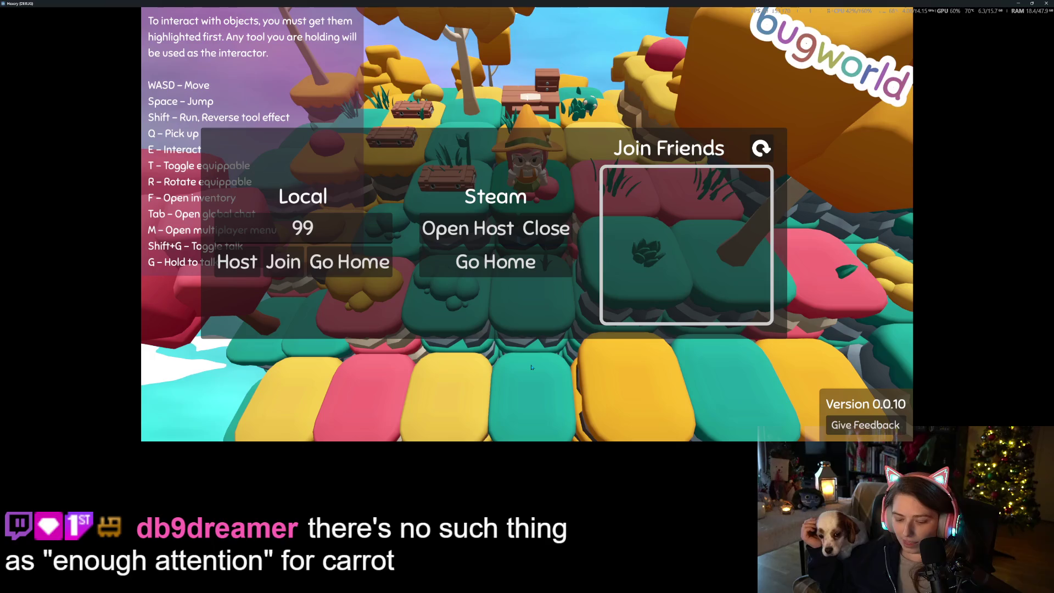
{"action": "key", "text": "m"}
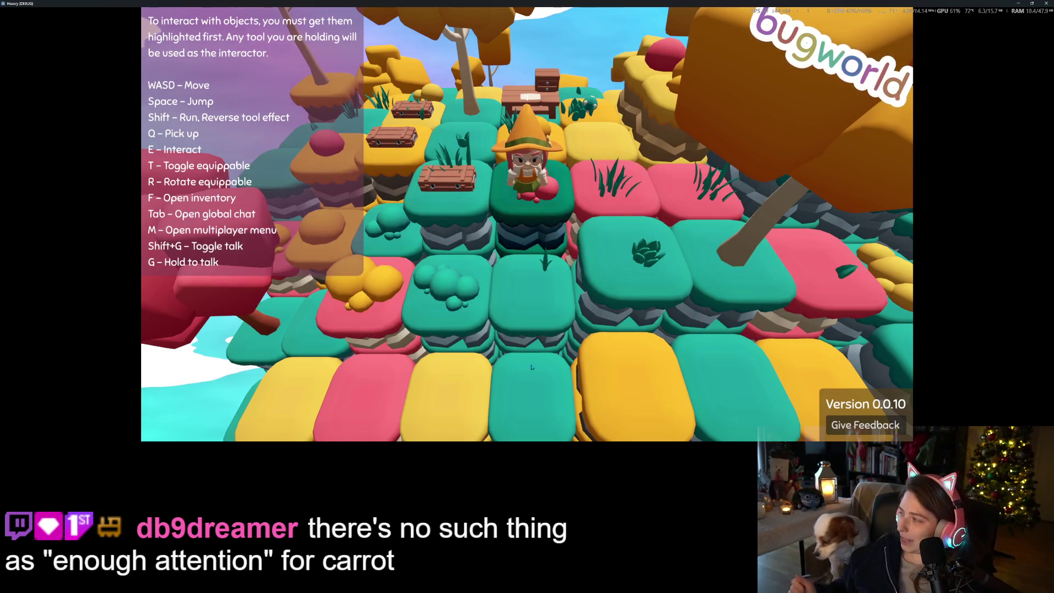
{"action": "scroll", "coordinate": [531, 367], "scroll_direction": "down", "scroll_amount": 5}
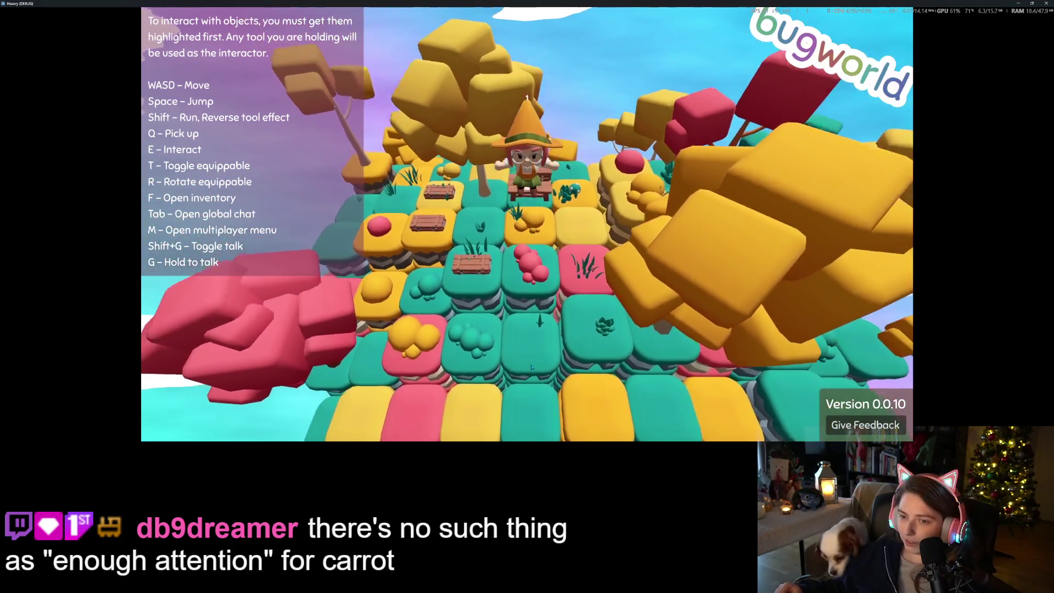
{"action": "scroll", "coordinate": [532, 367], "scroll_direction": "up", "scroll_amount": 5}
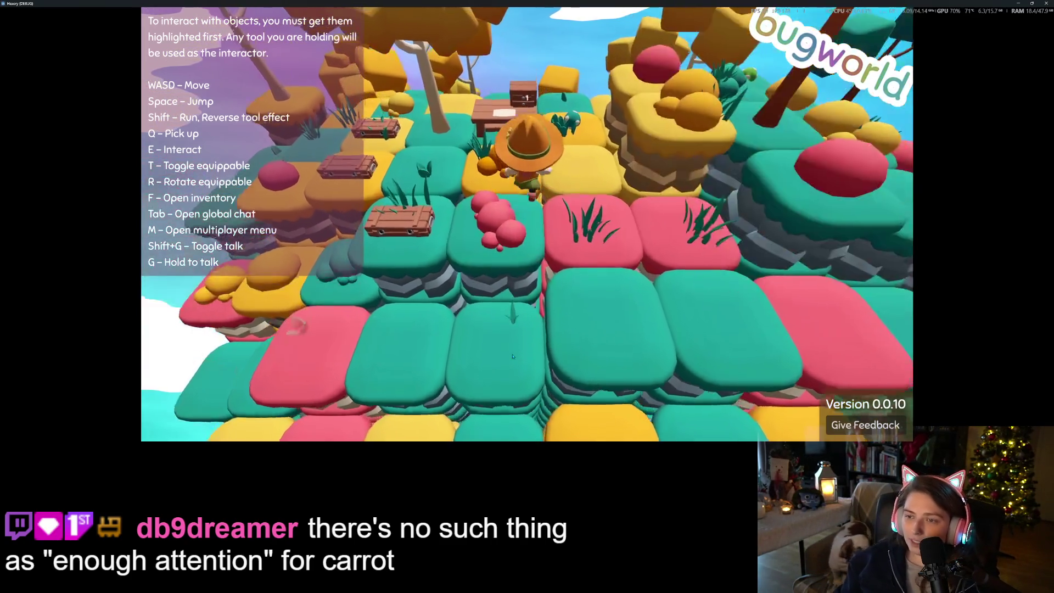
{"action": "scroll", "coordinate": [513, 356], "scroll_direction": "down", "scroll_amount": 5}
{"action": "scroll", "coordinate": [513, 356], "scroll_direction": "up", "scroll_amount": 5}
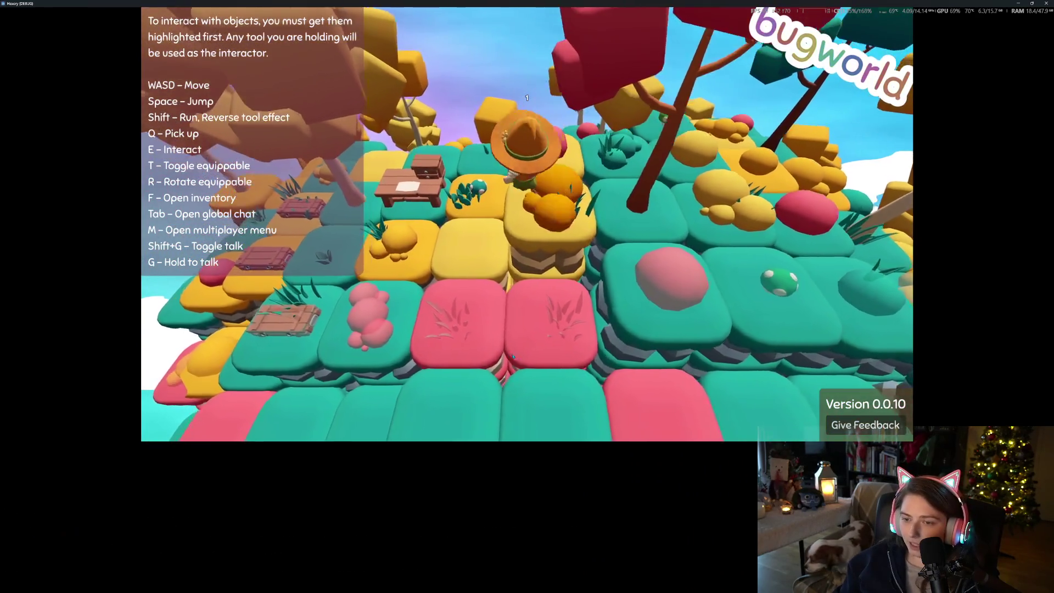